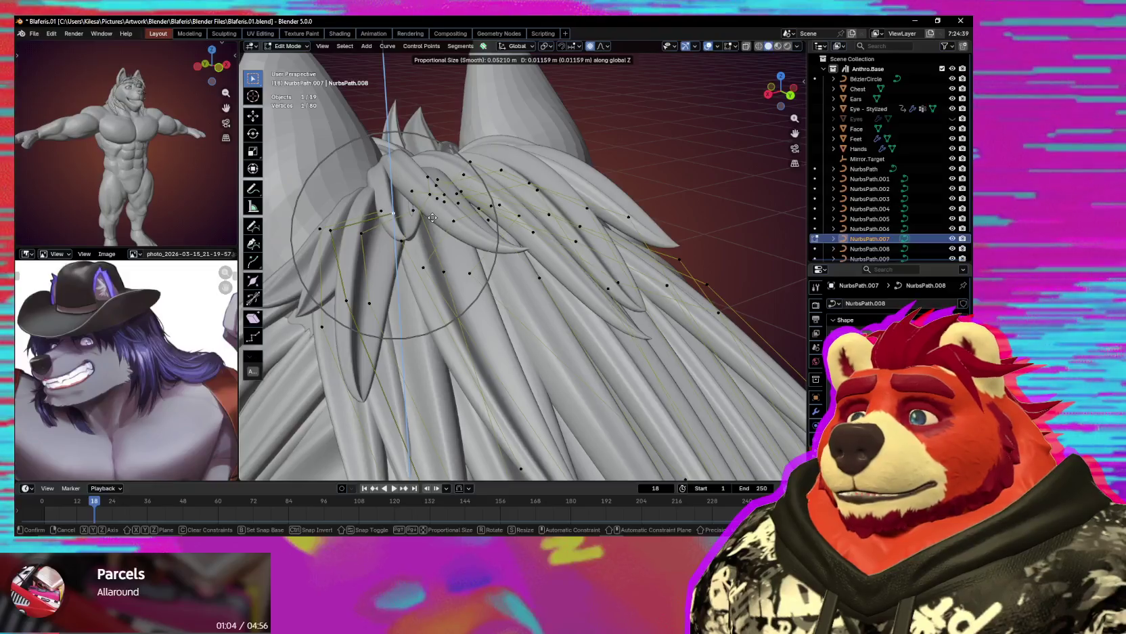
# Move the crown hair strand points with proportional editing, checking from several angles.
pyautogui.click(432, 218)
pyautogui.moveTo(433, 218)
pyautogui.mouseDown(button='middle')
pyautogui.moveTo(521, 301)
pyautogui.moveTo(398, 208)
pyautogui.mouseUp(button='middle')
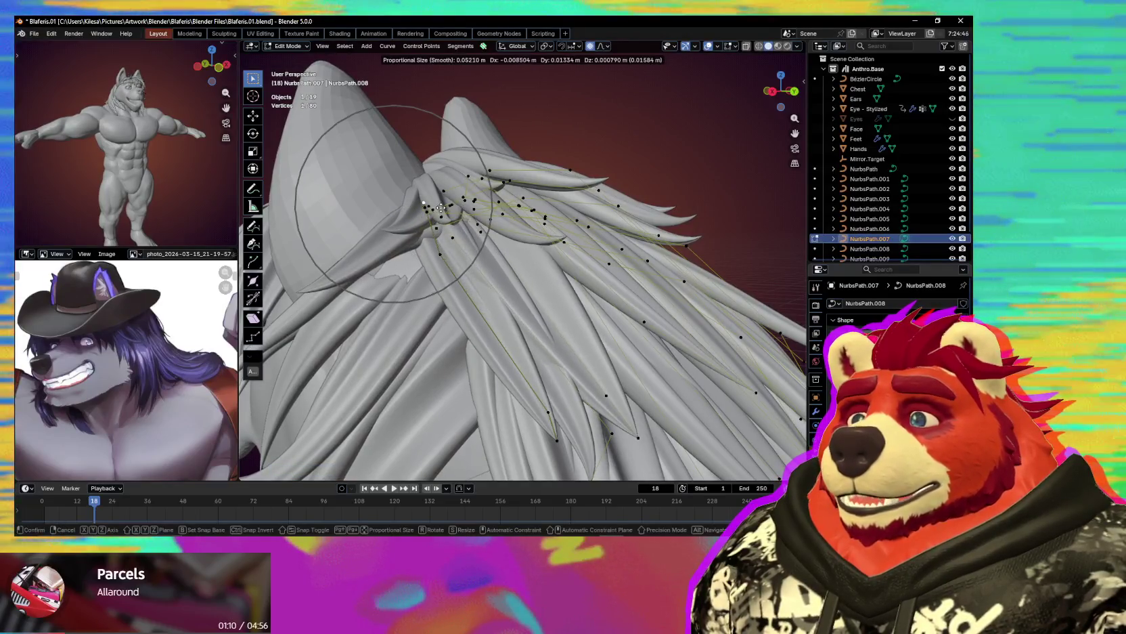
pyautogui.moveTo(448, 203)
pyautogui.mouseDown(button='middle')
pyautogui.moveTo(526, 293)
pyautogui.moveTo(461, 246)
pyautogui.mouseUp(button='middle')
pyautogui.click(472, 242)
pyautogui.hotkey('shift', 'alt', 'z')
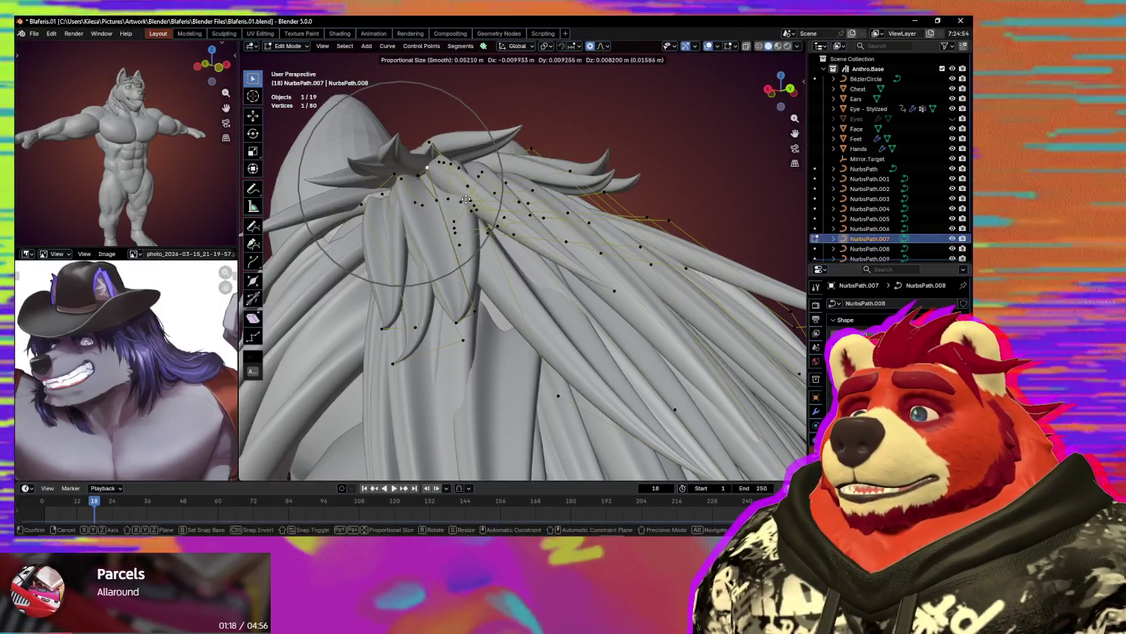
# Nudge a crown strand point, adjust its thickness, and move it with falloff before switching to NurbsPath.003.
pyautogui.click(525, 229)
pyautogui.click(513, 221)
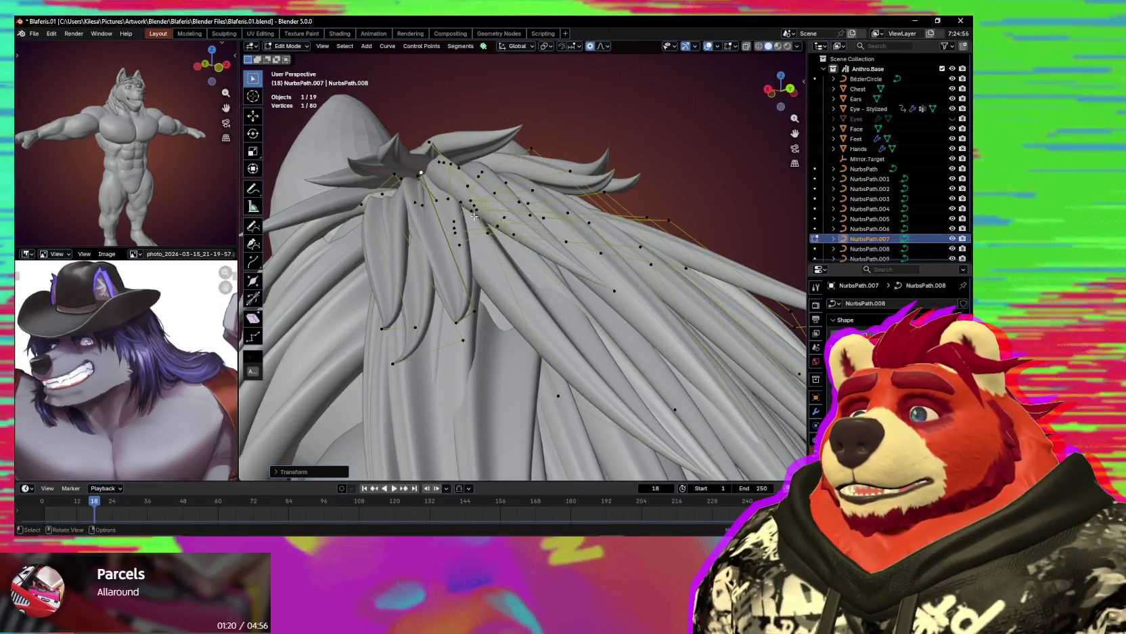
pyautogui.press('g')
pyautogui.click(449, 299)
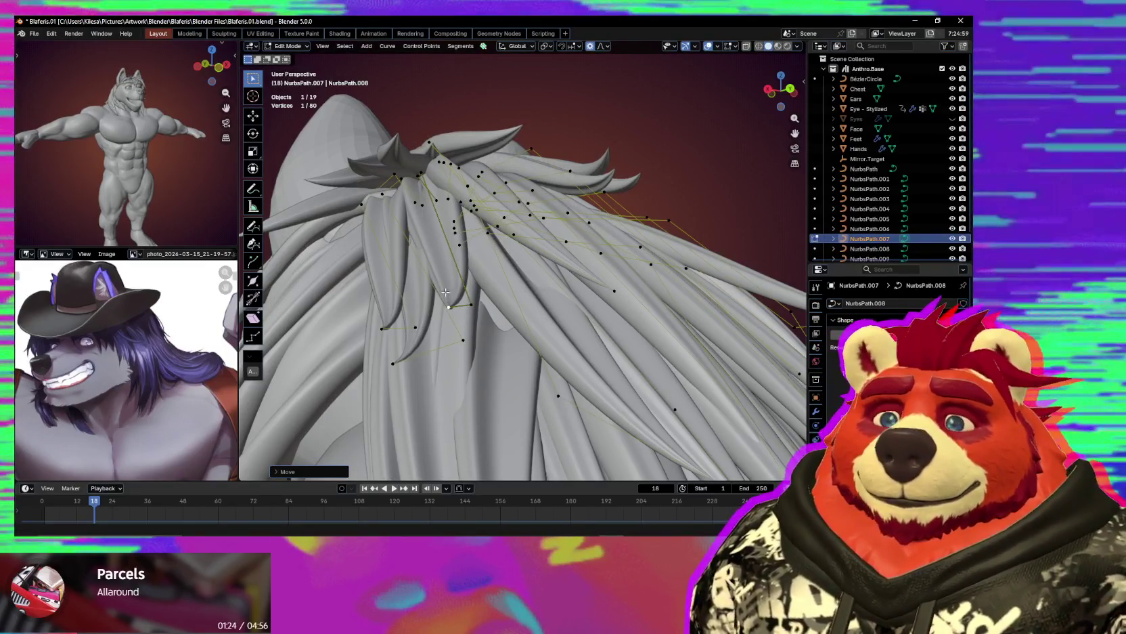
pyautogui.moveTo(449, 297)
pyautogui.mouseDown(button='middle')
pyautogui.moveTo(505, 323)
pyautogui.moveTo(519, 253)
pyautogui.moveTo(479, 255)
pyautogui.mouseUp(button='middle')
pyautogui.hotkey('alt', 'q')
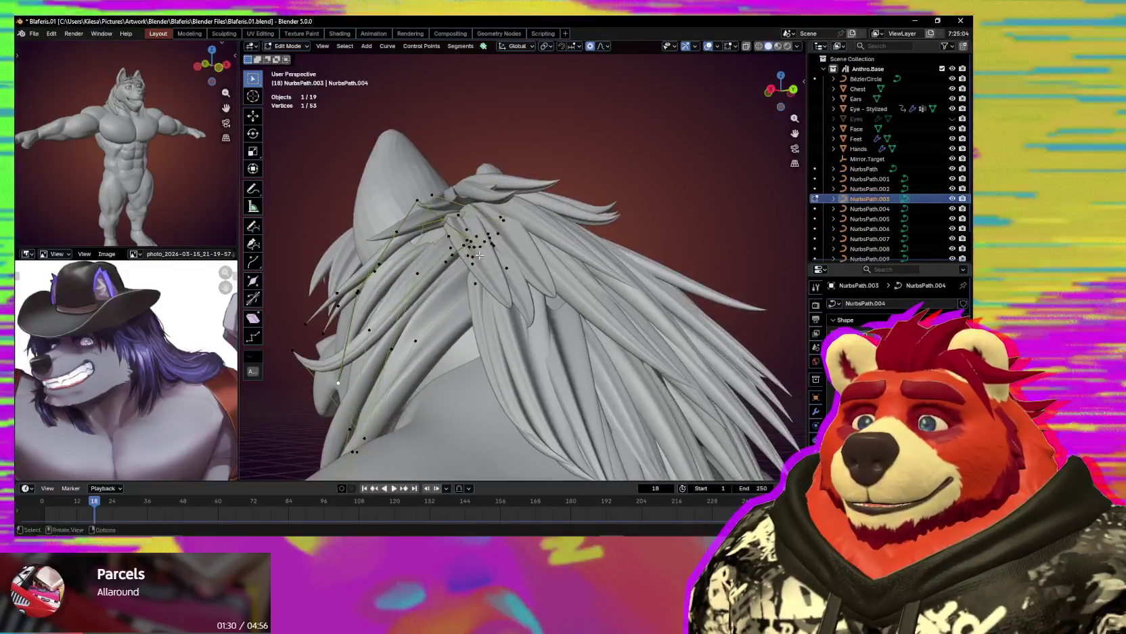
# Box-select the side strand points and move them along Z with proportional falloff.
pyautogui.moveTo(458, 265); pyautogui.dragTo(440, 274)
pyautogui.moveTo(447, 270)
pyautogui.mouseDown(button='middle')
pyautogui.moveTo(523, 264)
pyautogui.moveTo(594, 318)
pyautogui.moveTo(580, 276)
pyautogui.mouseUp(button='middle')
pyautogui.press('g')
pyautogui.press('z')
pyautogui.click(467, 269)
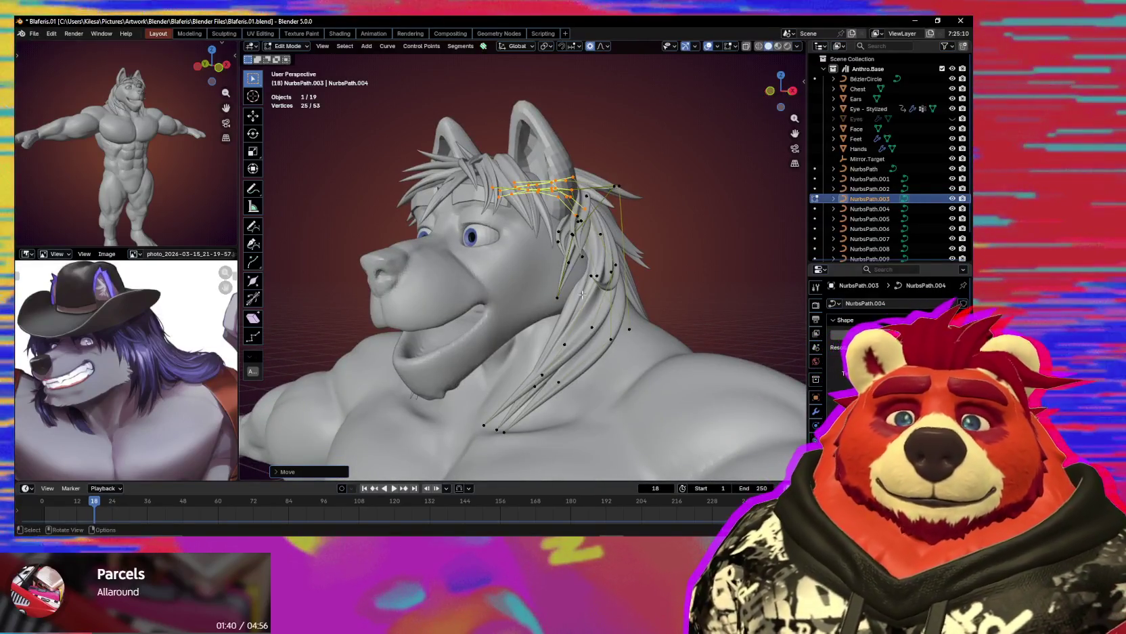
pyautogui.scroll(-2, 508, 304)
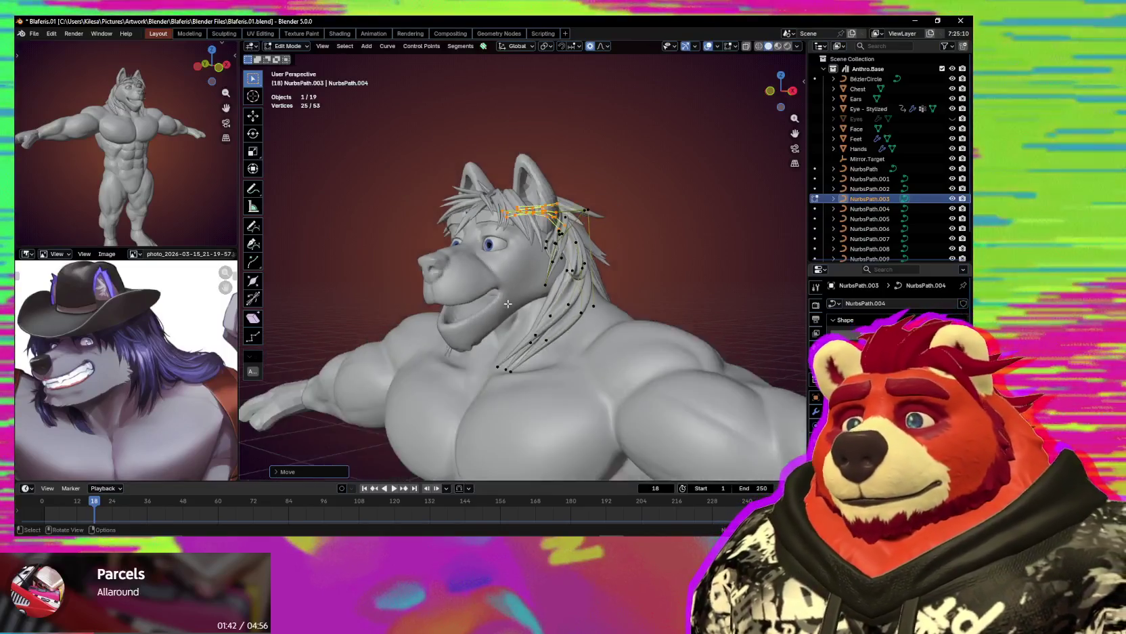
pyautogui.moveTo(508, 303)
pyautogui.mouseDown(button='middle')
pyautogui.moveTo(456, 309)
pyautogui.moveTo(499, 289)
pyautogui.mouseUp(button='middle')
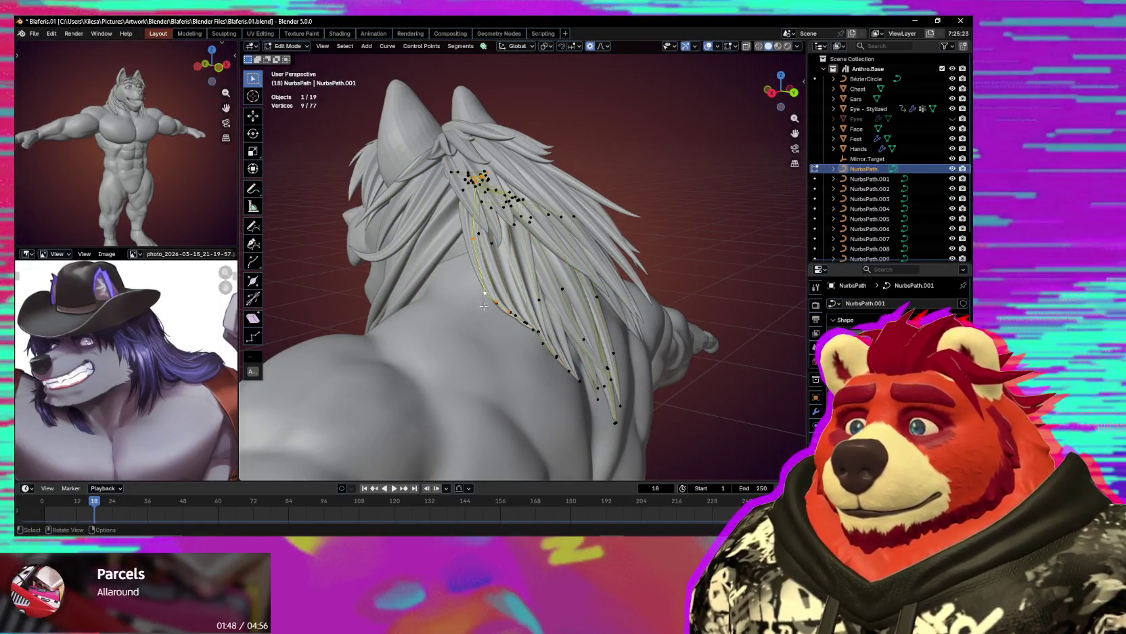
# Rotate, scale and reposition a neck strand's tip points.
pyautogui.moveTo(484, 306); pyautogui.dragTo(509, 321, button='middle')
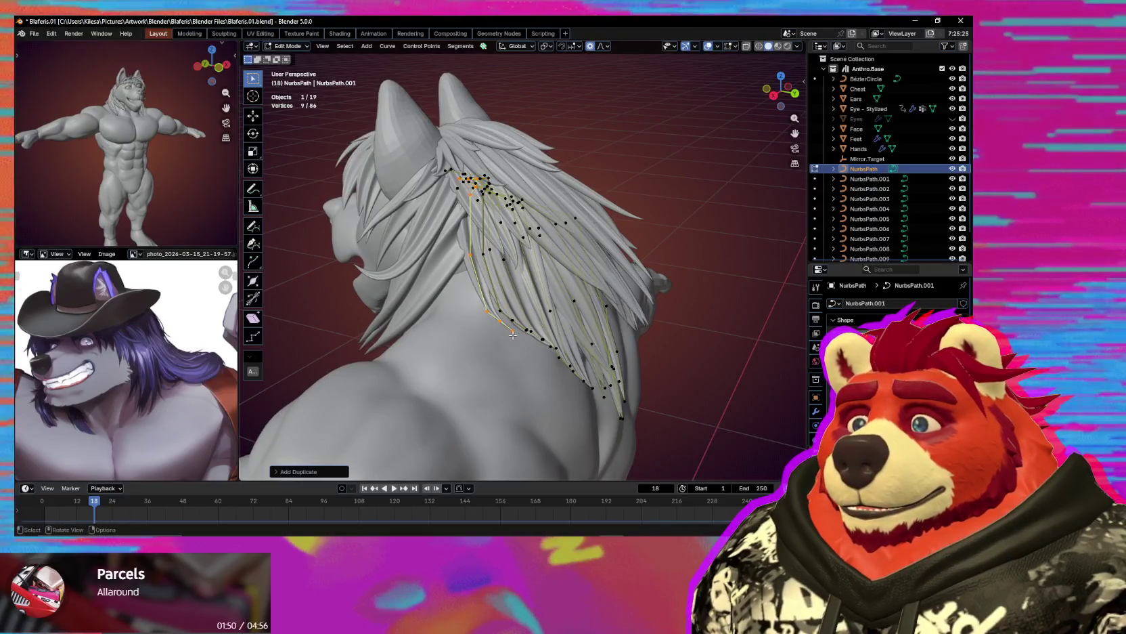
pyautogui.click(474, 350)
pyautogui.press('g')
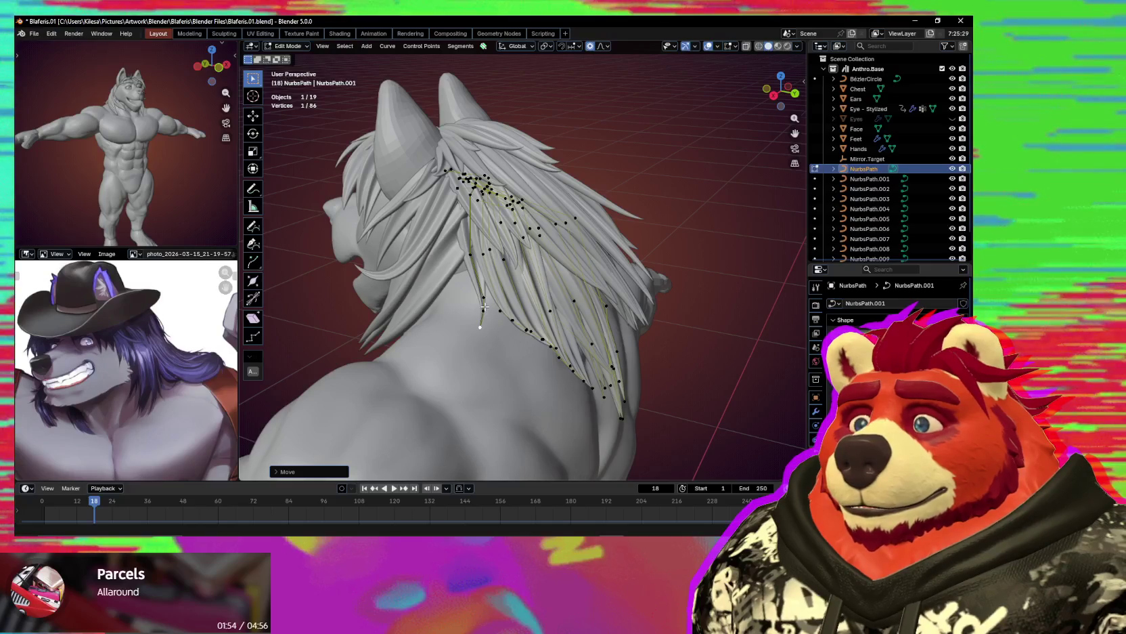
pyautogui.moveTo(455, 354); pyautogui.dragTo(454, 354)
pyautogui.press('s')
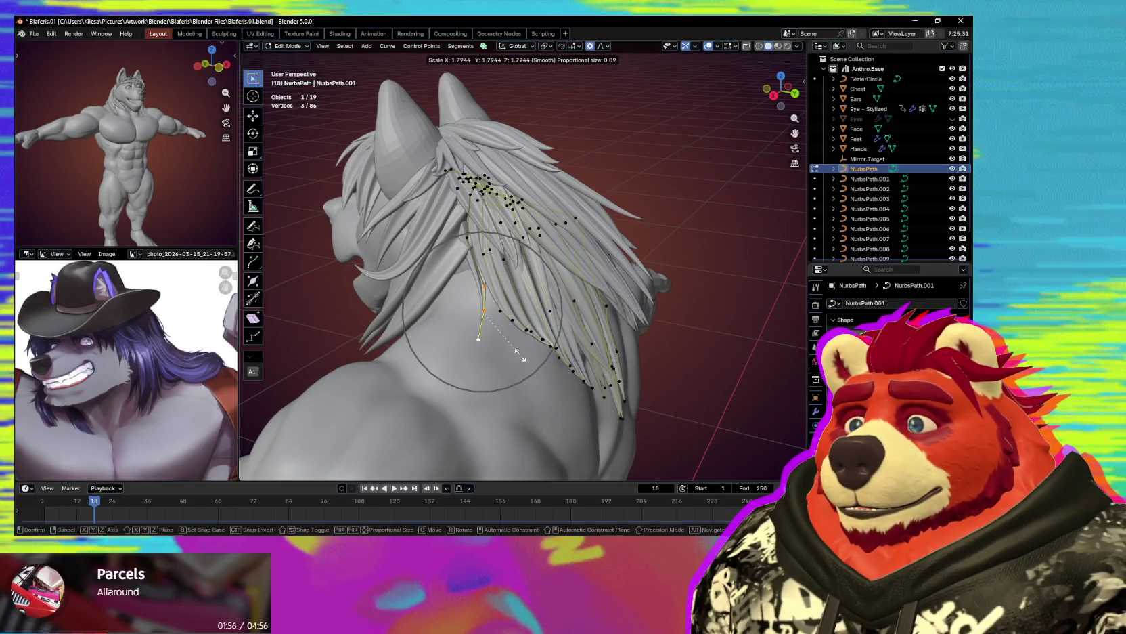
pyautogui.scroll(5, 501, 338)
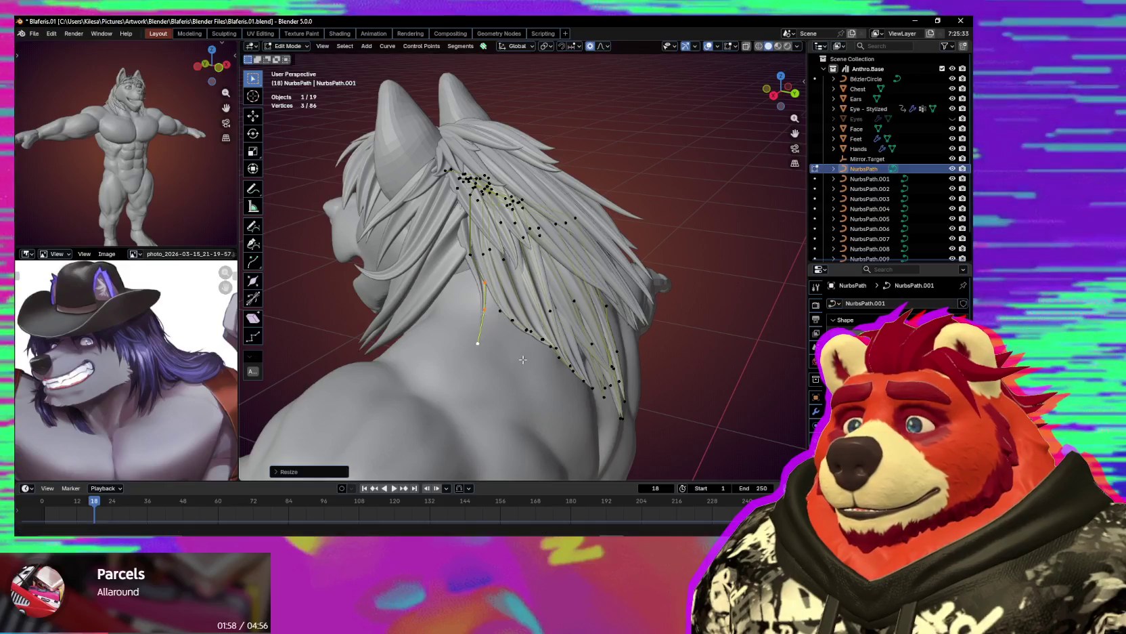
pyautogui.click(469, 312)
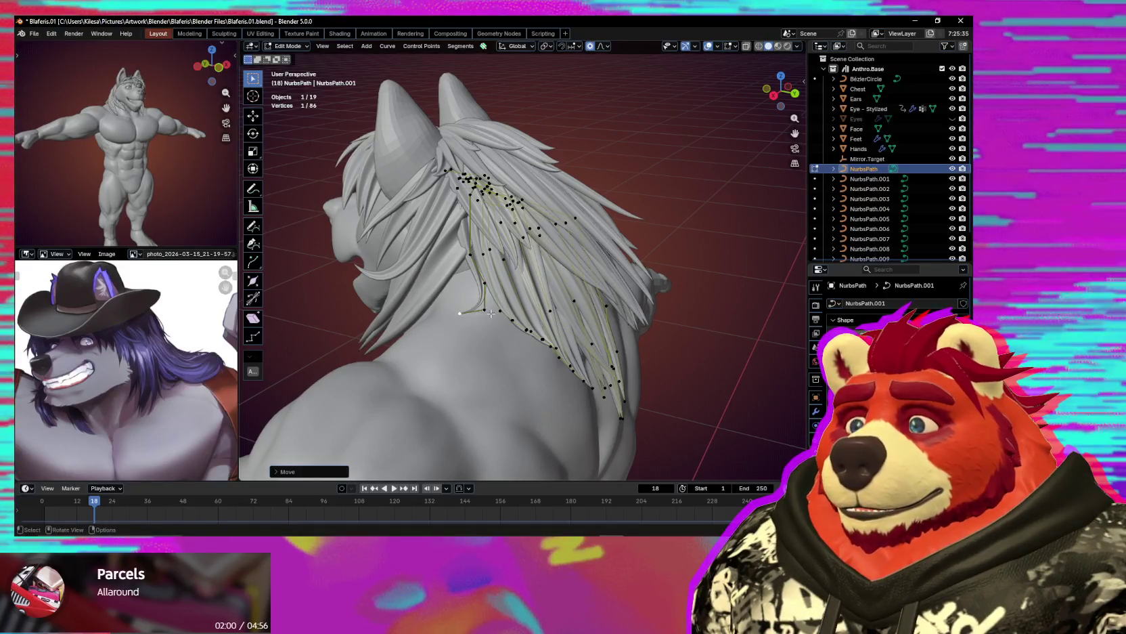
# Move the neck strand points with falloff and change their thickness with Alt+S.
pyautogui.moveTo(459, 291); pyautogui.dragTo(487, 293, button='middle')
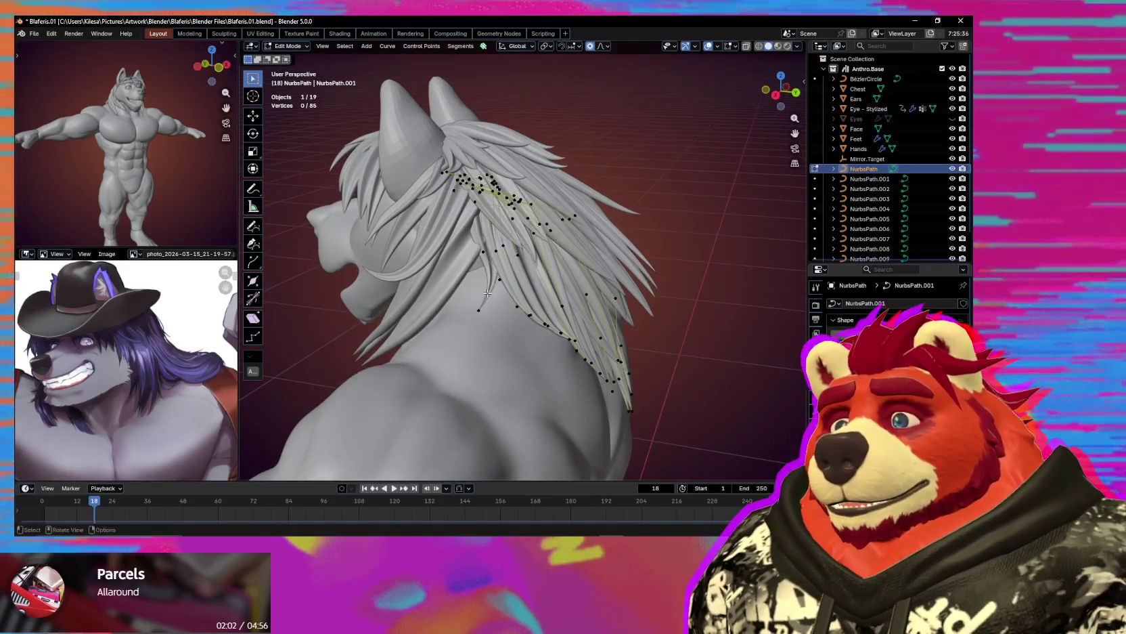
pyautogui.click(493, 249)
pyautogui.moveTo(493, 249); pyautogui.dragTo(491, 264, button='middle')
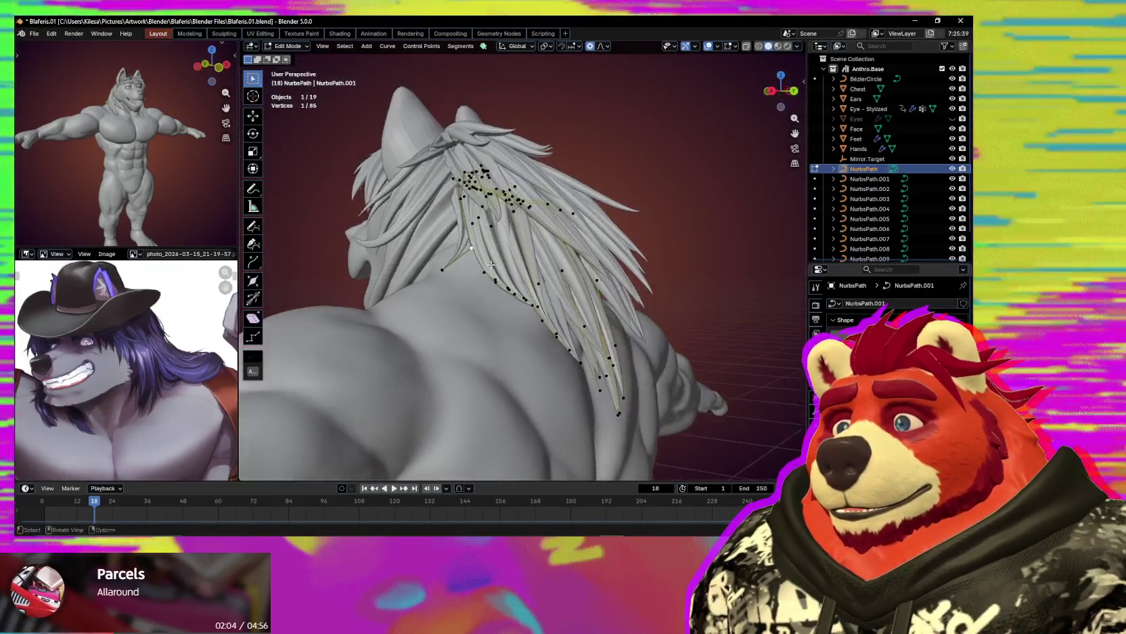
pyautogui.click(477, 253)
pyautogui.hotkey('alt', 's')
pyautogui.click(589, 311)
pyautogui.moveTo(589, 311); pyautogui.dragTo(613, 334, button='middle')
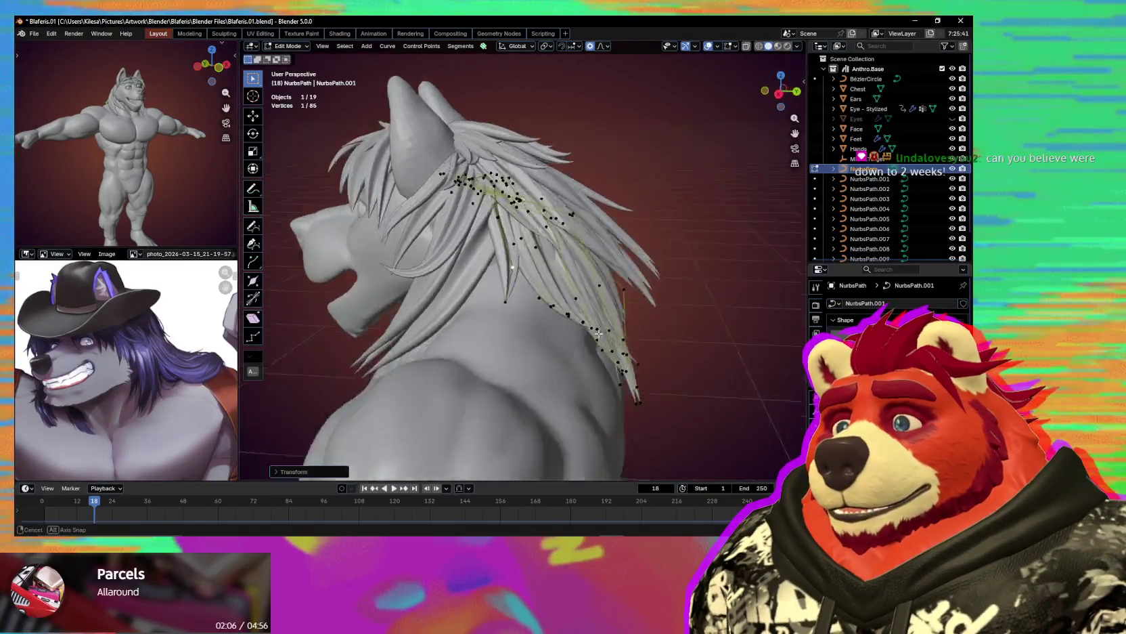
pyautogui.press('g')
pyautogui.click(615, 337)
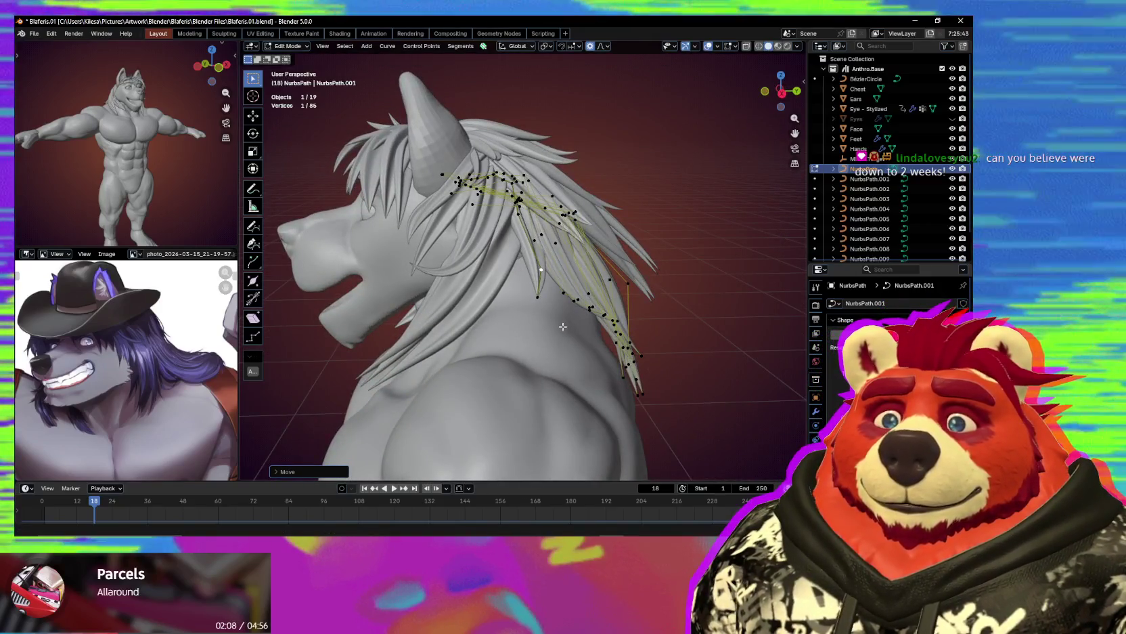
# Reposition the twisted strand point and orbit to view the hair from behind.
pyautogui.scroll(2, 568, 342)
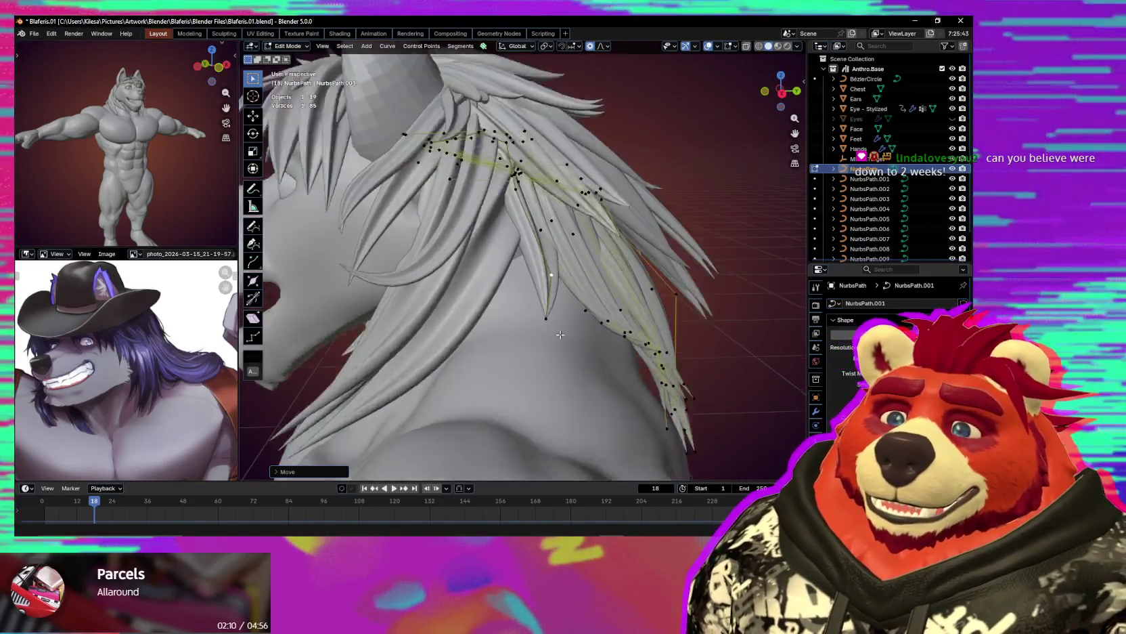
pyautogui.scroll(1, 570, 357)
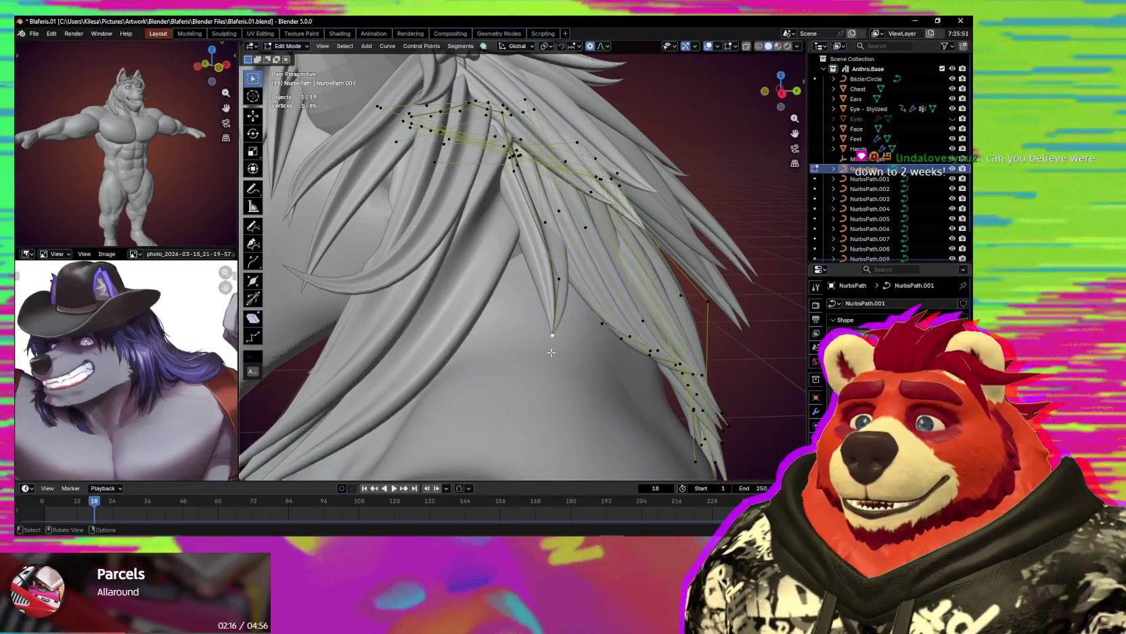
pyautogui.moveTo(552, 352); pyautogui.dragTo(575, 360, button='middle')
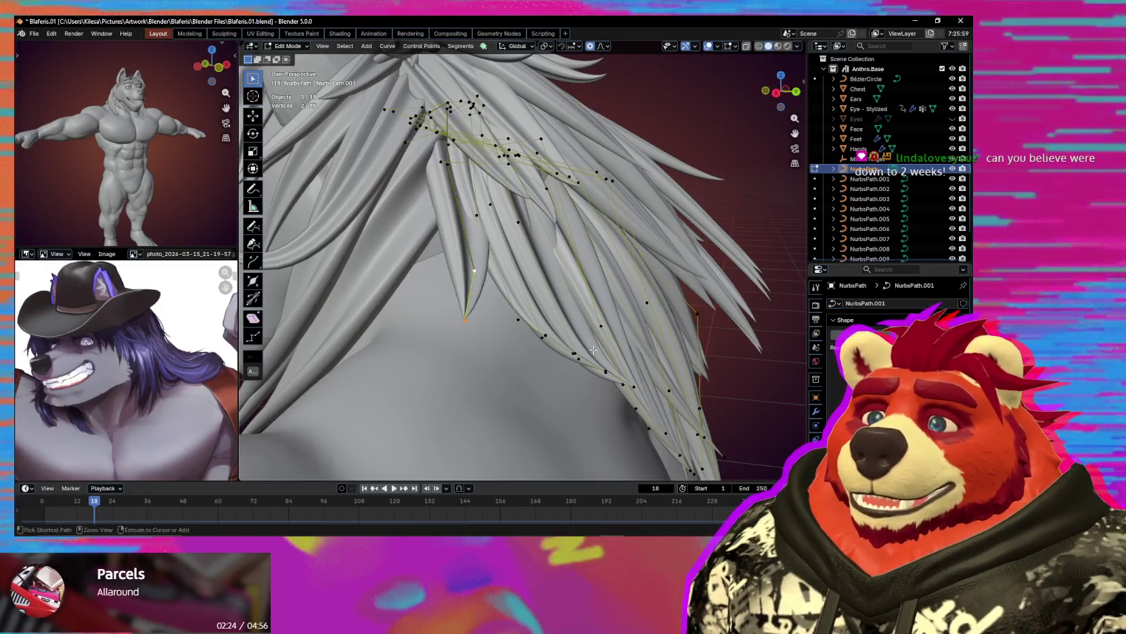
pyautogui.press('g')
pyautogui.click(558, 294)
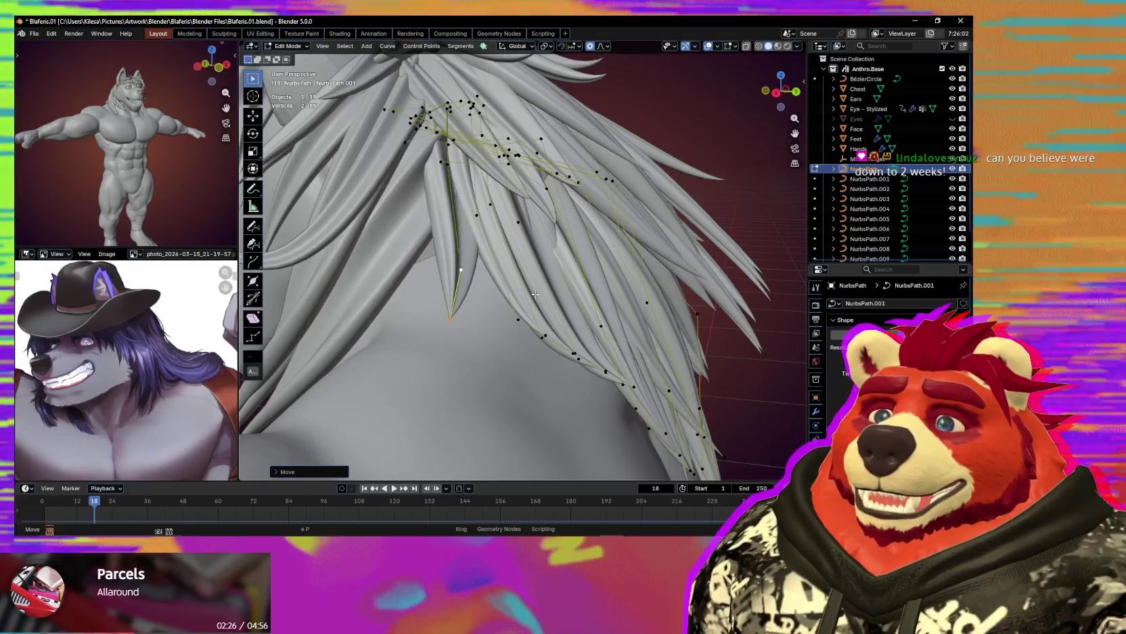
pyautogui.moveTo(558, 293)
pyautogui.mouseDown(button='middle')
pyautogui.moveTo(485, 348)
pyautogui.moveTo(490, 394)
pyautogui.mouseUp(button='middle')
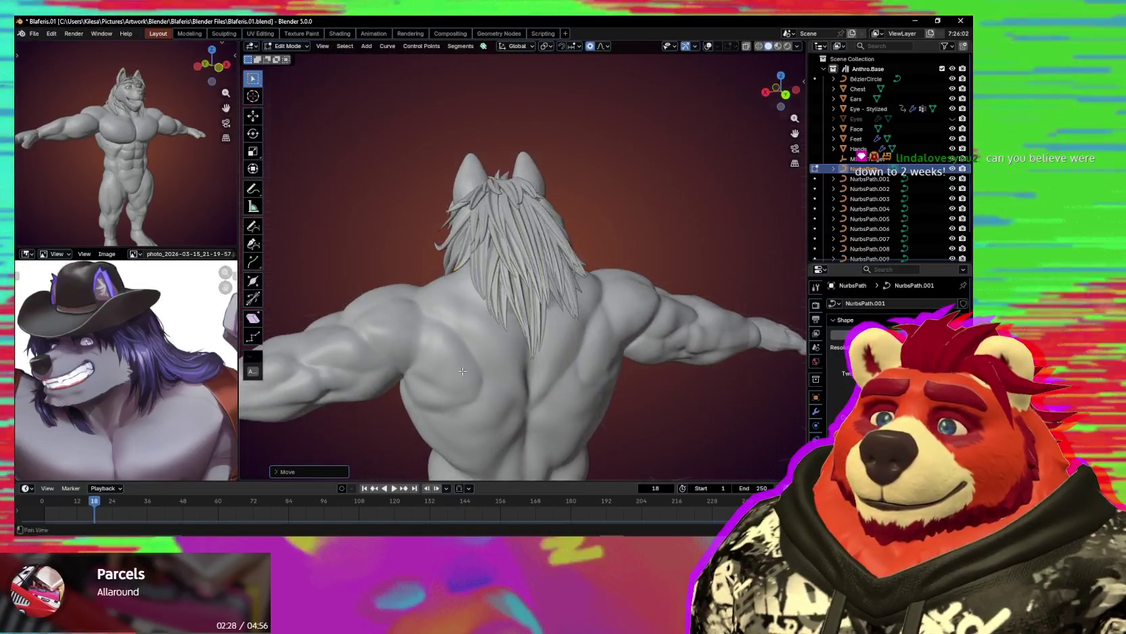
# On NurbsPath.008, move and rotate the strand tips over the back.
pyautogui.scroll(-2, 491, 394)
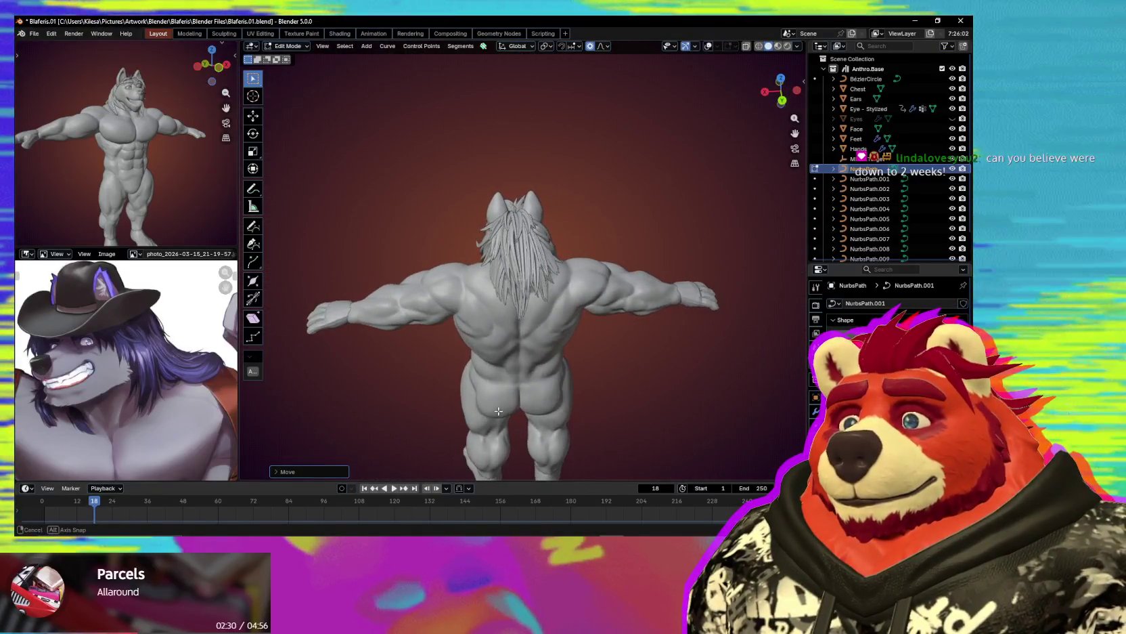
pyautogui.scroll(4, 573, 378)
pyautogui.moveTo(573, 378)
pyautogui.mouseDown(button='middle')
pyautogui.moveTo(551, 371)
pyautogui.moveTo(603, 332)
pyautogui.moveTo(673, 312)
pyautogui.moveTo(553, 293)
pyautogui.moveTo(596, 298)
pyautogui.mouseUp(button='middle')
pyautogui.hotkey('alt', 'q')
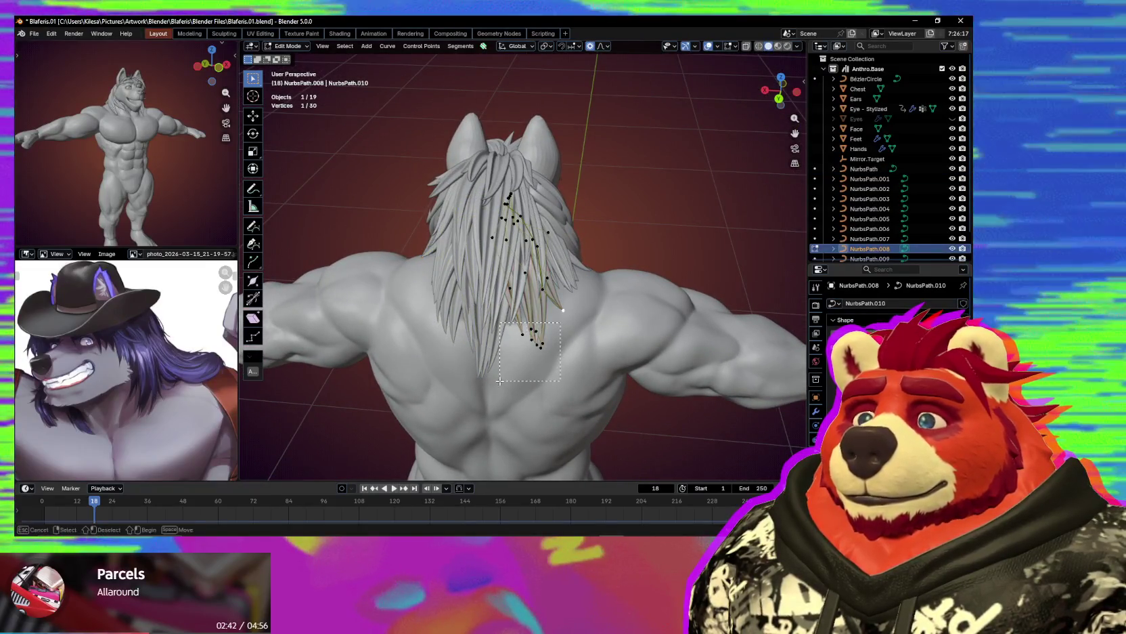
pyautogui.press('g')
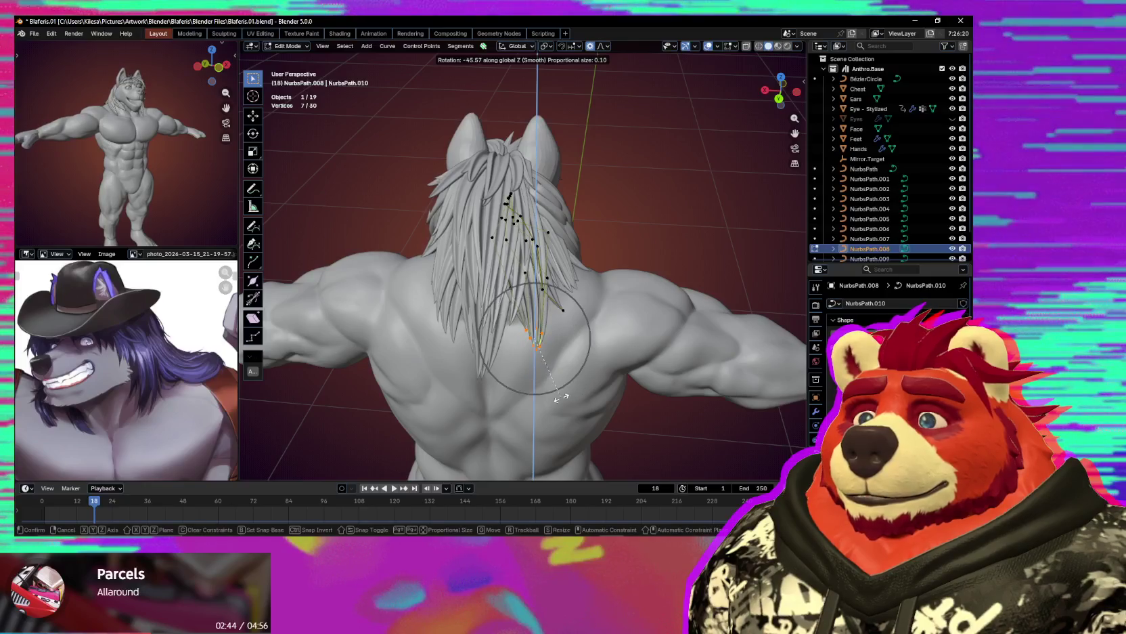
pyautogui.click(563, 390)
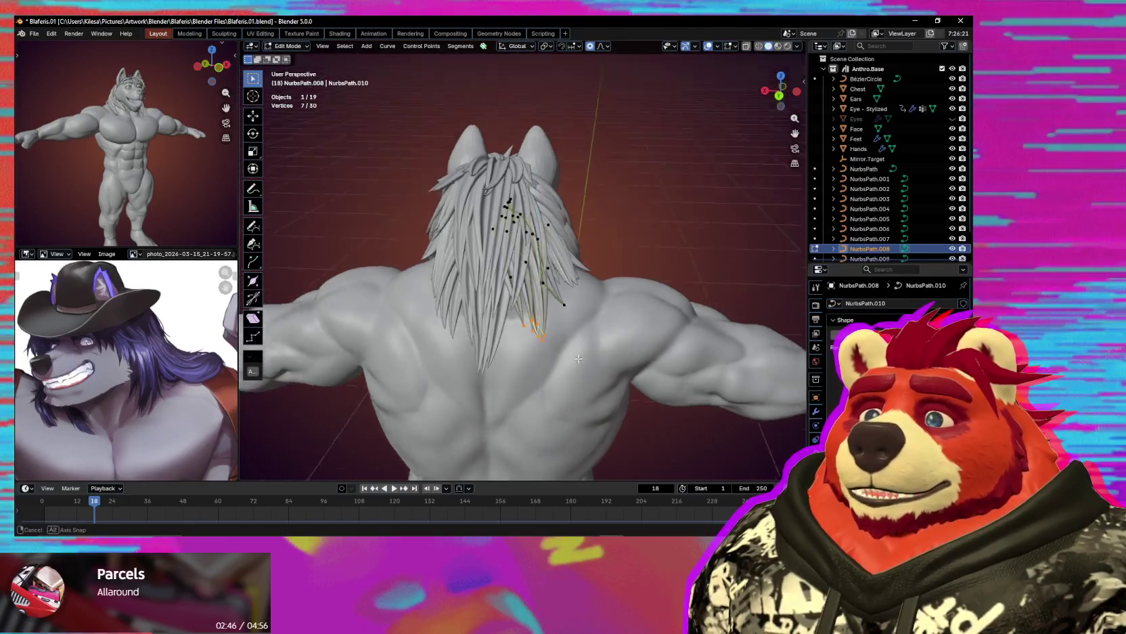
pyautogui.moveTo(562, 390); pyautogui.dragTo(595, 346, button='middle')
pyautogui.scroll(3, 596, 346)
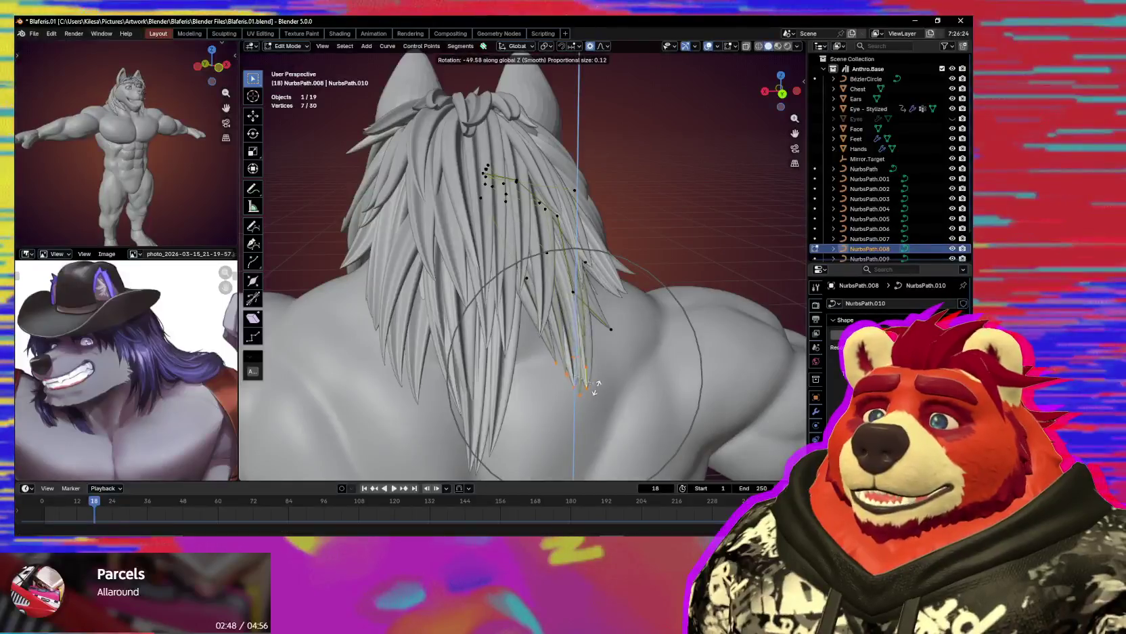
pyautogui.moveTo(596, 345)
pyautogui.mouseDown(button='middle')
pyautogui.moveTo(596, 390)
pyautogui.moveTo(598, 342)
pyautogui.mouseUp(button='middle')
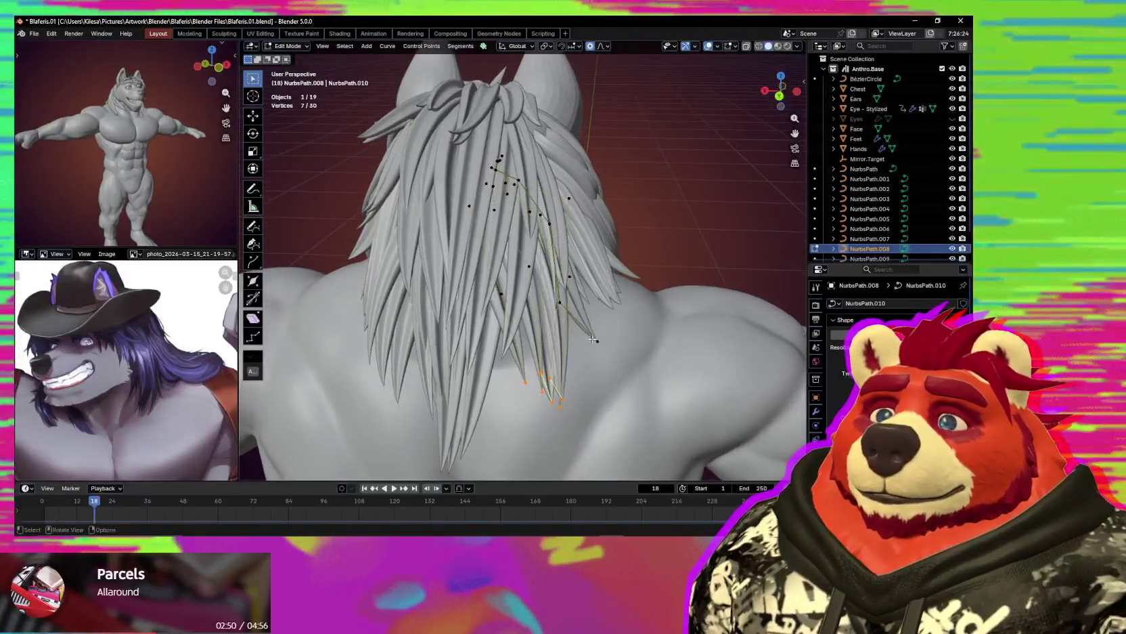
# Extend the tip selection up the strands, rotate and move it, then preview without overlays.
pyautogui.click(597, 340)
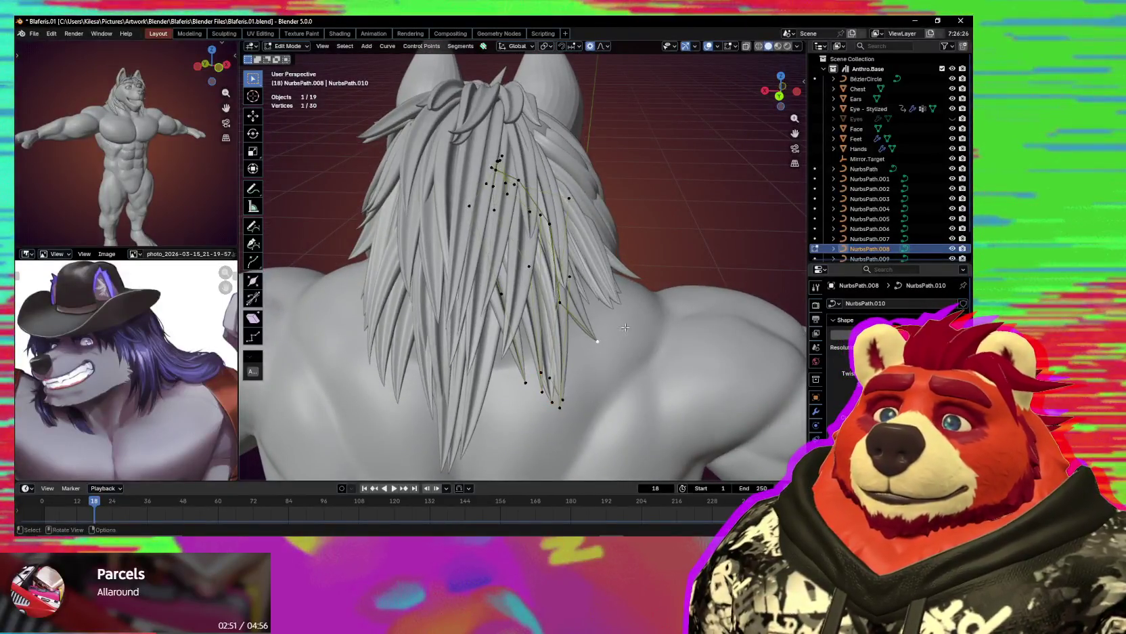
pyautogui.click(608, 438)
pyautogui.moveTo(609, 439)
pyautogui.mouseDown(button='middle')
pyautogui.moveTo(563, 365)
pyautogui.moveTo(660, 410)
pyautogui.mouseUp(button='middle')
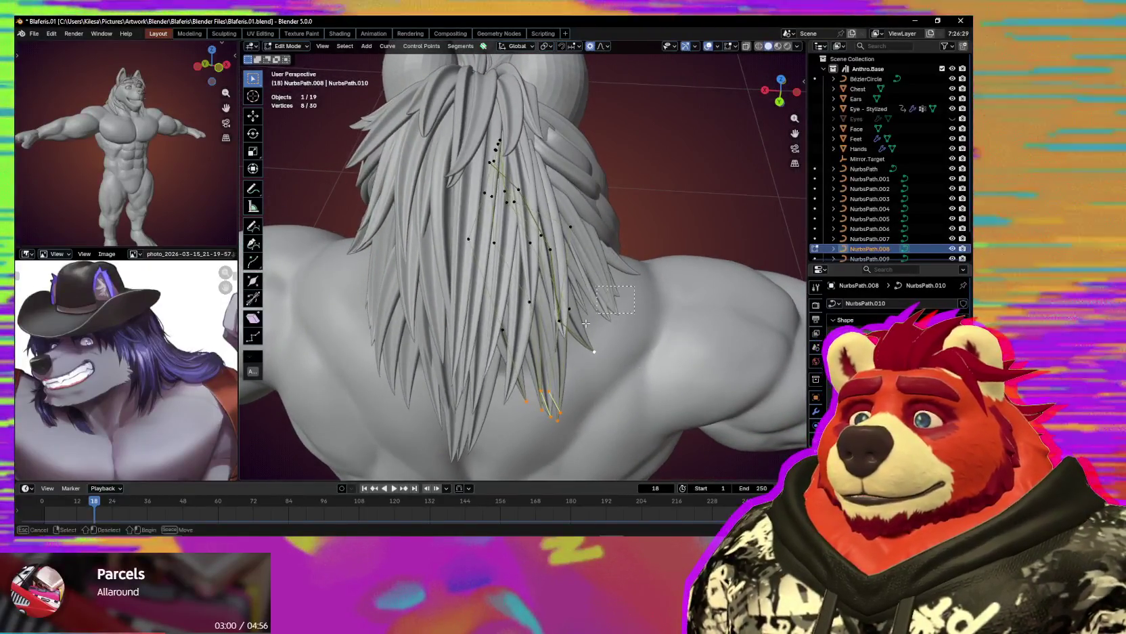
pyautogui.press('ctrl+KP_Add')
pyautogui.press('r')
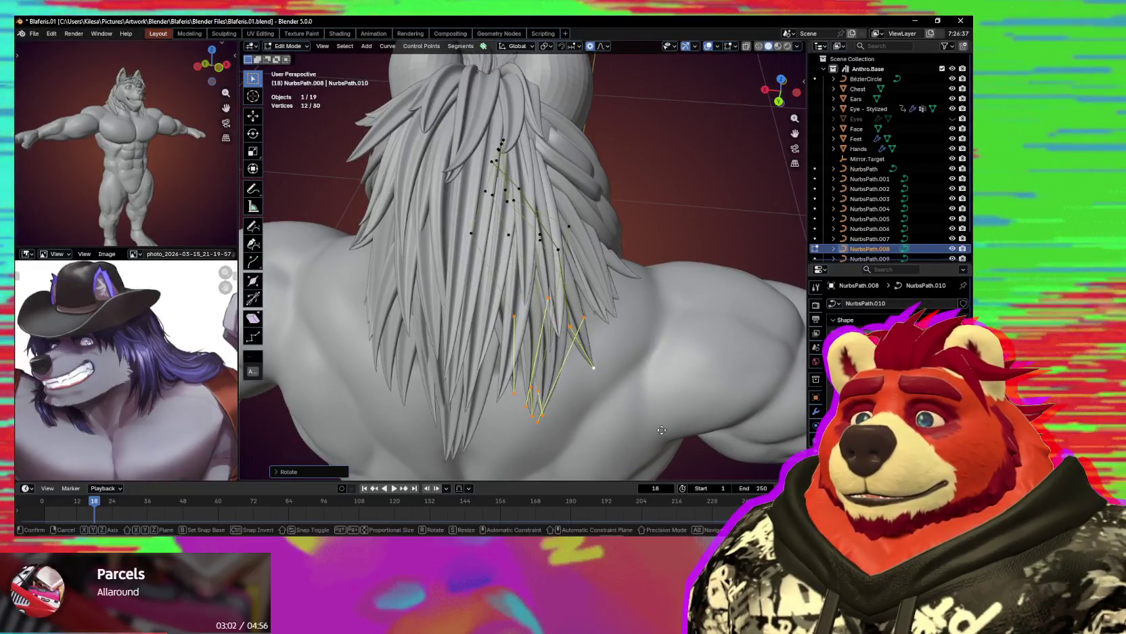
pyautogui.click(649, 431)
pyautogui.moveTo(649, 431)
pyautogui.mouseDown(button='middle')
pyautogui.moveTo(653, 360)
pyautogui.moveTo(651, 411)
pyautogui.mouseUp(button='middle')
pyautogui.press('g')
pyautogui.click(654, 360)
pyautogui.hotkey('shift', 'alt', 'z')
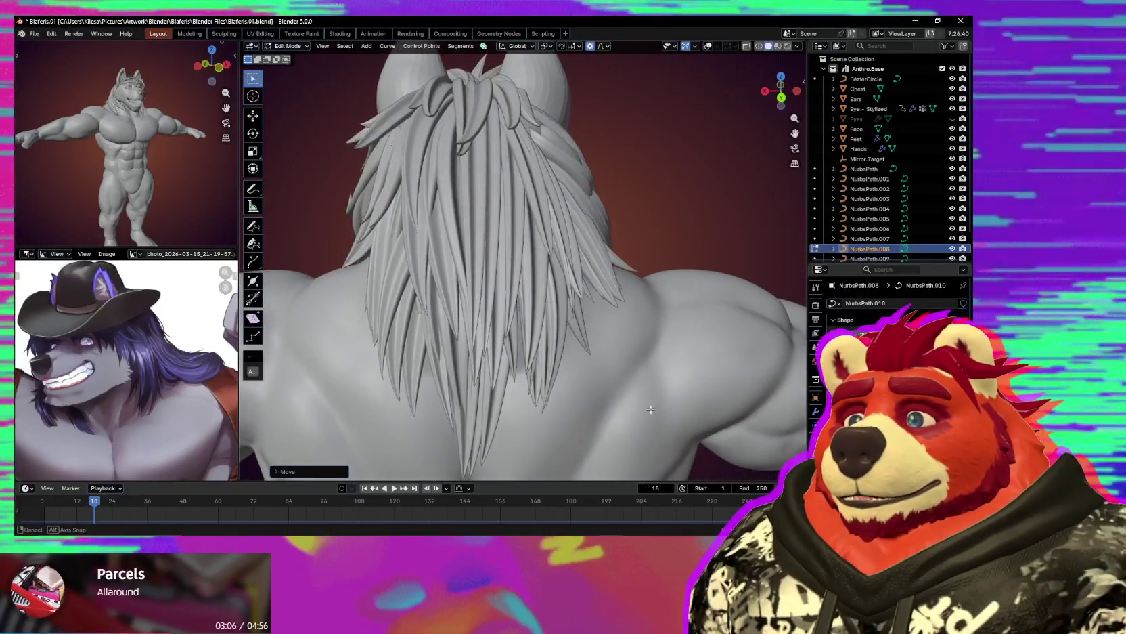
pyautogui.moveTo(651, 406); pyautogui.dragTo(607, 376, button='middle')
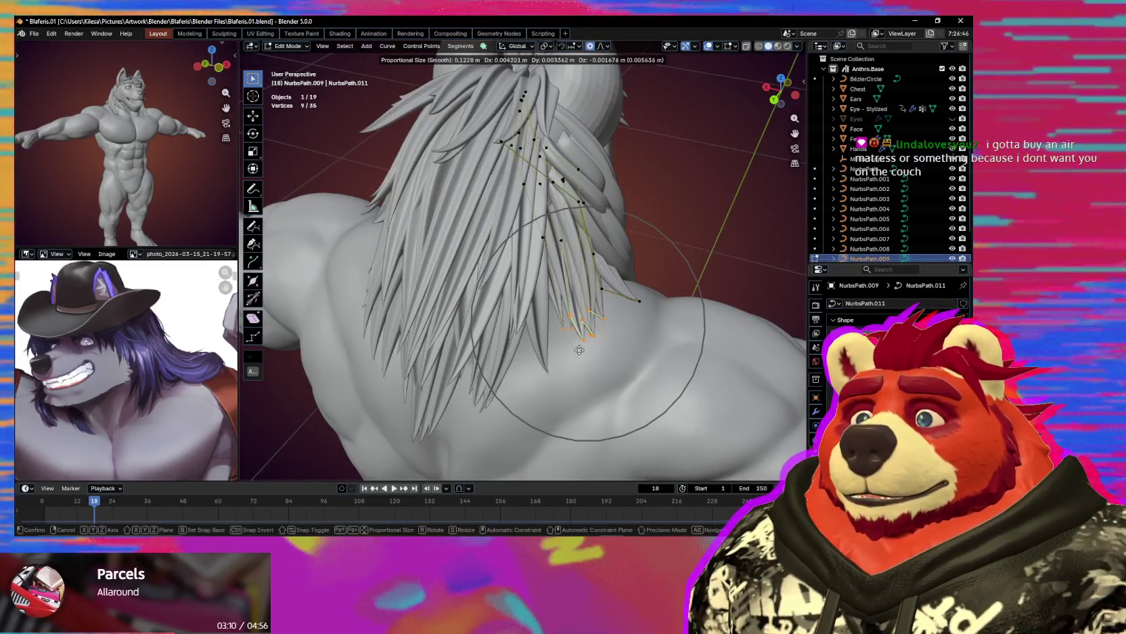
# Scale and rotate the selected strand tips, then view the back straight on.
pyautogui.press('s')
pyautogui.click(611, 357)
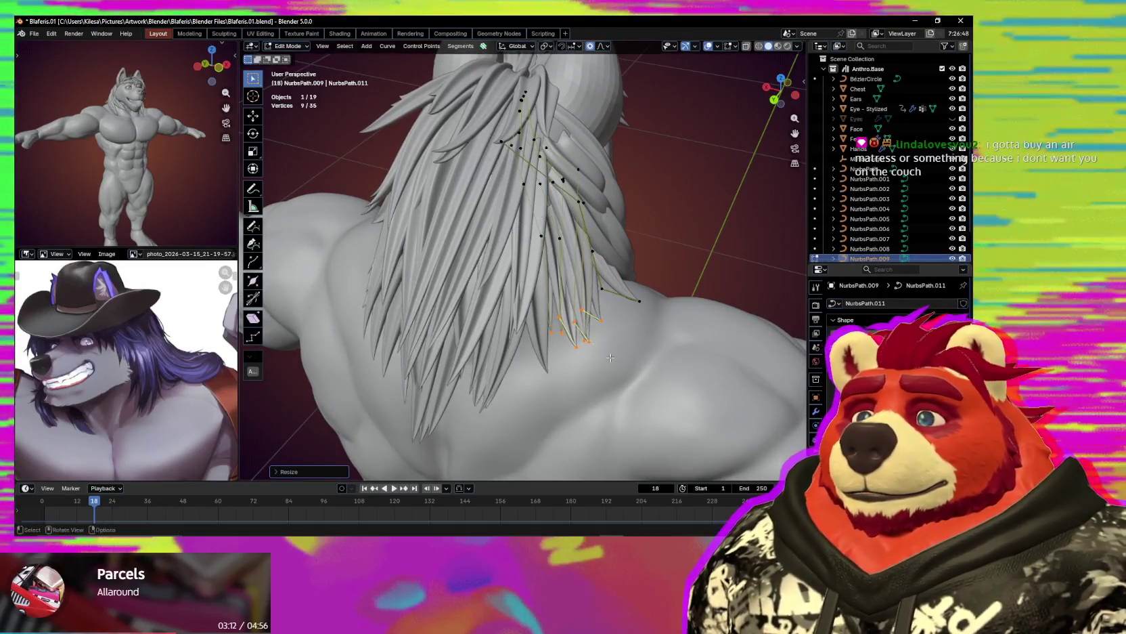
pyautogui.click(612, 366)
pyautogui.moveTo(611, 365); pyautogui.dragTo(619, 373, button='middle')
pyautogui.press('r')
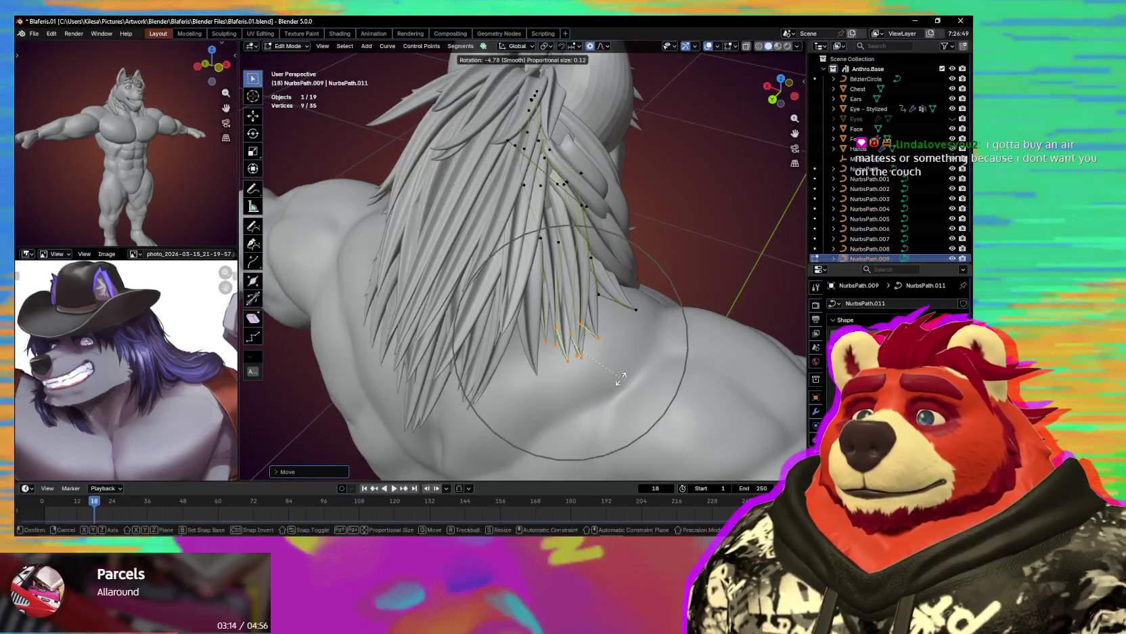
pyautogui.click(624, 379)
pyautogui.hotkey('shift', 'alt', 'z')
pyautogui.press('ctrl+KP_1')
# Move the seven strand tip points closer to the back and orbit to a side view.
pyautogui.scroll(-3, 609, 374)
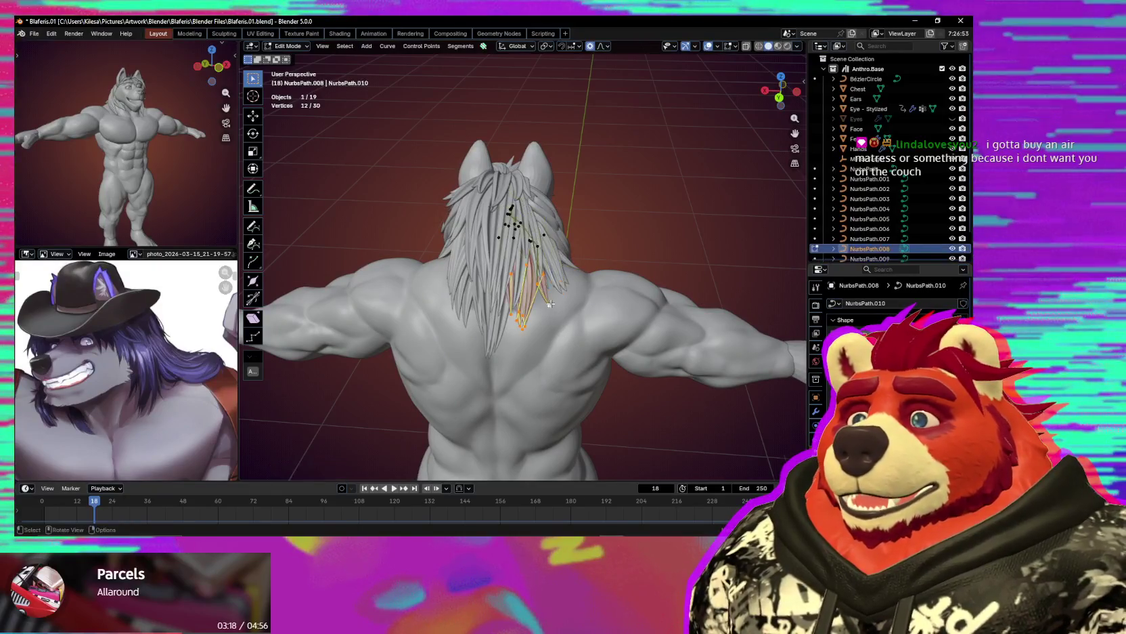
pyautogui.scroll(2, 550, 304)
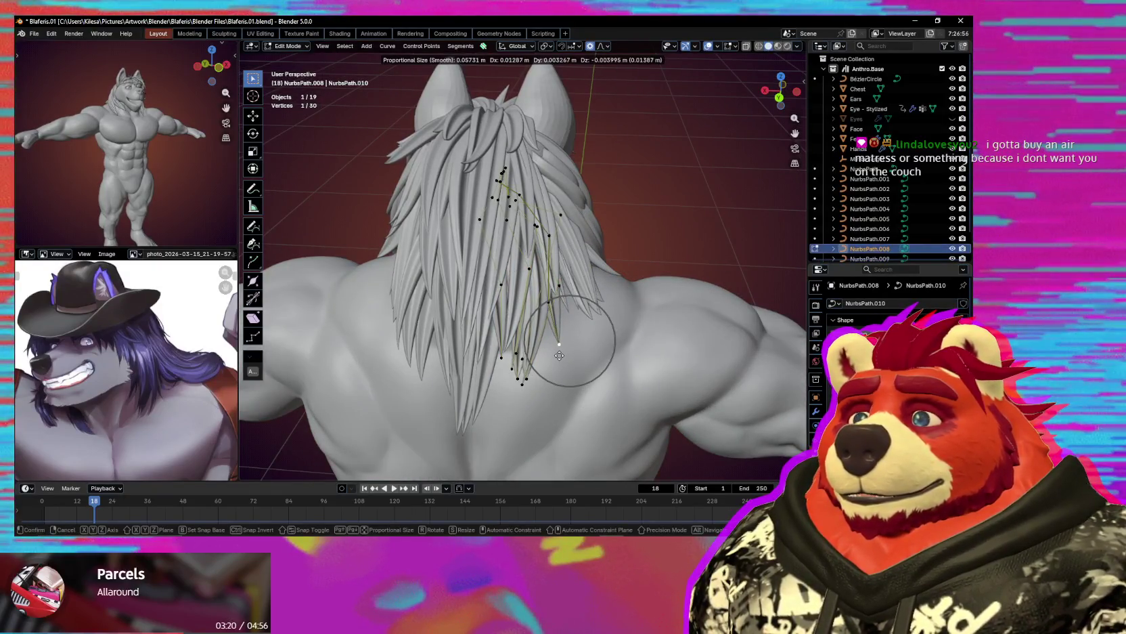
pyautogui.click(559, 356)
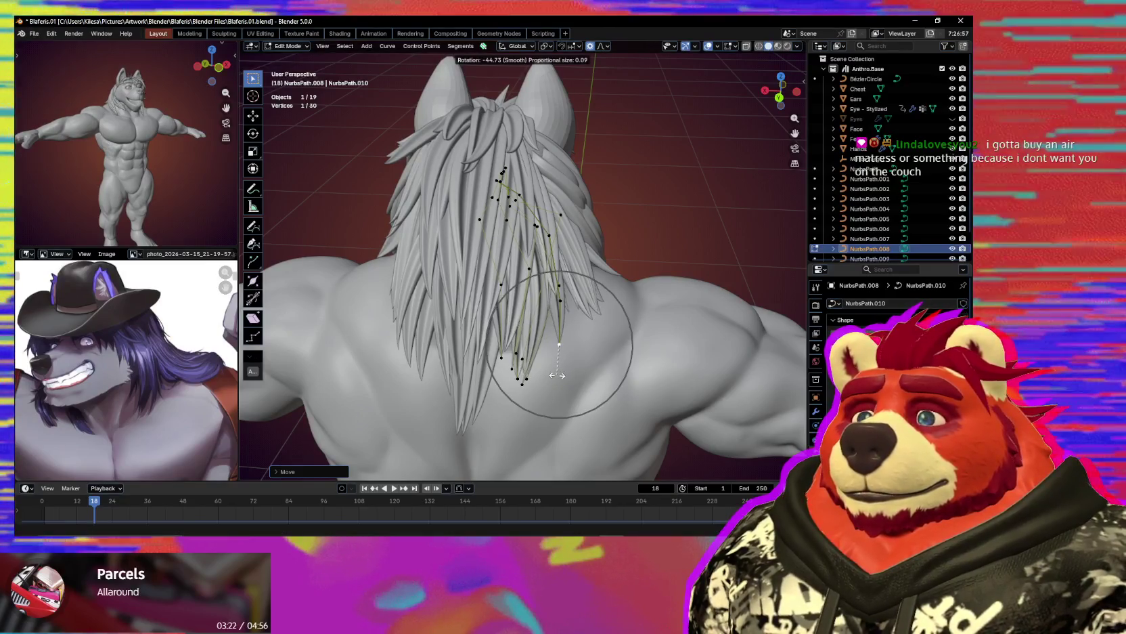
pyautogui.rightClick(571, 368)
pyautogui.moveTo(571, 367); pyautogui.dragTo(576, 370, button='middle')
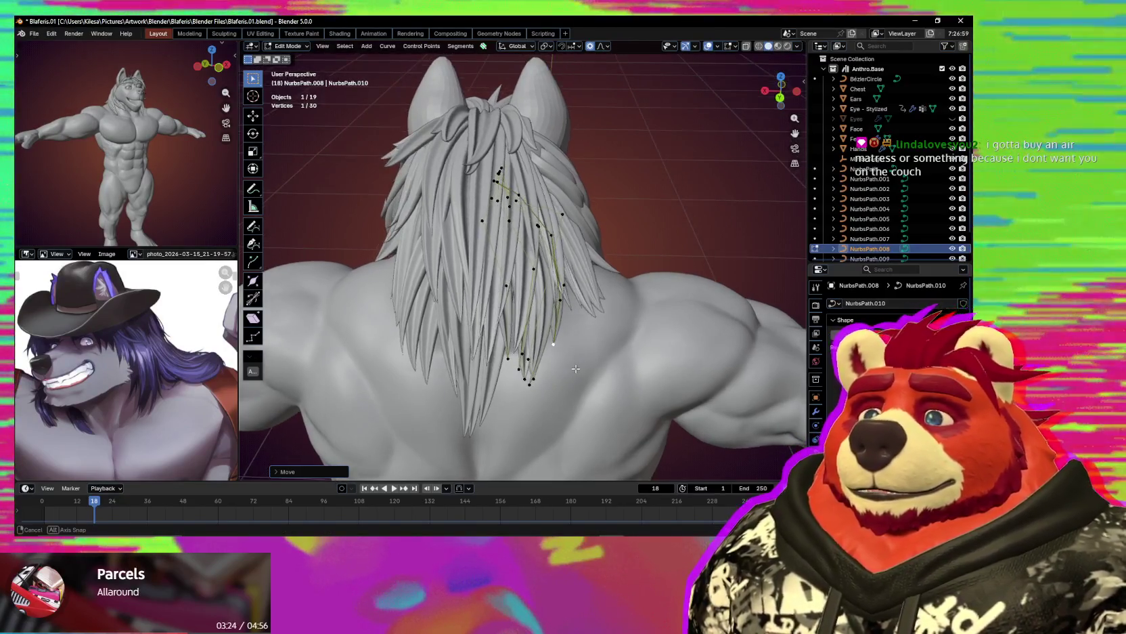
pyautogui.press('g')
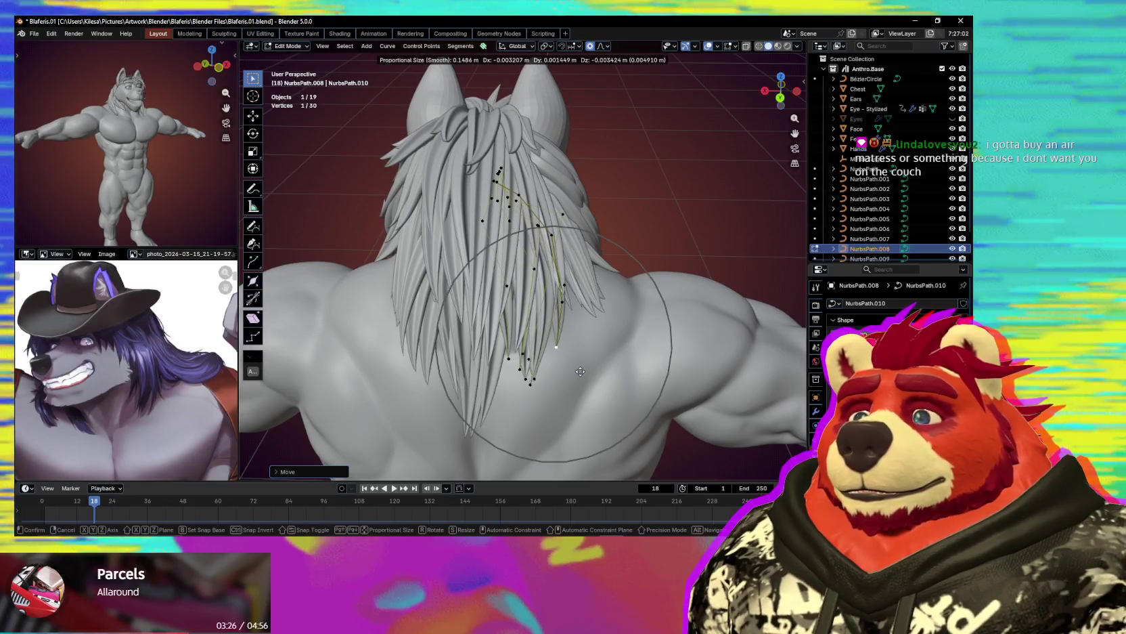
pyautogui.rightClick(581, 371)
pyautogui.moveTo(501, 352); pyautogui.dragTo(547, 391)
pyautogui.press('g')
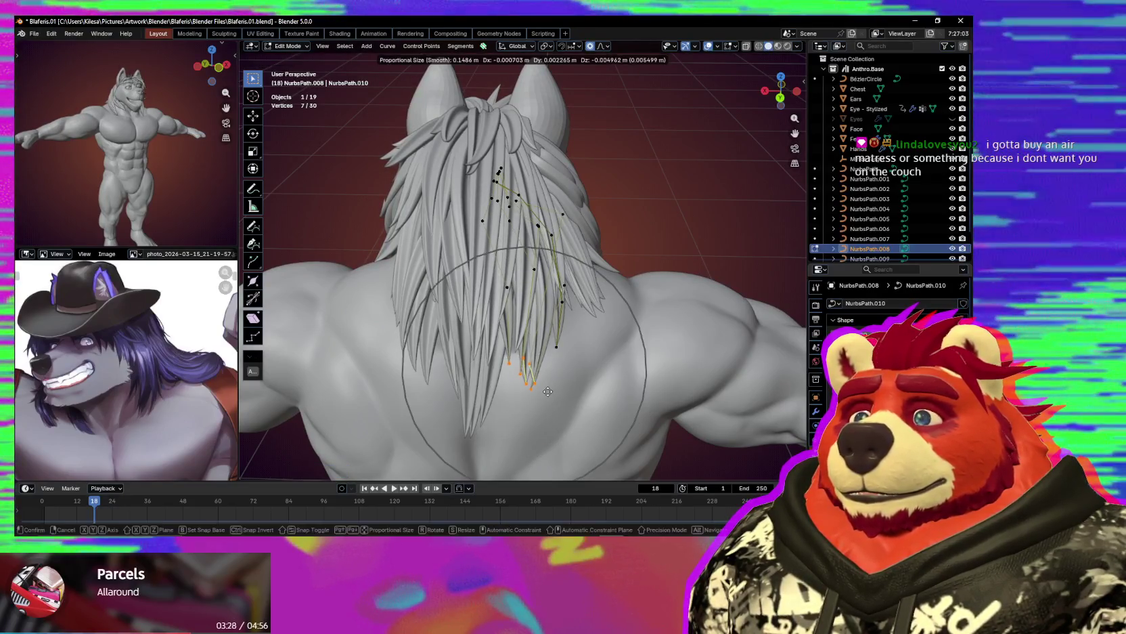
pyautogui.click(547, 391)
pyautogui.moveTo(548, 391)
pyautogui.mouseDown(button='middle')
pyautogui.moveTo(658, 363)
pyautogui.moveTo(594, 352)
pyautogui.mouseUp(button='middle')
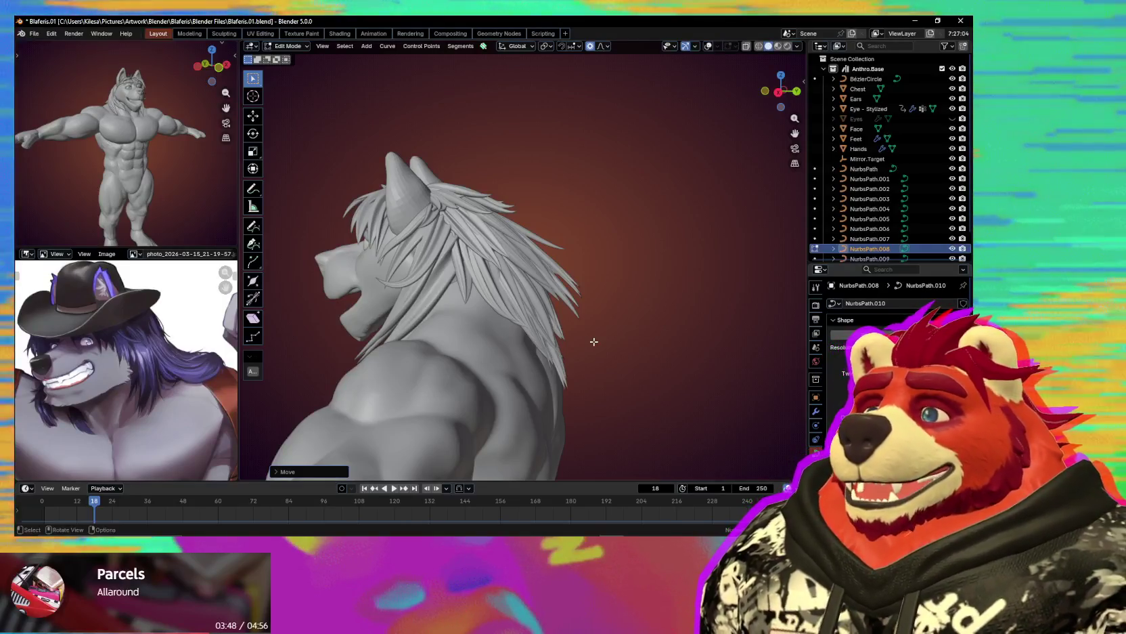
pyautogui.moveTo(585, 315)
pyautogui.mouseDown(button='middle')
pyautogui.moveTo(498, 308)
pyautogui.moveTo(508, 324)
pyautogui.moveTo(478, 313)
pyautogui.moveTo(464, 203)
pyautogui.moveTo(566, 299)
pyautogui.mouseUp(button='middle')
# Rotate the side mane tips on the X axis, sweep them outward, and move them down.
pyautogui.click(465, 203)
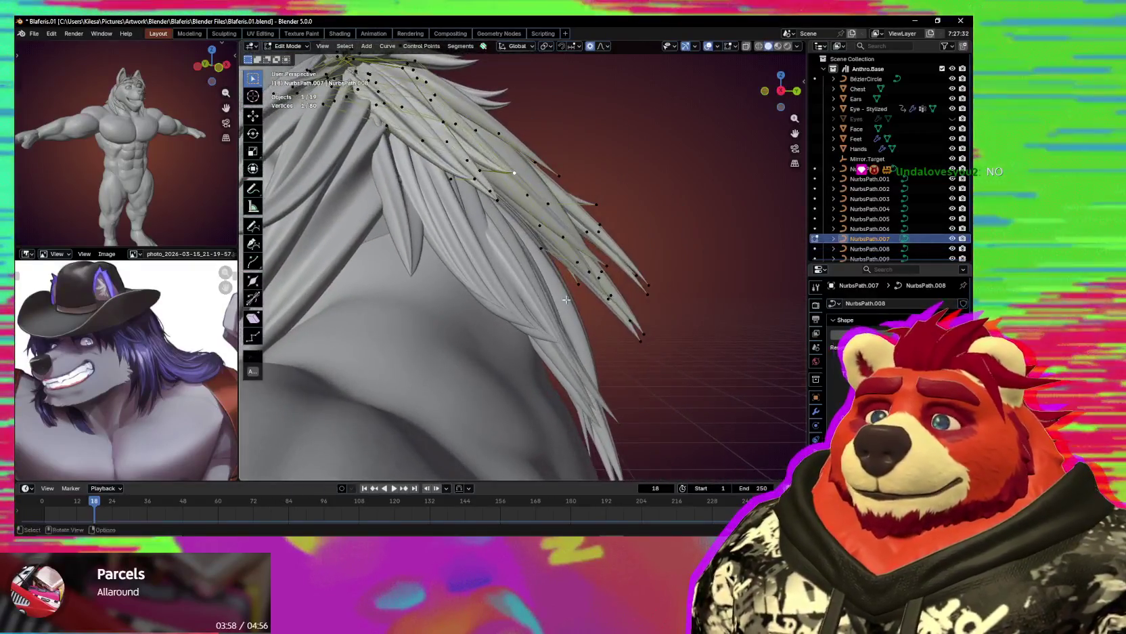
pyautogui.moveTo(622, 357); pyautogui.dragTo(622, 357)
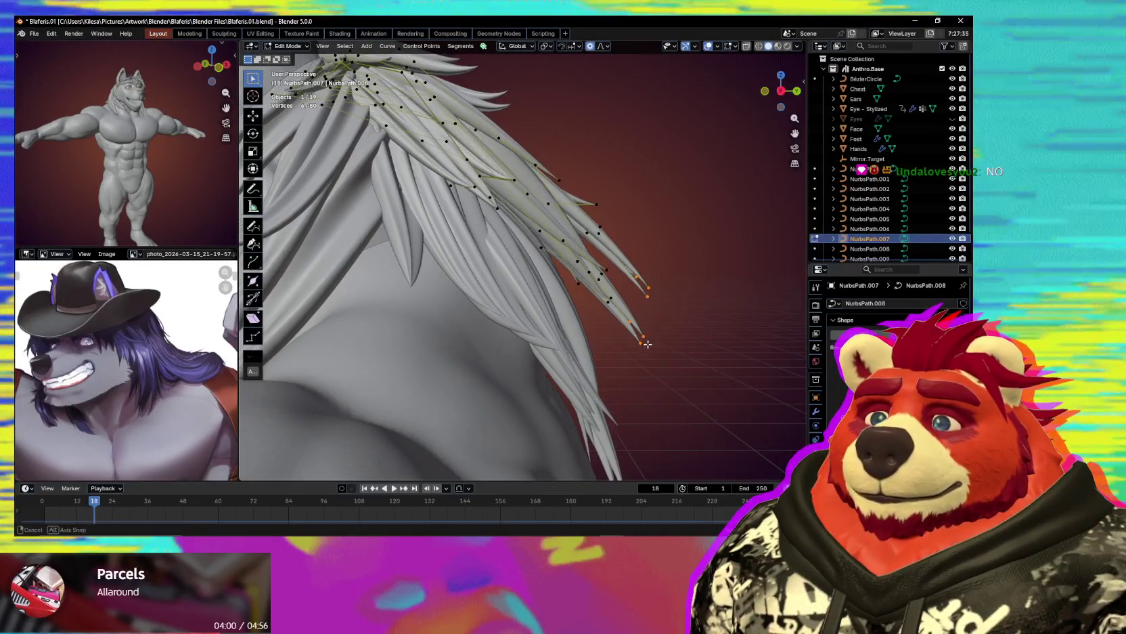
pyautogui.press('r')
pyautogui.press('x')
pyautogui.click(732, 317)
pyautogui.moveTo(733, 317)
pyautogui.mouseDown(button='middle')
pyautogui.moveTo(648, 340)
pyautogui.moveTo(600, 336)
pyautogui.moveTo(633, 330)
pyautogui.moveTo(627, 250)
pyautogui.mouseUp(button='middle')
pyautogui.press('r')
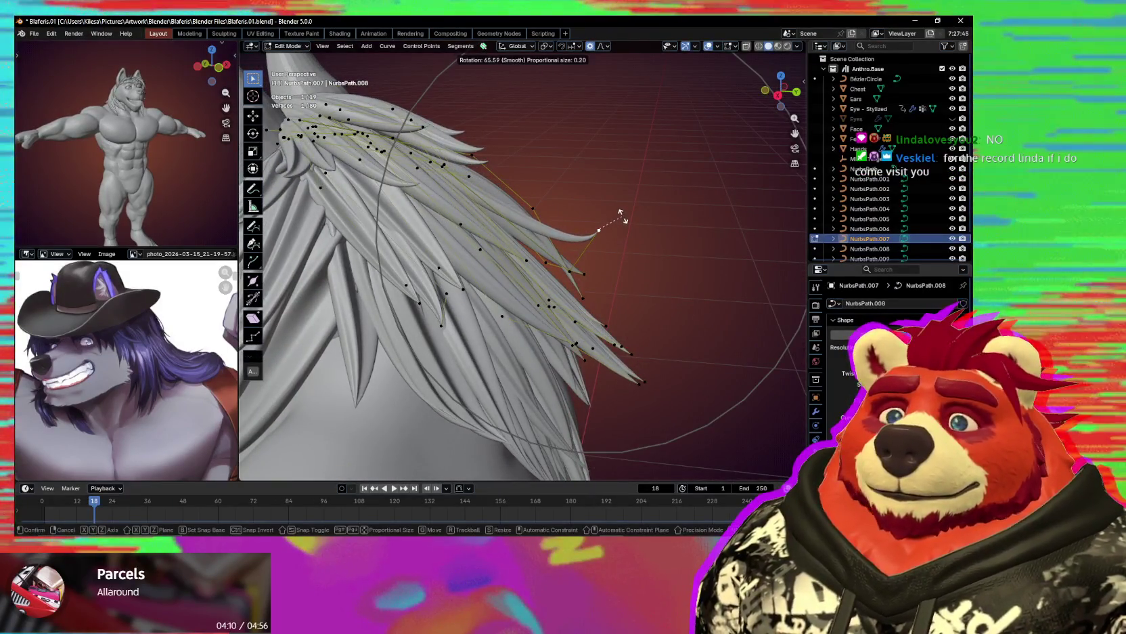
pyautogui.click(631, 236)
pyautogui.moveTo(631, 236); pyautogui.dragTo(622, 239, button='middle')
pyautogui.press('g')
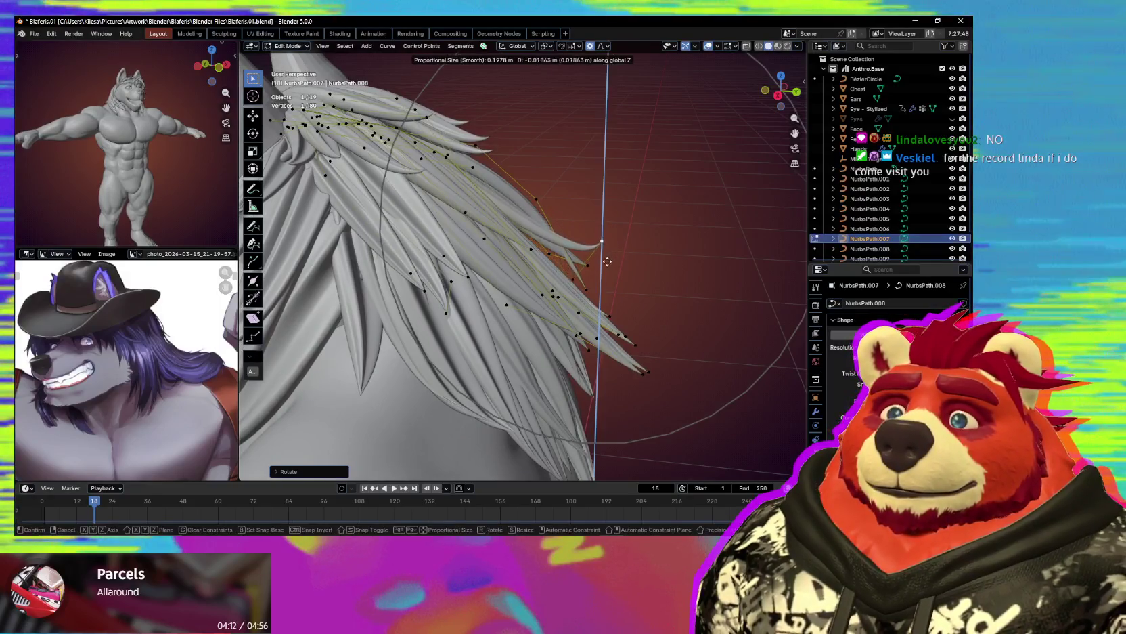
pyautogui.click(603, 289)
# Rotate the side strands further and shift their points toward the back of the head.
pyautogui.press('r')
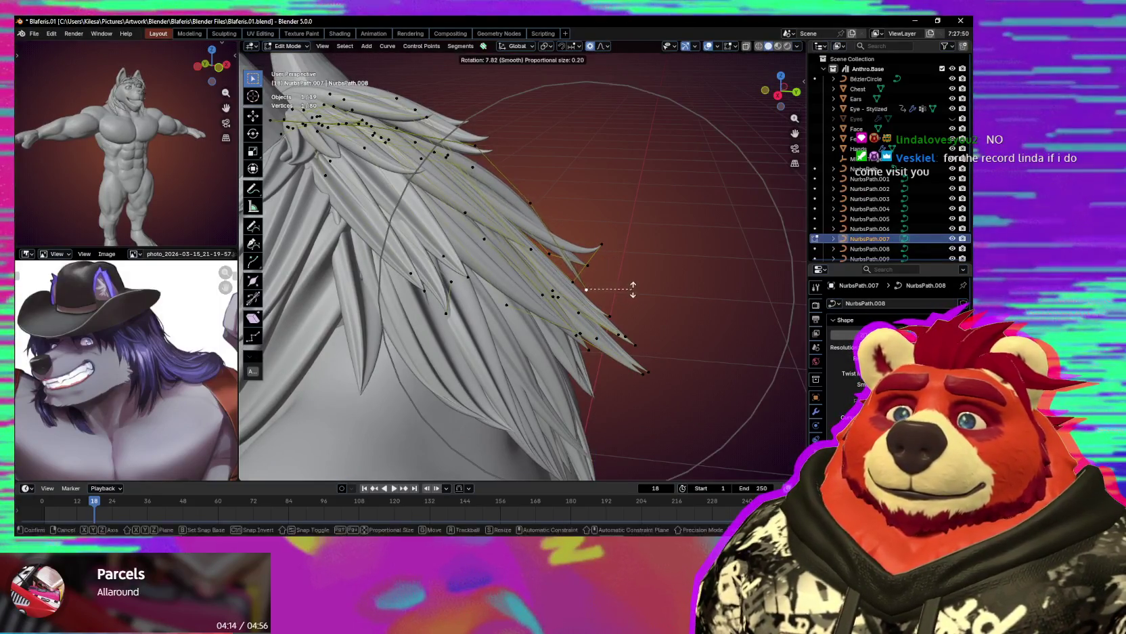
pyautogui.click(635, 242)
pyautogui.moveTo(635, 242); pyautogui.dragTo(557, 252, button='middle')
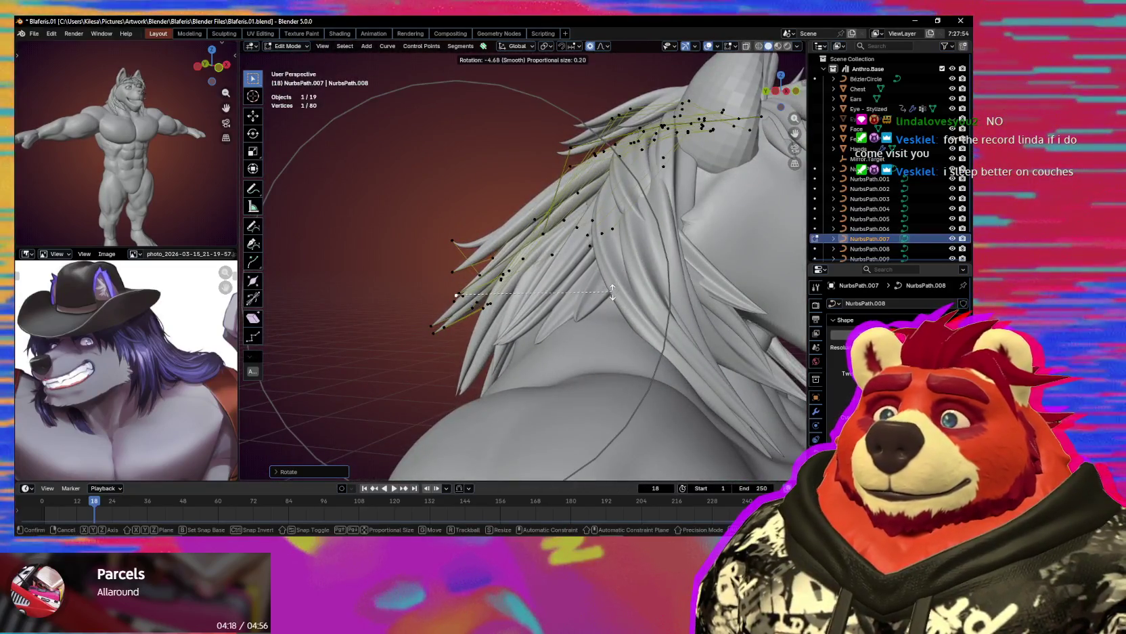
pyautogui.click(612, 291)
pyautogui.moveTo(612, 292)
pyautogui.mouseDown(button='middle')
pyautogui.moveTo(685, 301)
pyautogui.moveTo(586, 289)
pyautogui.mouseUp(button='middle')
pyautogui.press('g')
pyautogui.click(682, 303)
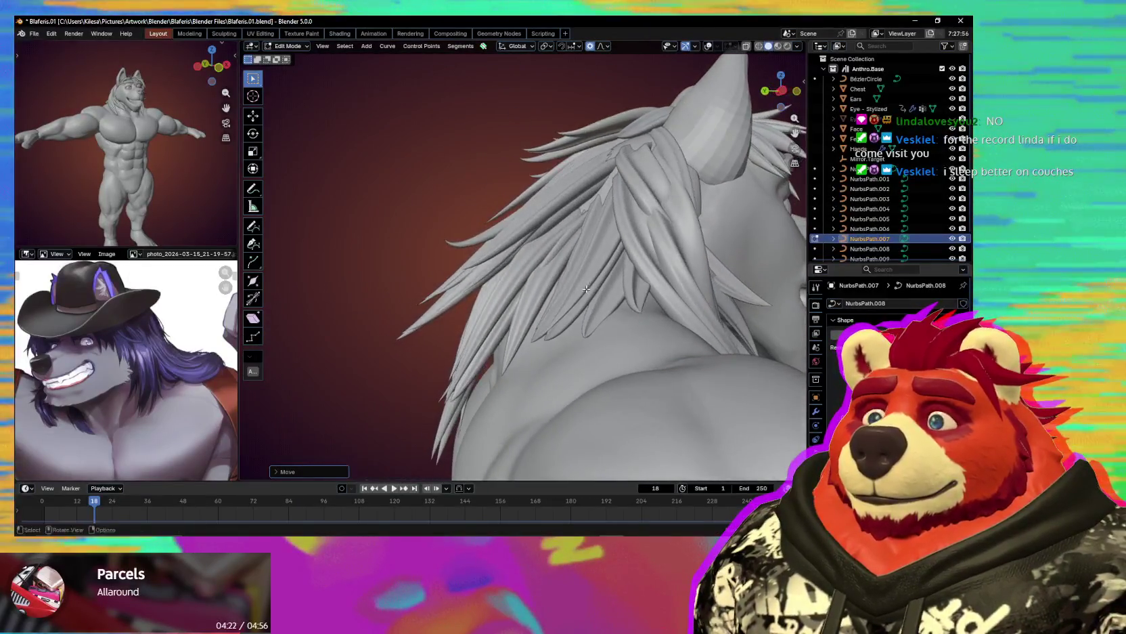
pyautogui.moveTo(451, 235); pyautogui.dragTo(495, 254, button='middle')
pyautogui.rightClick(512, 262)
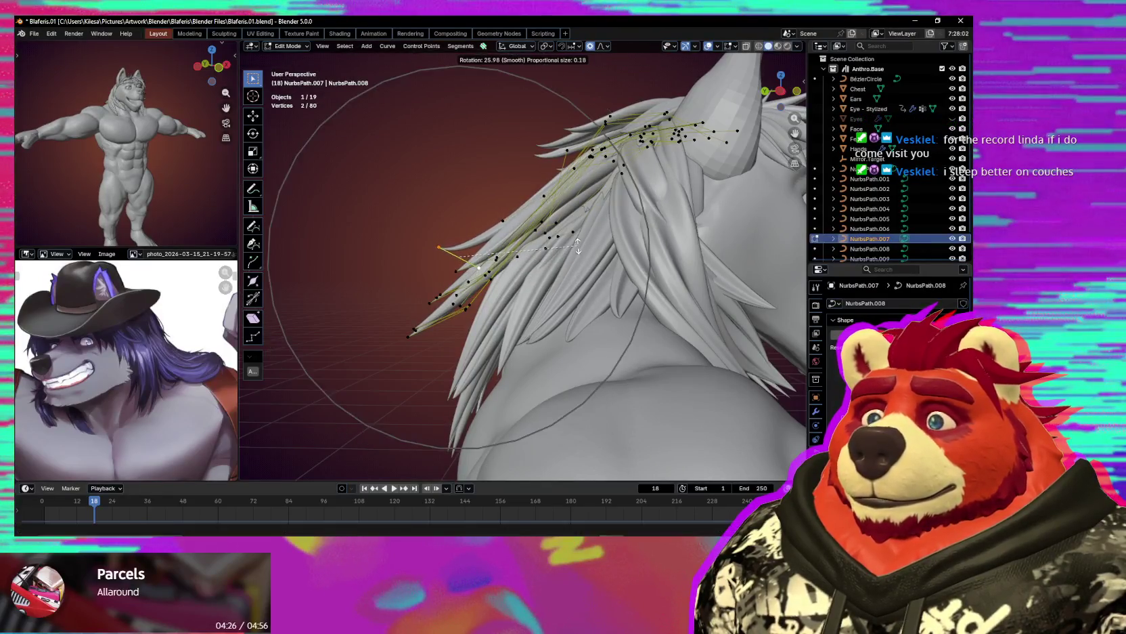
# Move a strand root near the ear, then preview the hair with overlays hidden.
pyautogui.moveTo(572, 232)
pyautogui.mouseDown(button='middle')
pyautogui.moveTo(505, 249)
pyautogui.moveTo(534, 278)
pyautogui.moveTo(589, 284)
pyautogui.moveTo(645, 227)
pyautogui.mouseUp(button='middle')
pyautogui.click(531, 280)
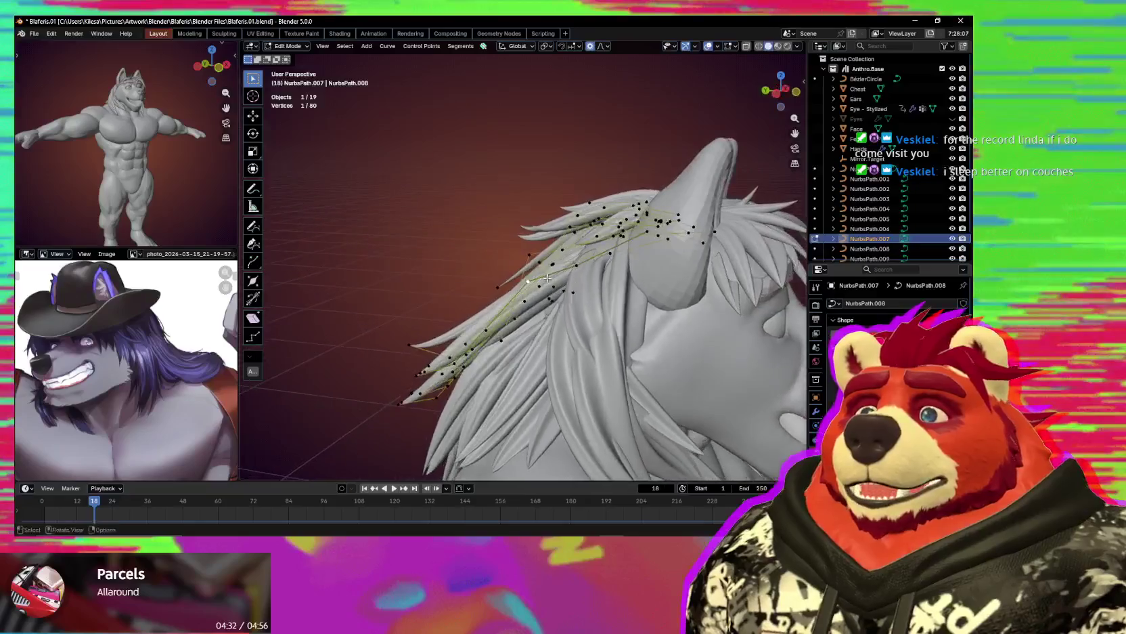
pyautogui.click(622, 240)
pyautogui.moveTo(622, 240); pyautogui.dragTo(536, 287, button='middle')
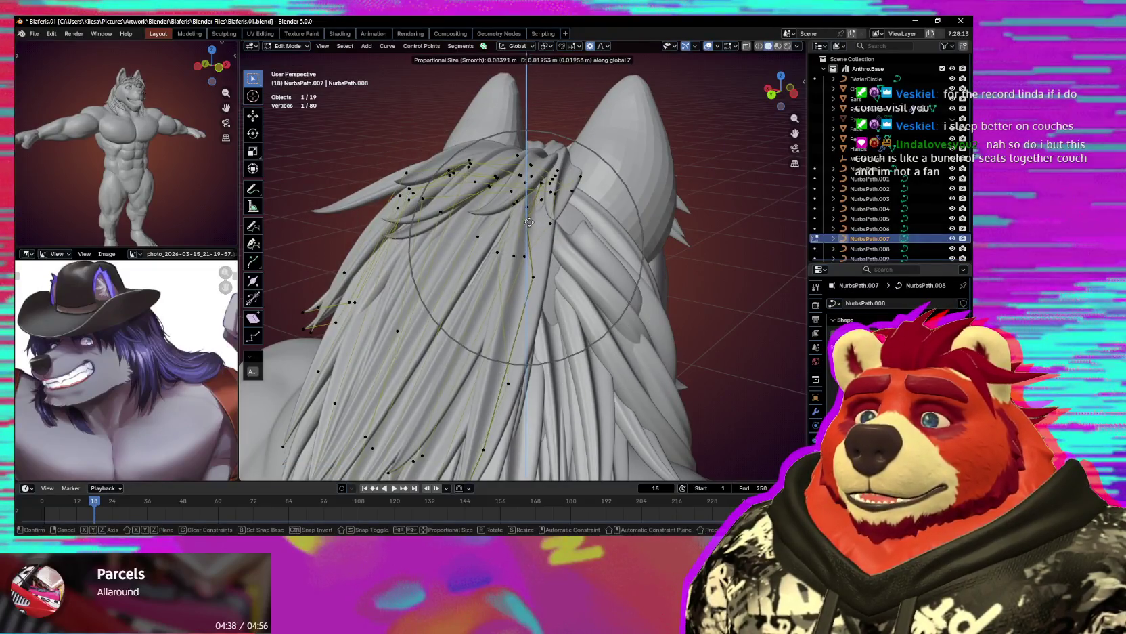
pyautogui.moveTo(497, 234); pyautogui.dragTo(528, 230, button='middle')
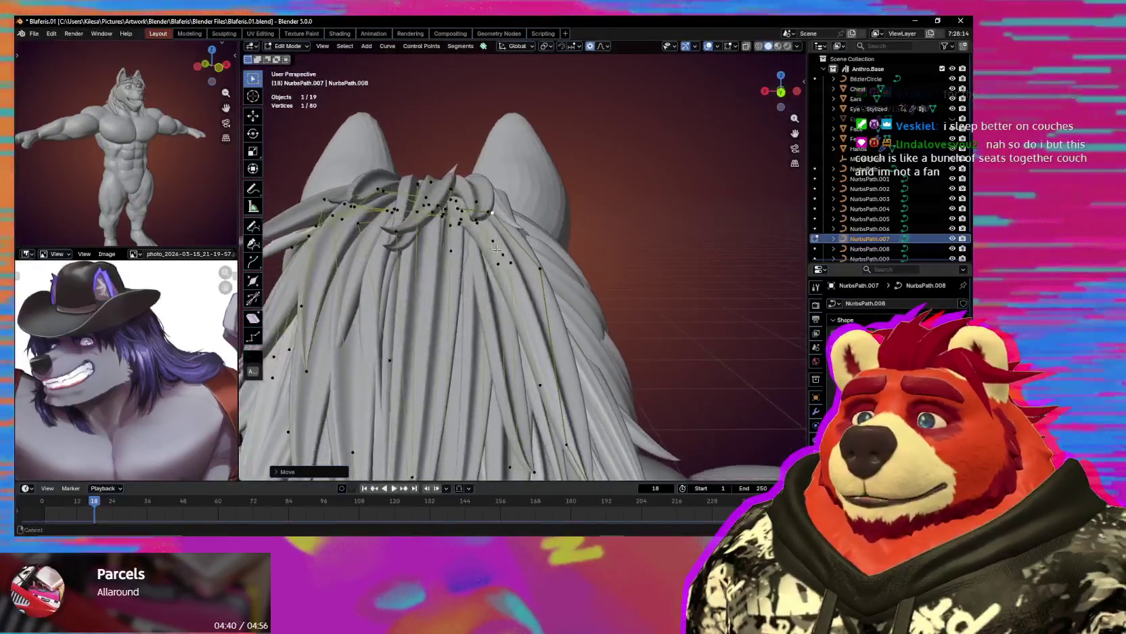
pyautogui.press('g')
pyautogui.rightClick(532, 254)
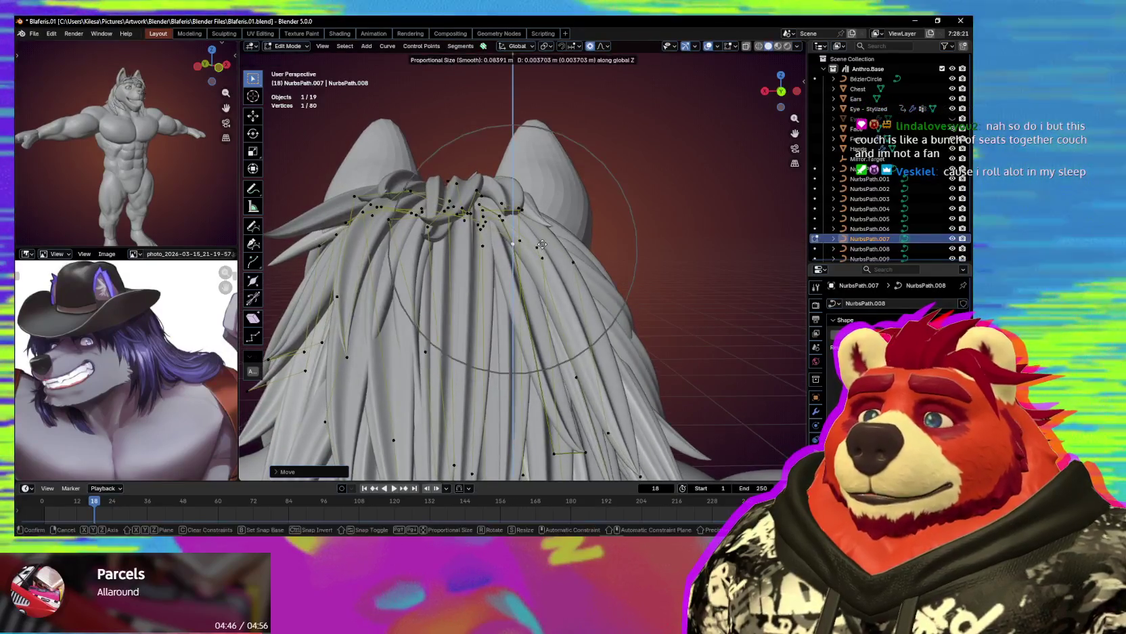
pyautogui.hotkey('shift', 'alt', 'z')
pyautogui.moveTo(566, 261)
pyautogui.mouseDown(button='middle')
pyautogui.moveTo(541, 278)
pyautogui.moveTo(591, 253)
pyautogui.moveTo(575, 332)
pyautogui.mouseUp(button='middle')
pyautogui.scroll(-2, 538, 287)
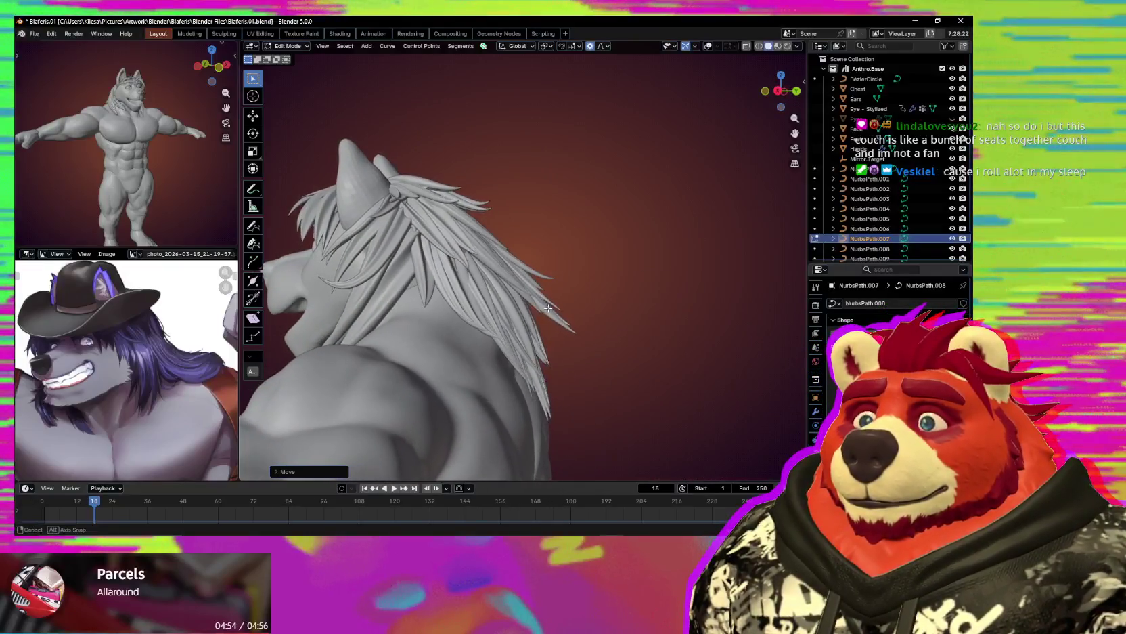
# Show overlays again and rotate the side mane strand tips with proportional falloff.
pyautogui.hotkey('shift', 'alt', 'z')
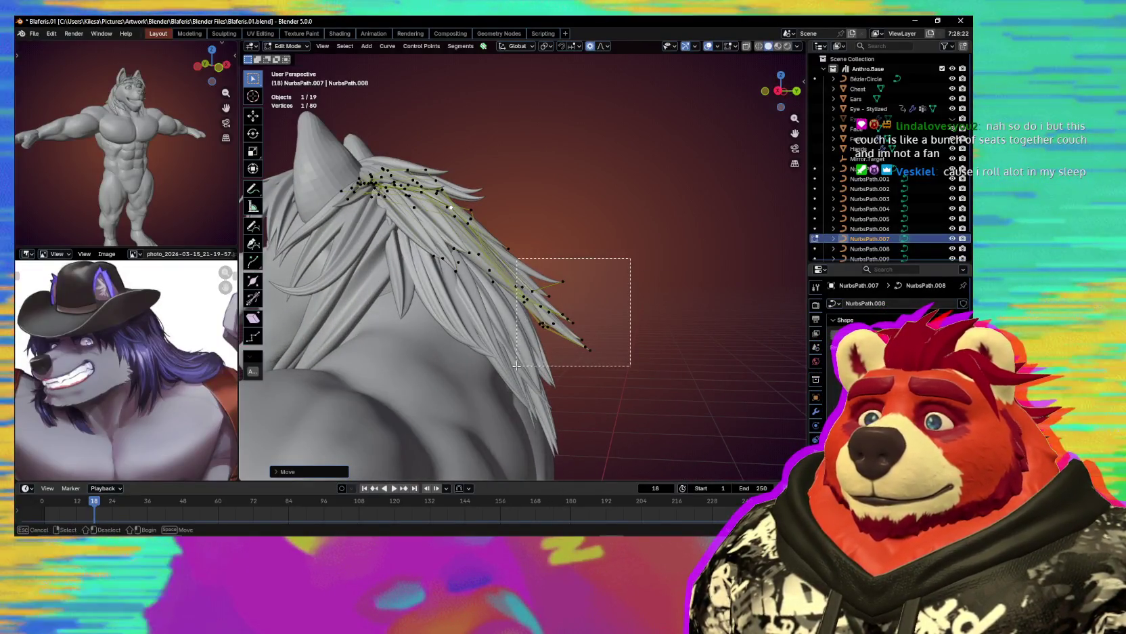
pyautogui.moveTo(631, 258); pyautogui.dragTo(517, 365)
pyautogui.press('r')
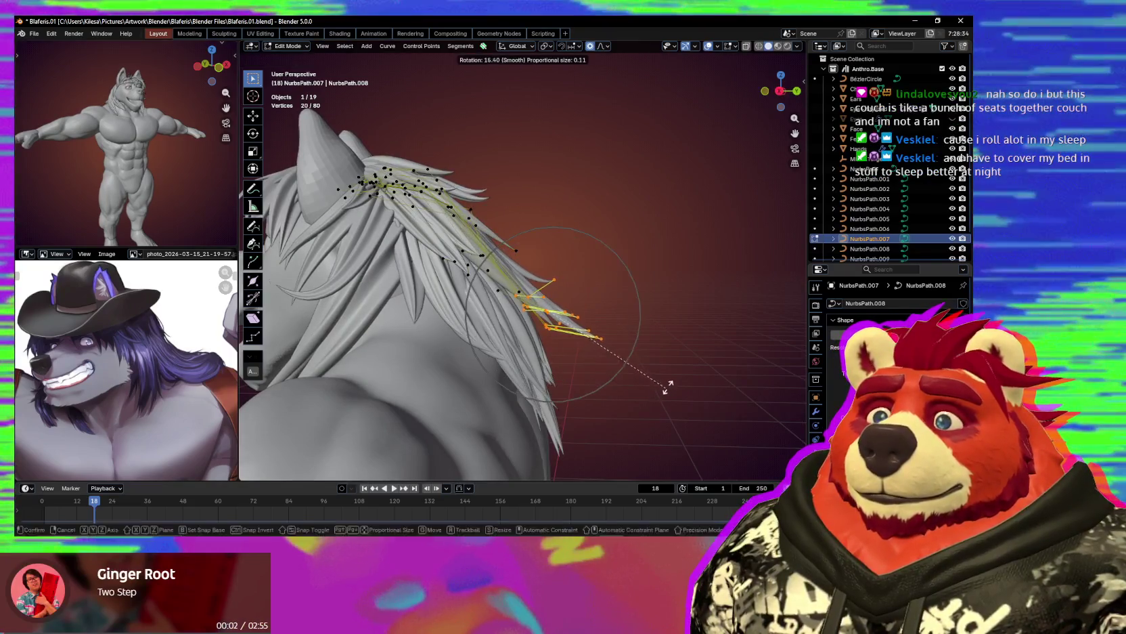
pyautogui.scroll(-1, 673, 382)
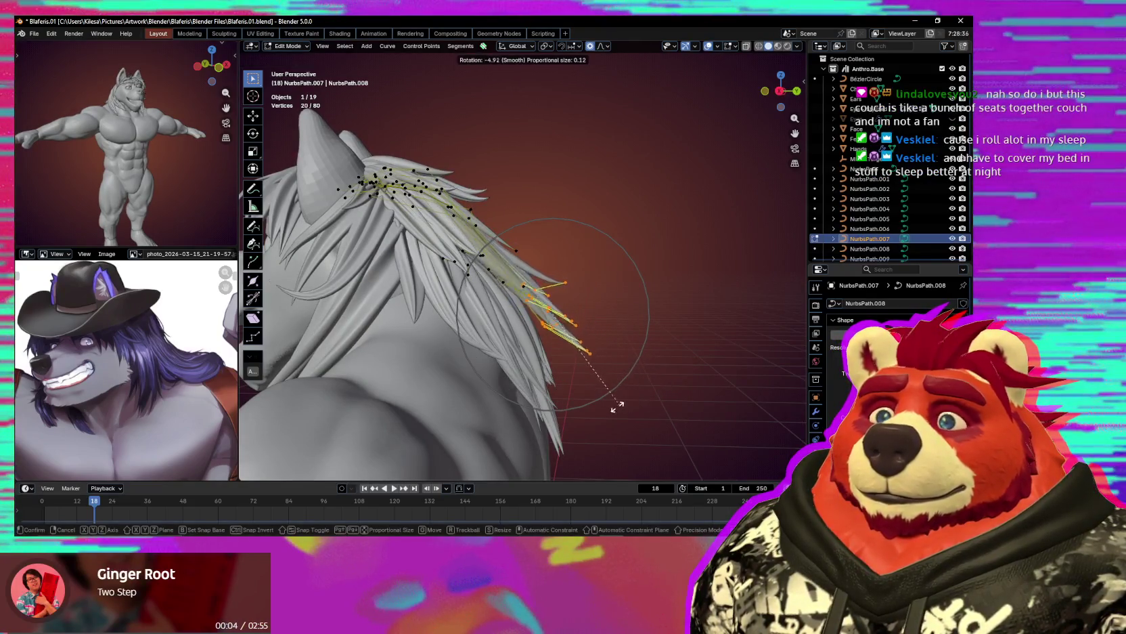
pyautogui.click(560, 279)
pyautogui.moveTo(560, 280)
pyautogui.mouseDown(button='middle')
pyautogui.moveTo(586, 339)
pyautogui.moveTo(650, 323)
pyautogui.moveTo(600, 309)
pyautogui.mouseUp(button='middle')
pyautogui.press('r')
pyautogui.click(659, 308)
pyautogui.press('a')
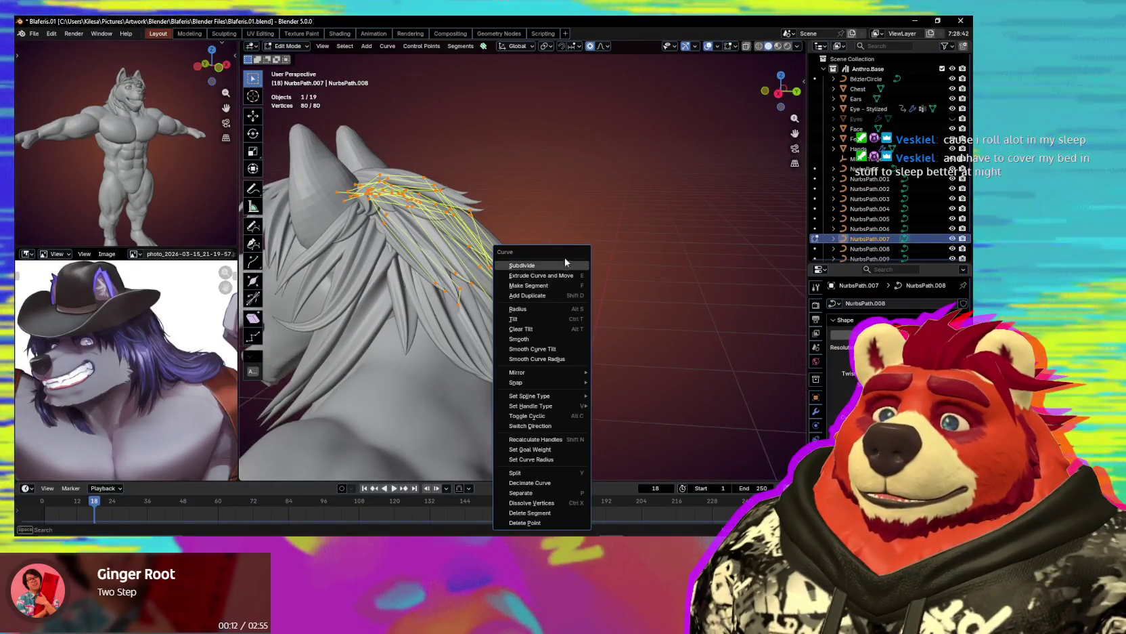
pyautogui.moveTo(609, 264)
pyautogui.mouseDown(button='middle')
pyautogui.moveTo(620, 257)
pyautogui.moveTo(521, 259)
pyautogui.mouseUp(button='middle')
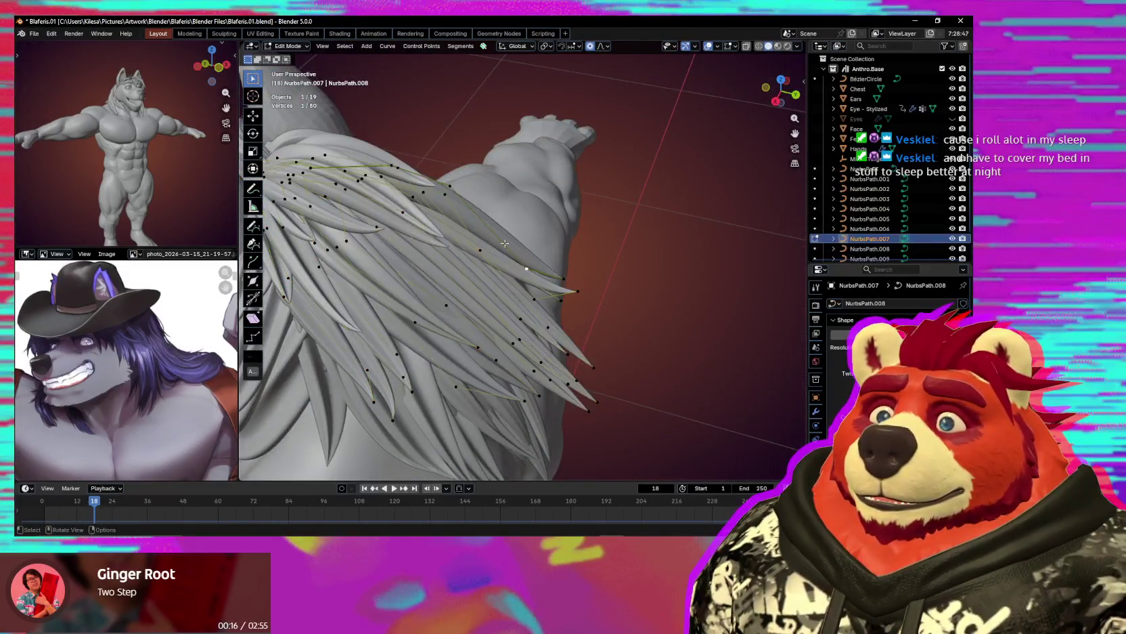
# Move and rotate individual back strand control points with proportional falloff.
pyautogui.keyDown('shift'); pyautogui.click(450, 201); pyautogui.keyUp('shift')
pyautogui.moveTo(450, 201); pyautogui.dragTo(532, 261, button='middle')
pyautogui.click(532, 261)
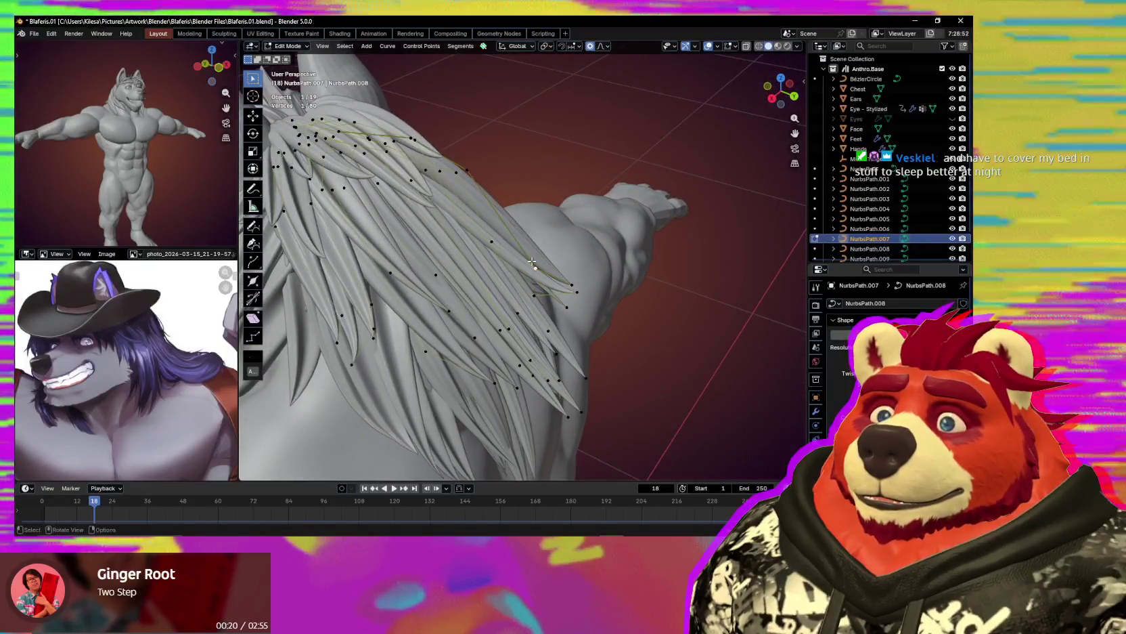
pyautogui.moveTo(493, 203)
pyautogui.mouseDown(button='middle')
pyautogui.moveTo(491, 248)
pyautogui.moveTo(571, 261)
pyautogui.moveTo(512, 270)
pyautogui.moveTo(556, 292)
pyautogui.mouseUp(button='middle')
pyautogui.click(491, 247)
pyautogui.press('g')
pyautogui.click(495, 252)
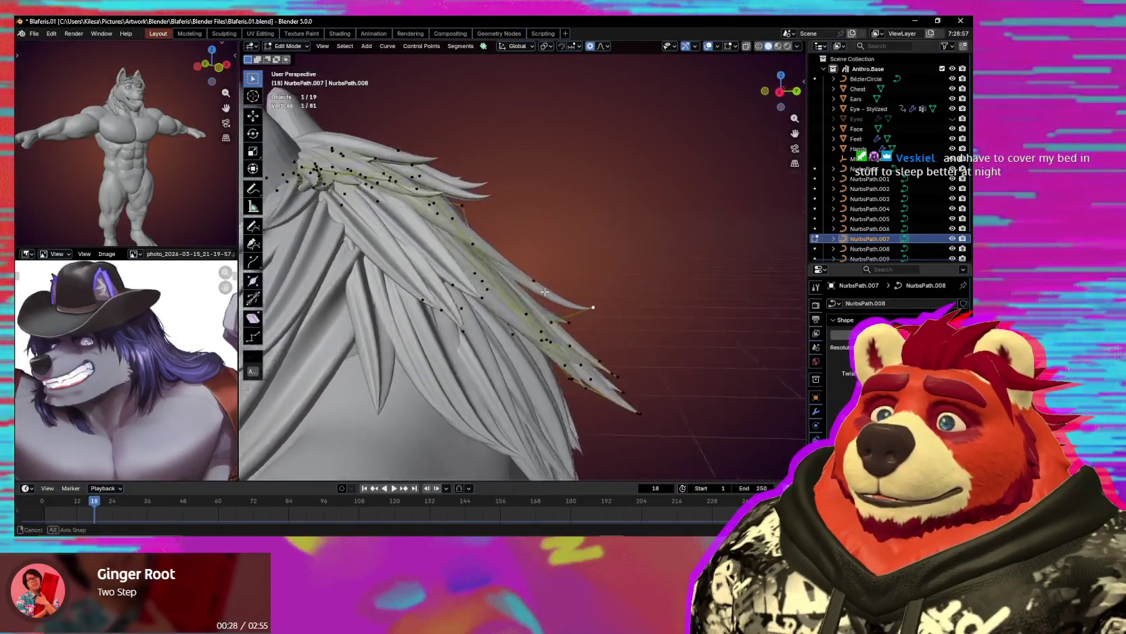
pyautogui.moveTo(498, 234); pyautogui.dragTo(460, 288, button='middle')
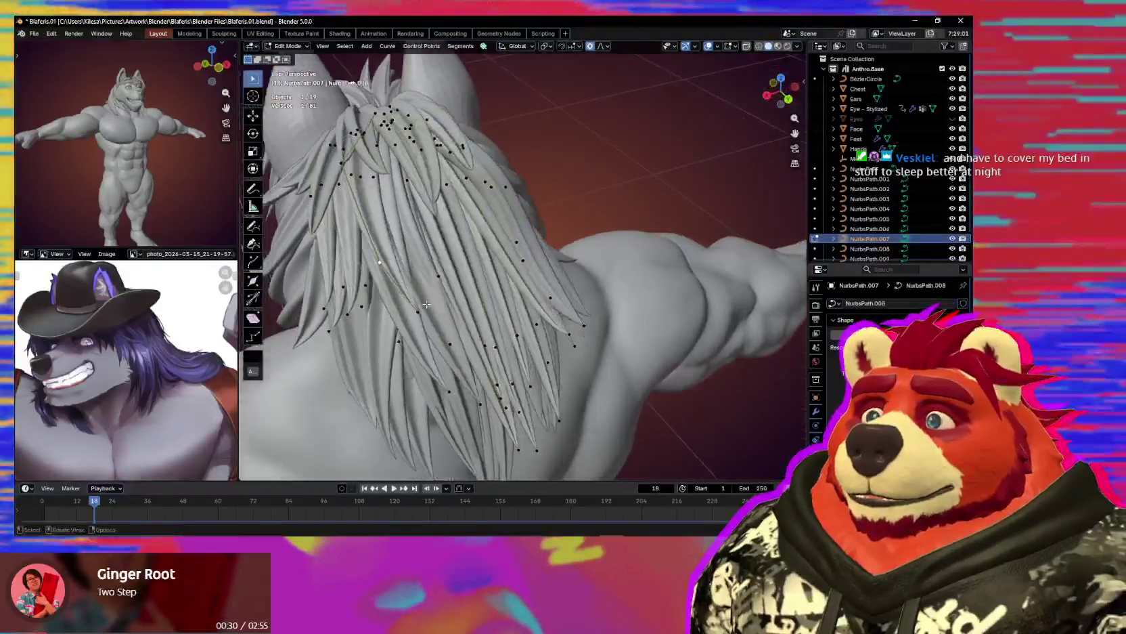
pyautogui.press('r')
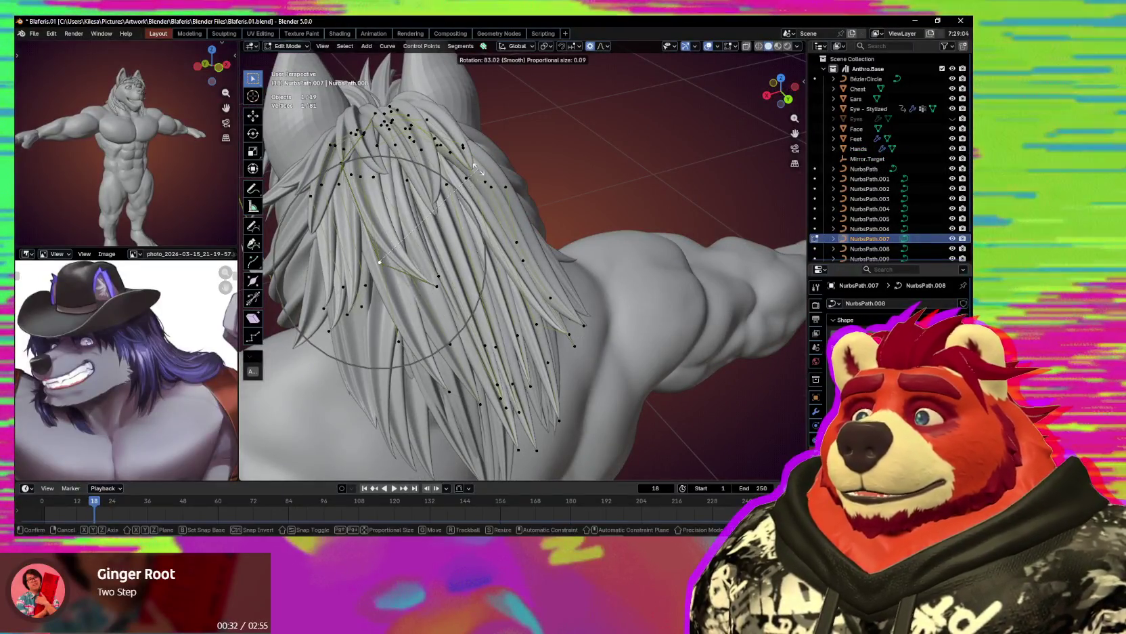
# Orbit around the back hair, head and shoulders to check the strand shape.
pyautogui.moveTo(489, 200); pyautogui.dragTo(497, 251, button='middle')
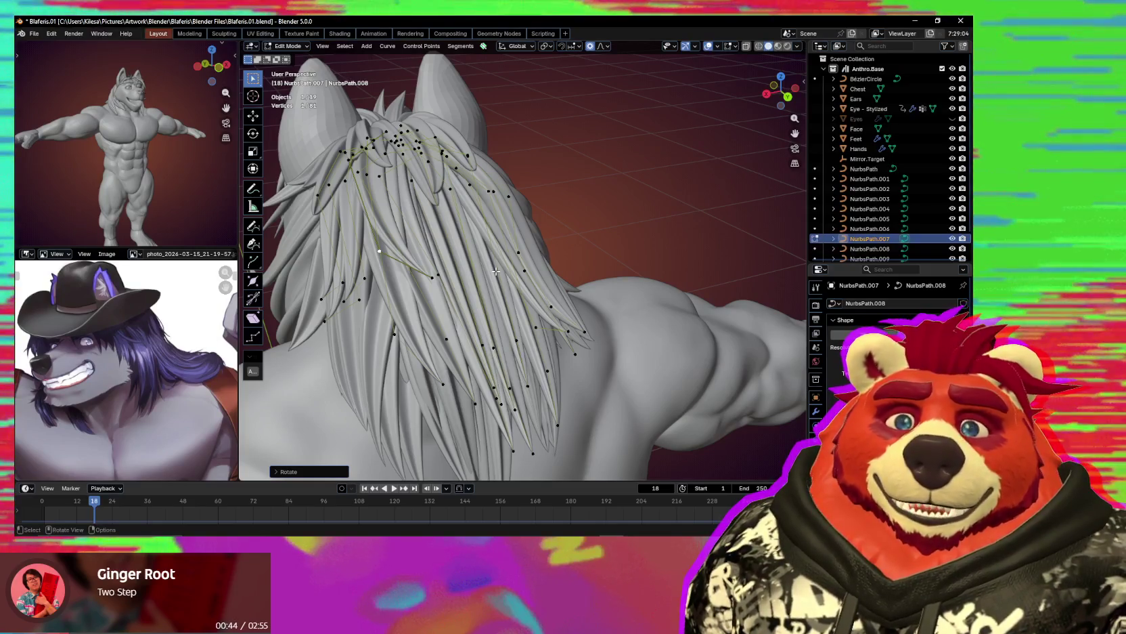
pyautogui.moveTo(496, 270)
pyautogui.mouseDown(button='middle')
pyautogui.moveTo(474, 320)
pyautogui.moveTo(529, 331)
pyautogui.mouseUp(button='middle')
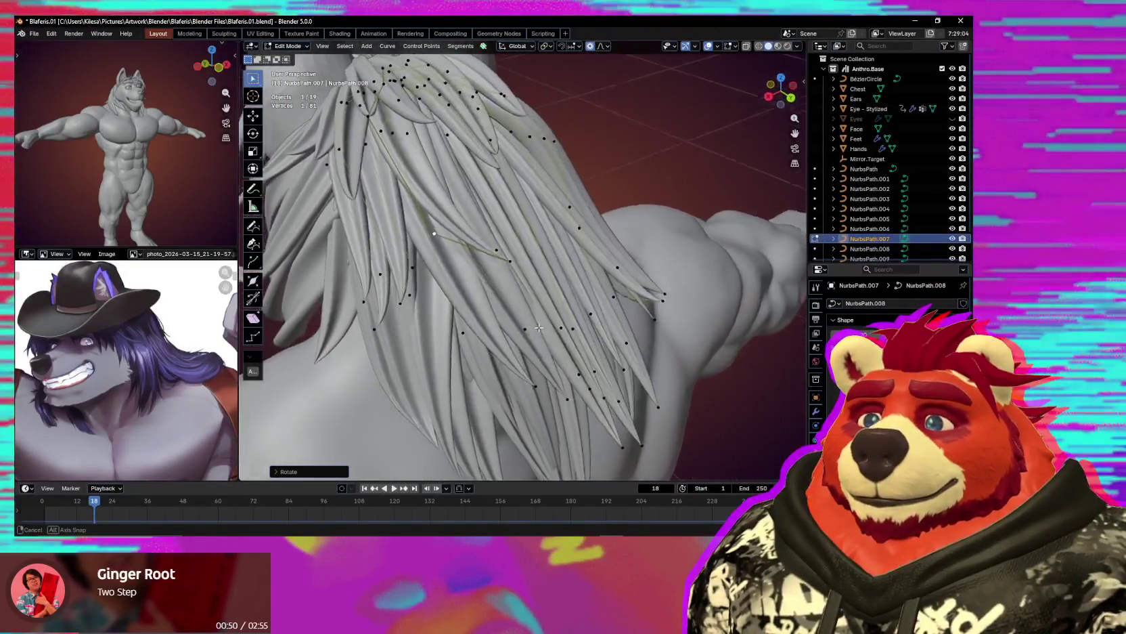
pyautogui.moveTo(528, 332); pyautogui.dragTo(519, 320, button='middle')
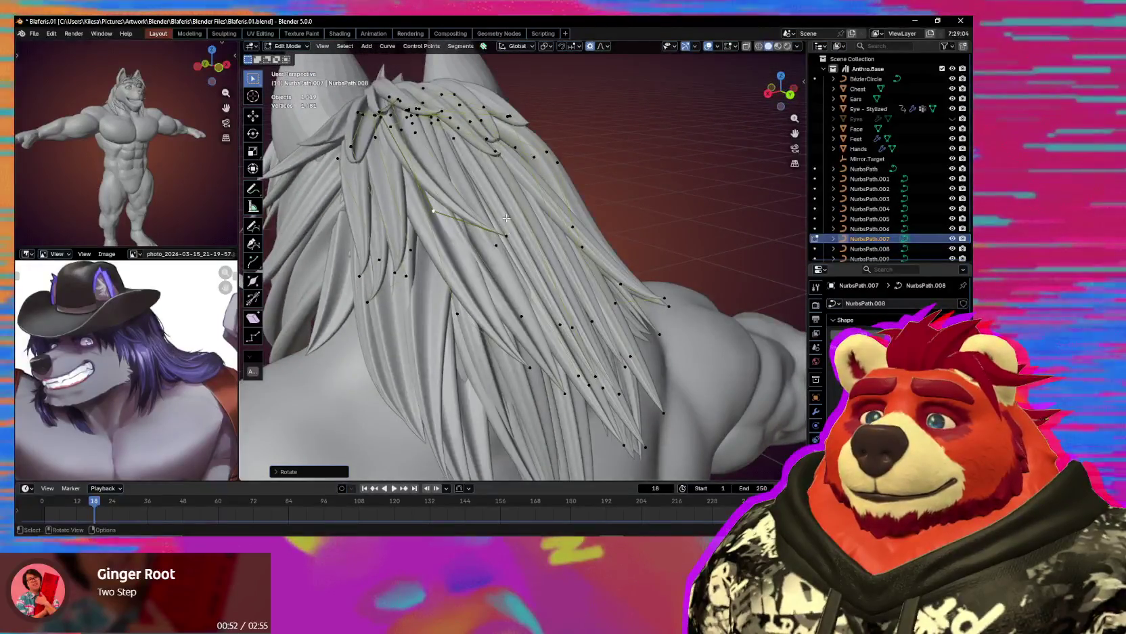
pyautogui.moveTo(506, 217)
pyautogui.mouseDown(button='middle')
pyautogui.moveTo(552, 224)
pyautogui.moveTo(579, 259)
pyautogui.mouseUp(button='middle')
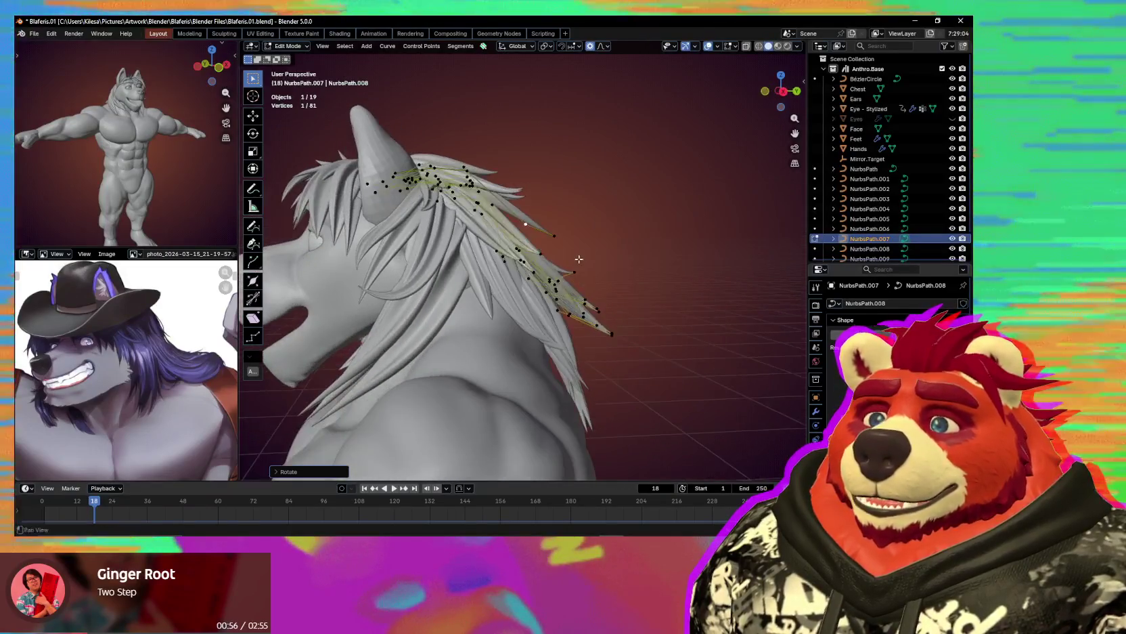
pyautogui.scroll(-3, 541, 277)
pyautogui.moveTo(542, 278)
pyautogui.mouseDown(button='middle')
pyautogui.moveTo(517, 299)
pyautogui.moveTo(587, 315)
pyautogui.mouseUp(button='middle')
pyautogui.scroll(3, 586, 314)
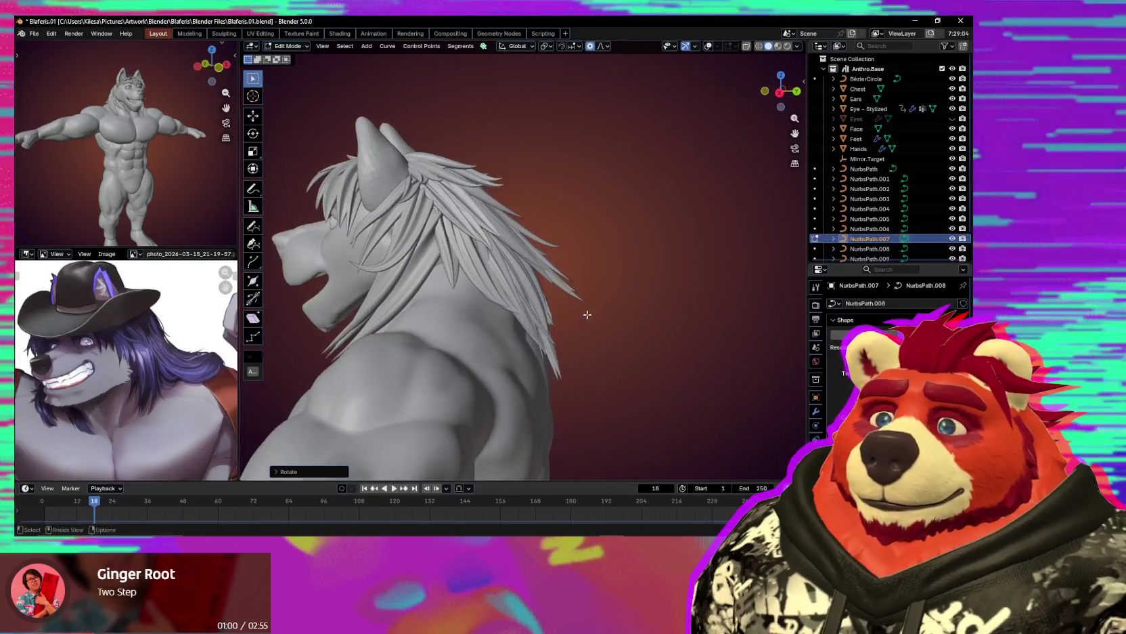
# Move the selected side strand tips outward with proportional falloff and check the shape.
pyautogui.hotkey('shift', 'alt', 'z')
pyautogui.scroll(3, 642, 260)
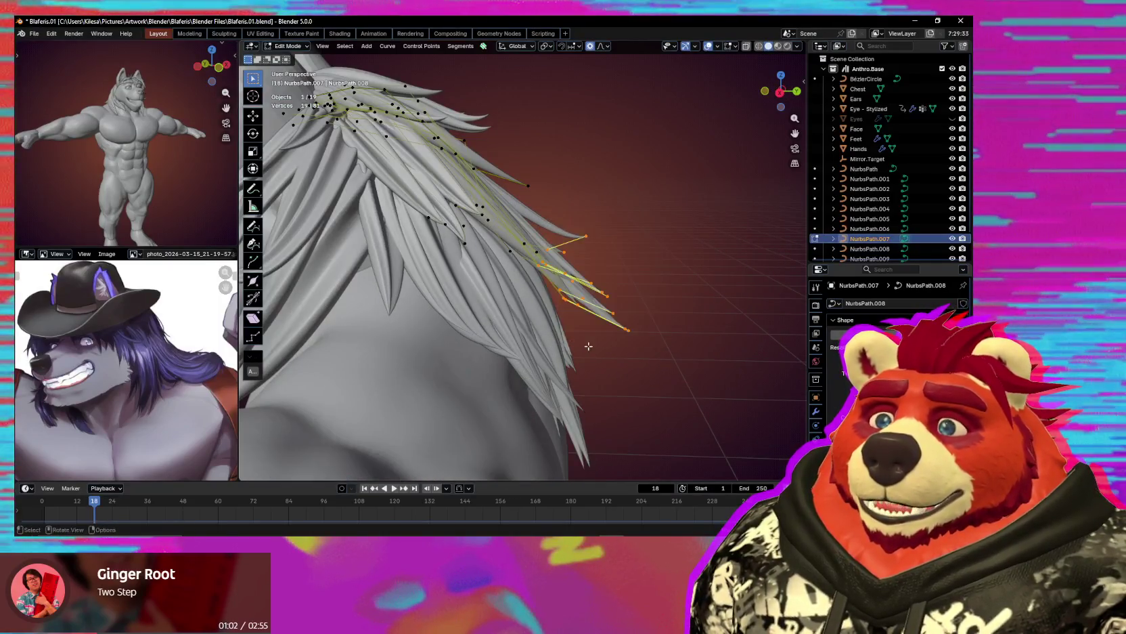
pyautogui.press('g')
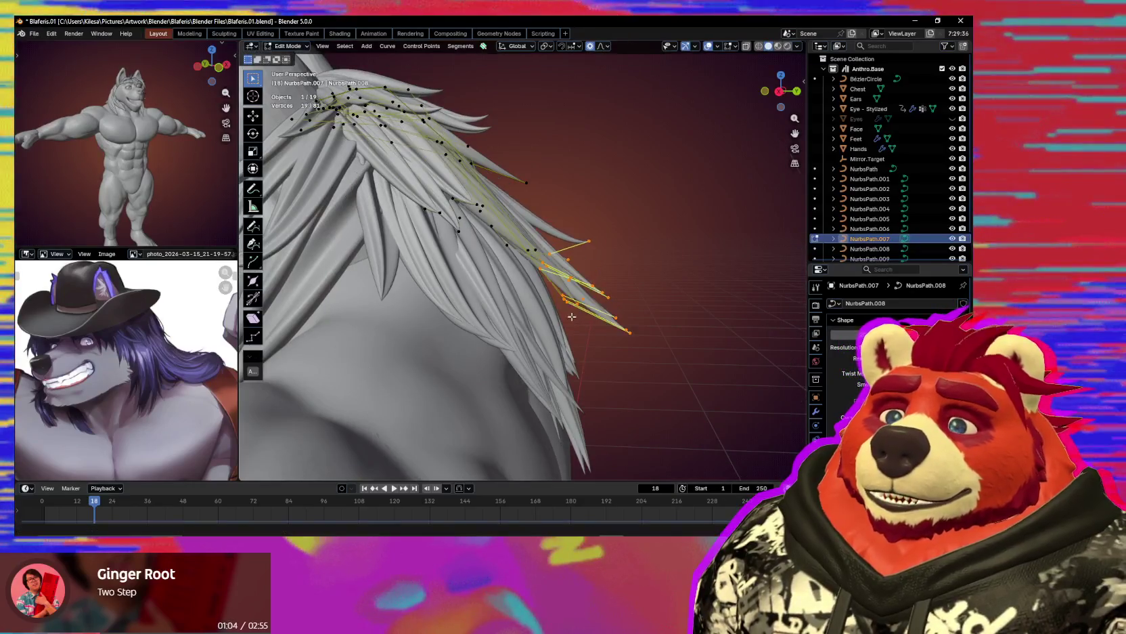
pyautogui.press('g')
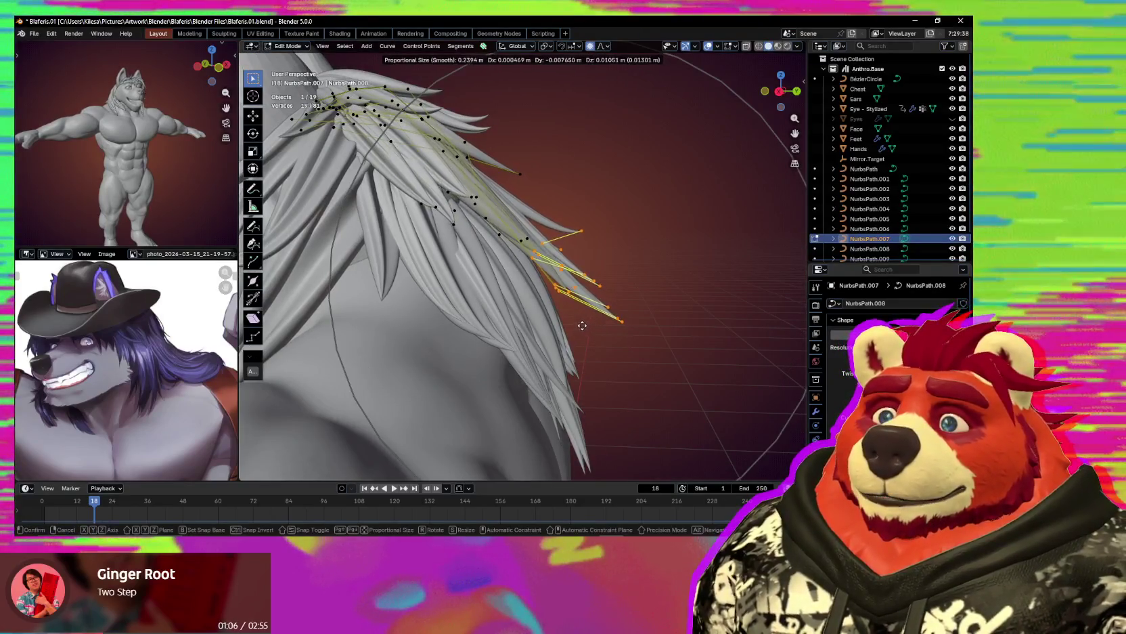
pyautogui.moveTo(577, 317); pyautogui.dragTo(567, 318, button='middle')
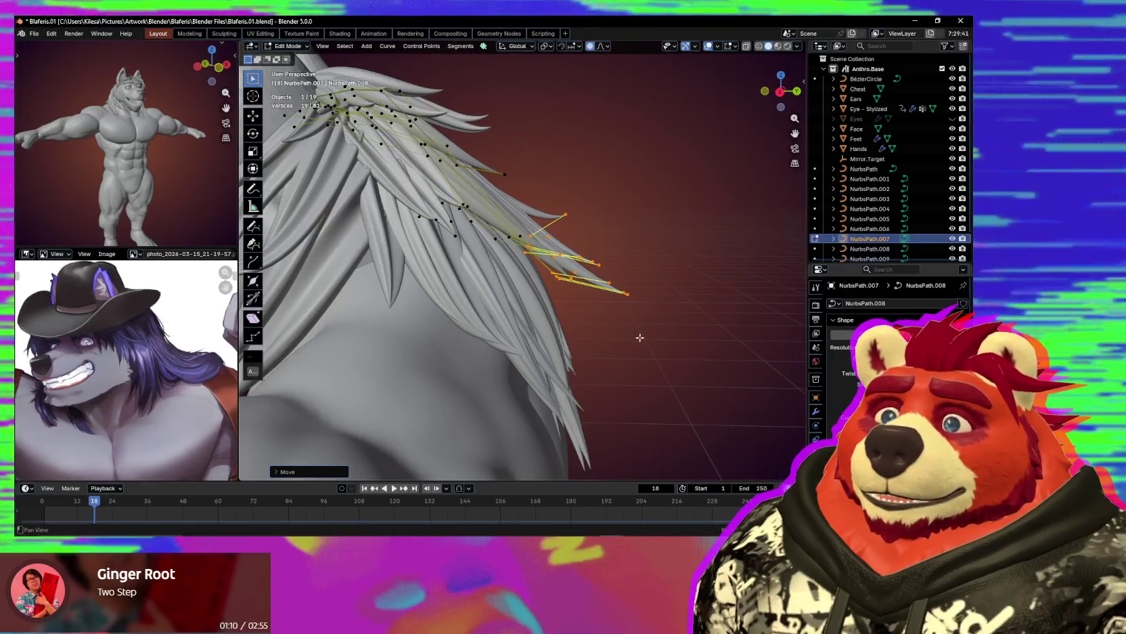
pyautogui.click(639, 336)
pyautogui.hotkey('shift', 'alt', 'z')
pyautogui.moveTo(639, 336)
pyautogui.mouseDown(button='middle')
pyautogui.moveTo(630, 340)
pyautogui.moveTo(641, 336)
pyautogui.mouseUp(button='middle')
pyautogui.hotkey('shift', 'alt', 'z')
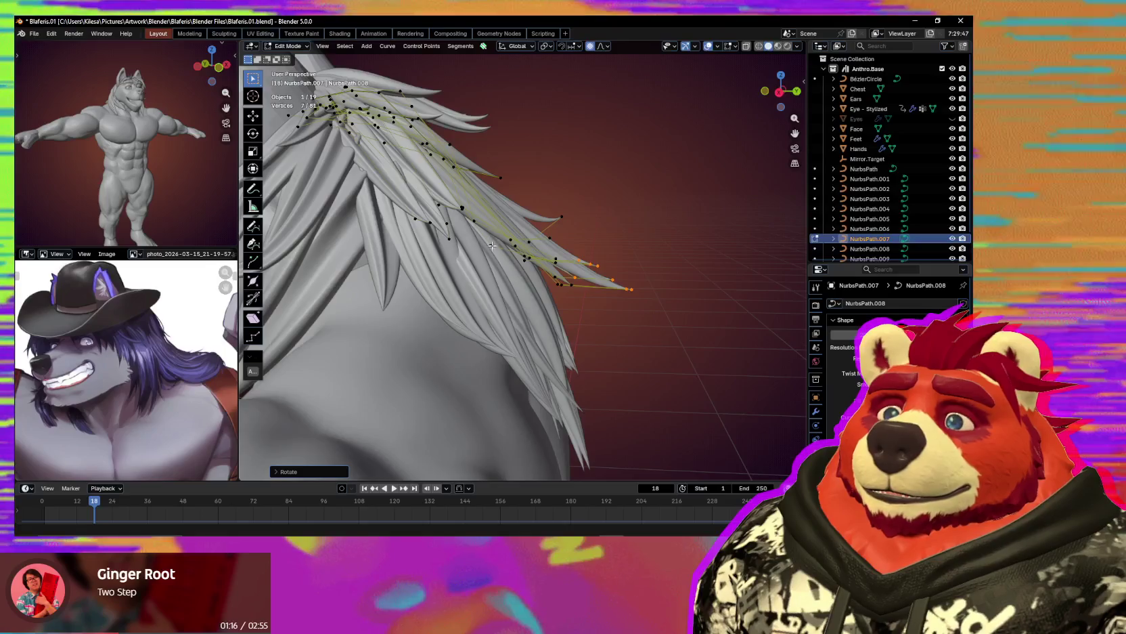
# Box-select more strand tip points and nudge them with proportional falloff.
pyautogui.moveTo(660, 334)
pyautogui.mouseDown(button='middle')
pyautogui.moveTo(527, 334)
pyautogui.moveTo(559, 309)
pyautogui.moveTo(599, 348)
pyautogui.mouseUp(button='middle')
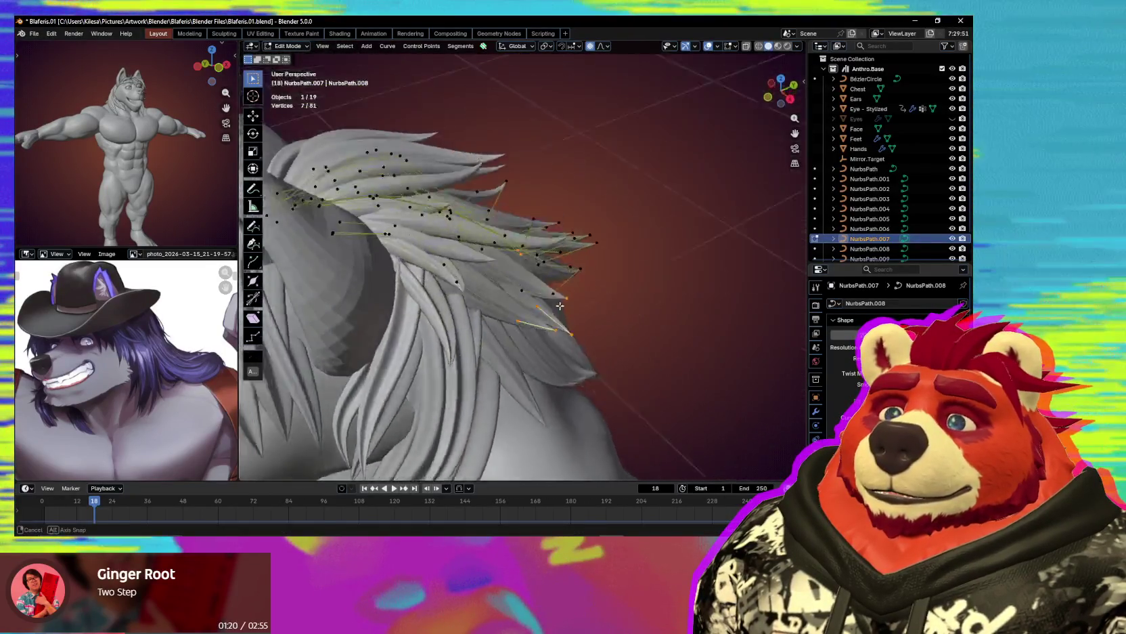
pyautogui.moveTo(599, 347); pyautogui.dragTo(509, 408)
pyautogui.moveTo(510, 408); pyautogui.dragTo(648, 349, button='middle')
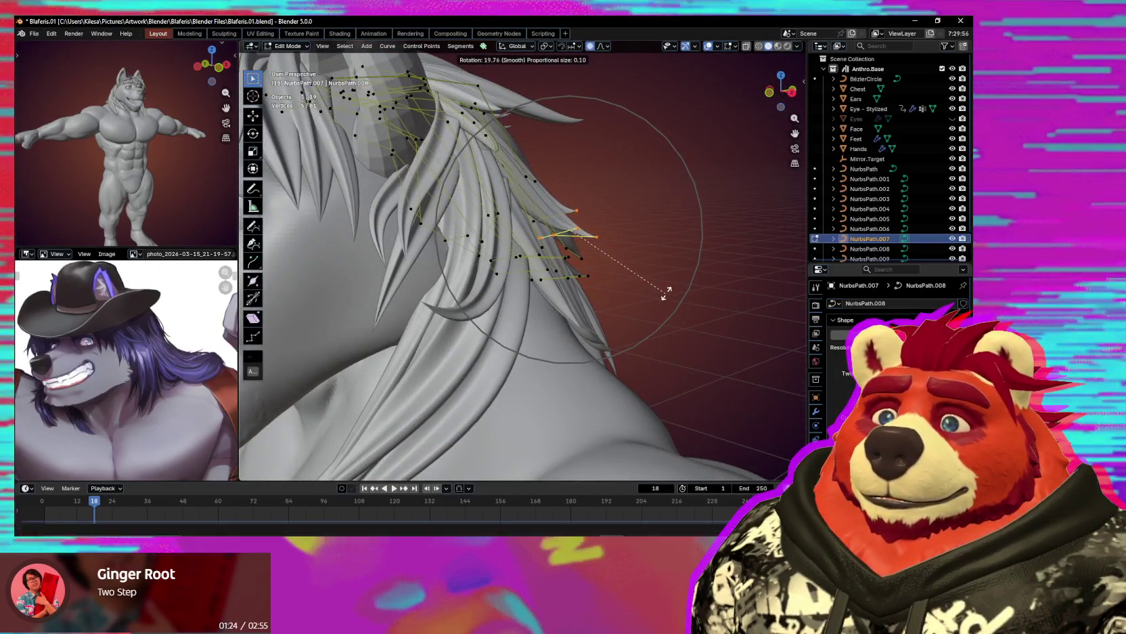
pyautogui.moveTo(663, 295)
pyautogui.mouseDown(button='middle')
pyautogui.moveTo(572, 305)
pyautogui.moveTo(565, 338)
pyautogui.moveTo(425, 213)
pyautogui.moveTo(494, 298)
pyautogui.moveTo(462, 155)
pyautogui.mouseUp(button='middle')
pyautogui.hotkey('shift', 'alt', 'z')
pyautogui.press('g')
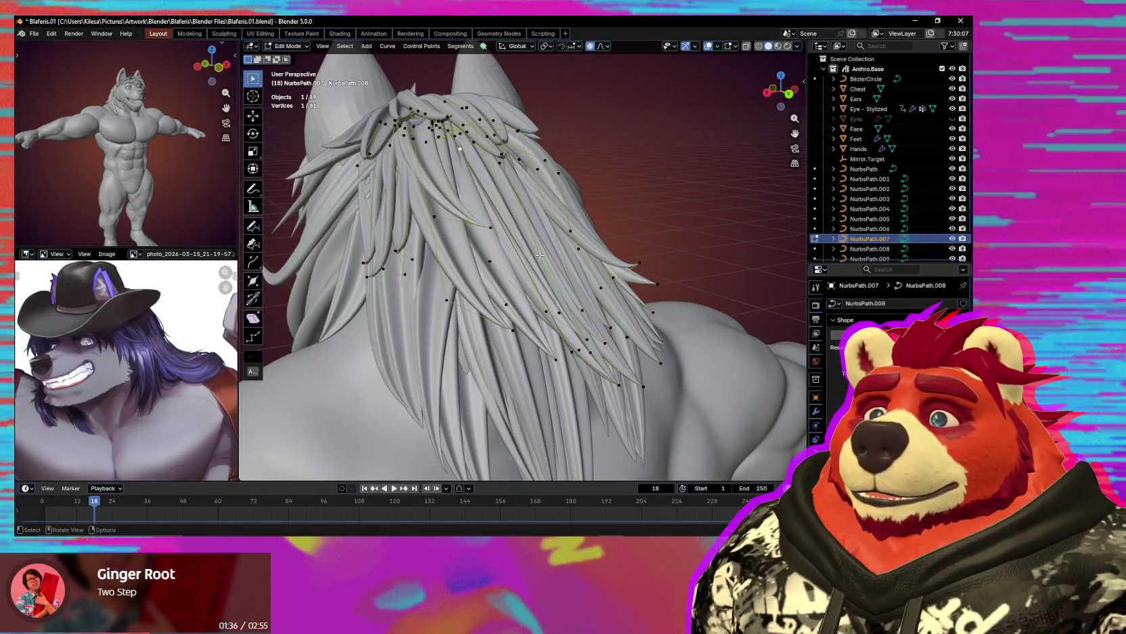
# From a rear view, subdivide a back strand segment to add a control point.
pyautogui.moveTo(557, 307)
pyautogui.mouseDown(button='middle')
pyautogui.moveTo(518, 309)
pyautogui.moveTo(555, 315)
pyautogui.moveTo(443, 140)
pyautogui.mouseUp(button='middle')
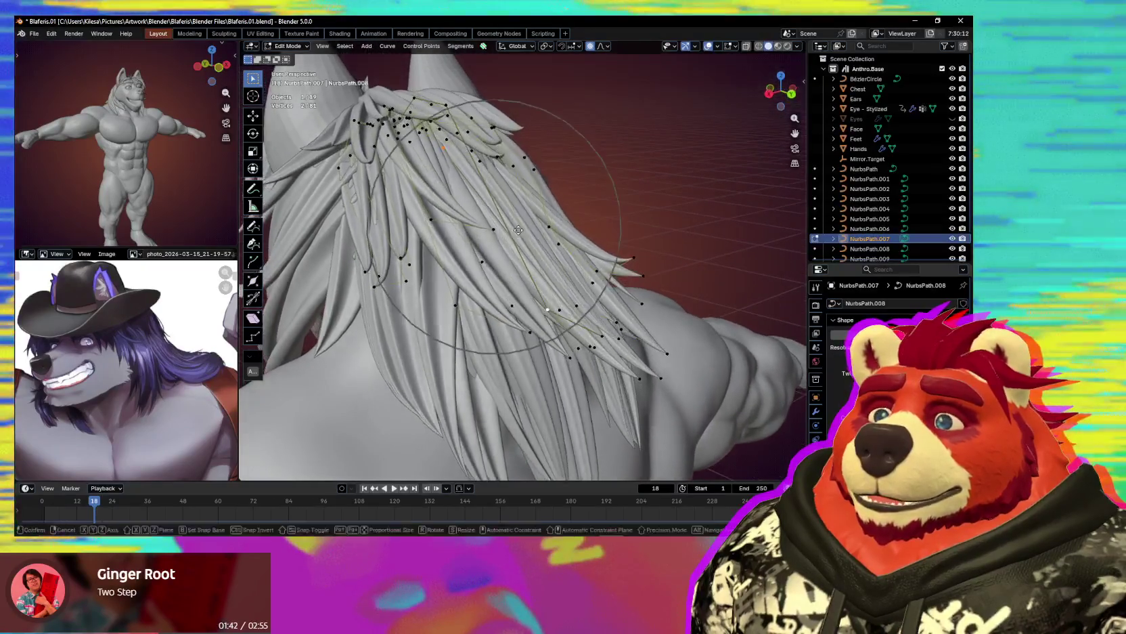
pyautogui.click(442, 144)
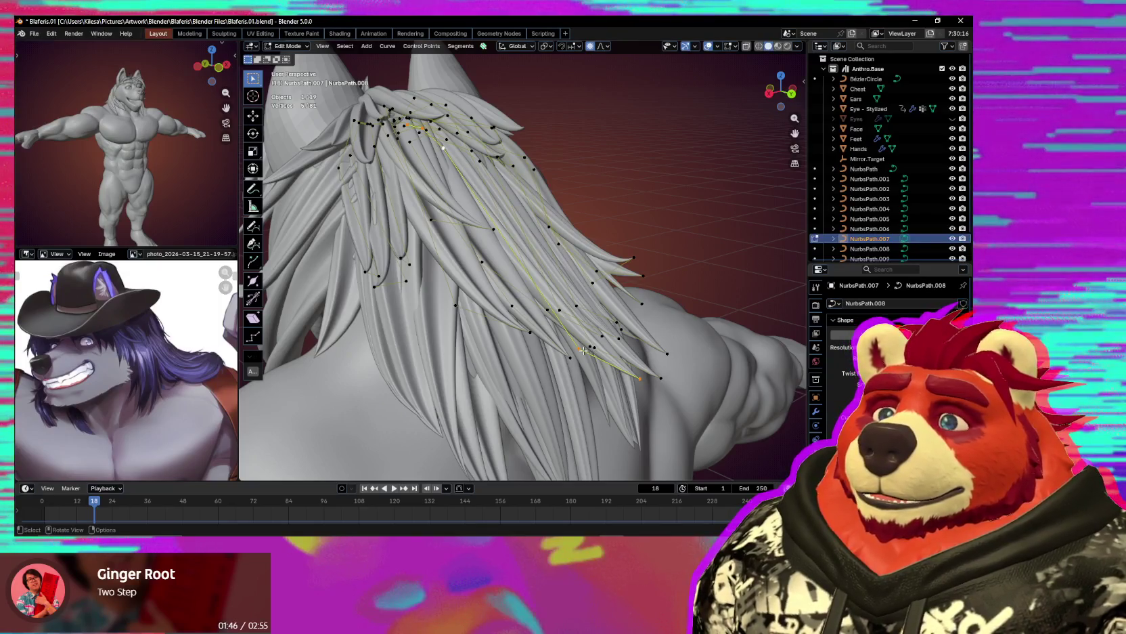
pyautogui.rightClick(460, 165)
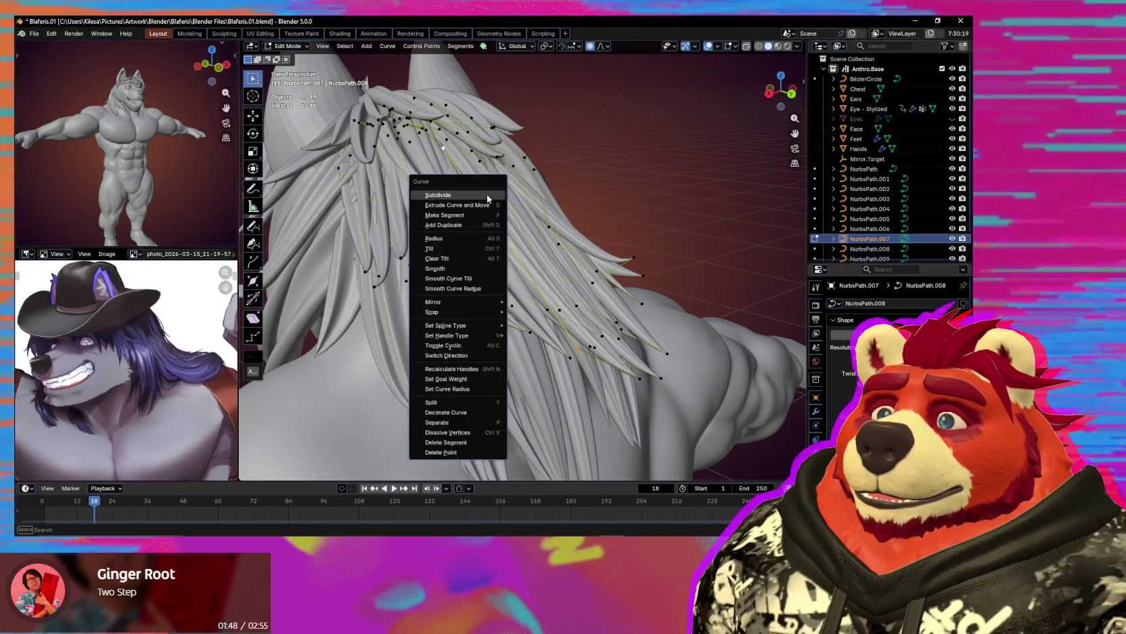
pyautogui.click(460, 190)
# Move the new control point with smaller proportional falloff to smooth the strand over the shoulder.
pyautogui.click(517, 248)
pyautogui.moveTo(517, 249); pyautogui.dragTo(521, 222, button='middle')
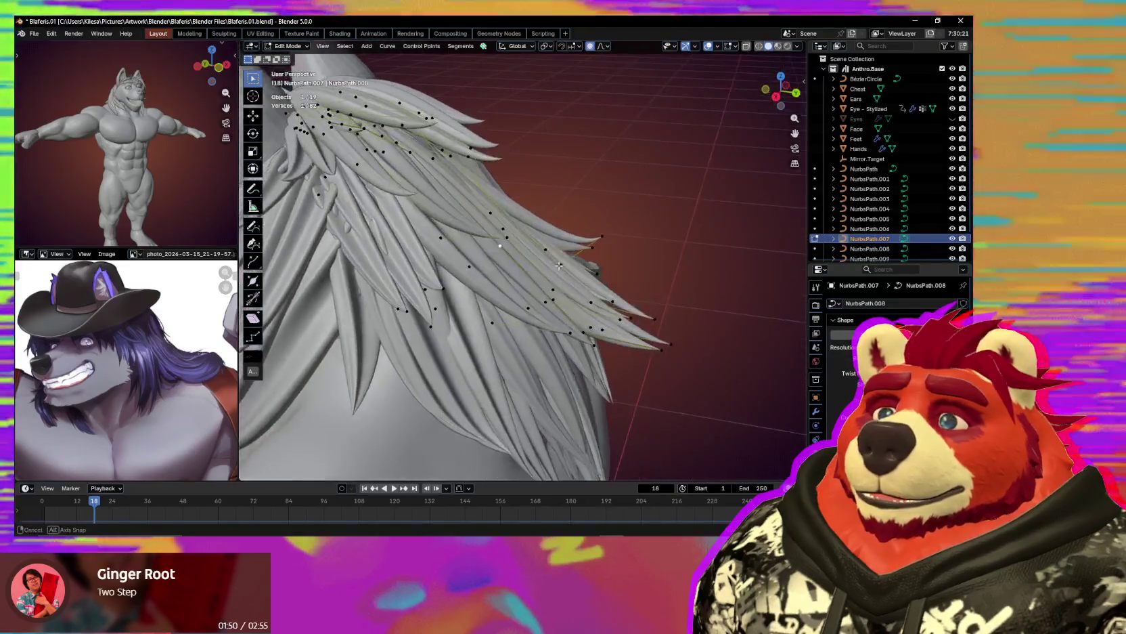
pyautogui.scroll(6, 515, 206)
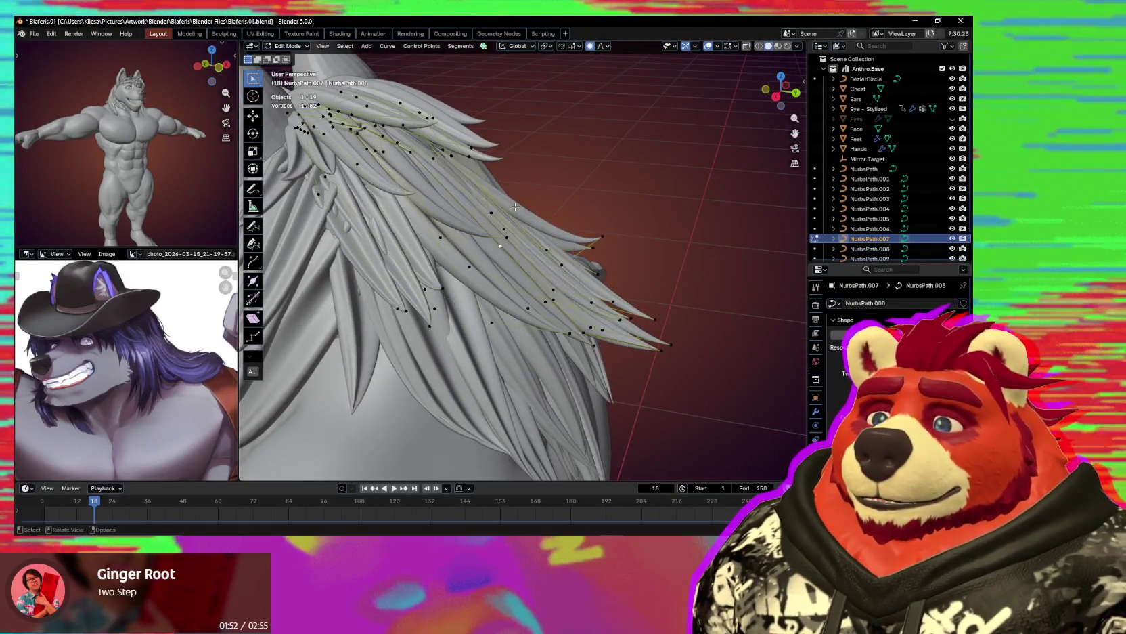
pyautogui.click(476, 139)
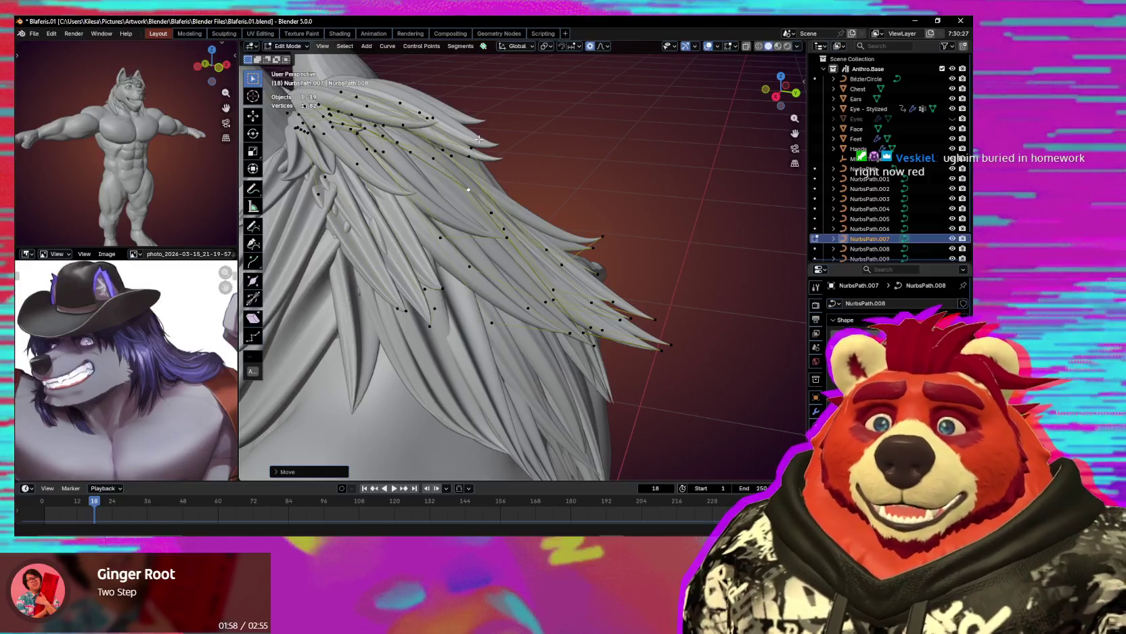
pyautogui.moveTo(479, 139); pyautogui.dragTo(446, 177, button='middle')
pyautogui.moveTo(595, 249)
pyautogui.mouseDown(button='middle')
pyautogui.moveTo(543, 240)
pyautogui.moveTo(551, 264)
pyautogui.moveTo(521, 218)
pyautogui.moveTo(432, 418)
pyautogui.mouseUp(button='middle')
pyautogui.press('g')
pyautogui.click(543, 240)
pyautogui.scroll(3, 551, 264)
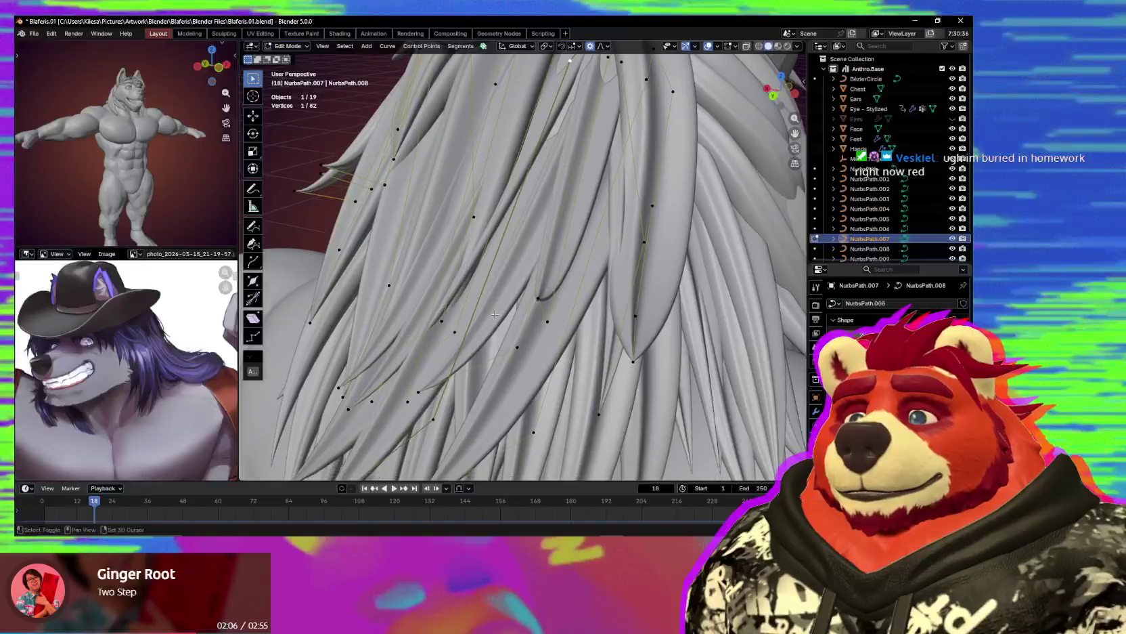
# Subdivide another back strand segment and move the new point with proportional falloff.
pyautogui.rightClick(532, 312)
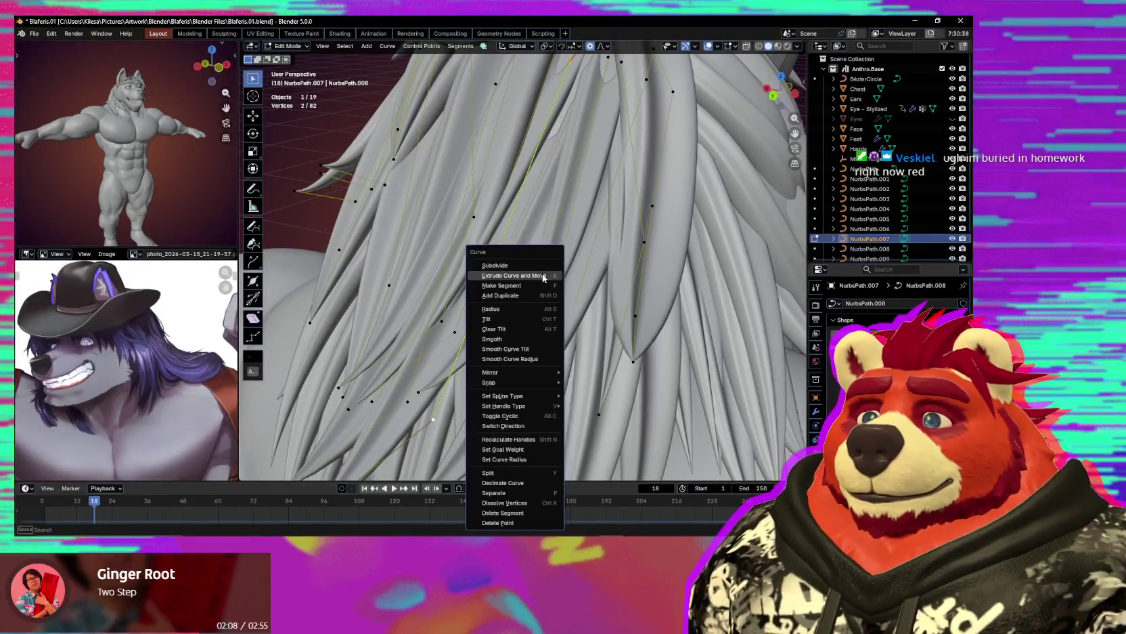
pyautogui.click(540, 267)
pyautogui.keyDown('shift'); pyautogui.moveTo(529, 203); pyautogui.dragTo(484, 308, button='middle'); pyautogui.keyUp('shift')
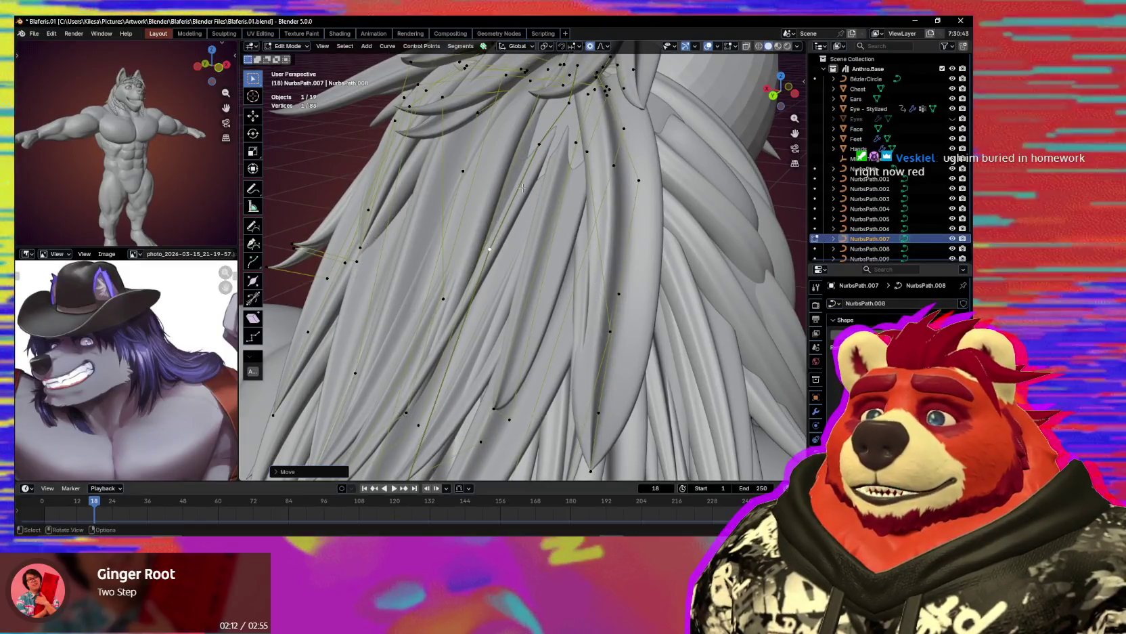
pyautogui.press('g')
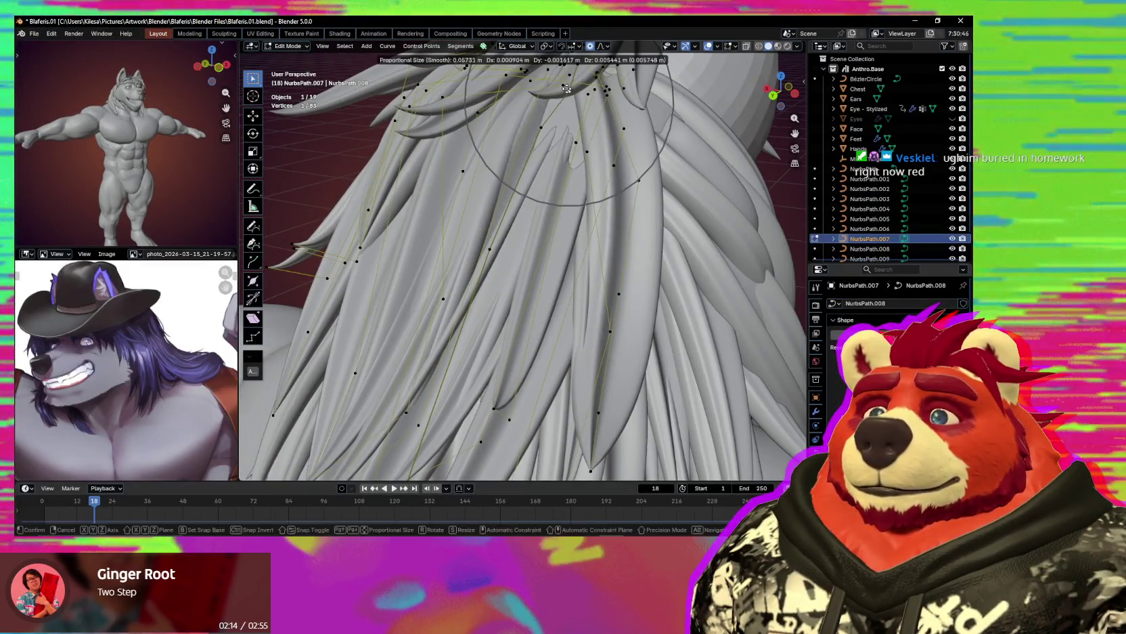
pyautogui.moveTo(569, 93); pyautogui.dragTo(524, 181, button='middle')
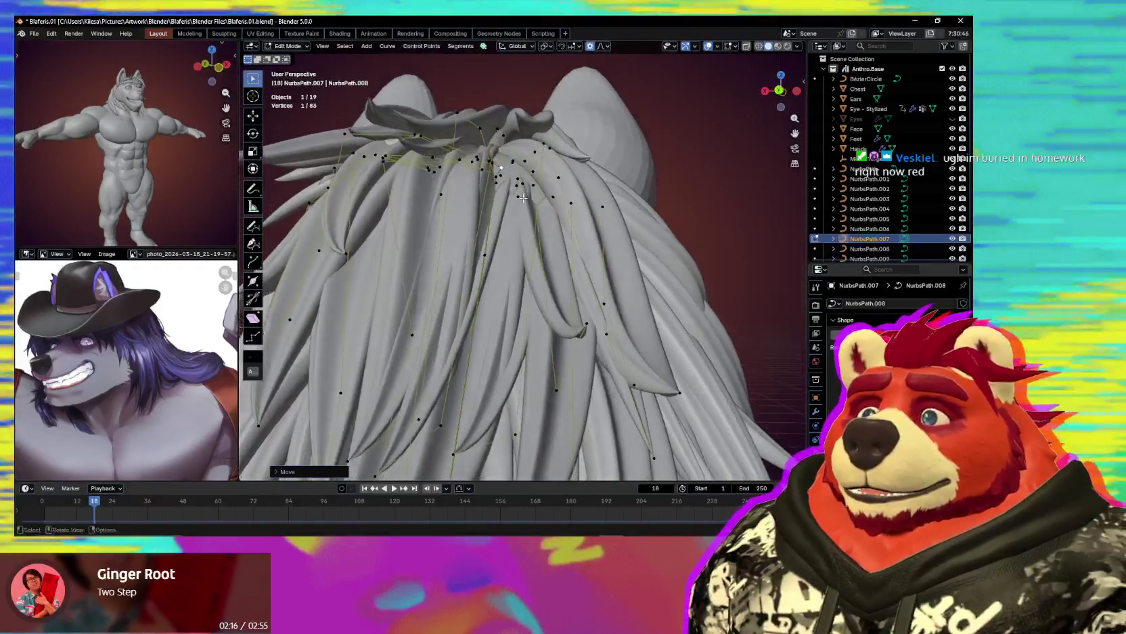
pyautogui.press('g')
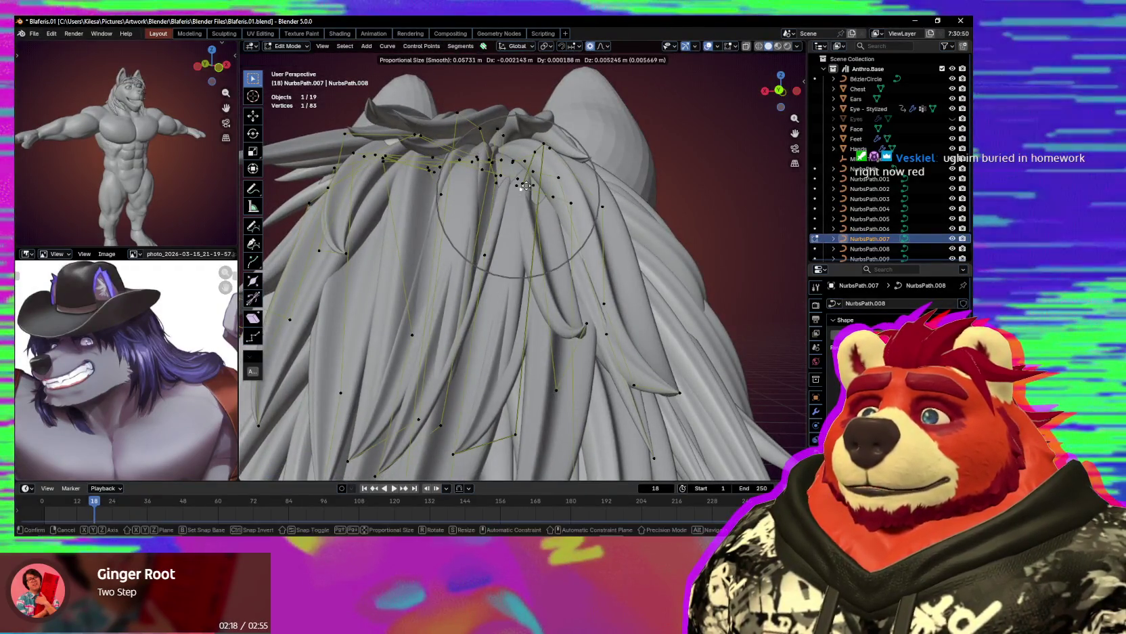
pyautogui.click(522, 178)
# Add another strand point to the selection and preview the back hair without overlays.
pyautogui.moveTo(521, 178); pyautogui.dragTo(564, 174, button='middle')
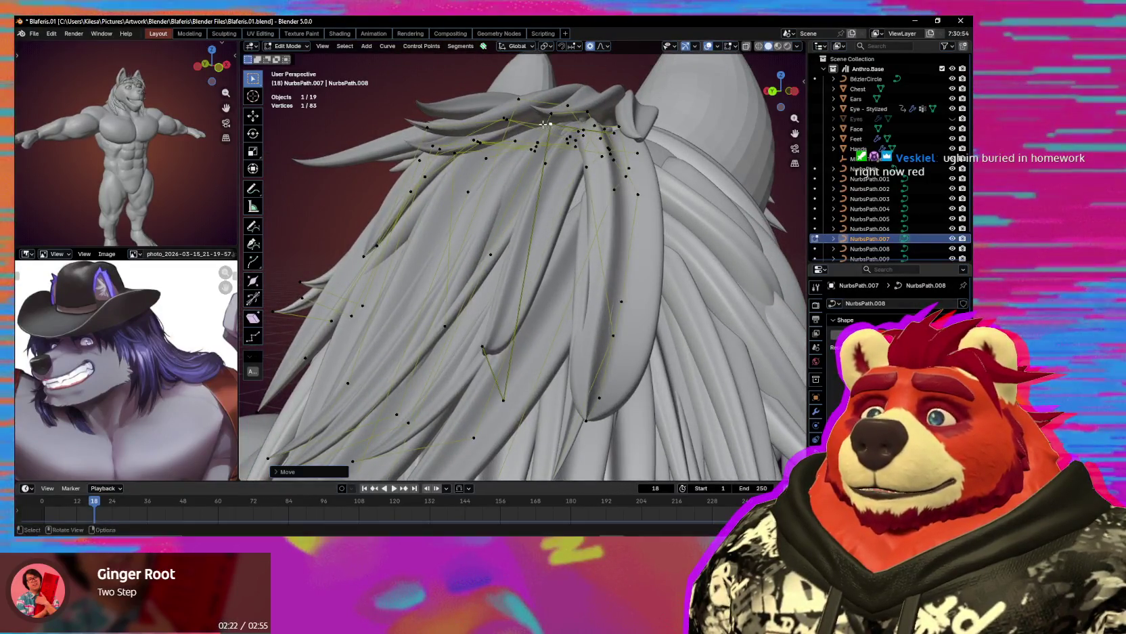
pyautogui.moveTo(543, 124); pyautogui.dragTo(583, 328, button='middle')
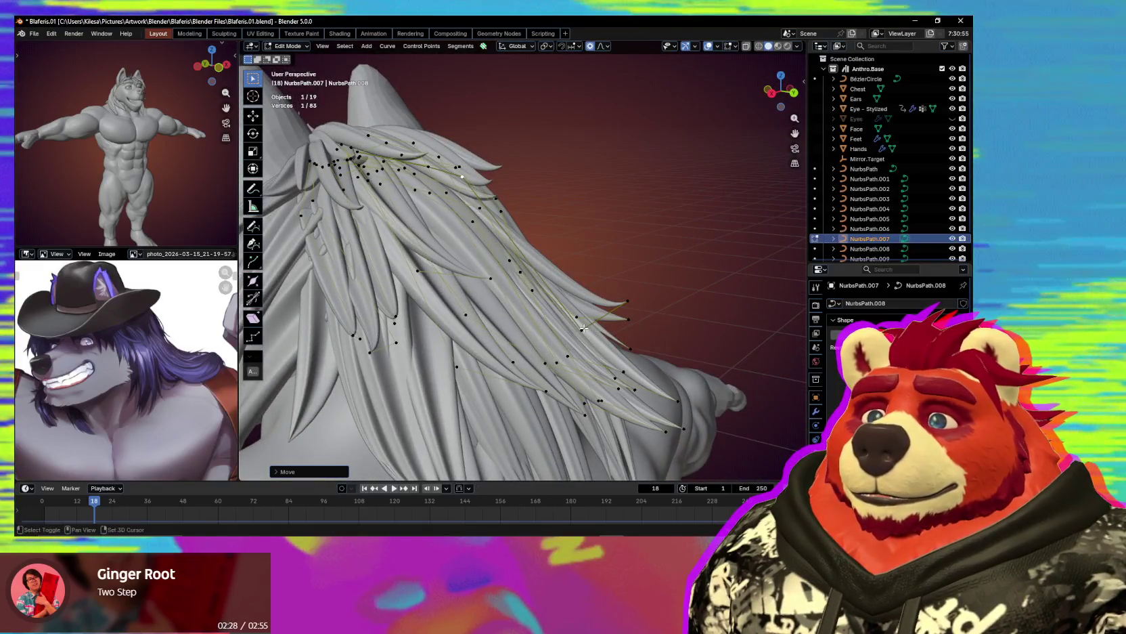
pyautogui.keyDown('shift'); pyautogui.click(582, 330); pyautogui.keyUp('shift')
pyautogui.rightClick(537, 266)
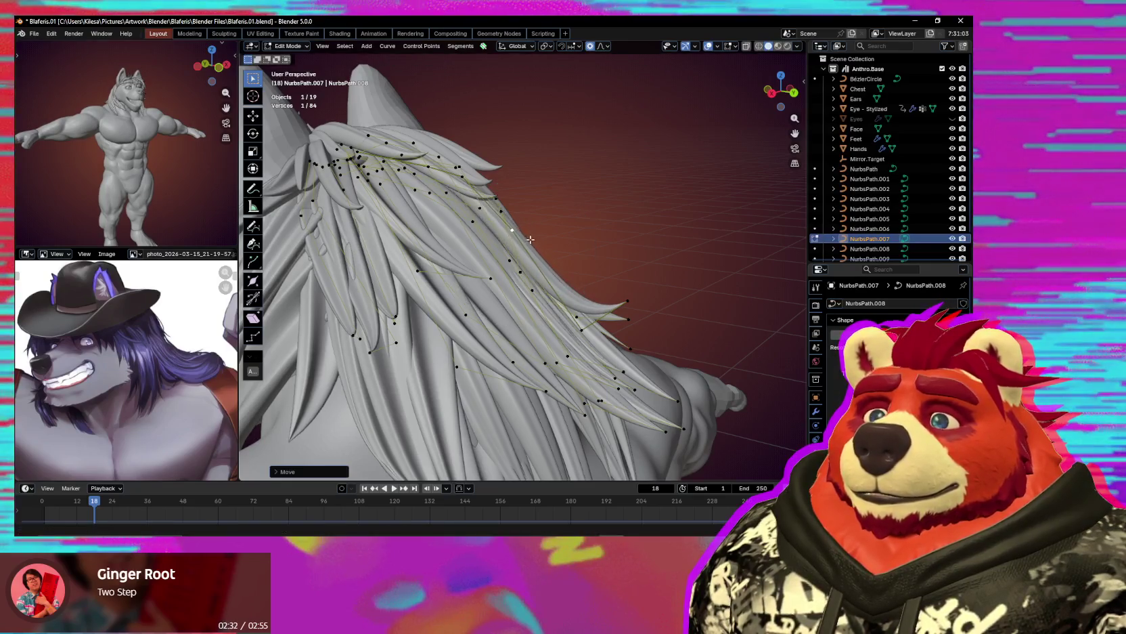
pyautogui.moveTo(530, 239)
pyautogui.mouseDown(button='middle')
pyautogui.moveTo(581, 270)
pyautogui.moveTo(528, 244)
pyautogui.moveTo(512, 197)
pyautogui.mouseUp(button='middle')
pyautogui.hotkey('shift', 'alt', 'z')
pyautogui.hotkey('shift', 'alt', 'z')
pyautogui.moveTo(502, 143); pyautogui.dragTo(558, 278, button='middle')
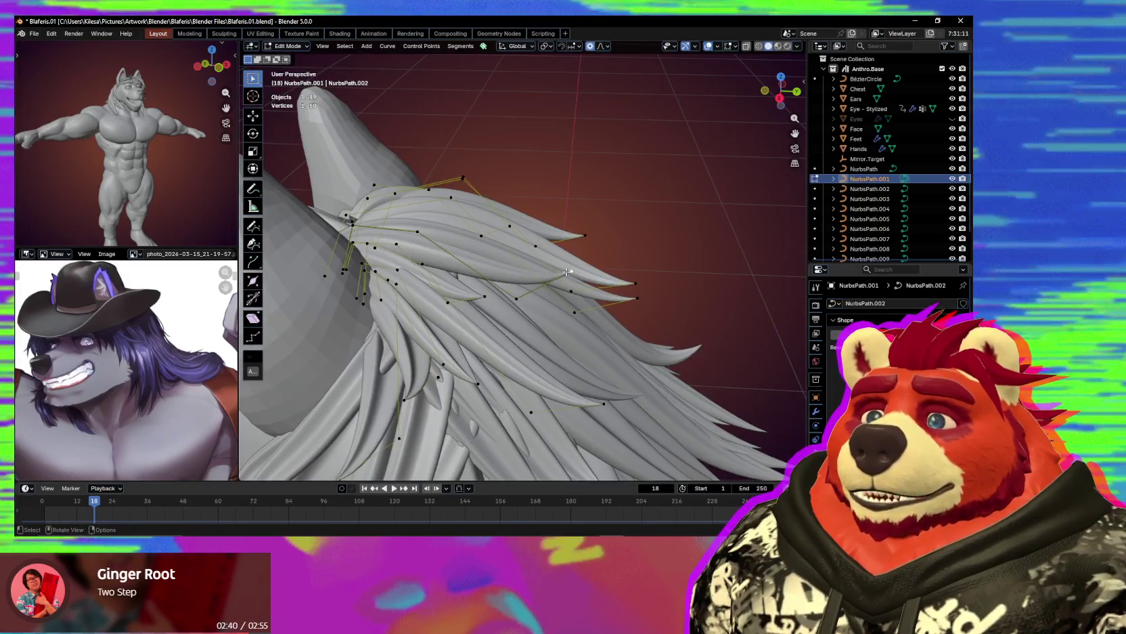
# Move a strand point near the ear with soft falloff and check the shape.
pyautogui.click(605, 291)
pyautogui.press('g')
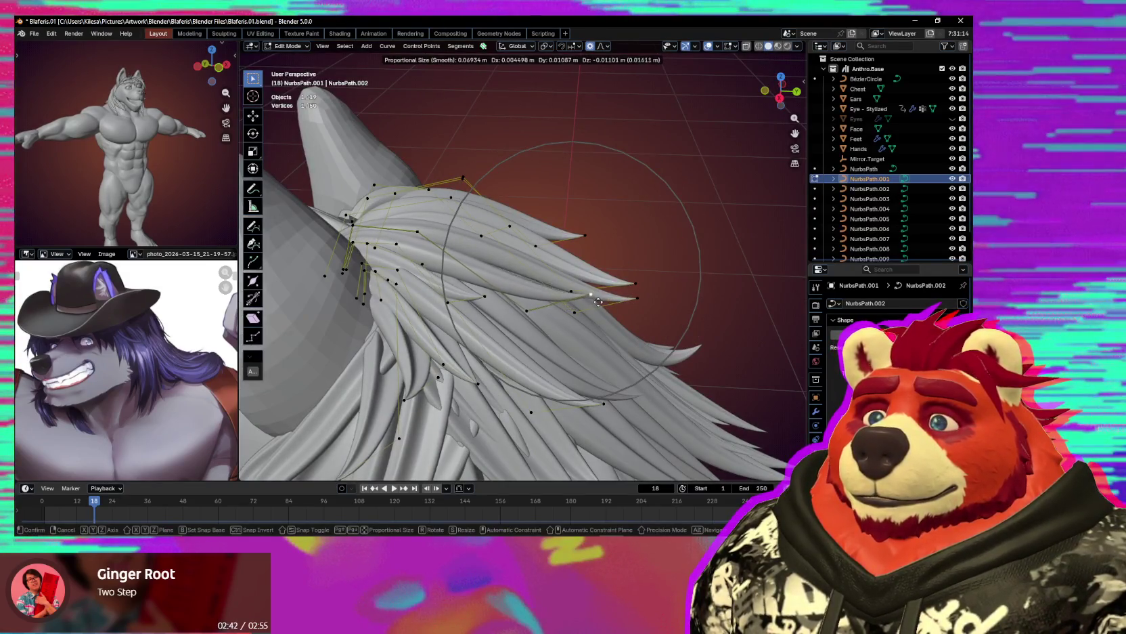
pyautogui.moveTo(601, 302); pyautogui.dragTo(593, 260, button='middle')
pyautogui.hotkey('shift', 'alt', 'z')
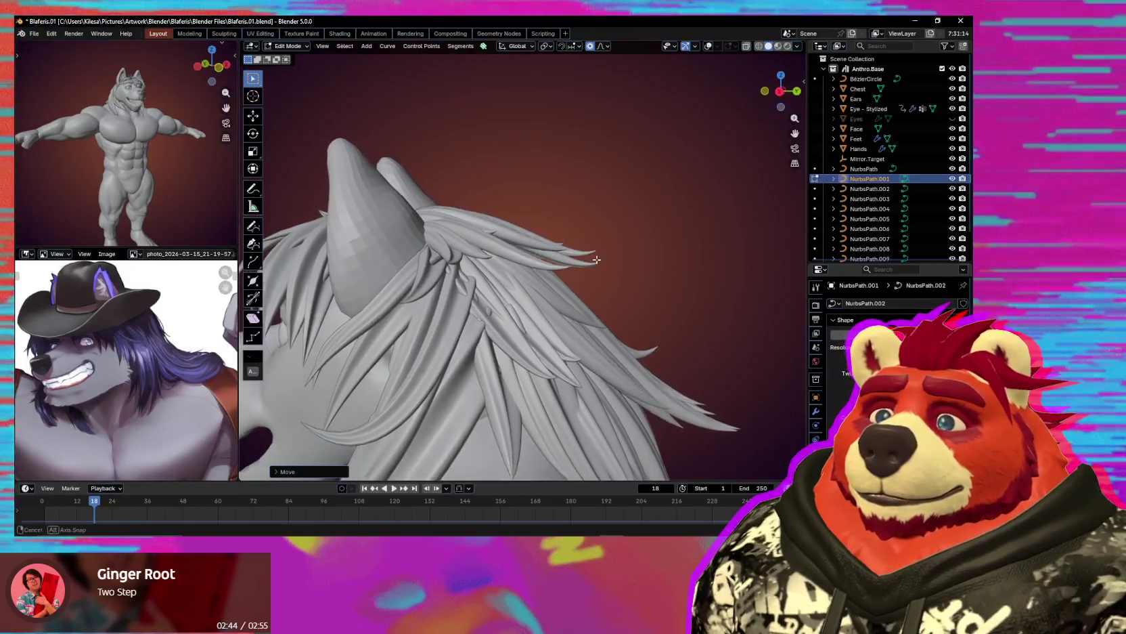
pyautogui.scroll(-2, 589, 260)
pyautogui.scroll(-2, 568, 257)
pyautogui.scroll(-2, 535, 255)
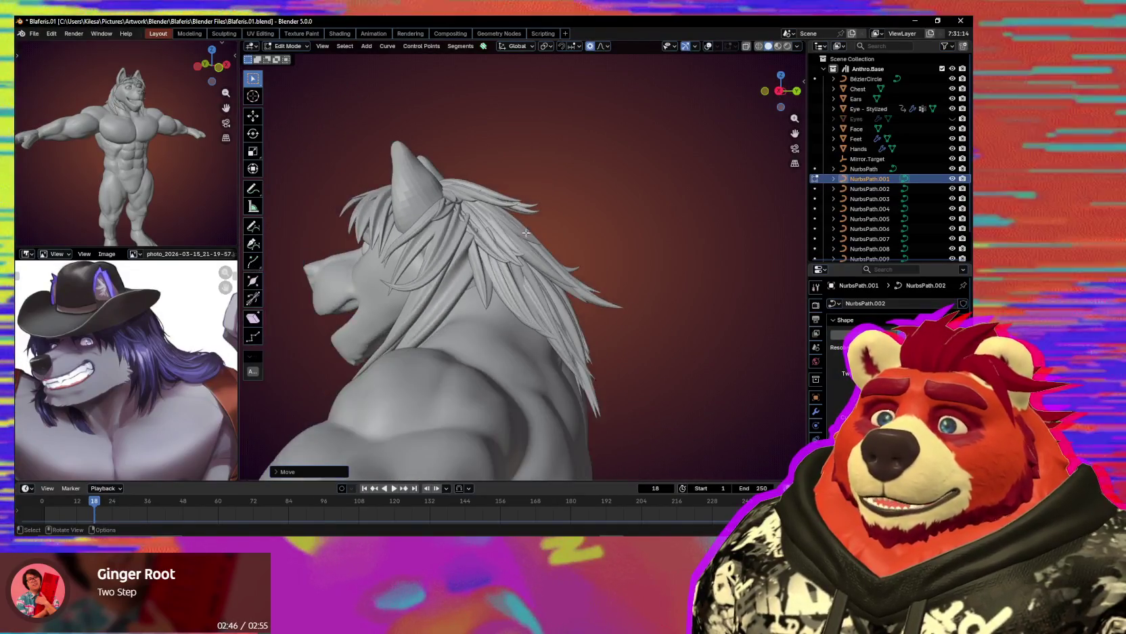
pyautogui.moveTo(531, 255); pyautogui.dragTo(480, 267, button='middle')
pyautogui.moveTo(499, 264); pyautogui.dragTo(497, 264, button='middle')
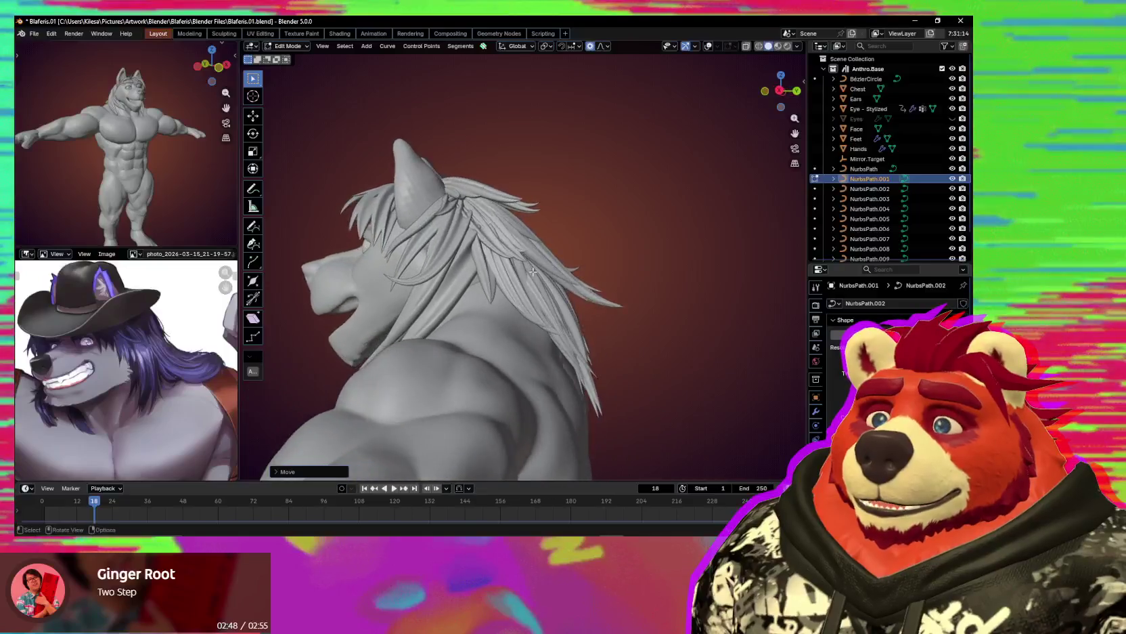
pyautogui.scroll(3, 497, 264)
pyautogui.hotkey('alt', 'q')
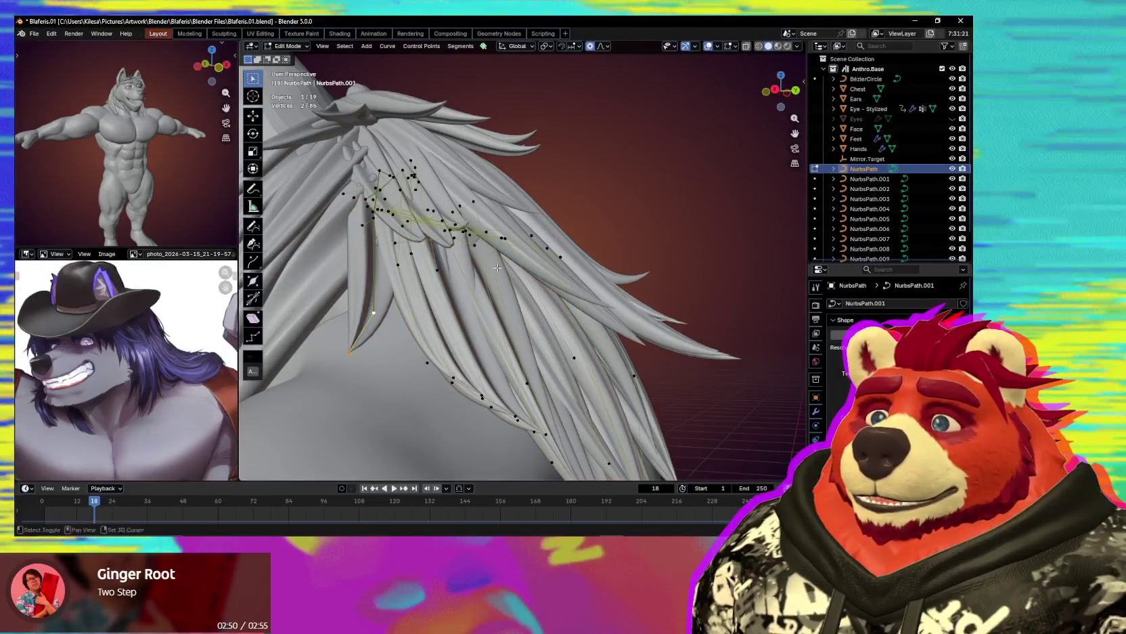
# Move a crown strand point vertically along Z with proportional falloff.
pyautogui.click(474, 233)
pyautogui.press('g')
pyautogui.press('z')
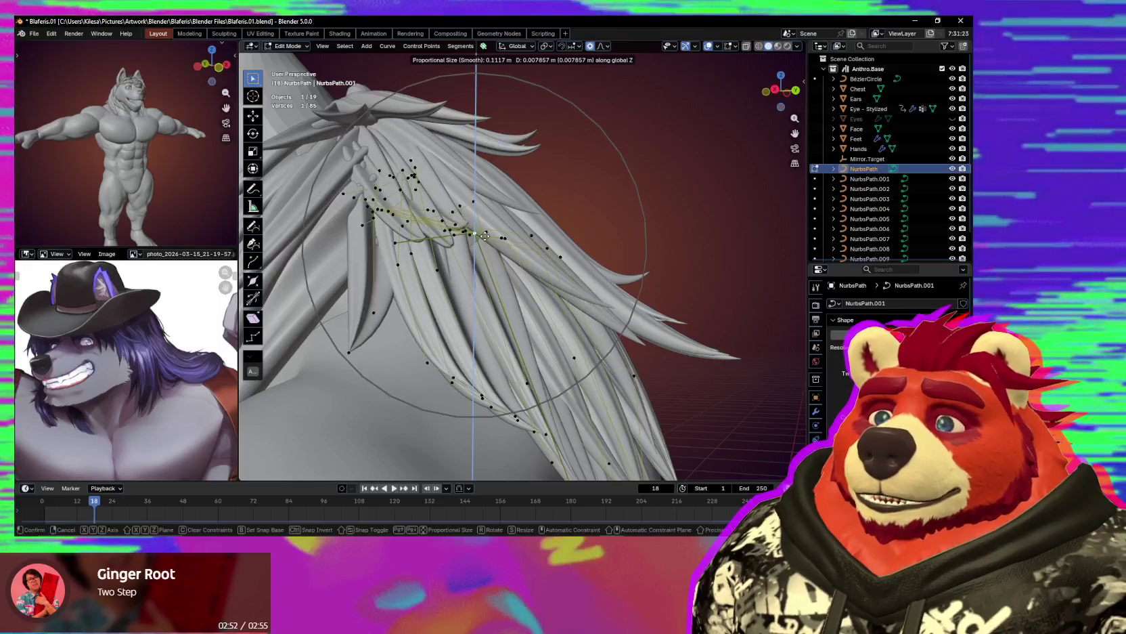
pyautogui.moveTo(507, 254)
pyautogui.mouseDown(button='middle')
pyautogui.moveTo(466, 241)
pyautogui.moveTo(453, 199)
pyautogui.moveTo(419, 255)
pyautogui.moveTo(436, 233)
pyautogui.mouseUp(button='middle')
pyautogui.press('g')
pyautogui.click(434, 182)
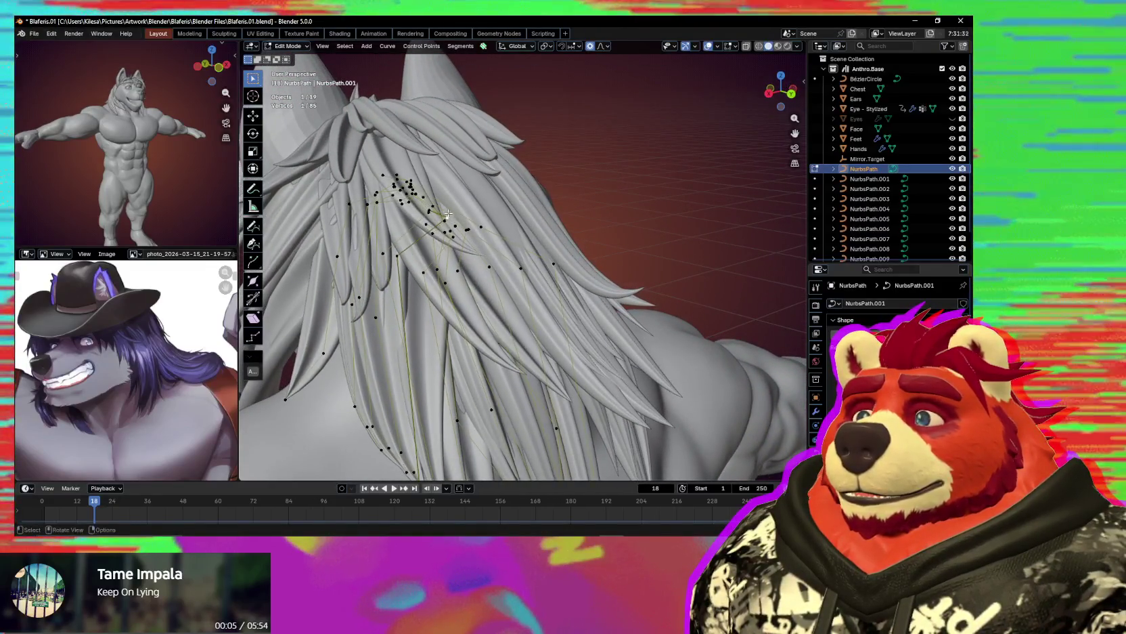
pyautogui.click(425, 196)
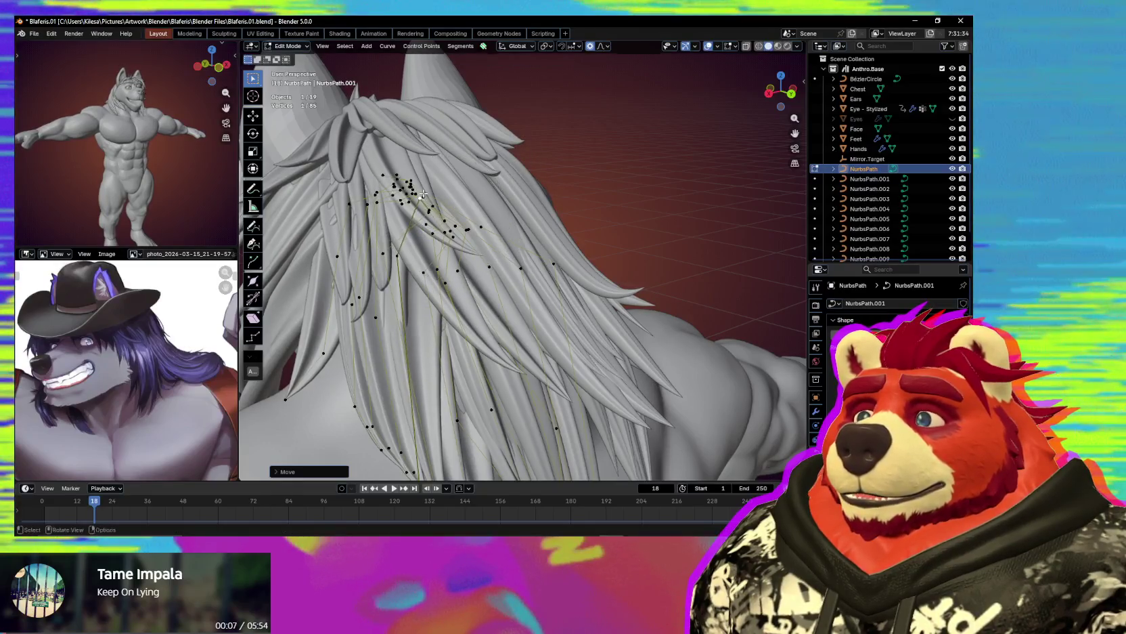
pyautogui.moveTo(424, 196); pyautogui.dragTo(438, 192, button='middle')
# Reshape the crown strand further so it spikes upward.
pyautogui.press('g')
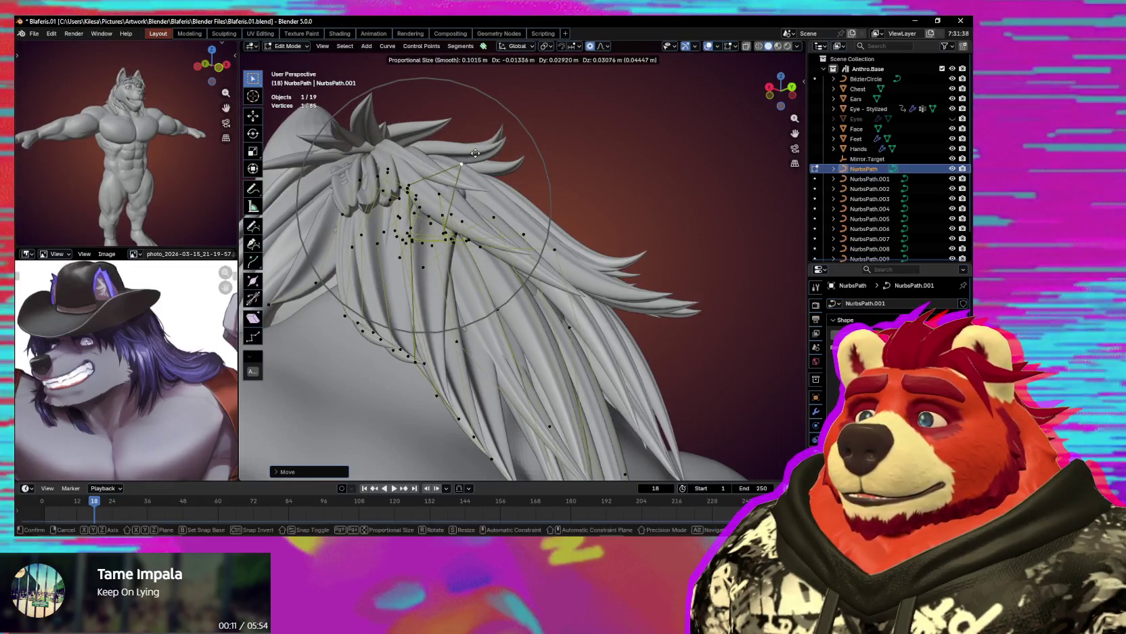
pyautogui.moveTo(470, 159); pyautogui.dragTo(474, 193, button='middle')
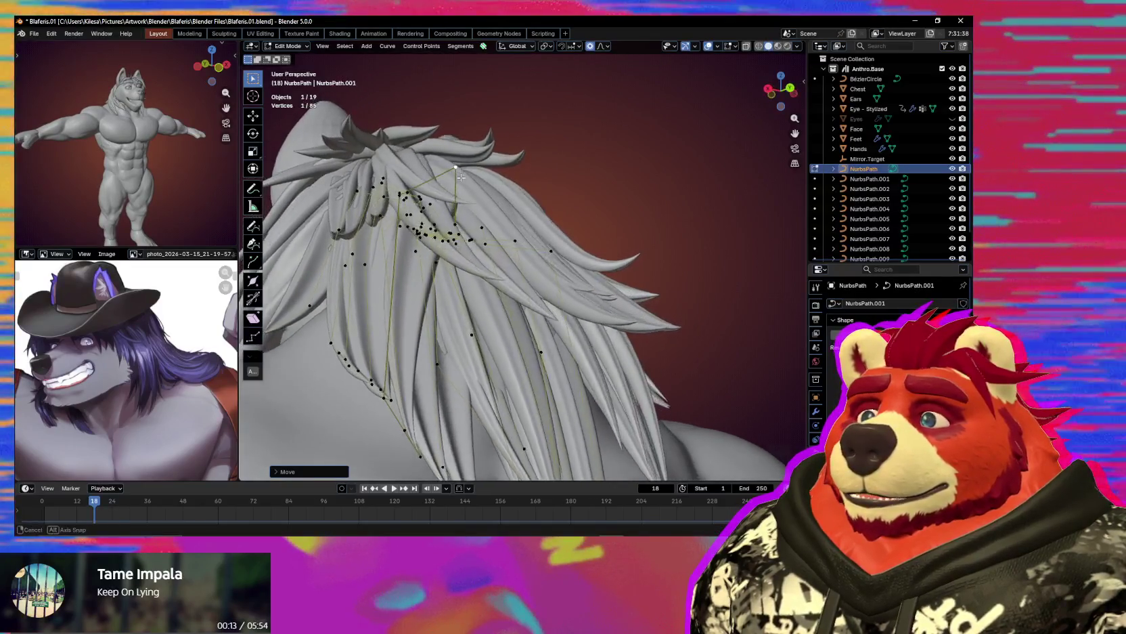
pyautogui.press('g')
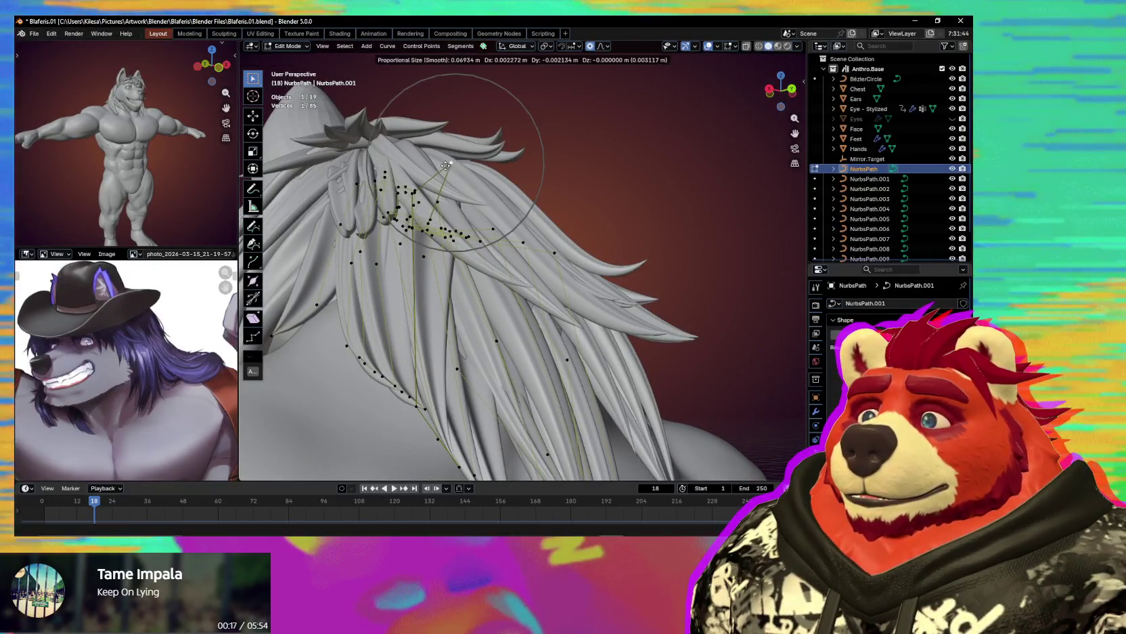
pyautogui.click(434, 166)
pyautogui.moveTo(434, 166); pyautogui.dragTo(418, 123, button='middle')
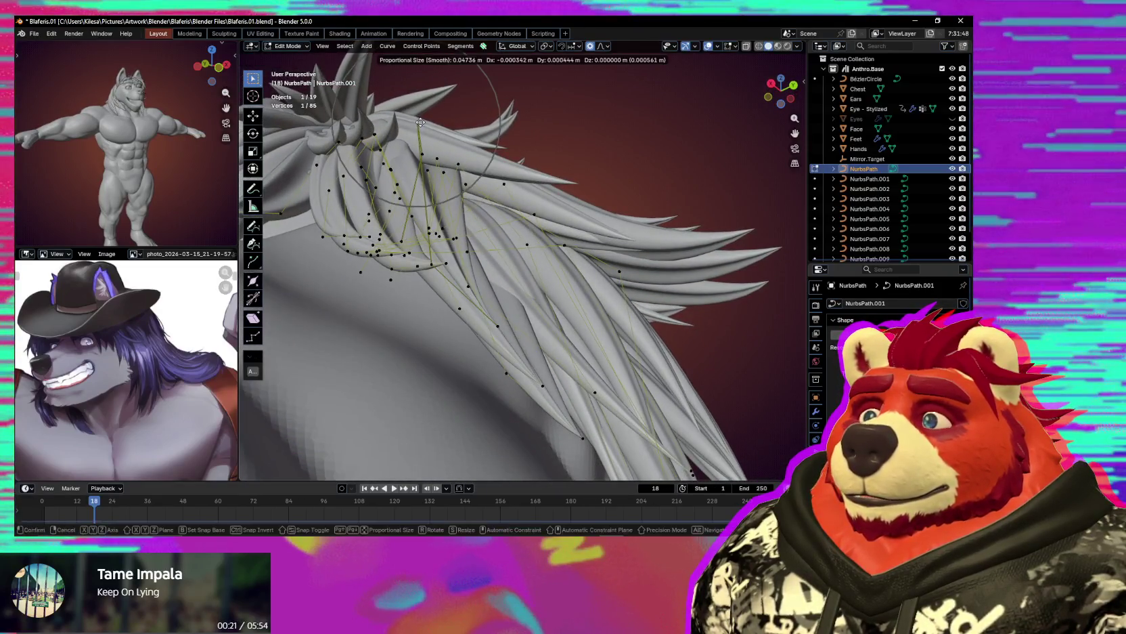
pyautogui.click(453, 127)
pyautogui.moveTo(454, 127); pyautogui.dragTo(410, 134, button='middle')
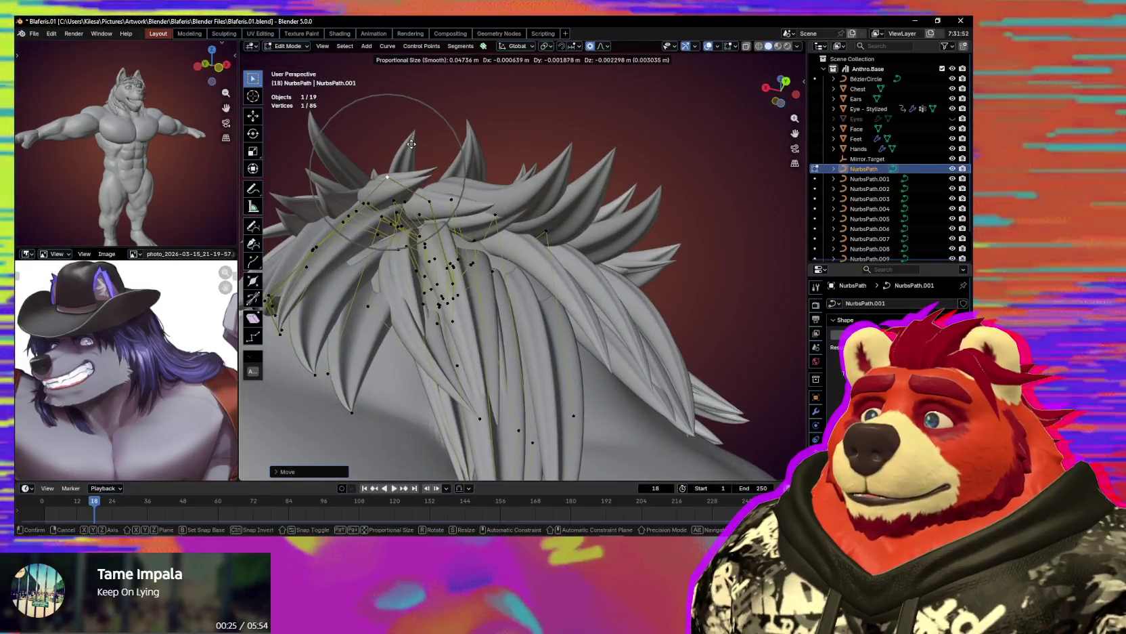
pyautogui.moveTo(410, 134); pyautogui.dragTo(376, 354, button='middle')
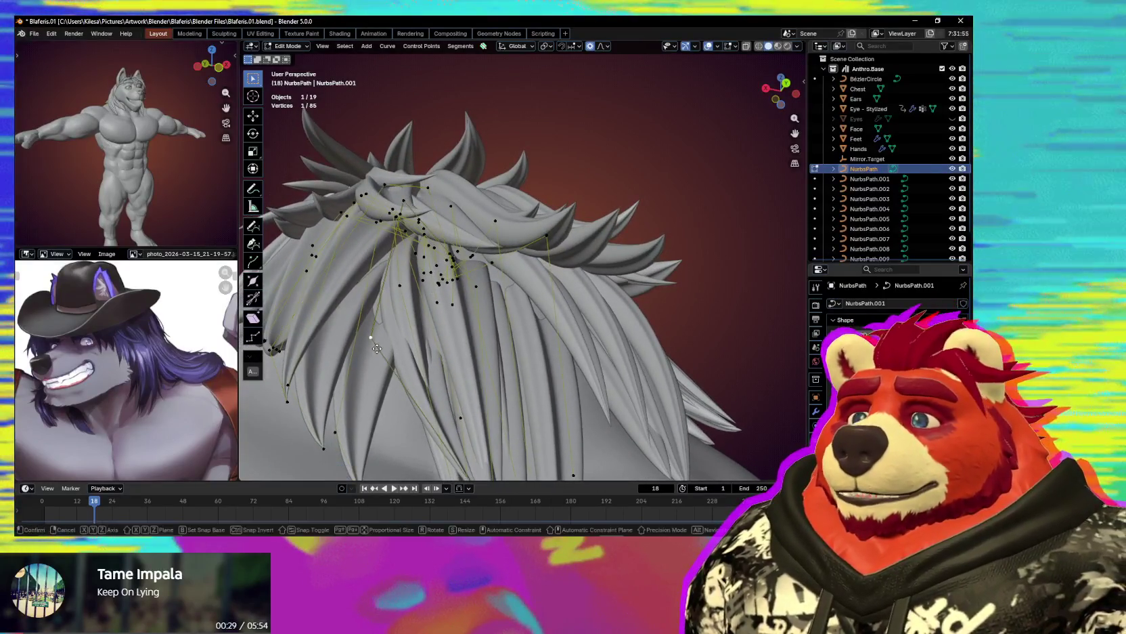
# Lift a strand tip upward, then move and twist a second strand point.
pyautogui.click(370, 337)
pyautogui.press('g')
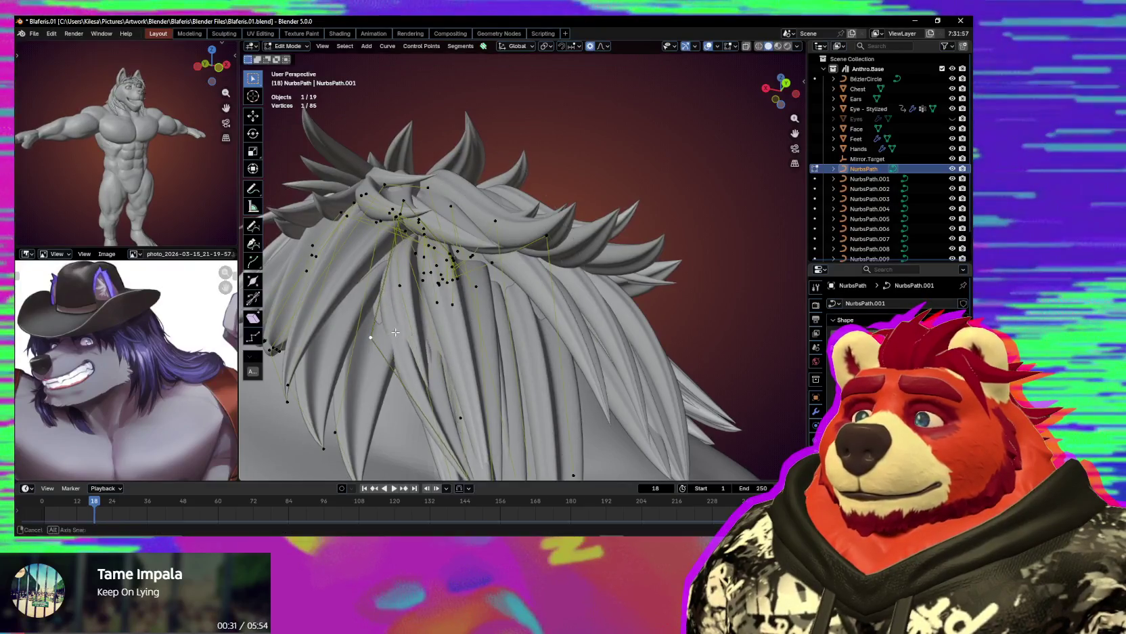
pyautogui.moveTo(396, 332); pyautogui.dragTo(410, 311, button='middle')
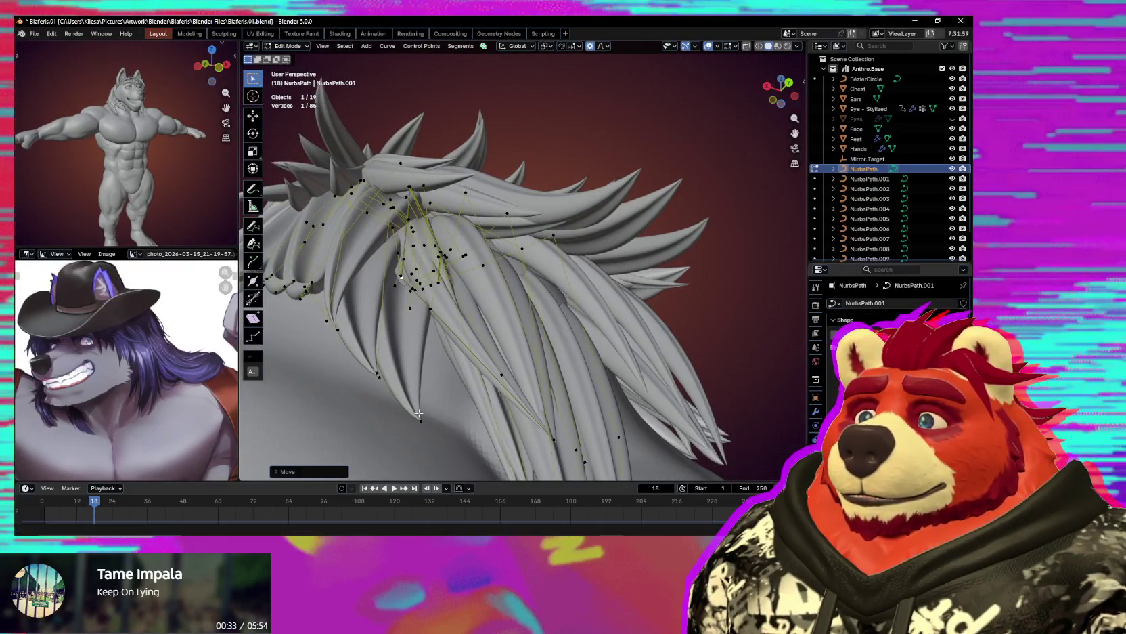
pyautogui.moveTo(424, 396); pyautogui.dragTo(392, 203, button='middle')
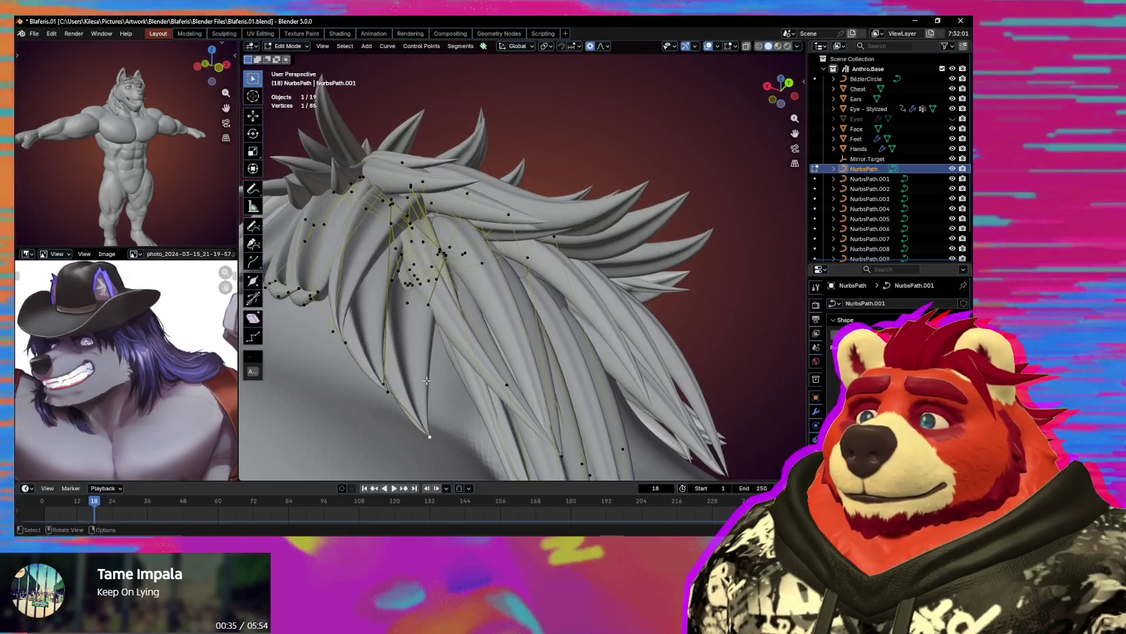
pyautogui.click(389, 205)
pyautogui.press('g')
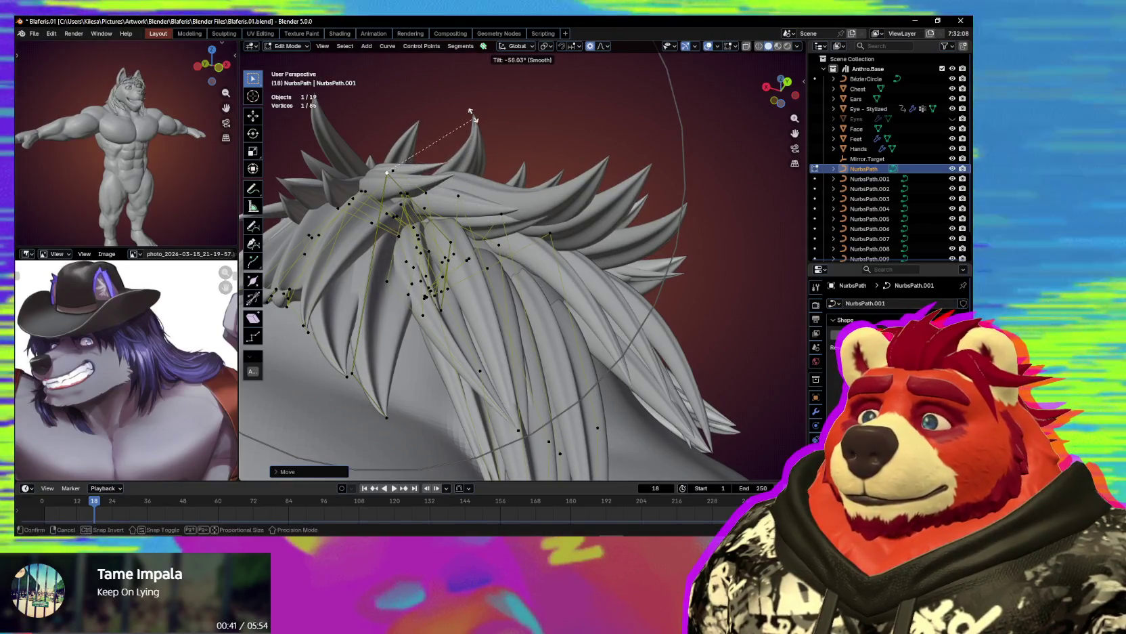
pyautogui.click(431, 86)
# Move the back strand point lower over the nape and view the full back.
pyautogui.moveTo(464, 201)
pyautogui.mouseDown(button='middle')
pyautogui.moveTo(443, 354)
pyautogui.moveTo(406, 356)
pyautogui.mouseUp(button='middle')
pyautogui.press('g')
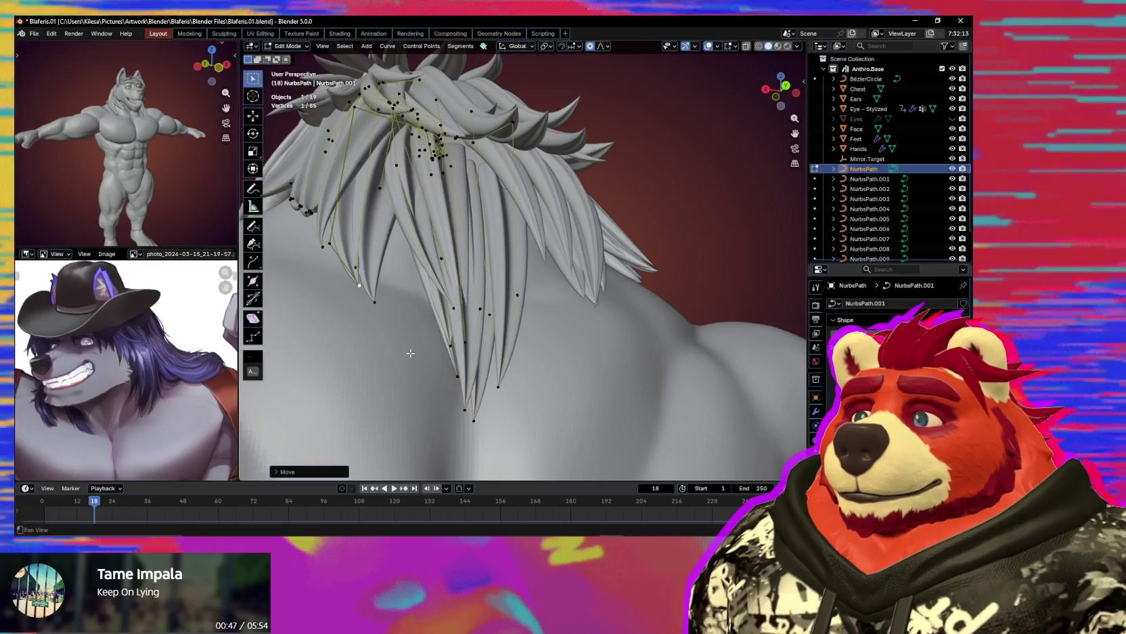
pyautogui.scroll(-5, 411, 353)
pyautogui.moveTo(410, 352)
pyautogui.mouseDown(button='middle')
pyautogui.moveTo(450, 428)
pyautogui.moveTo(496, 401)
pyautogui.moveTo(521, 325)
pyautogui.mouseUp(button='middle')
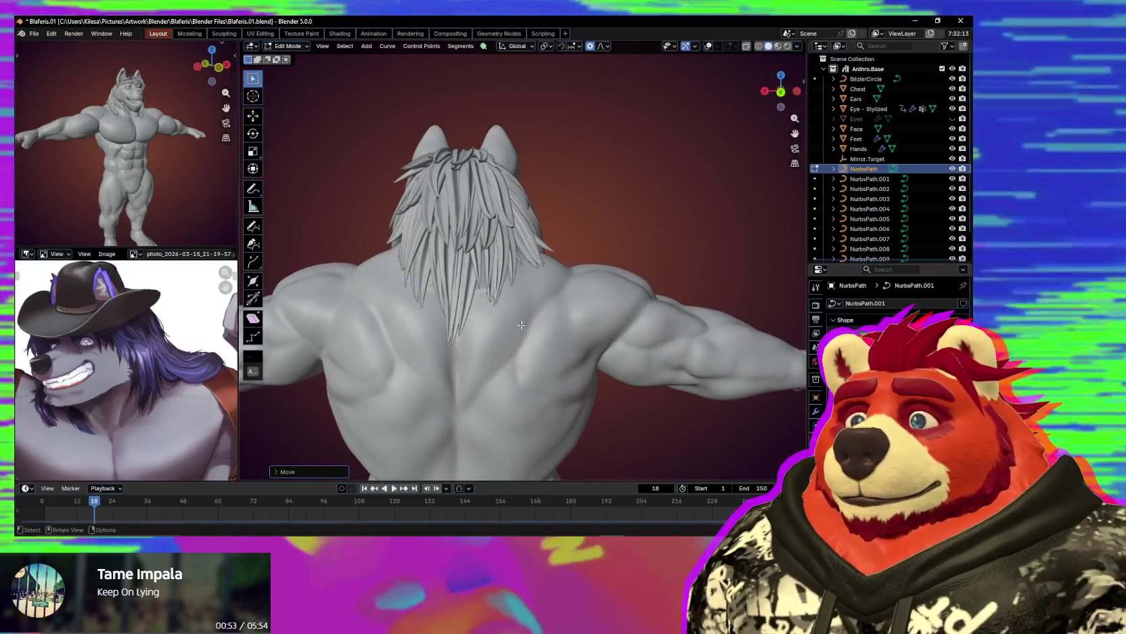
pyautogui.scroll(3, 521, 325)
# Select NurbsPath.009's strand tip points and scale them with proportional falloff.
pyautogui.moveTo(521, 325)
pyautogui.mouseDown(button='middle')
pyautogui.moveTo(549, 331)
pyautogui.moveTo(538, 287)
pyautogui.moveTo(525, 335)
pyautogui.mouseUp(button='middle')
pyautogui.keyDown('shift'); pyautogui.click(538, 287); pyautogui.keyUp('shift')
pyautogui.hotkey('shift', 'alt', 'z')
pyautogui.scroll(3, 538, 287)
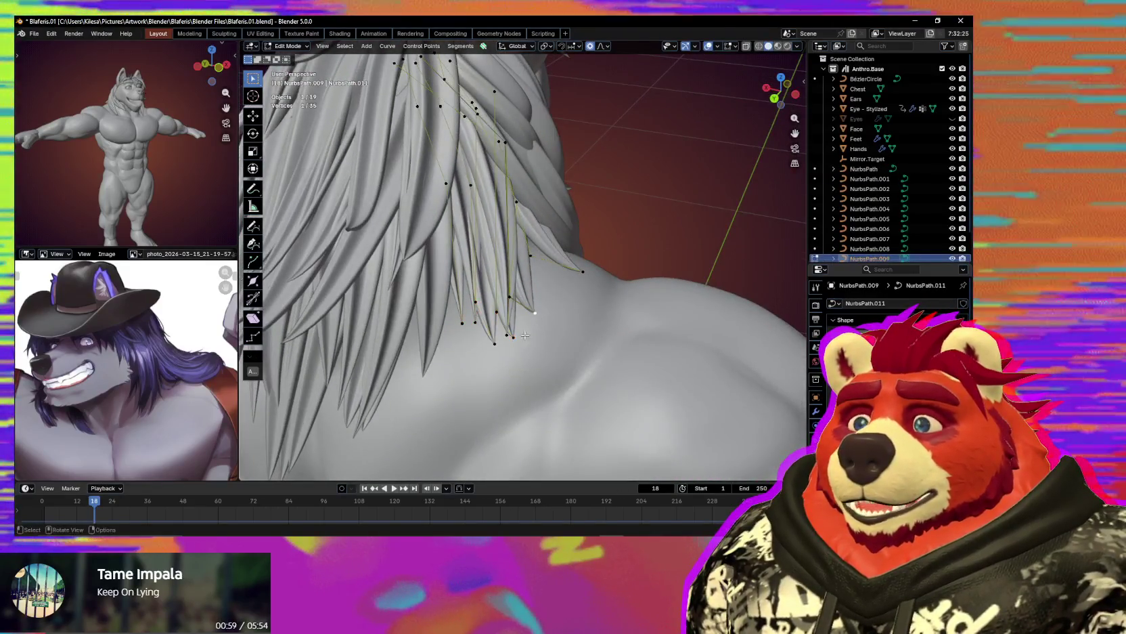
pyautogui.keyDown('ctrl'); pyautogui.click(506, 335); pyautogui.keyUp('ctrl')
pyautogui.press('s')
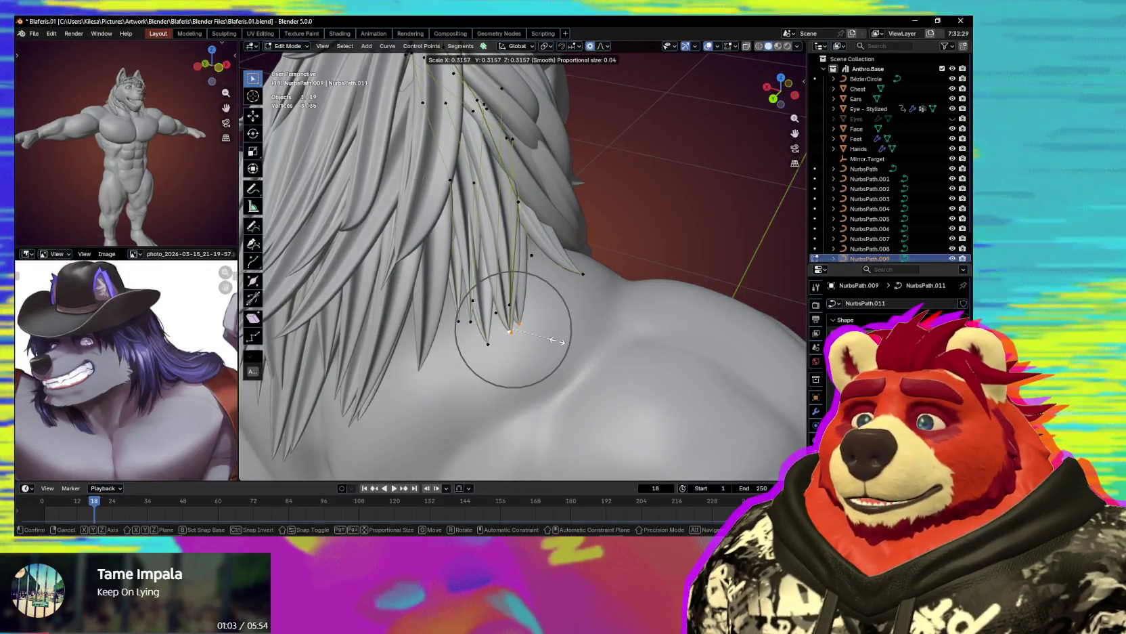
pyautogui.scroll(2, 555, 341)
pyautogui.scroll(3, 552, 342)
pyautogui.scroll(2, 549, 344)
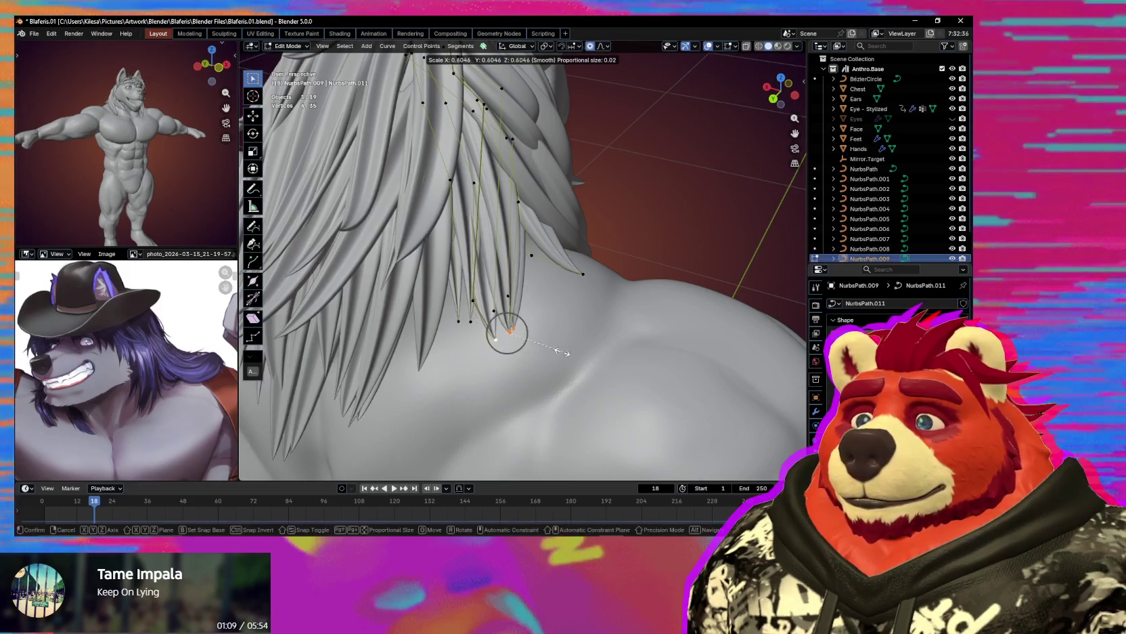
pyautogui.click(535, 341)
# Move the strand tip points and add a second tip point to the selection.
pyautogui.moveTo(535, 342); pyautogui.dragTo(514, 325, button='middle')
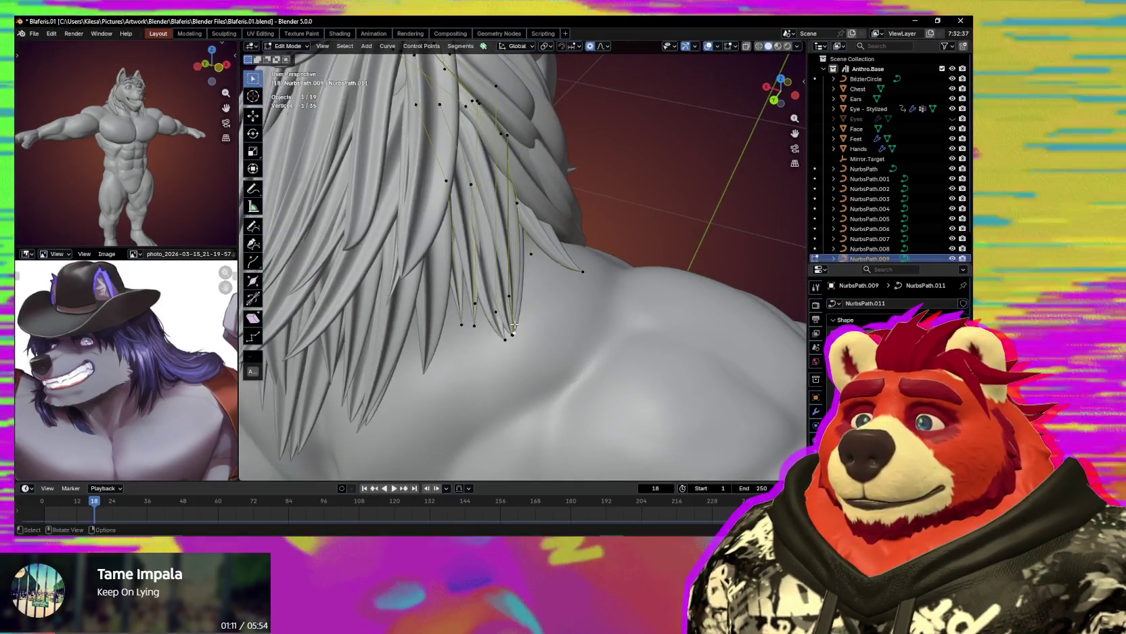
pyautogui.click(519, 310)
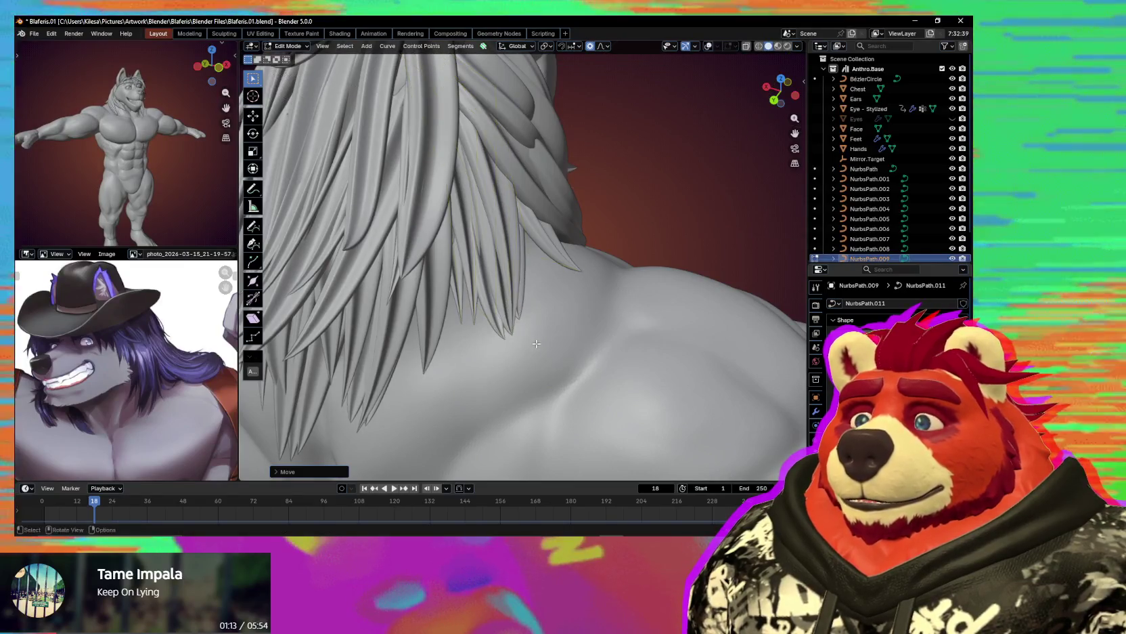
pyautogui.moveTo(537, 344); pyautogui.dragTo(496, 299, button='middle')
pyautogui.hotkey('shift', 'alt', 'z')
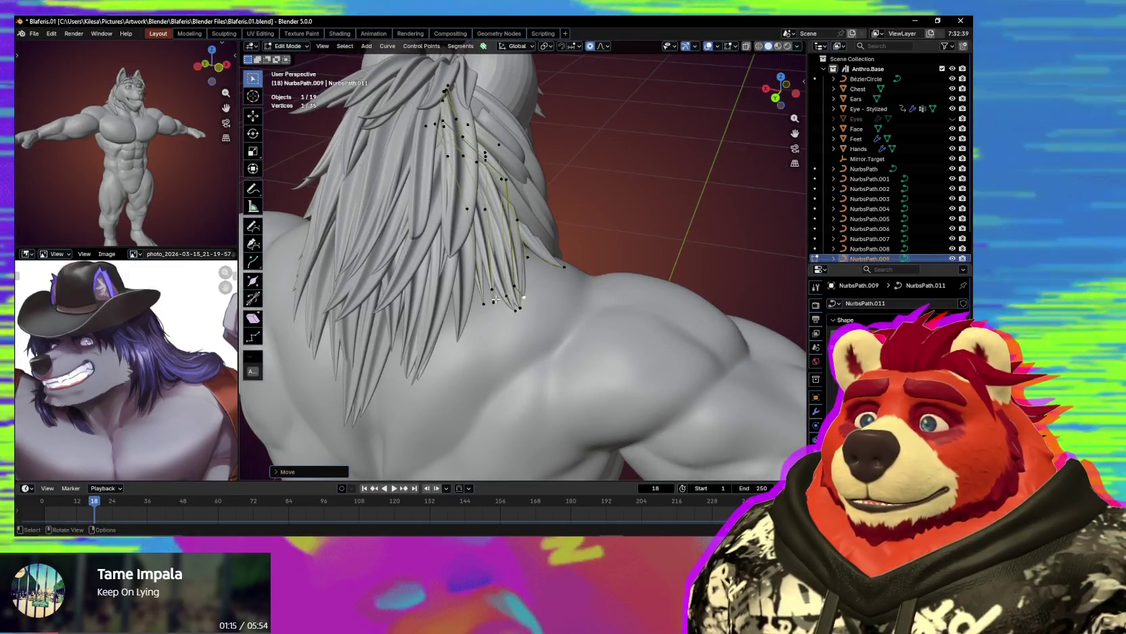
pyautogui.click(494, 301)
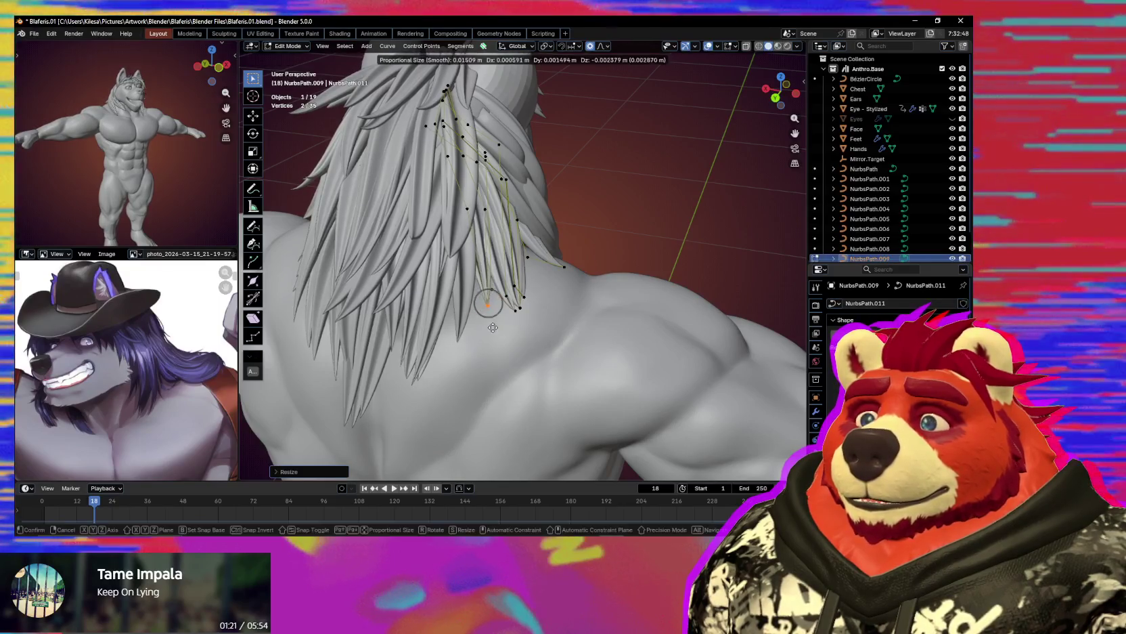
# Preview the hair without overlays, then move the tip points with smooth falloff.
pyautogui.hotkey('shift', 'alt', 'z')
pyautogui.moveTo(492, 327); pyautogui.dragTo(557, 369, button='middle')
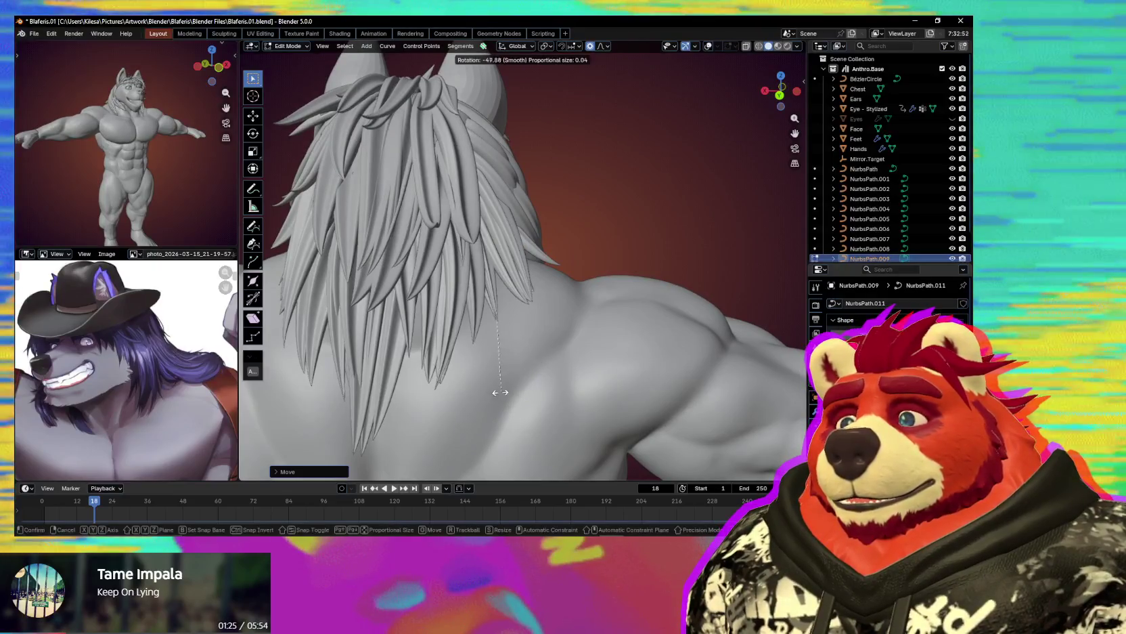
pyautogui.hotkey('shift', 'alt', 'z')
pyautogui.scroll(-8, 541, 365)
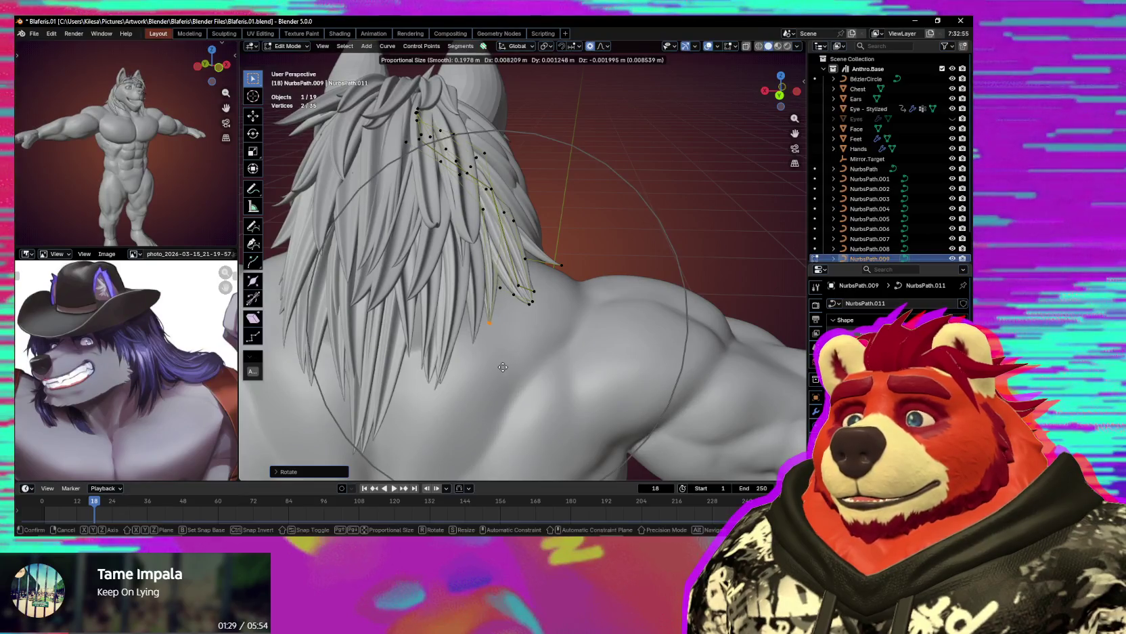
pyautogui.scroll(-6, 502, 371)
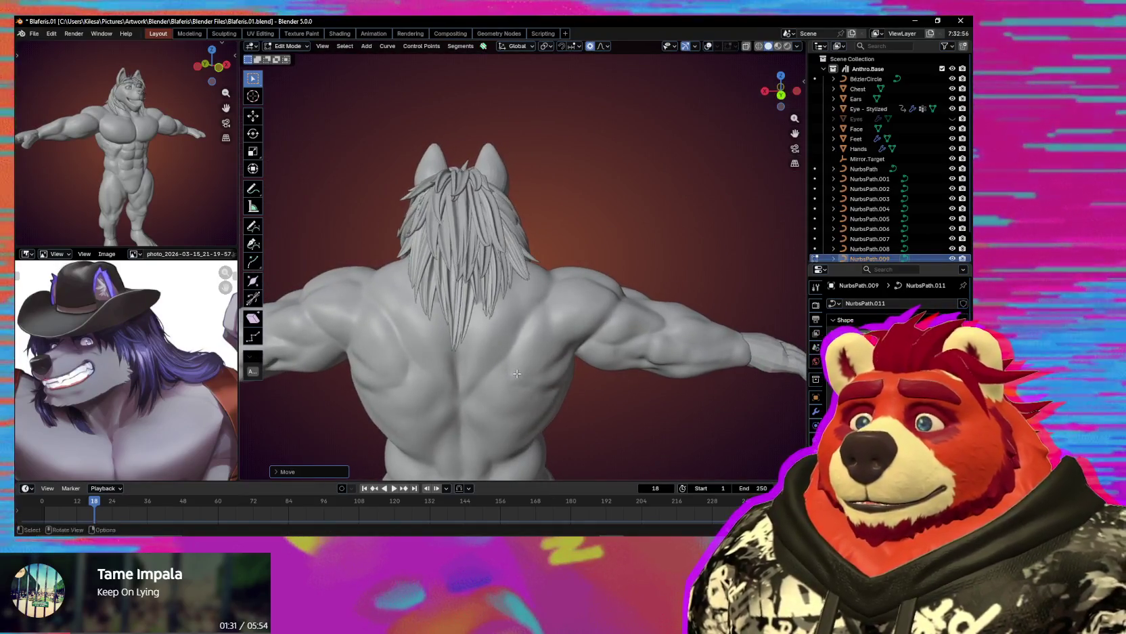
pyautogui.press('g')
pyautogui.scroll(5, 516, 359)
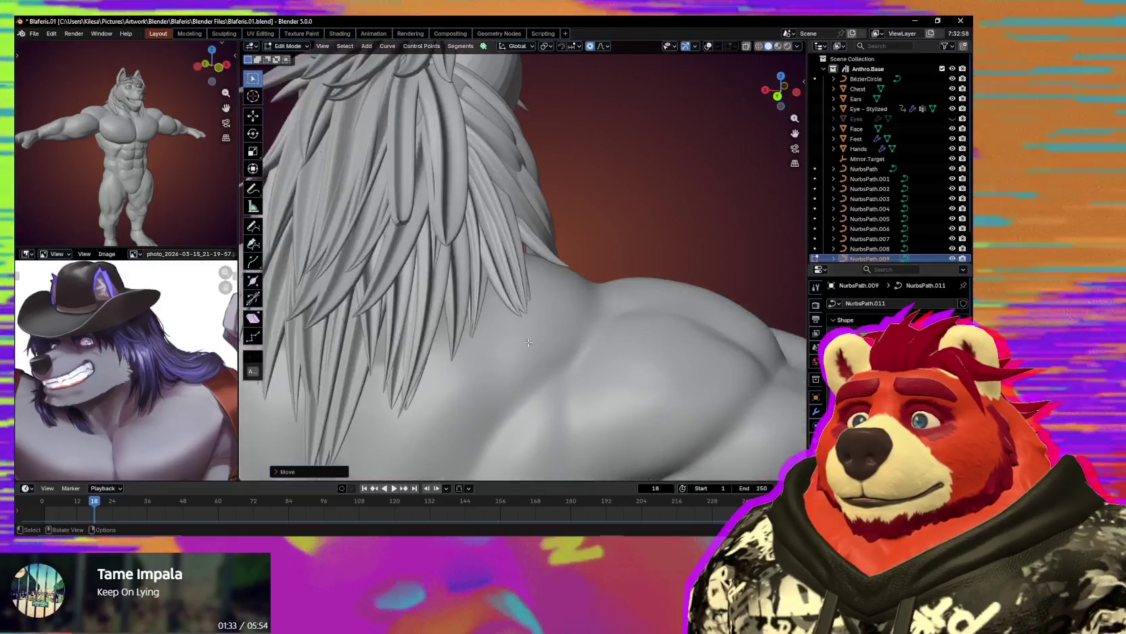
# Box-select the strand end points and rotate them around the neck.
pyautogui.moveTo(548, 290); pyautogui.dragTo(510, 336)
pyautogui.press('r')
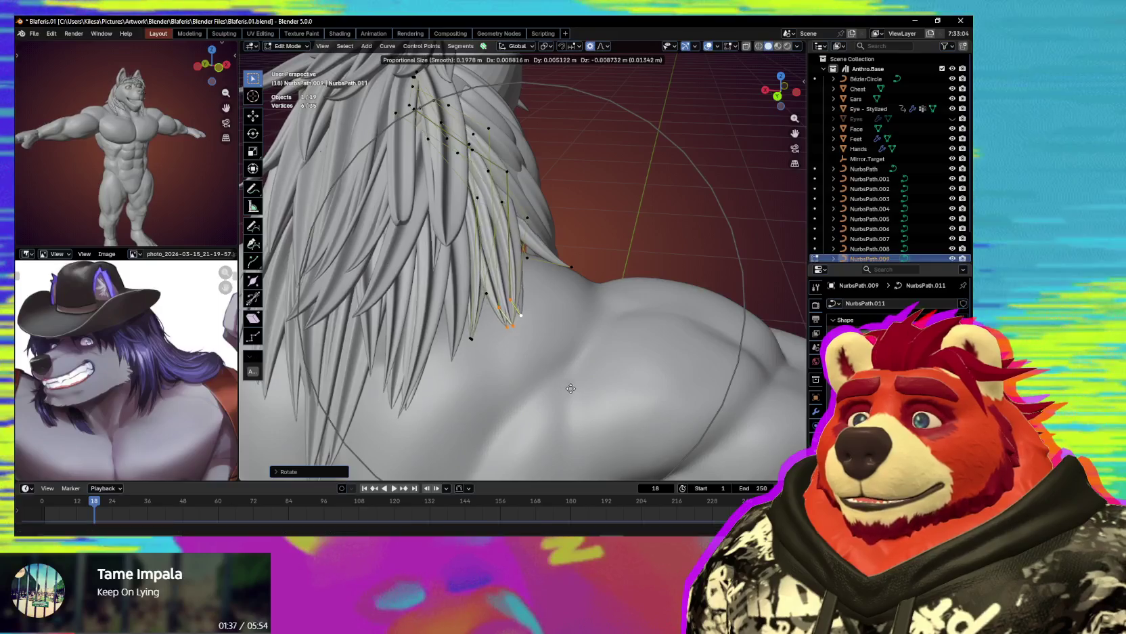
pyautogui.scroll(9, 565, 393)
pyautogui.click(570, 394)
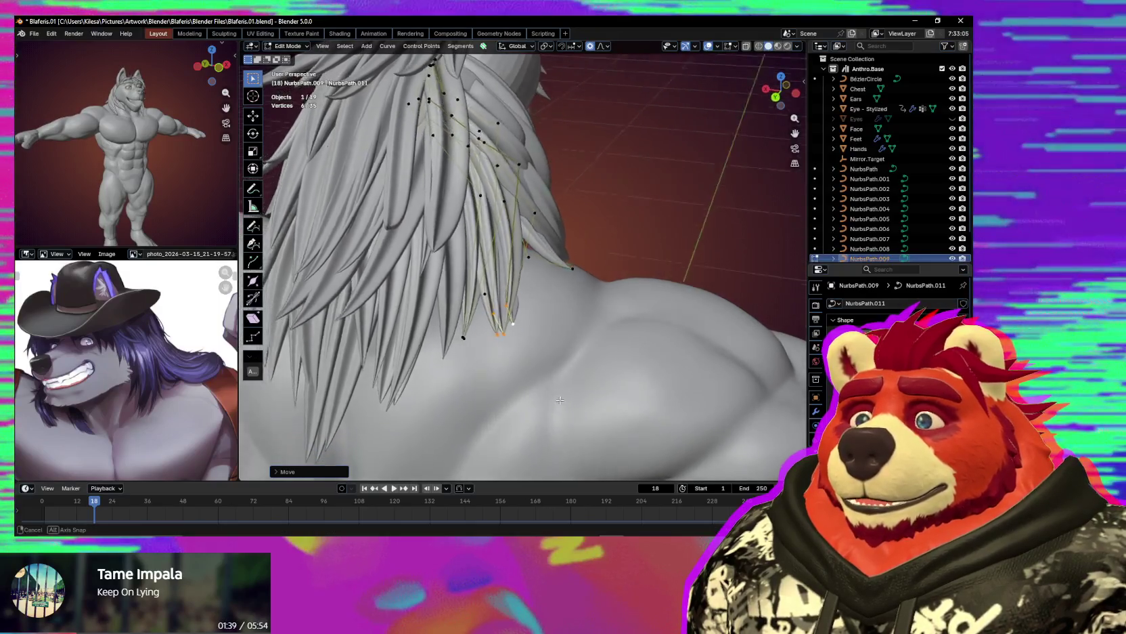
pyautogui.moveTo(570, 395); pyautogui.dragTo(507, 334, button='middle')
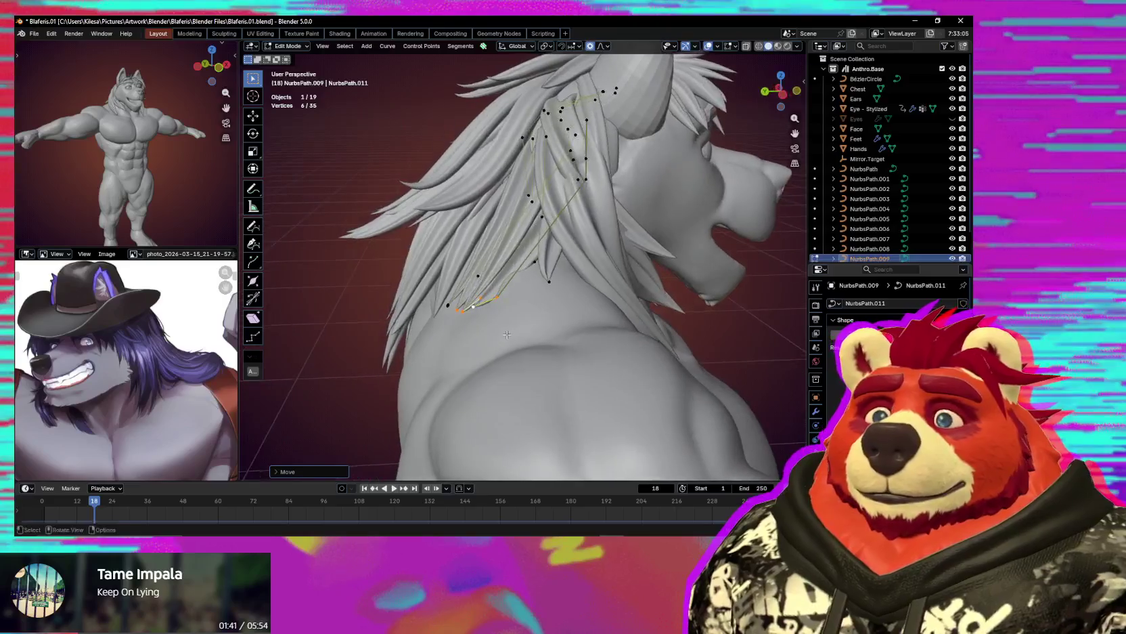
pyautogui.moveTo(527, 289)
pyautogui.mouseDown(button='middle')
pyautogui.moveTo(543, 266)
pyautogui.moveTo(485, 243)
pyautogui.moveTo(581, 298)
pyautogui.mouseUp(button='middle')
pyautogui.press('r')
pyautogui.click(535, 278)
# Move the tip points with smooth falloff so they drape onto the shoulder.
pyautogui.scroll(-2, 567, 274)
pyautogui.press('g')
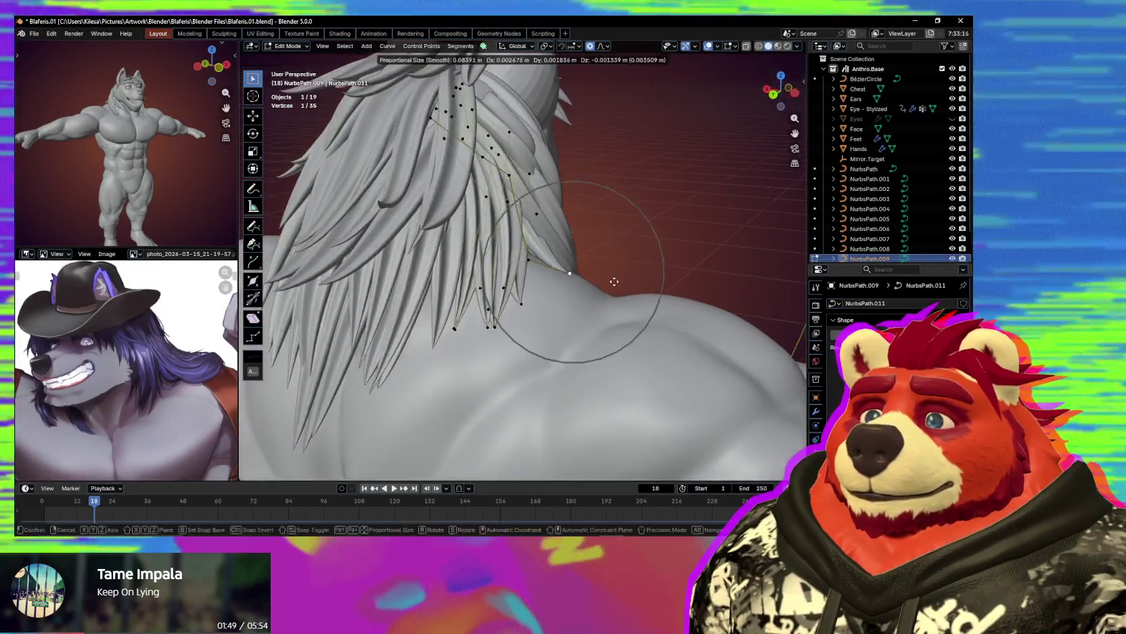
pyautogui.click(594, 286)
pyautogui.moveTo(594, 286)
pyautogui.mouseDown(button='middle')
pyautogui.moveTo(481, 257)
pyautogui.moveTo(564, 280)
pyautogui.moveTo(623, 322)
pyautogui.mouseUp(button='middle')
pyautogui.press('g')
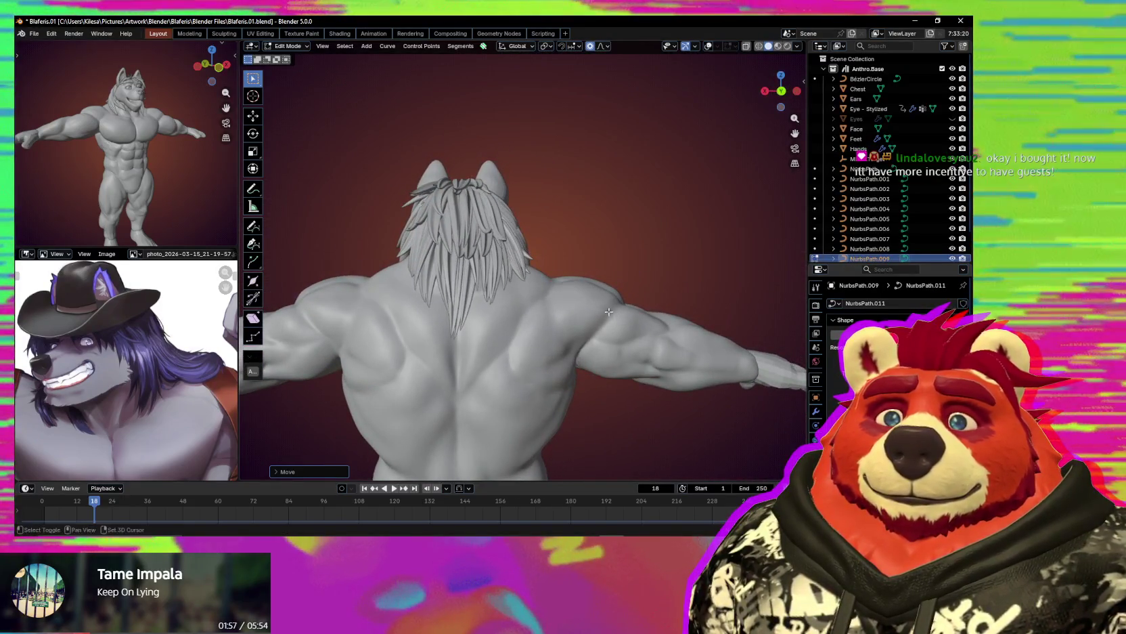
pyautogui.moveTo(608, 311)
pyautogui.keyDown('shift'); pyautogui.mouseDown(button='middle')
pyautogui.moveTo(499, 280)
pyautogui.moveTo(431, 162)
pyautogui.mouseUp(button='middle'); pyautogui.keyUp('shift')
pyautogui.scroll(2, 582, 308)
pyautogui.scroll(2, 555, 304)
pyautogui.scroll(2, 528, 301)
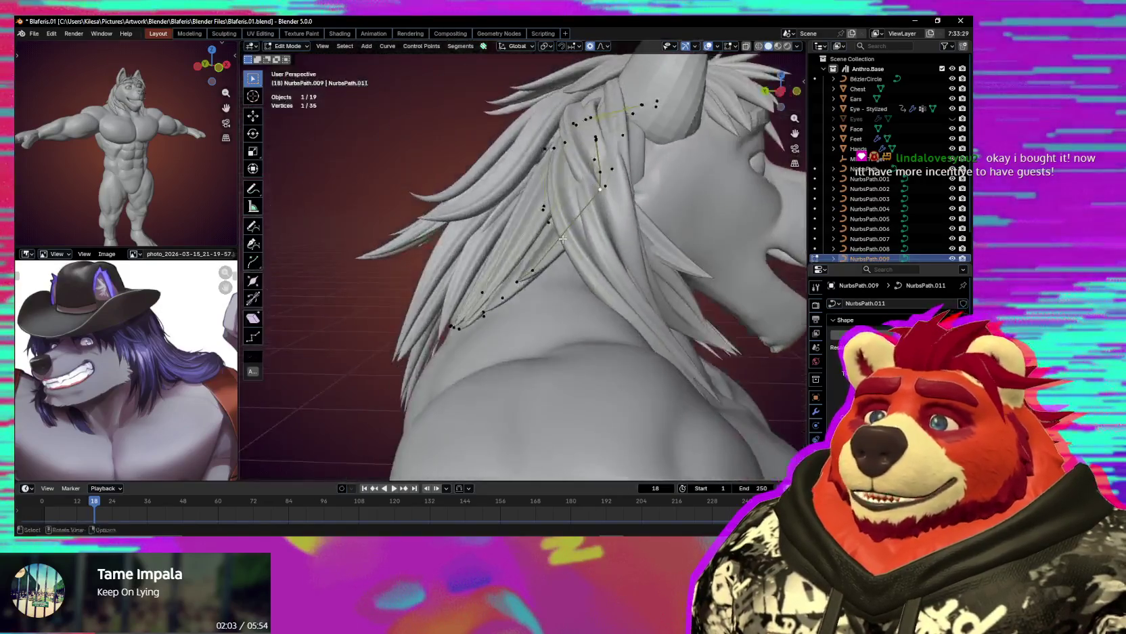
pyautogui.moveTo(476, 197)
pyautogui.mouseDown(button='middle')
pyautogui.moveTo(550, 253)
pyautogui.moveTo(556, 282)
pyautogui.moveTo(634, 326)
pyautogui.mouseUp(button='middle')
pyautogui.click(509, 269)
# Reposition the strand tip and shrink it thinner with Alt+S.
pyautogui.press('g')
pyautogui.click(541, 298)
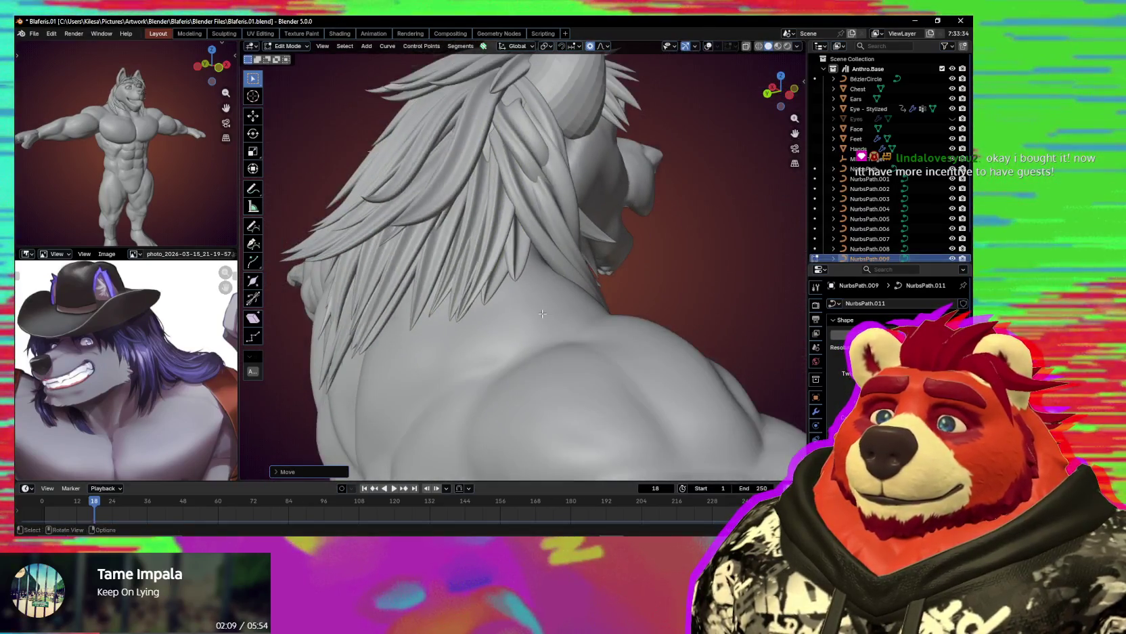
pyautogui.hotkey('shift', 'alt', 'z')
pyautogui.hotkey('alt', 's')
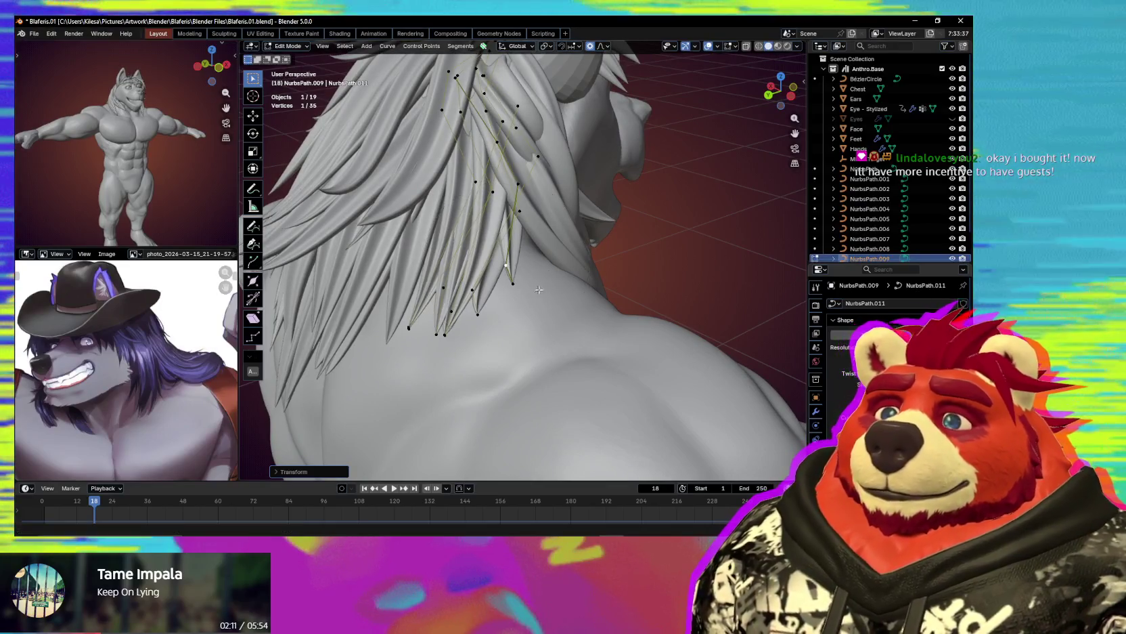
pyautogui.click(550, 277)
# Nudge the tip points again and review the hair from a full rear view.
pyautogui.press('g')
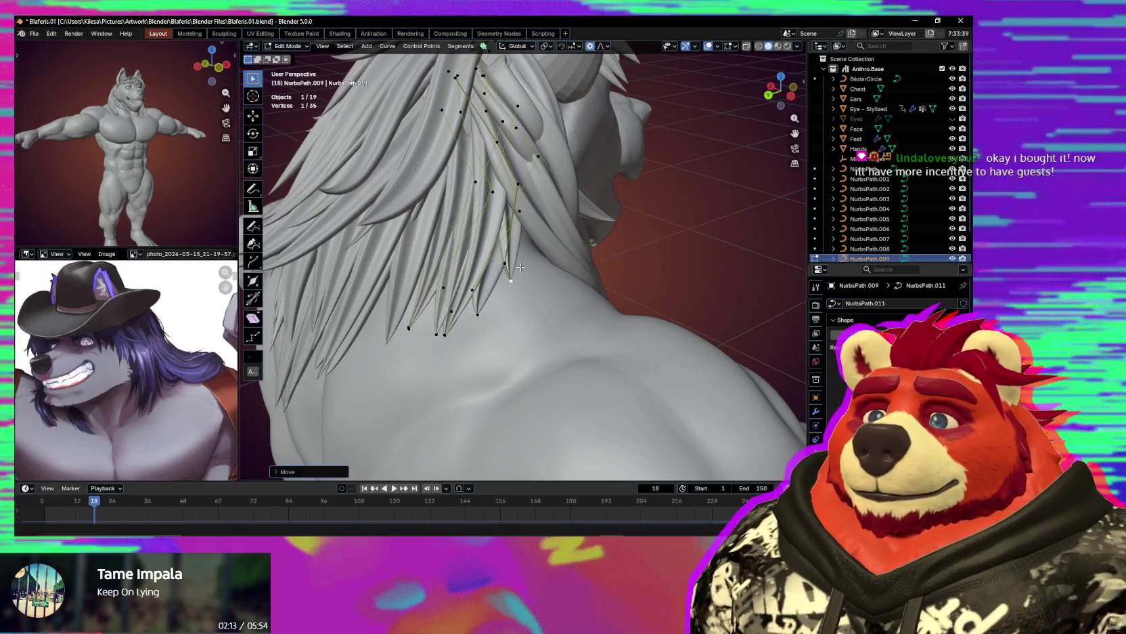
pyautogui.hotkey('shift', 'alt', 'z')
pyautogui.scroll(-5, 505, 267)
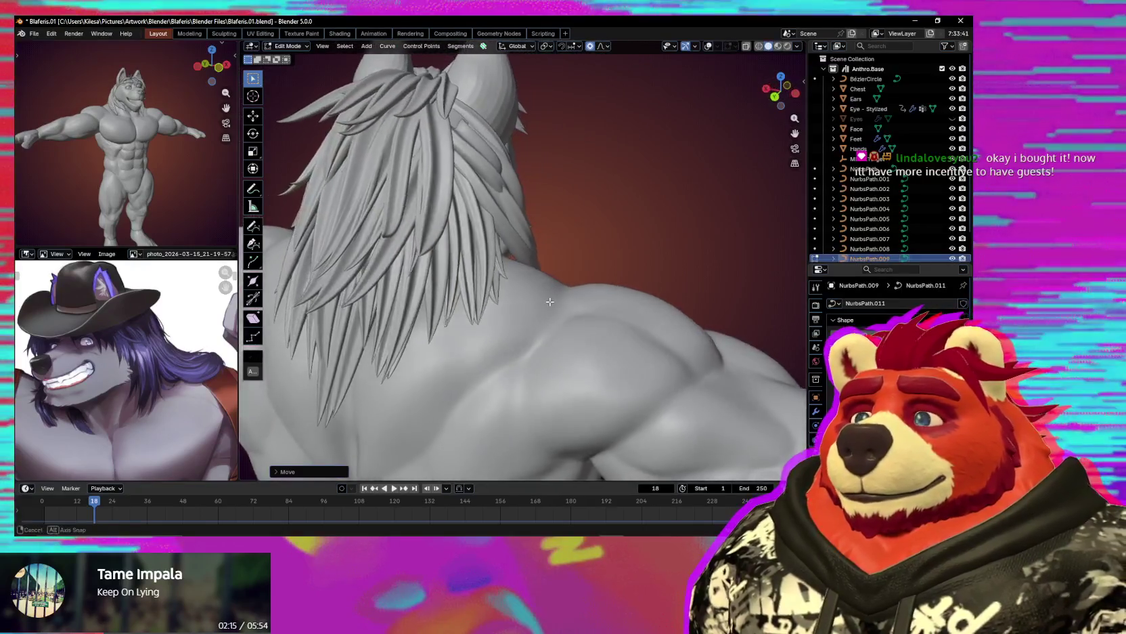
pyautogui.moveTo(505, 267)
pyautogui.mouseDown(button='middle')
pyautogui.moveTo(555, 382)
pyautogui.moveTo(566, 377)
pyautogui.moveTo(498, 269)
pyautogui.mouseUp(button='middle')
pyautogui.scroll(3, 566, 377)
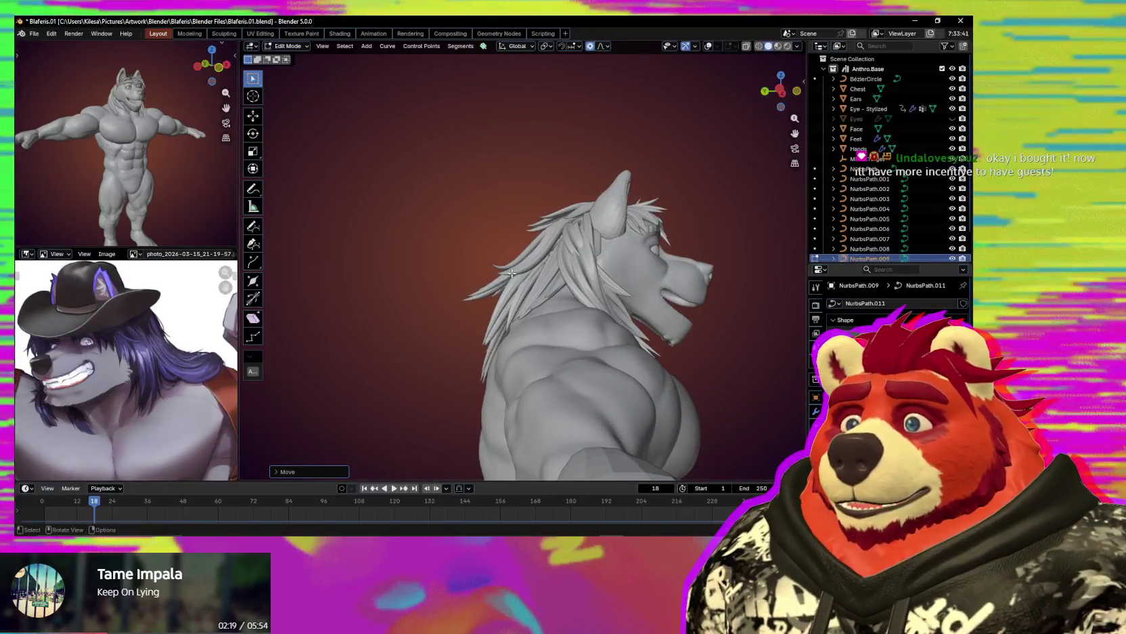
pyautogui.scroll(2, 498, 269)
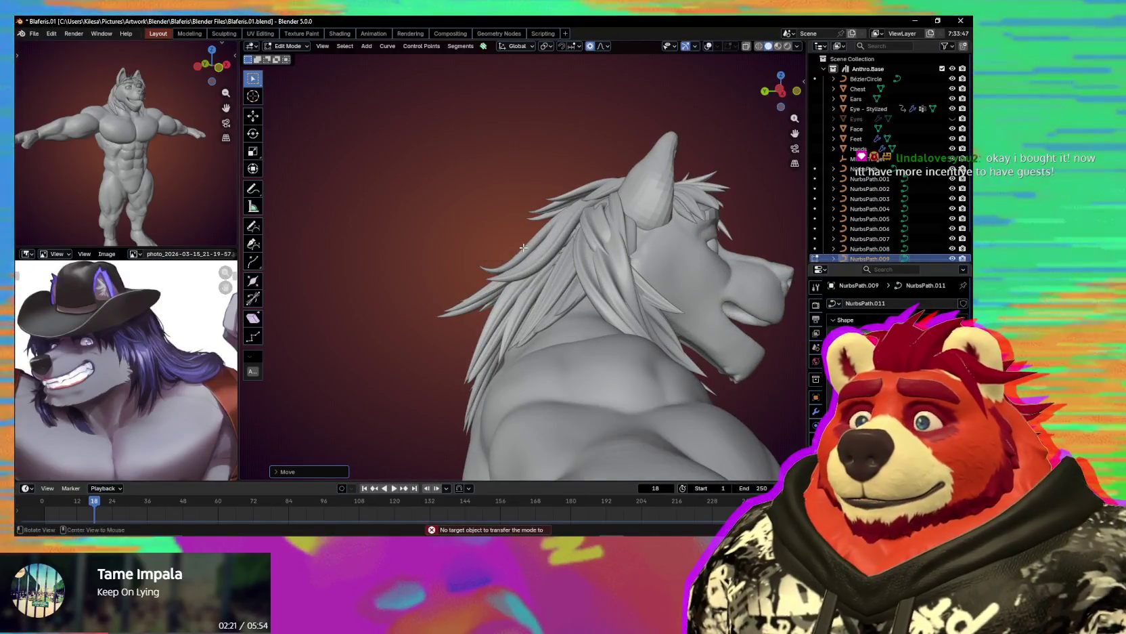
# Box-select NurbsPath.007's strand tip points and move them over the back of the head.
pyautogui.click(523, 247)
pyautogui.hotkey('shift', 'alt', 'z')
pyautogui.moveTo(457, 290); pyautogui.dragTo(427, 343)
pyautogui.press('g')
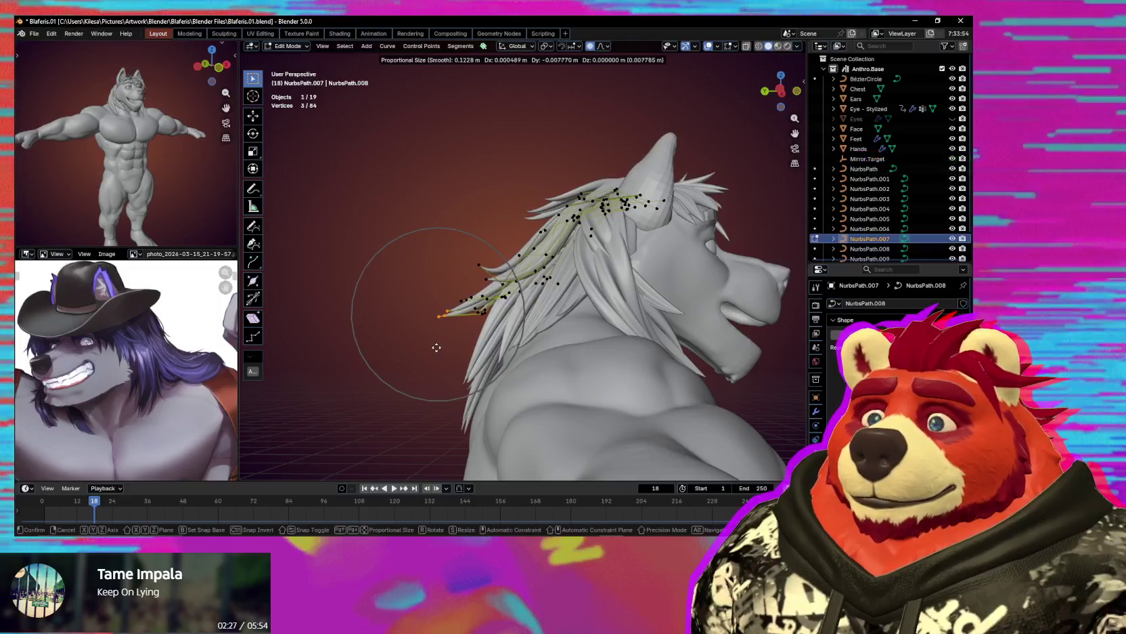
pyautogui.moveTo(450, 351); pyautogui.dragTo(647, 364, button='middle')
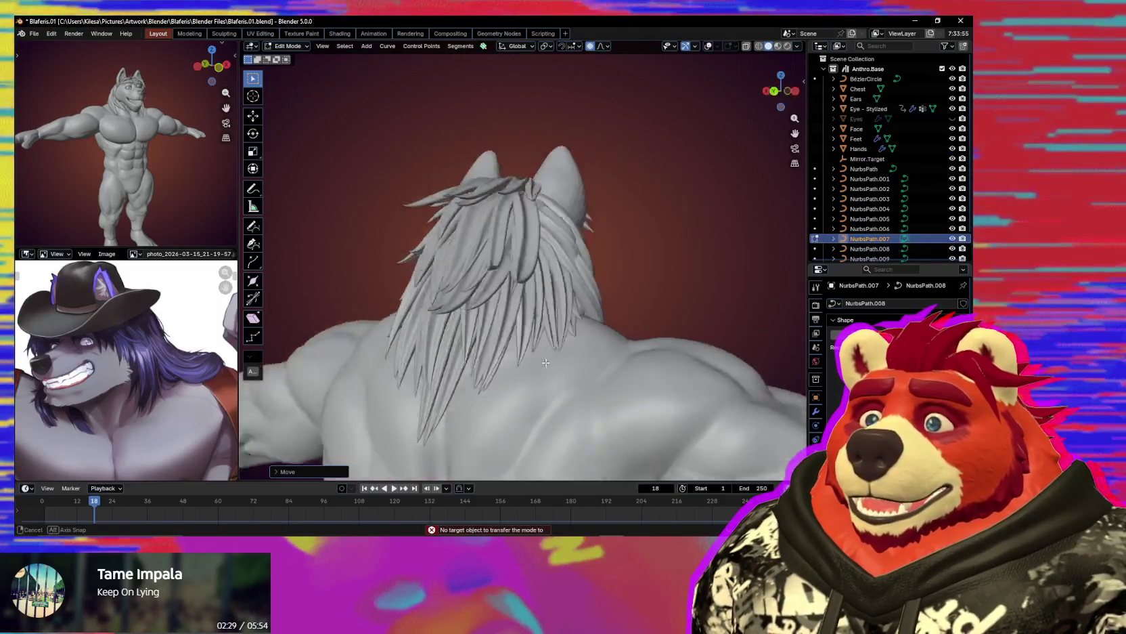
pyautogui.press('g')
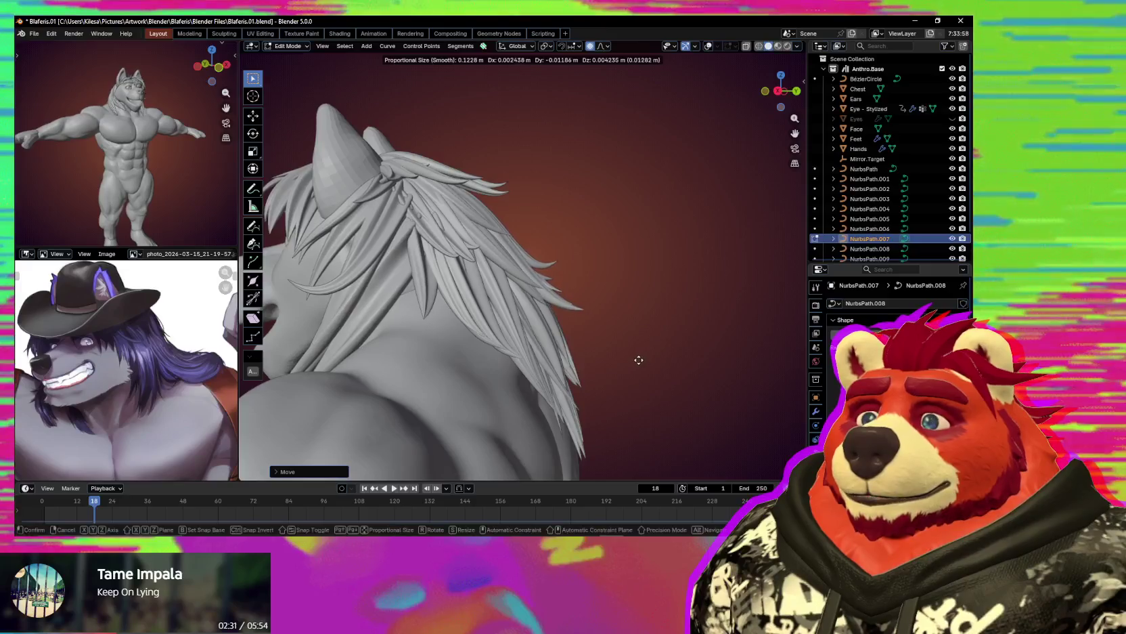
pyautogui.click(633, 360)
# From the back view, shift the strand points vertically along Z over the mane.
pyautogui.moveTo(633, 360); pyautogui.dragTo(548, 362, button='middle')
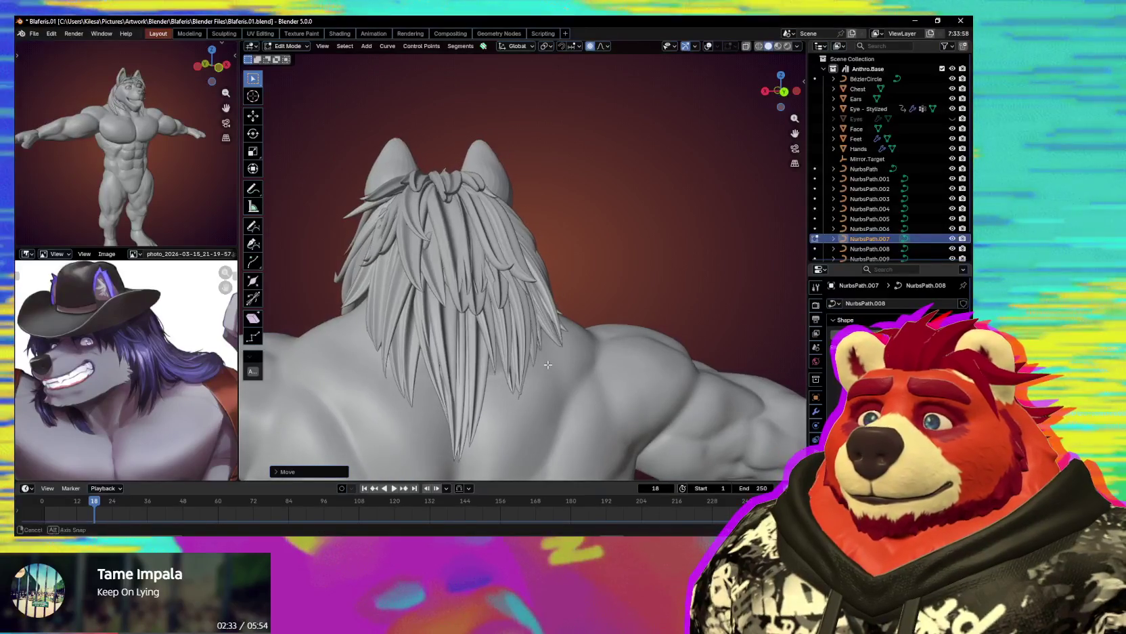
pyautogui.press('g')
pyautogui.press('z')
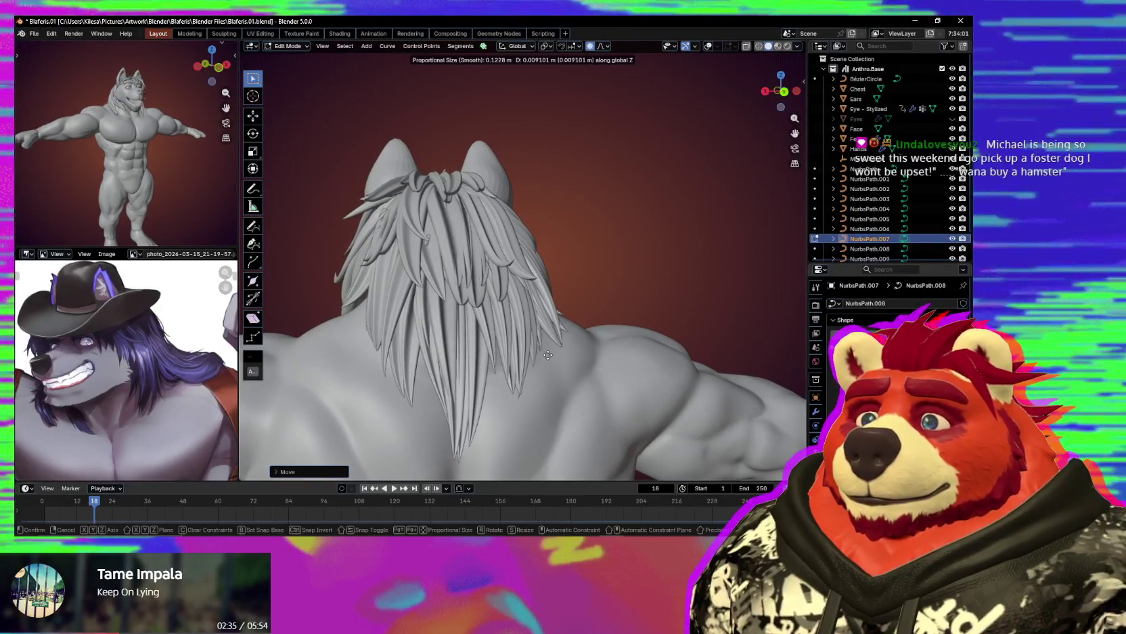
pyautogui.click(549, 352)
pyautogui.moveTo(550, 352); pyautogui.dragTo(567, 337, button='middle')
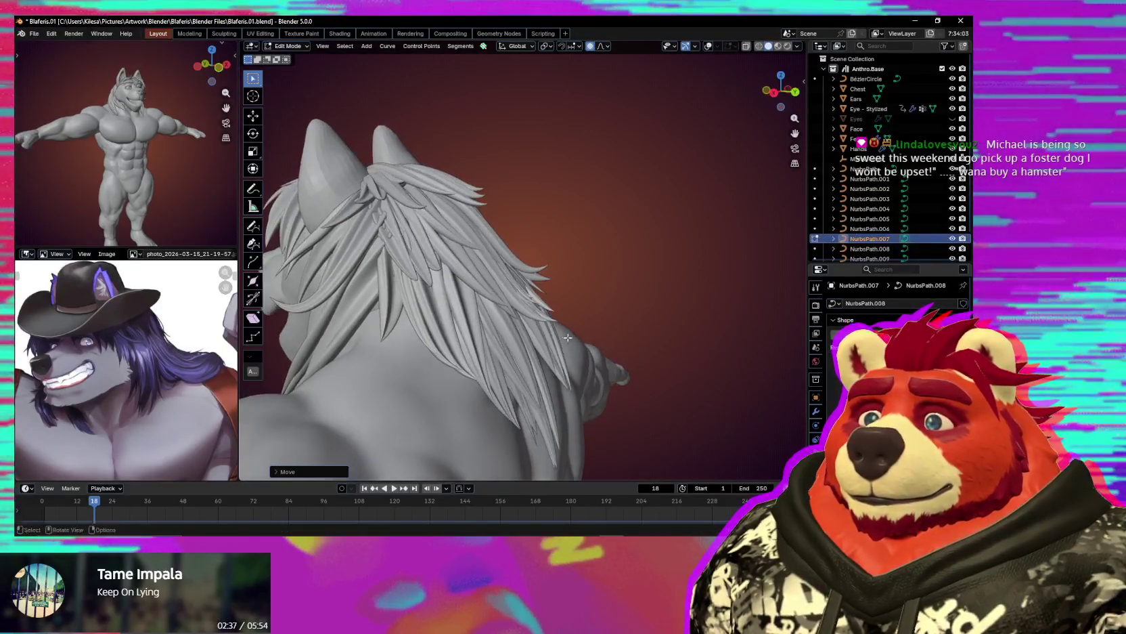
pyautogui.moveTo(485, 277)
pyautogui.mouseDown(button='middle')
pyautogui.moveTo(460, 238)
pyautogui.moveTo(440, 260)
pyautogui.mouseUp(button='middle')
# Move a single mane control point along Z with smooth falloff, then view the full character.
pyautogui.click(440, 204)
pyautogui.click(427, 250)
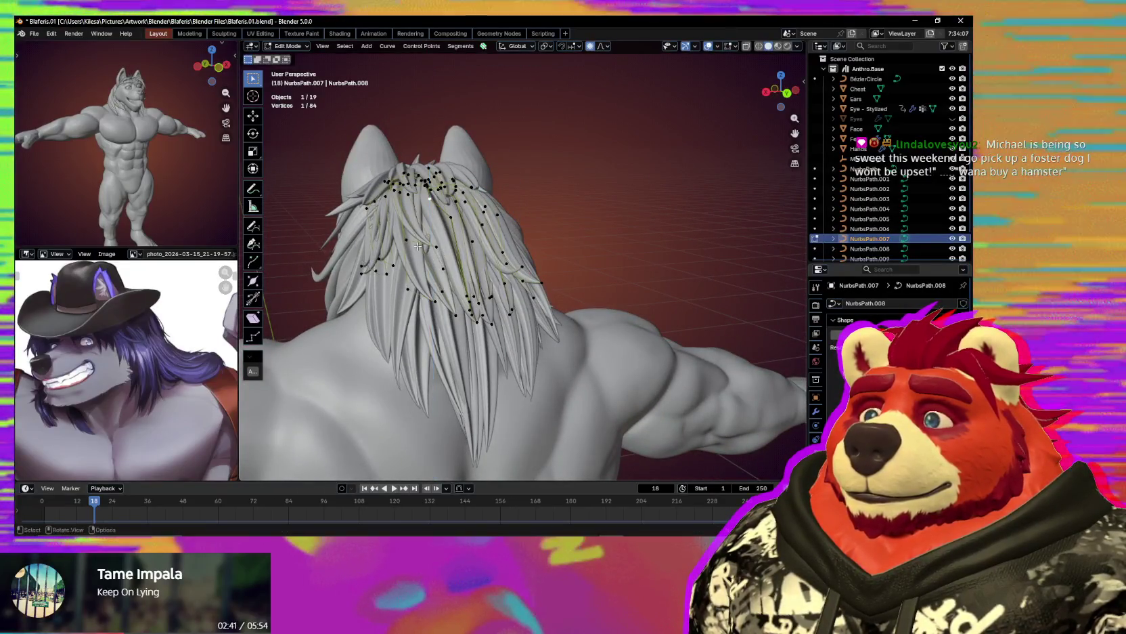
pyautogui.click(414, 241)
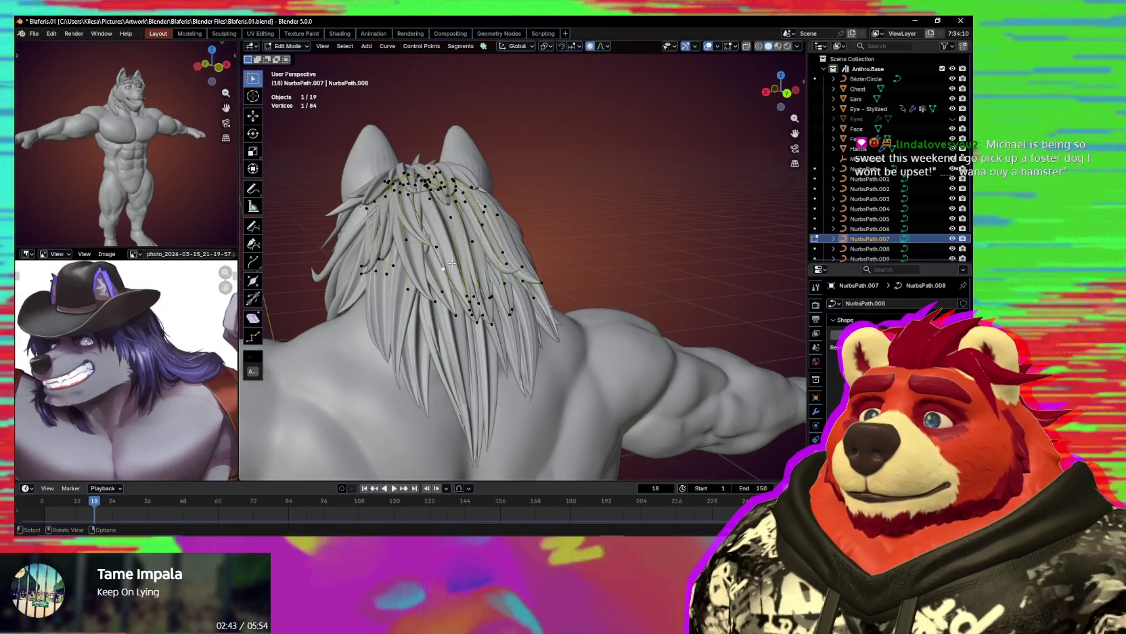
pyautogui.press('g')
pyautogui.press('z')
pyautogui.scroll(-6, 453, 247)
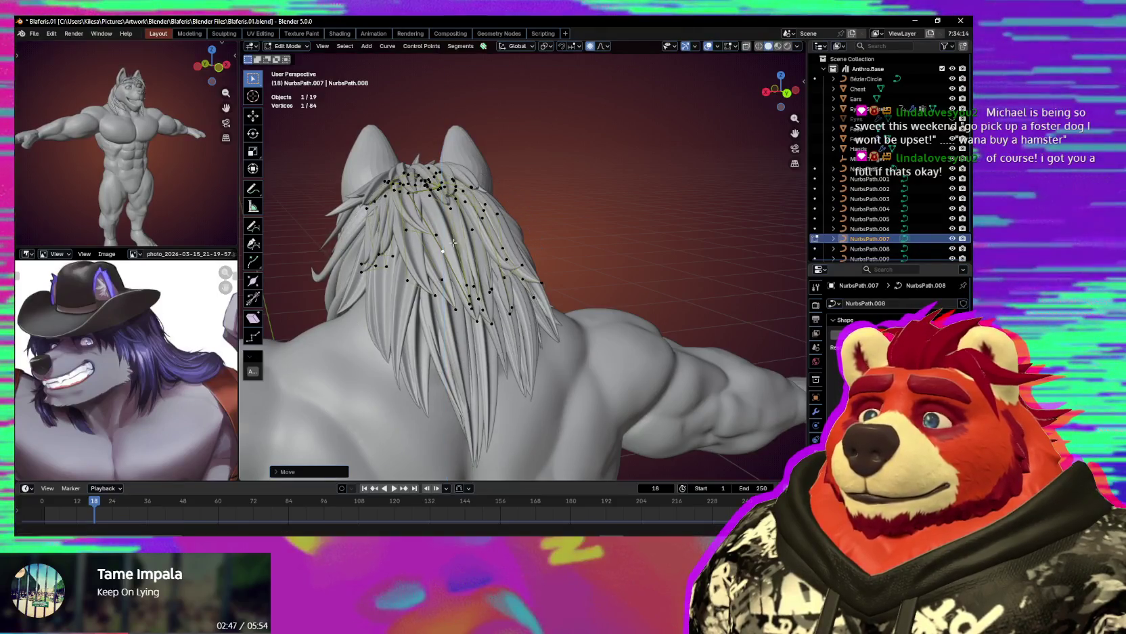
pyautogui.moveTo(453, 242); pyautogui.dragTo(672, 375, button='middle')
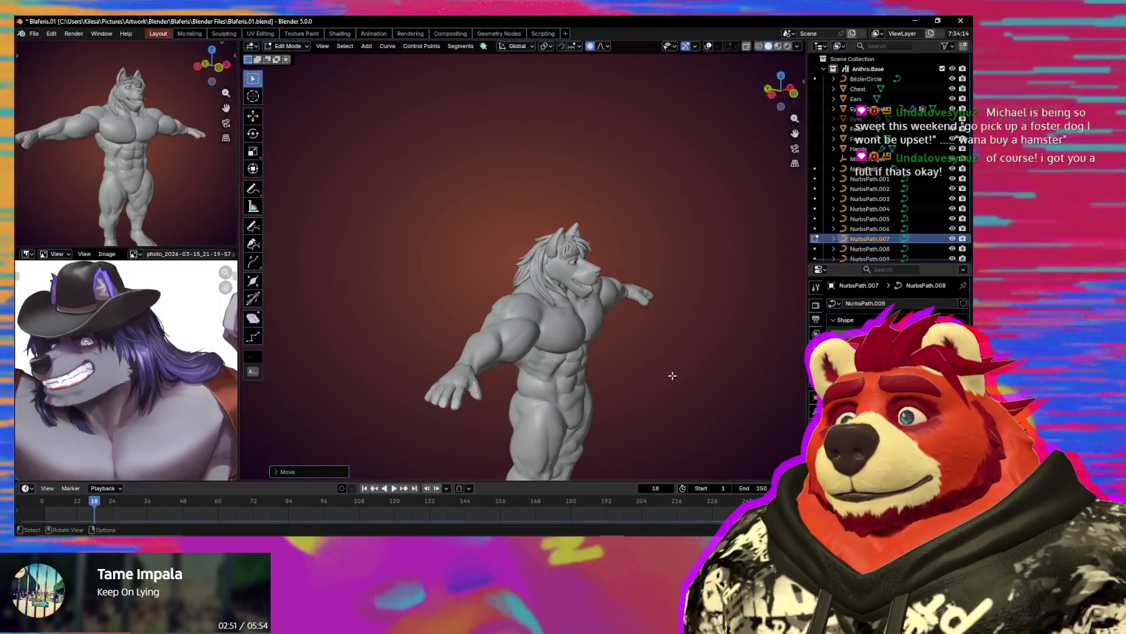
# Go to front view, zoom onto the wolf's face and tilt to a three-quarter angle.
pyautogui.press('KP_1')
pyautogui.scroll(6, 480, 255)
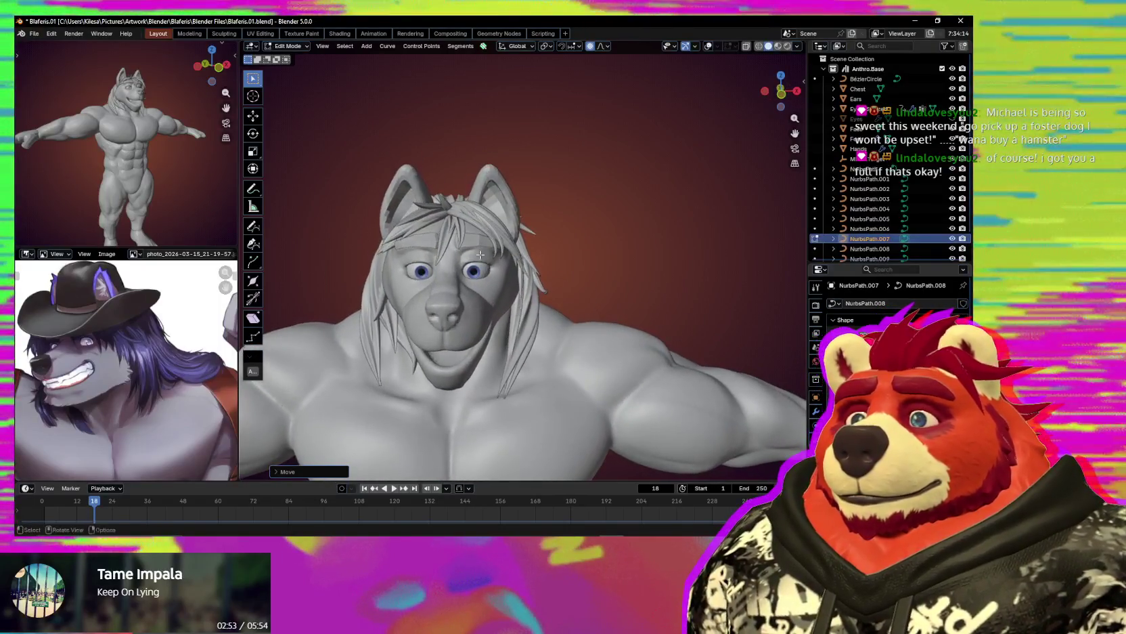
pyautogui.scroll(2, 526, 322)
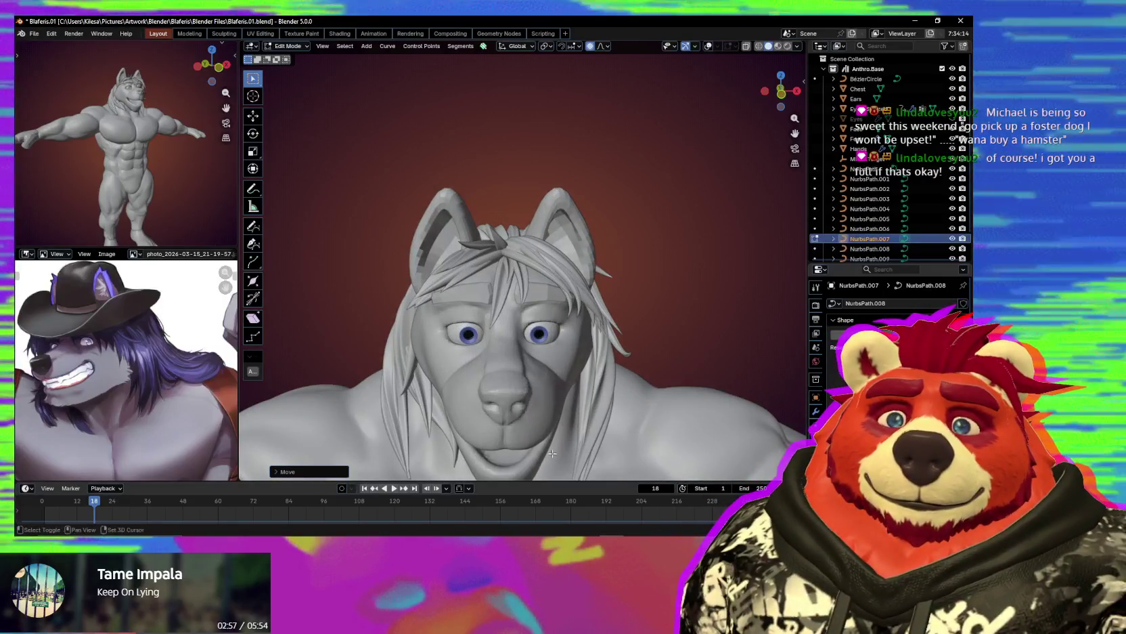
pyautogui.moveTo(526, 371); pyautogui.dragTo(544, 390, button='middle')
pyautogui.moveTo(498, 338)
pyautogui.mouseDown(button='middle')
pyautogui.moveTo(478, 292)
pyautogui.moveTo(517, 311)
pyautogui.mouseUp(button='middle')
# Switch editing to the face mesh, then back to the NurbsPath.006 bangs curve.
pyautogui.hotkey('alt', 'q')
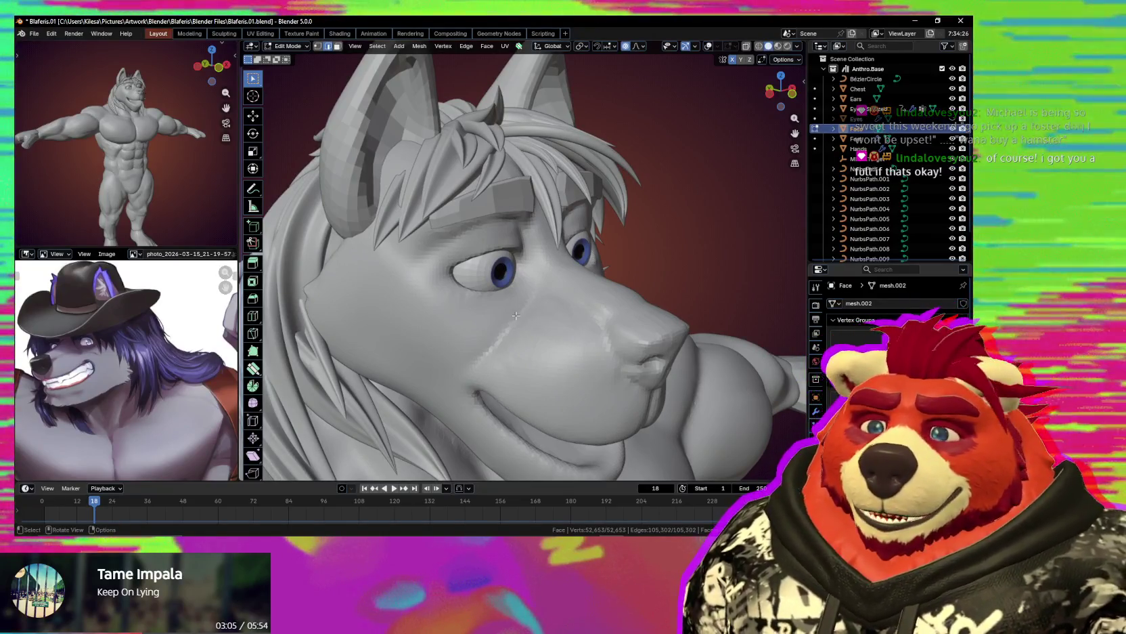
pyautogui.scroll(3, 516, 315)
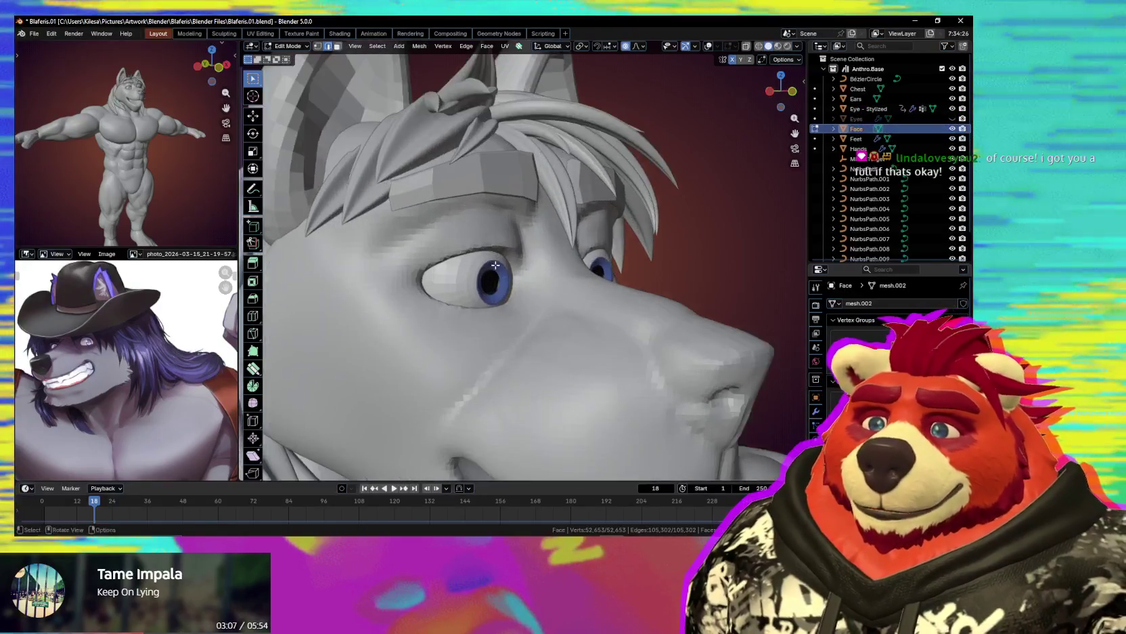
pyautogui.moveTo(514, 297)
pyautogui.mouseDown(button='middle')
pyautogui.moveTo(470, 285)
pyautogui.moveTo(489, 229)
pyautogui.mouseUp(button='middle')
pyautogui.hotkey('alt', 'q')
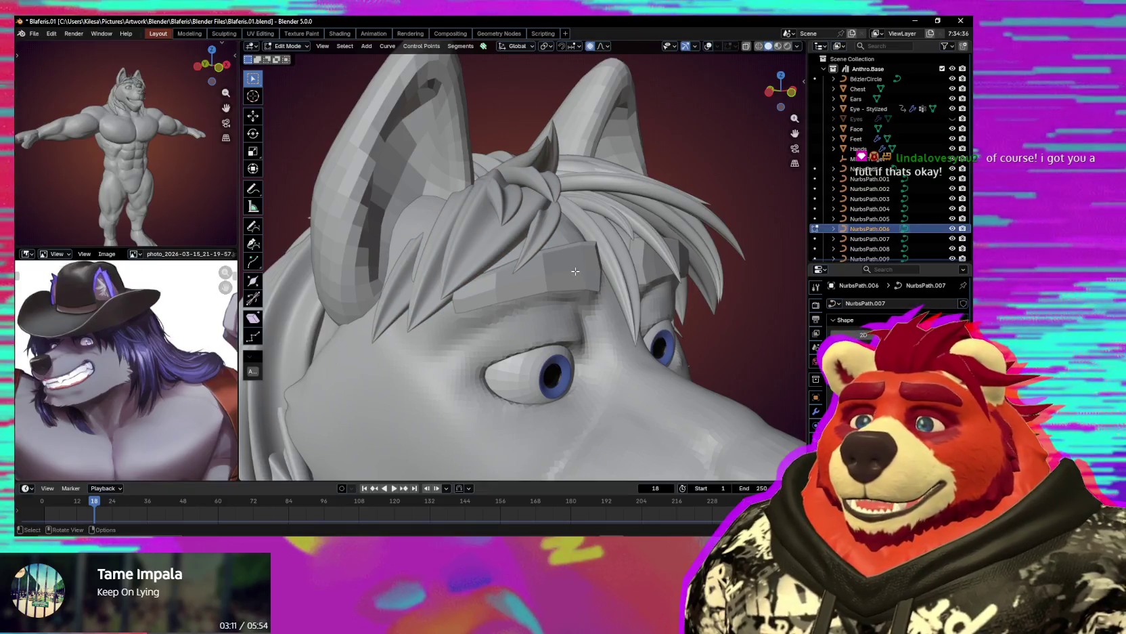
# Move a single bangs control point with smooth falloff and tilt the strand there.
pyautogui.moveTo(562, 268); pyautogui.dragTo(481, 243, button='middle')
pyautogui.moveTo(467, 239); pyautogui.dragTo(528, 263, button='middle')
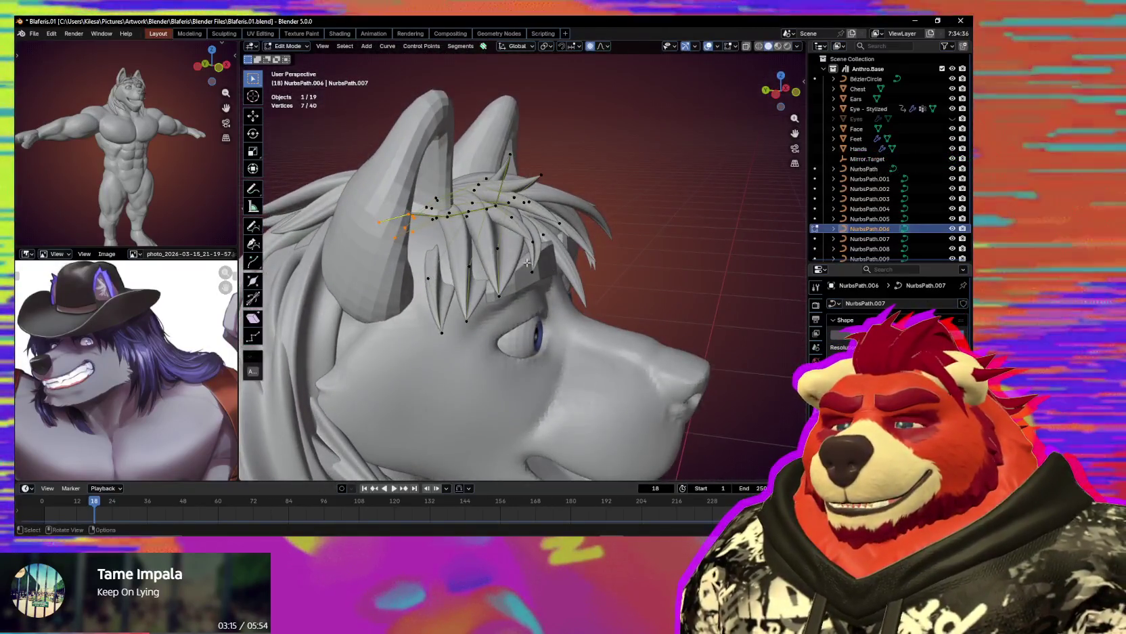
pyautogui.click(468, 210)
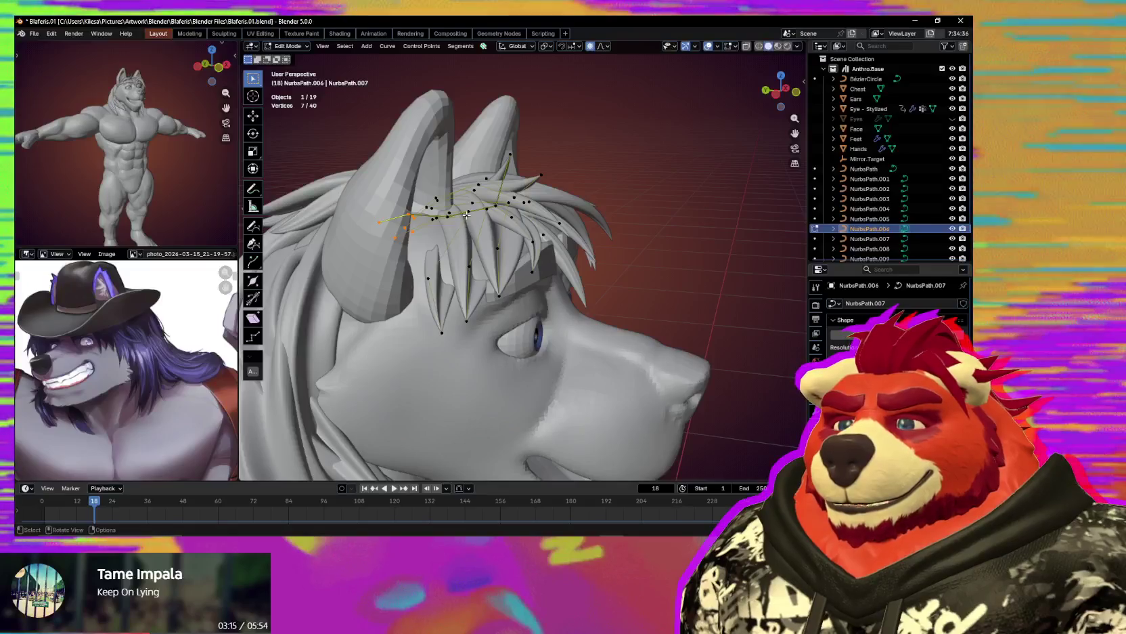
pyautogui.press('g')
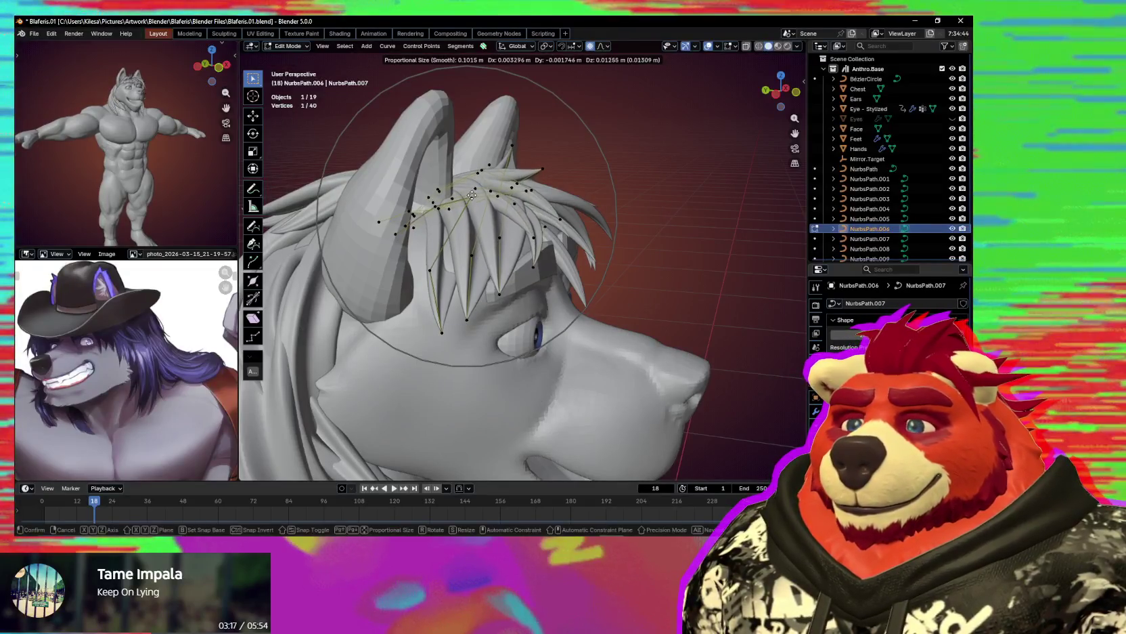
pyautogui.click(474, 190)
pyautogui.hotkey('ctrl', 't')
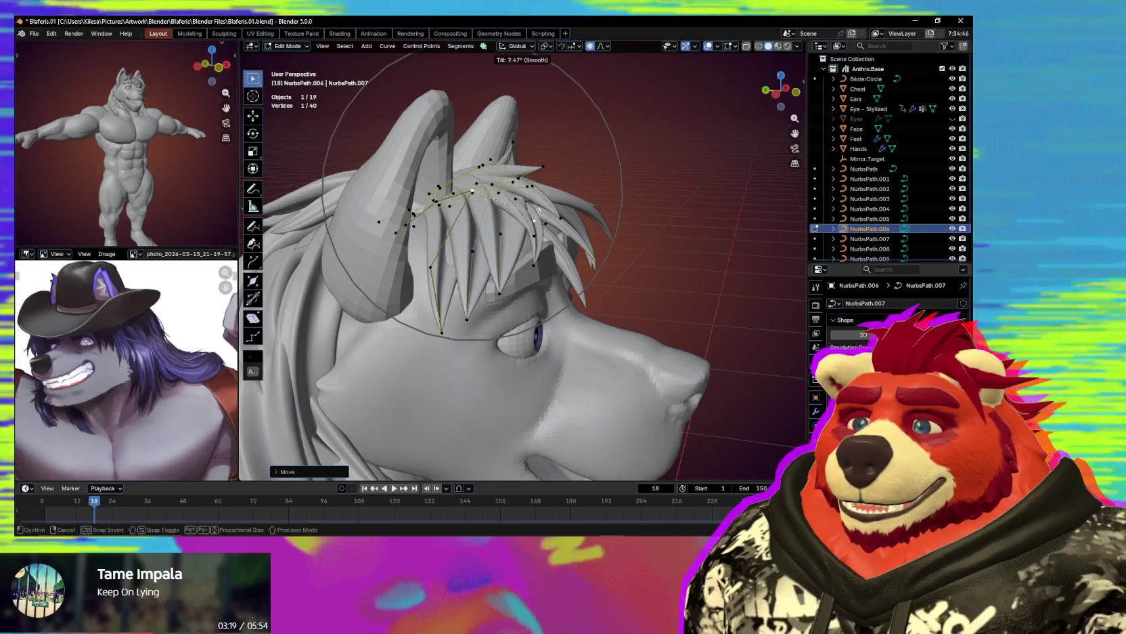
# Reposition the bangs strand point again from a lower frontal view.
pyautogui.press('g')
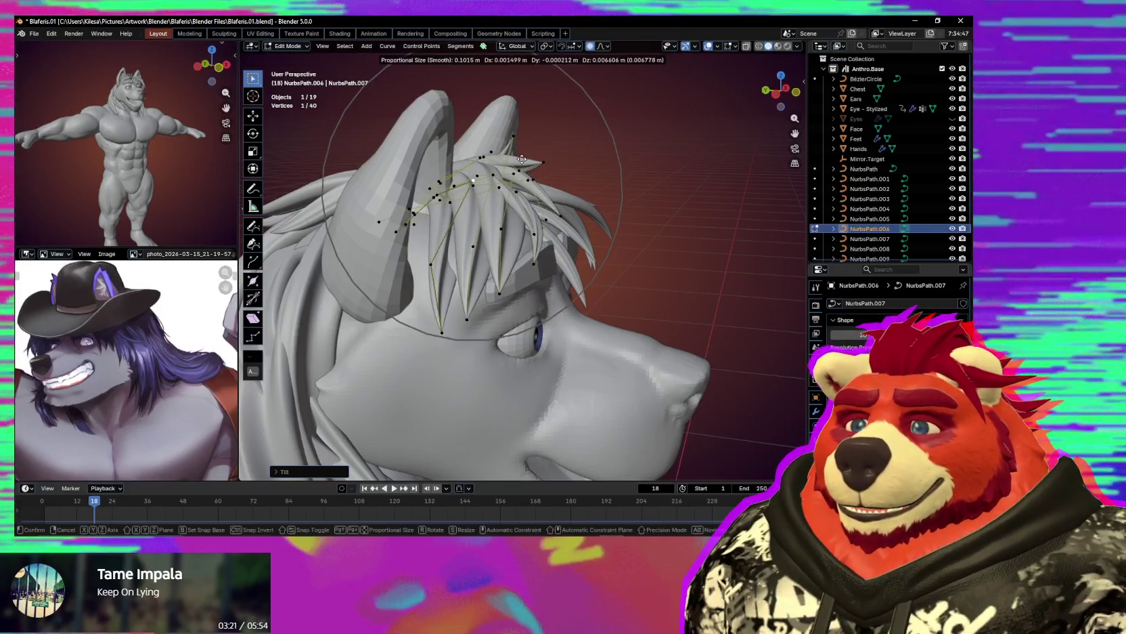
pyautogui.moveTo(534, 233)
pyautogui.mouseDown(button='middle')
pyautogui.moveTo(534, 257)
pyautogui.moveTo(546, 174)
pyautogui.mouseUp(button='middle')
pyautogui.press('g')
pyautogui.click(532, 256)
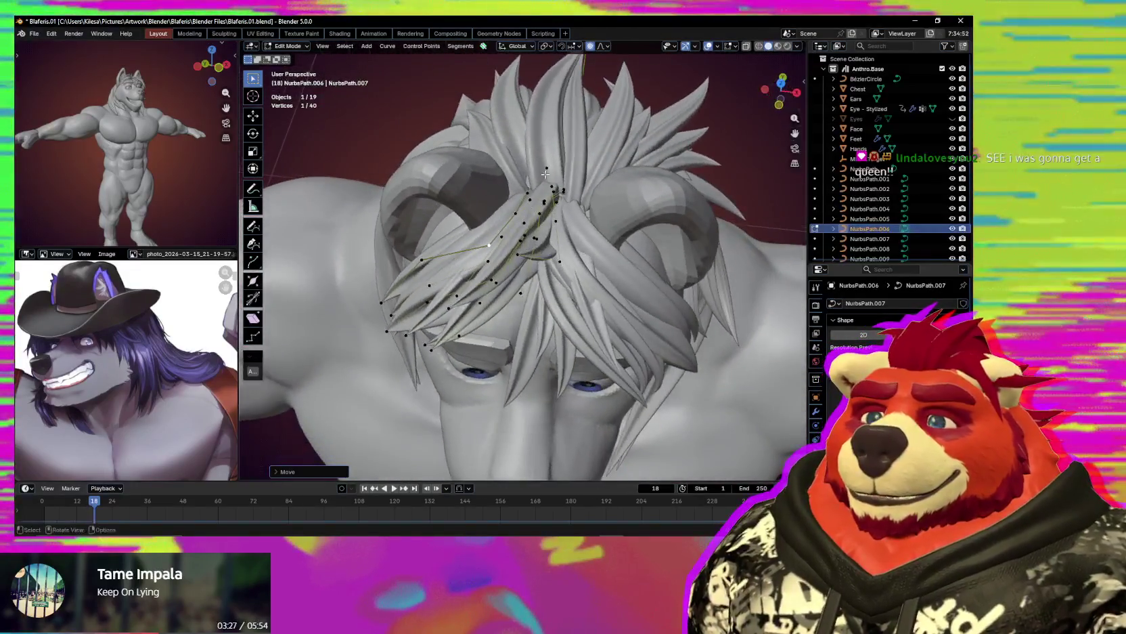
pyautogui.moveTo(534, 202); pyautogui.dragTo(533, 203)
# Rotate and shift the selected group of bangs points to fan them over the forehead.
pyautogui.moveTo(533, 202); pyautogui.dragTo(680, 286, button='middle')
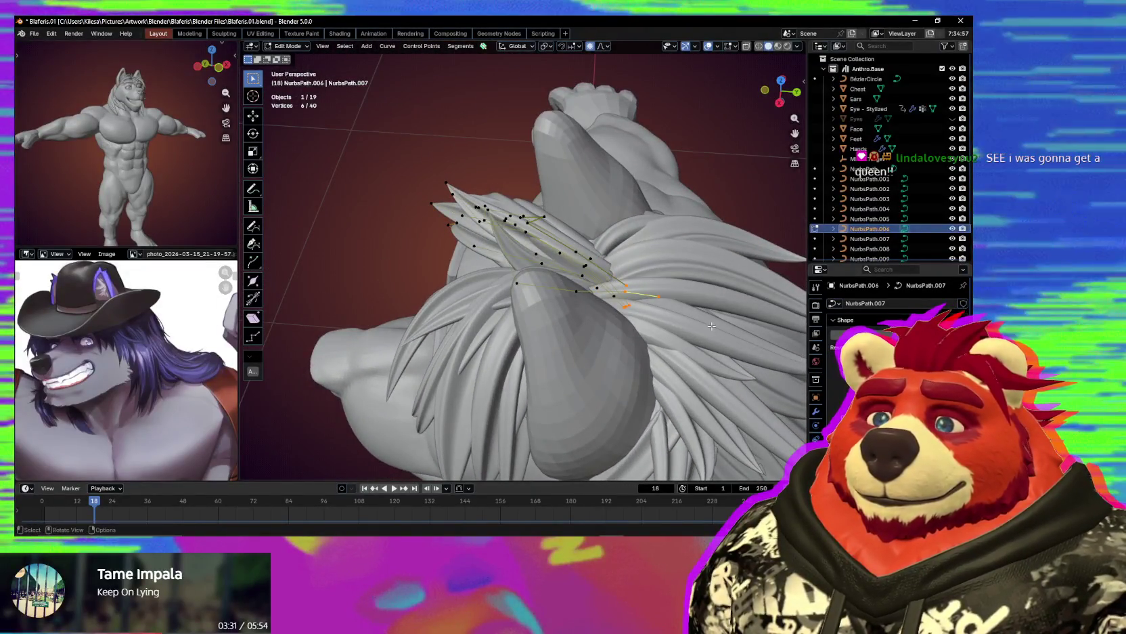
pyautogui.press('r')
pyautogui.click(690, 325)
pyautogui.moveTo(689, 325)
pyautogui.mouseDown(button='middle')
pyautogui.moveTo(577, 315)
pyautogui.moveTo(582, 288)
pyautogui.moveTo(535, 308)
pyautogui.moveTo(590, 311)
pyautogui.moveTo(589, 274)
pyautogui.moveTo(505, 323)
pyautogui.mouseUp(button='middle')
pyautogui.press('g')
pyautogui.click(677, 324)
pyautogui.press('g')
# Zoom in on the bangs roots and pull a strand point down into the hair.
pyautogui.scroll(5, 589, 311)
pyautogui.click(590, 310)
pyautogui.click(609, 302)
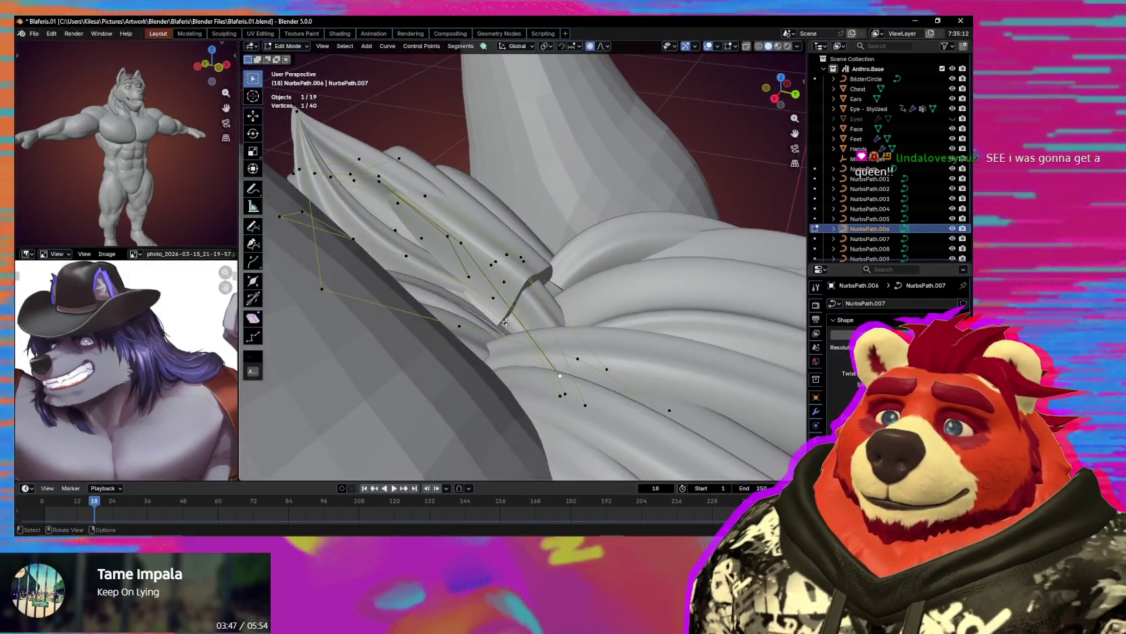
pyautogui.click(559, 390)
pyautogui.moveTo(559, 390); pyautogui.dragTo(571, 424, button='middle')
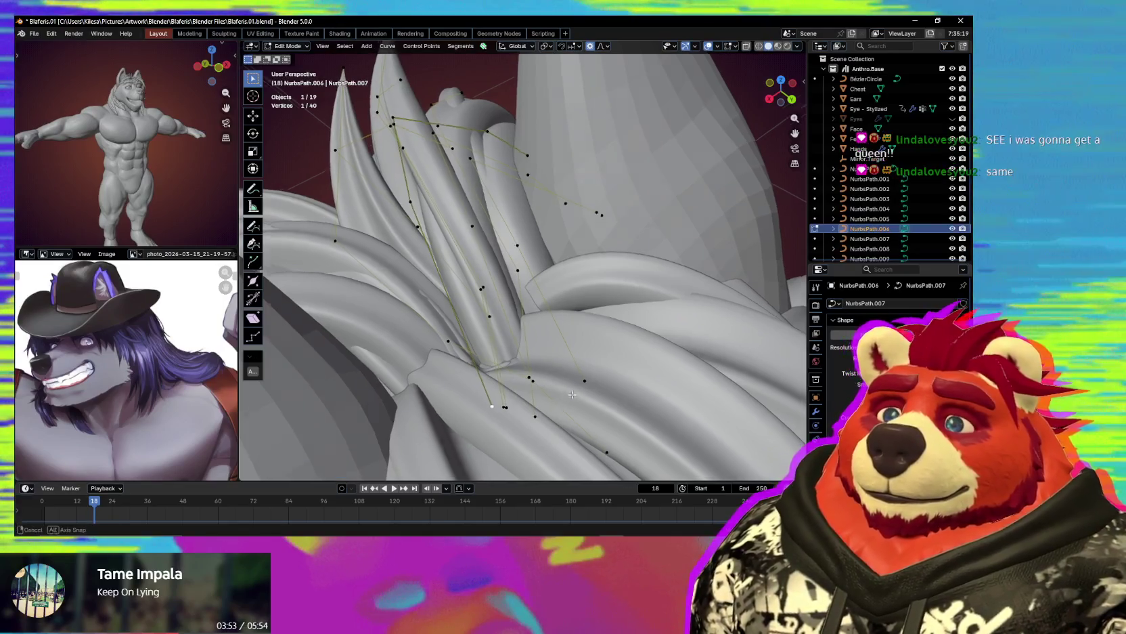
pyautogui.moveTo(559, 403); pyautogui.dragTo(535, 368, button='middle')
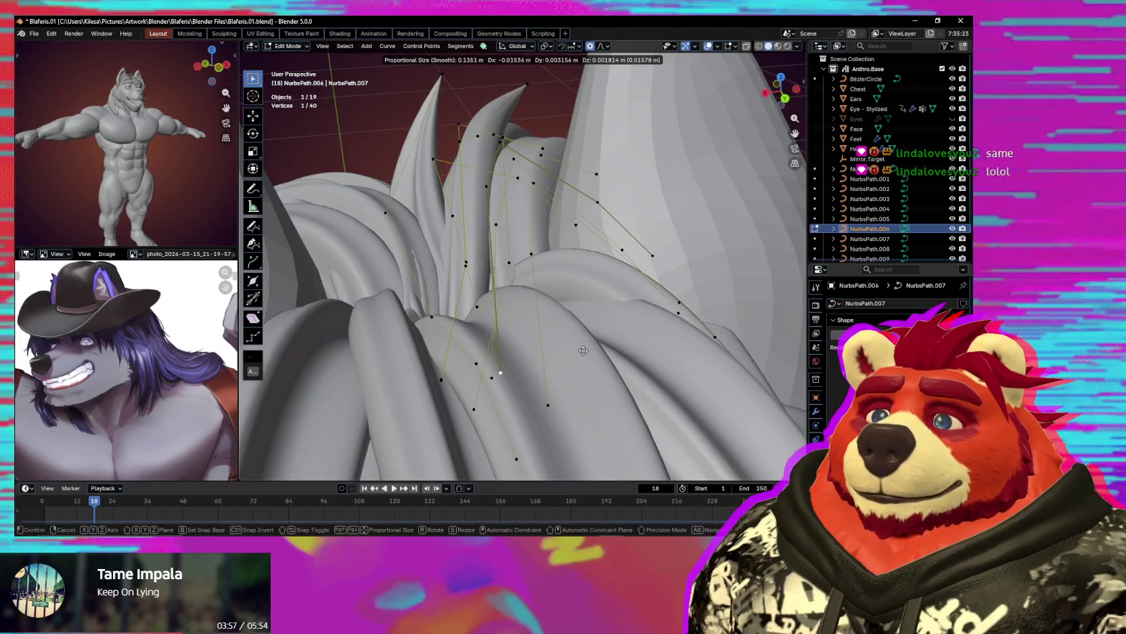
# Rotate the root points with proportional falloff so tufts spike up between the ears.
pyautogui.moveTo(572, 350)
pyautogui.mouseDown(button='middle')
pyautogui.moveTo(626, 361)
pyautogui.moveTo(613, 362)
pyautogui.mouseUp(button='middle')
pyautogui.press('r')
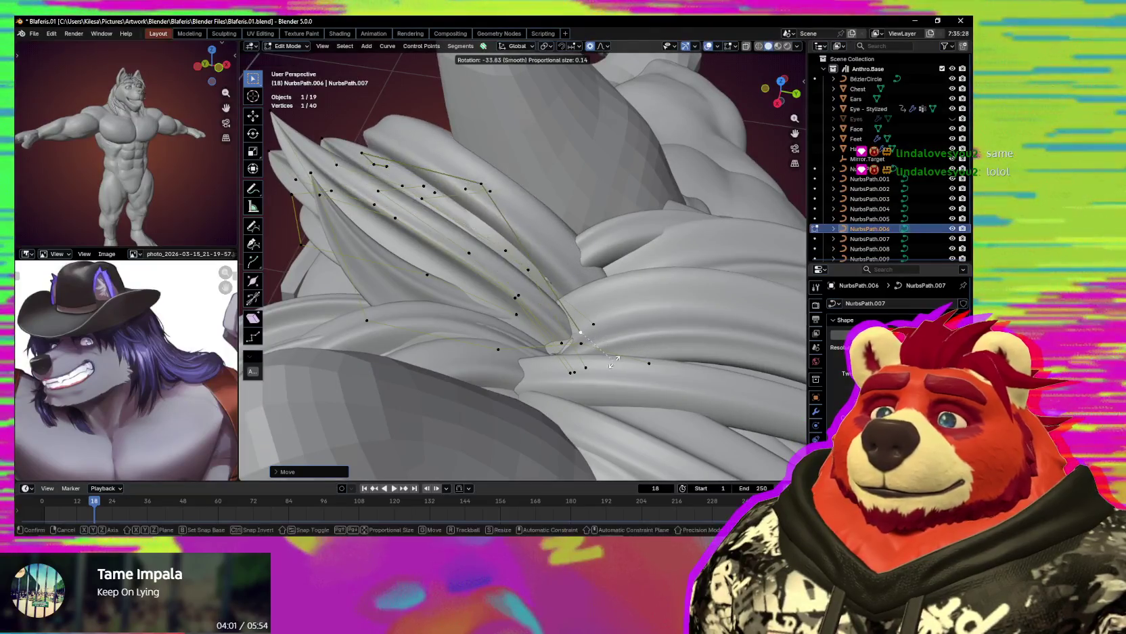
pyautogui.click(590, 352)
pyautogui.press('g')
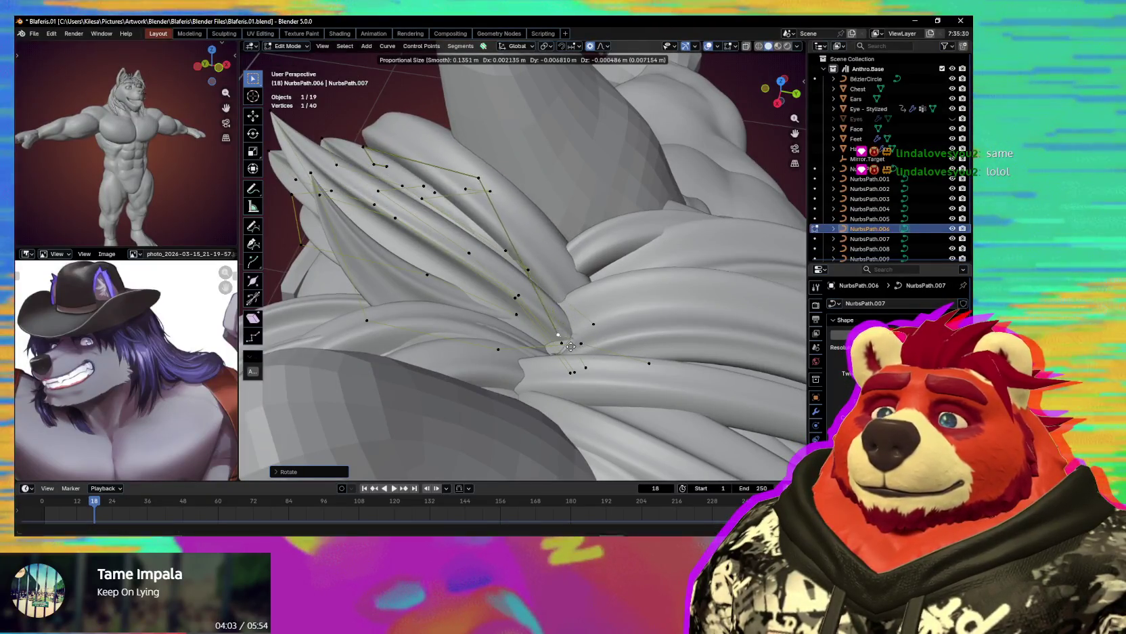
pyautogui.moveTo(553, 339)
pyautogui.mouseDown(button='middle')
pyautogui.moveTo(595, 324)
pyautogui.moveTo(556, 291)
pyautogui.mouseUp(button='middle')
pyautogui.scroll(-5, 613, 314)
pyautogui.hotkey('shift', 'alt', 'z')
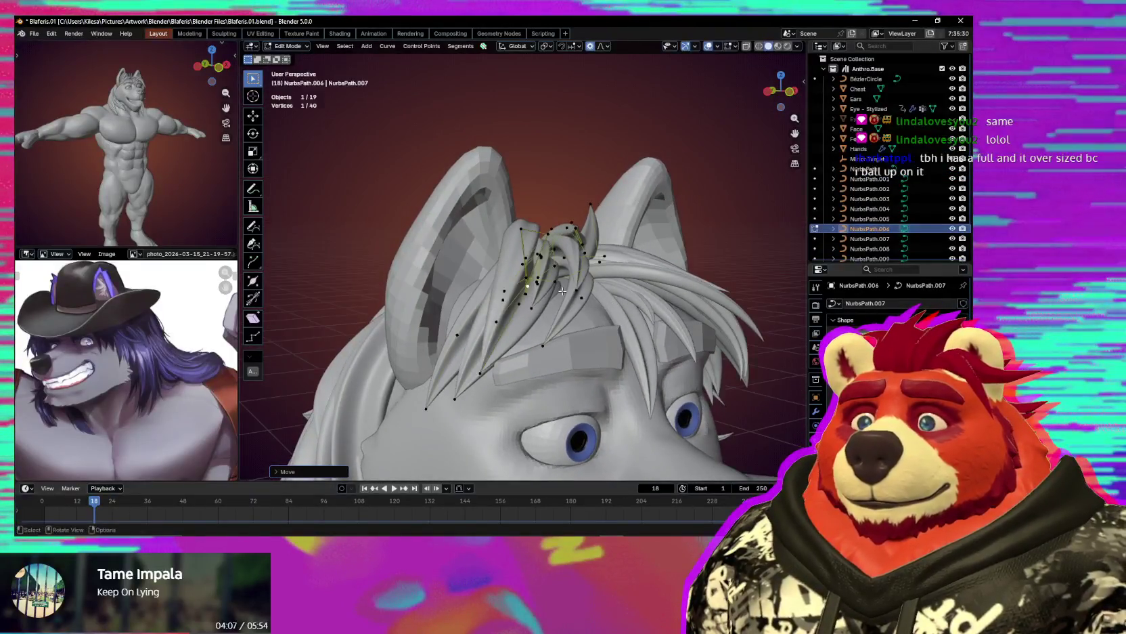
# Confirm the bangs move and cancel an attempted strand thickness change.
pyautogui.click(532, 233)
pyautogui.hotkey('alt', 's')
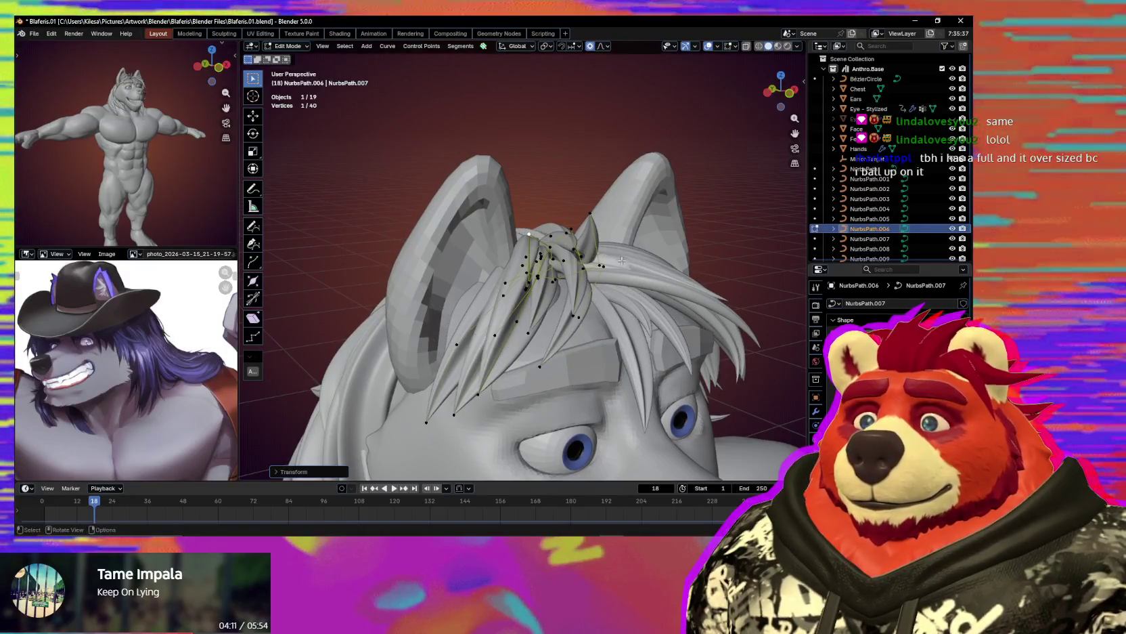
pyautogui.moveTo(629, 263); pyautogui.dragTo(619, 256, button='middle')
pyautogui.rightClick(619, 256)
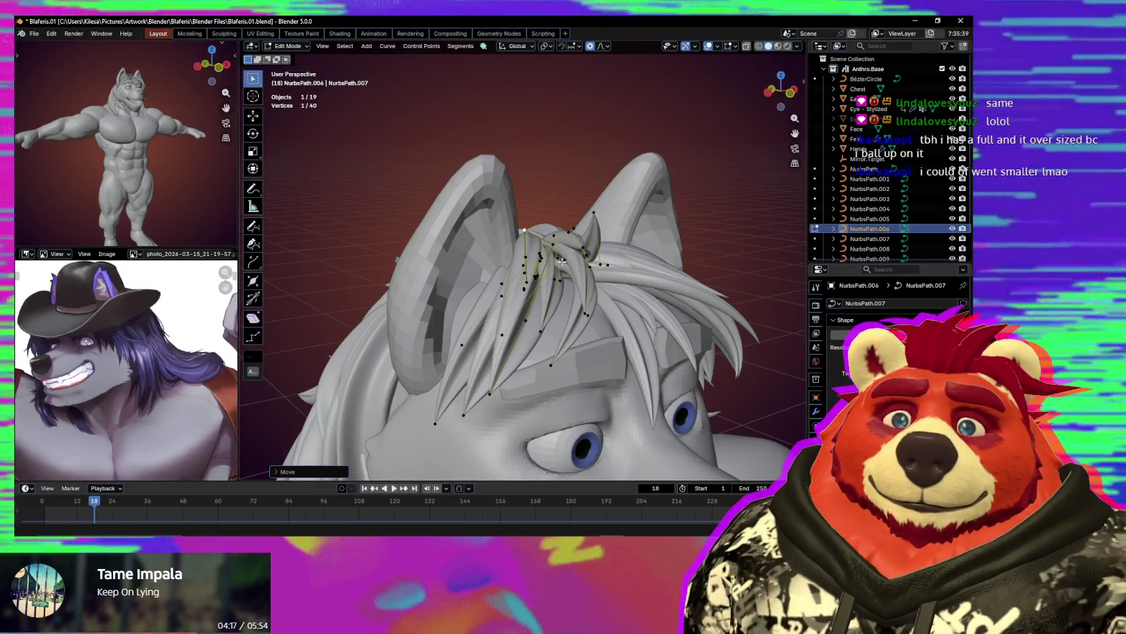
pyautogui.moveTo(562, 261)
pyautogui.mouseDown(button='middle')
pyautogui.moveTo(538, 214)
pyautogui.moveTo(535, 258)
pyautogui.mouseUp(button='middle')
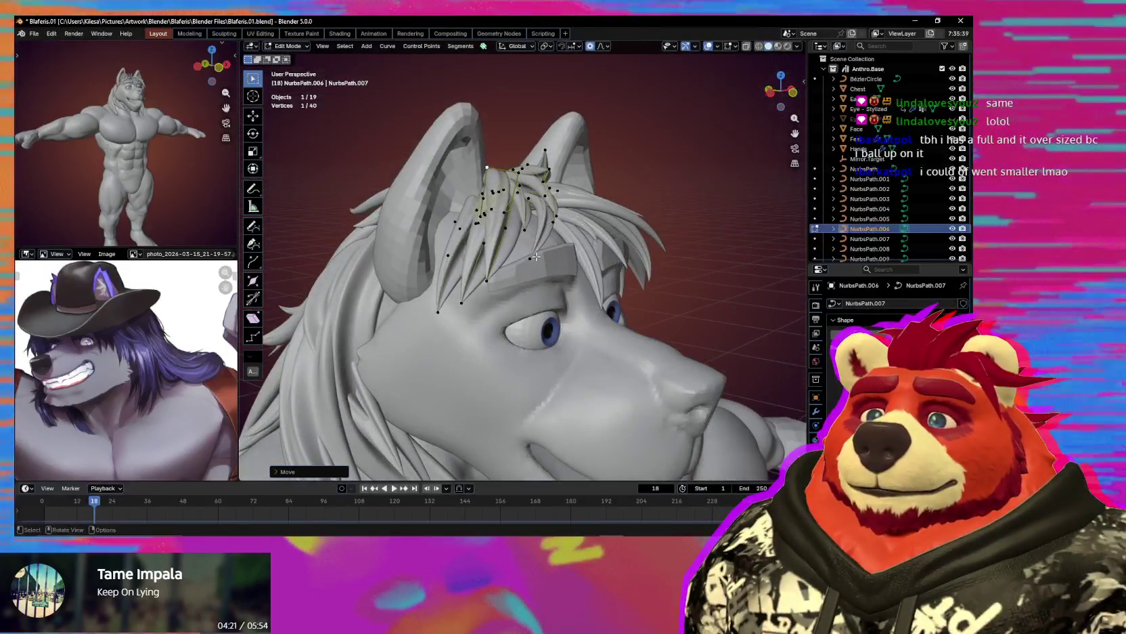
# Move bang strand points with smooth falloff from several angles around the head.
pyautogui.press('g')
pyautogui.scroll(-2, 522, 269)
pyautogui.scroll(-2, 518, 270)
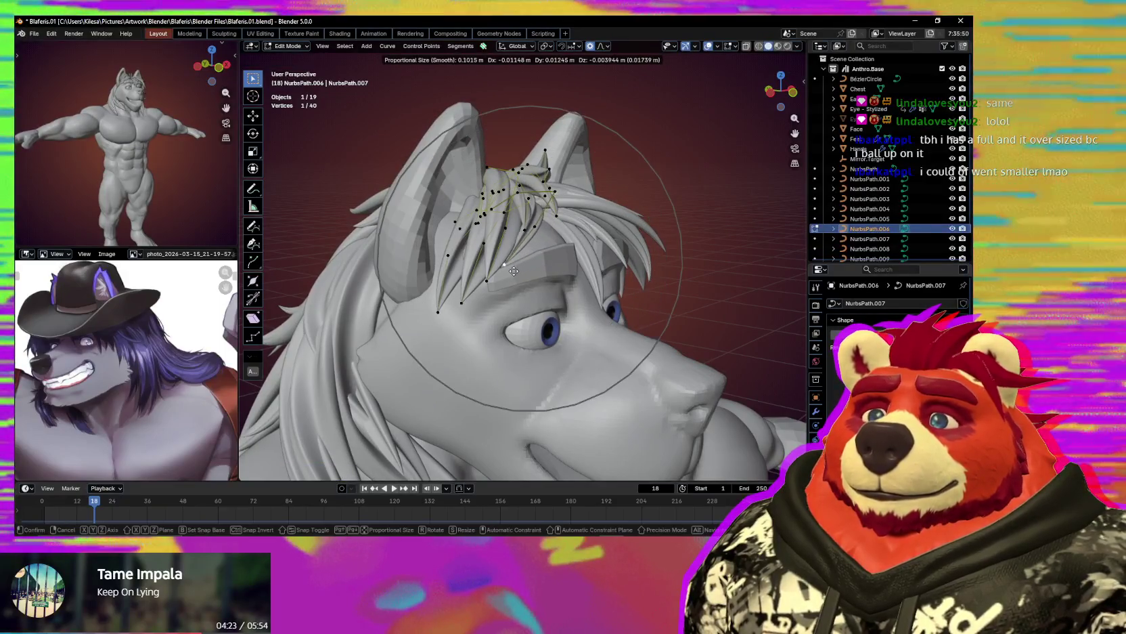
pyautogui.click(516, 272)
pyautogui.moveTo(516, 271); pyautogui.dragTo(540, 293, button='middle')
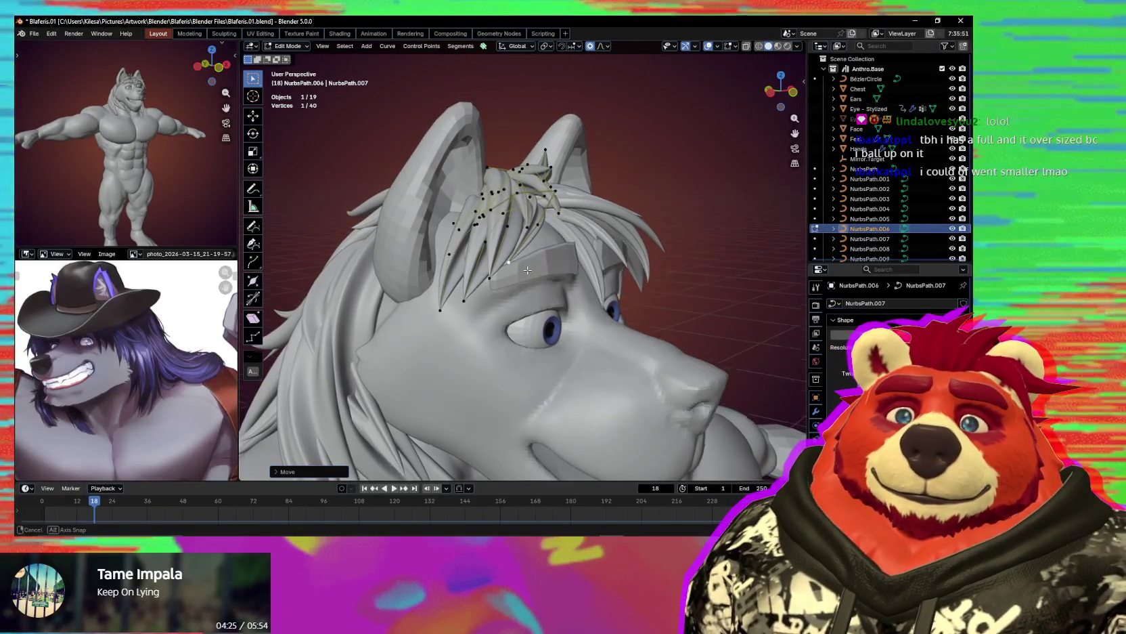
pyautogui.press('g')
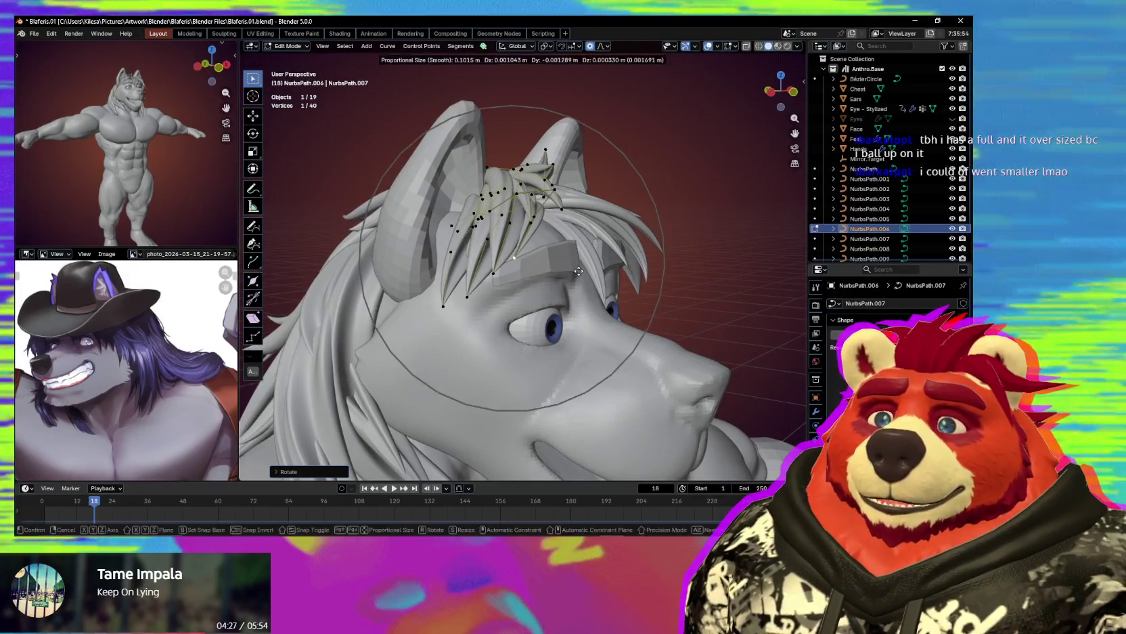
pyautogui.click(570, 289)
pyautogui.moveTo(570, 289)
pyautogui.mouseDown(button='middle')
pyautogui.moveTo(646, 318)
pyautogui.moveTo(508, 283)
pyautogui.mouseUp(button='middle')
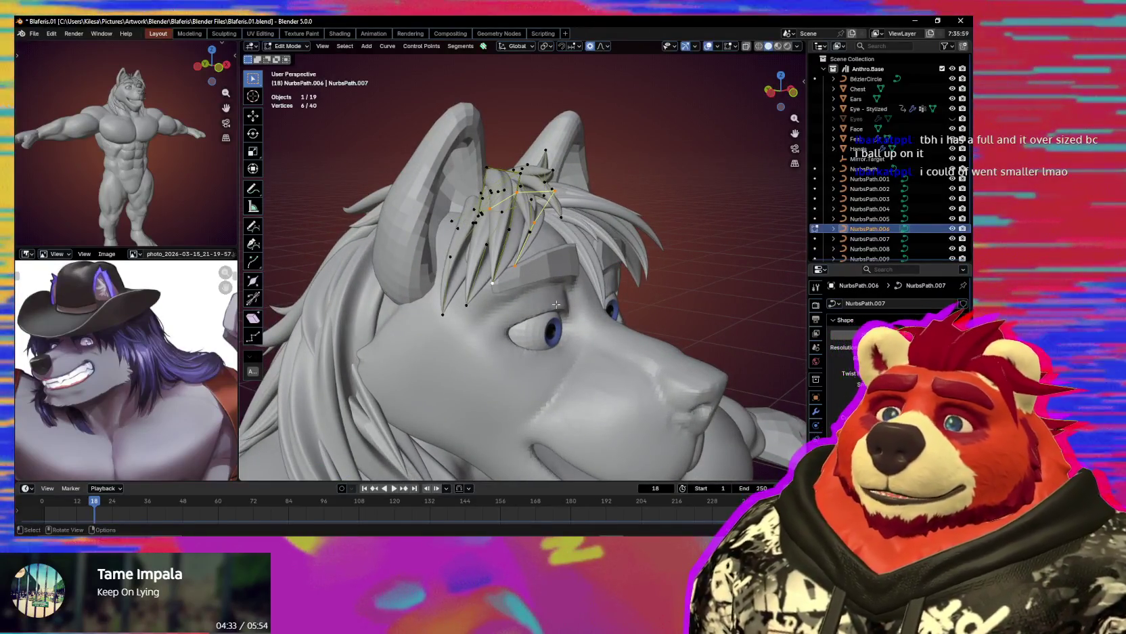
# Move the bang strand tips into place, then hide overlays to preview the bangs.
pyautogui.press('g')
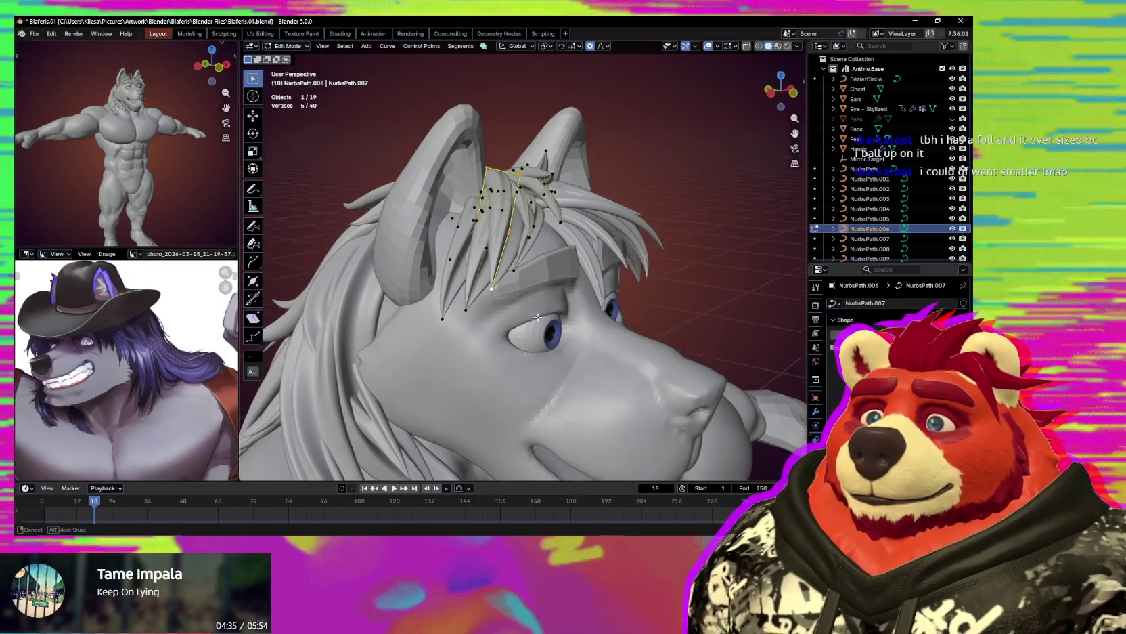
pyautogui.moveTo(536, 316)
pyautogui.mouseDown(button='middle')
pyautogui.moveTo(556, 328)
pyautogui.moveTo(547, 319)
pyautogui.mouseUp(button='middle')
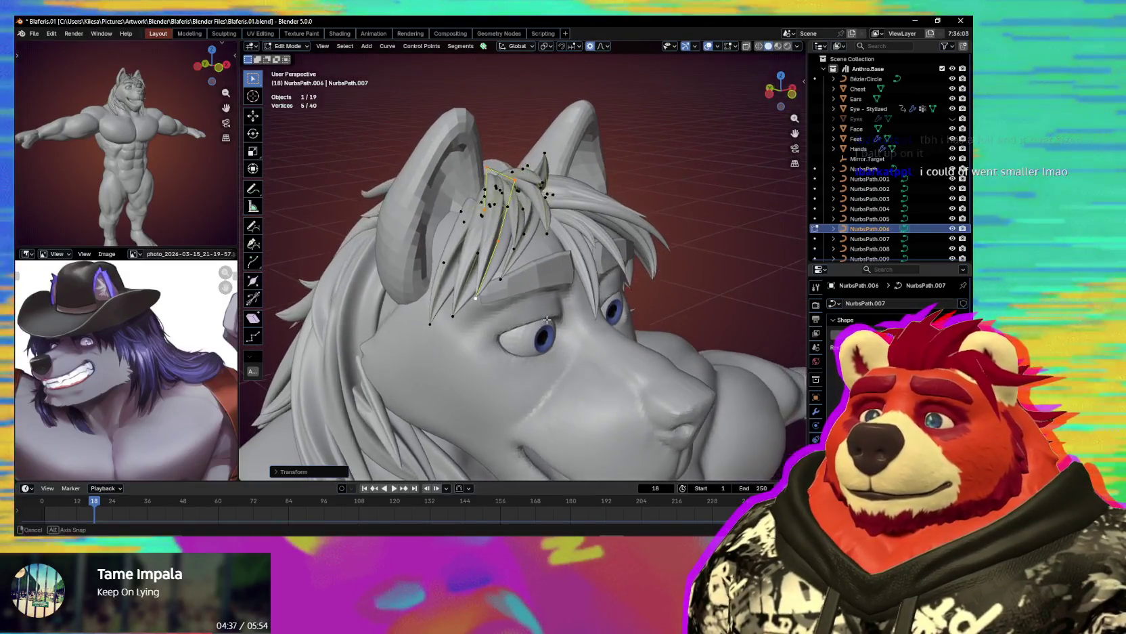
pyautogui.click(478, 296)
pyautogui.press('g')
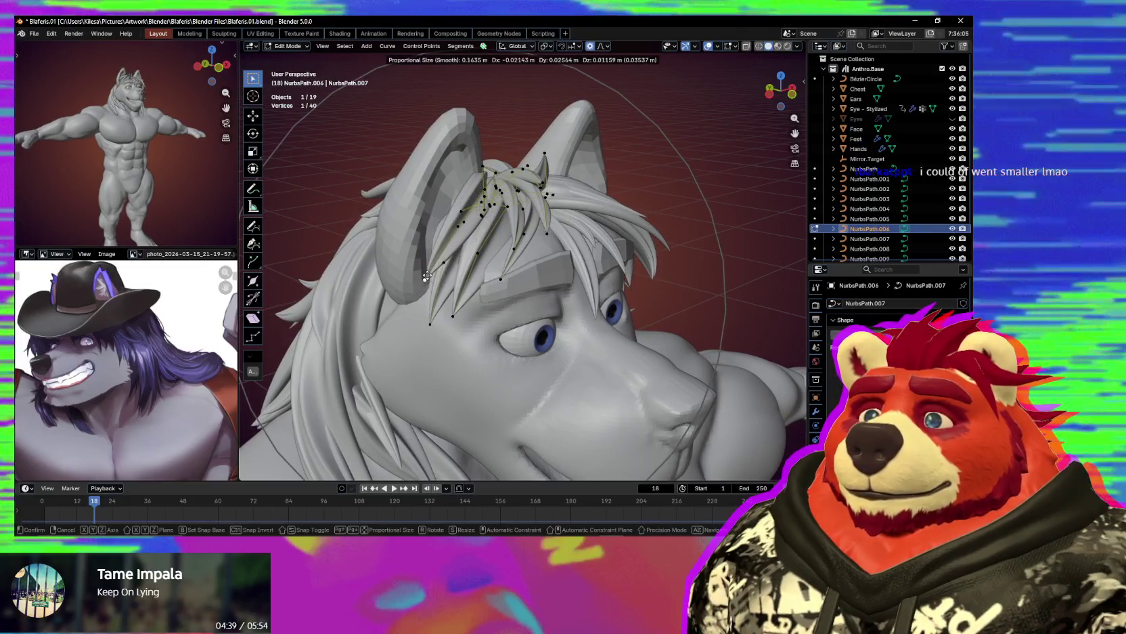
pyautogui.click(551, 305)
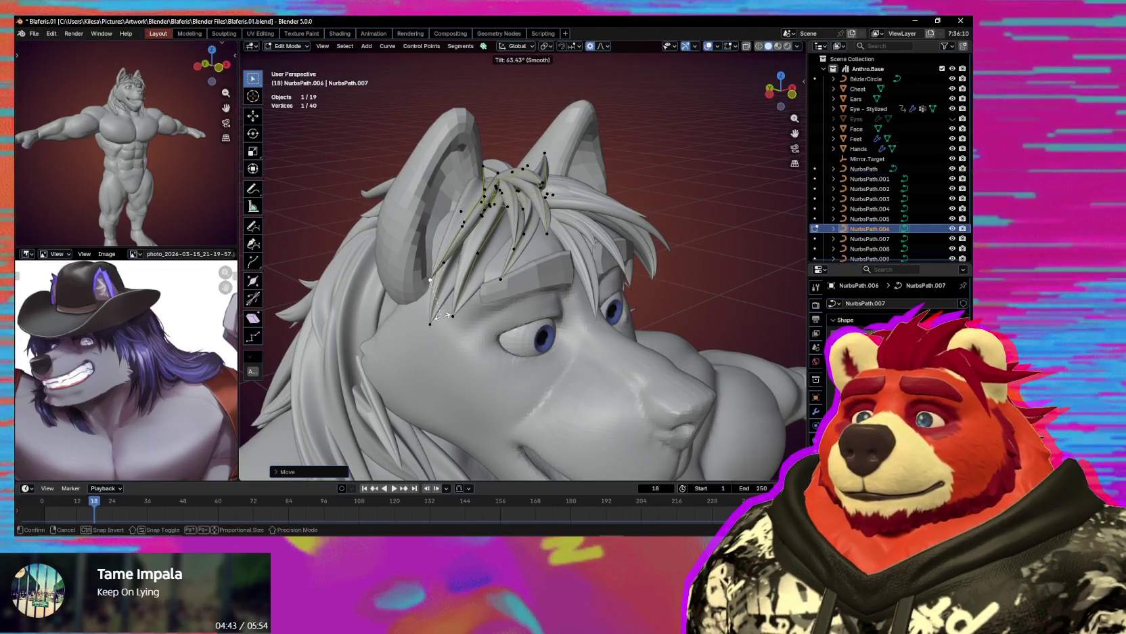
pyautogui.moveTo(442, 316)
pyautogui.mouseDown(button='middle')
pyautogui.moveTo(464, 308)
pyautogui.moveTo(440, 304)
pyautogui.moveTo(466, 332)
pyautogui.mouseUp(button='middle')
pyautogui.hotkey('shift', 'alt', 'z')
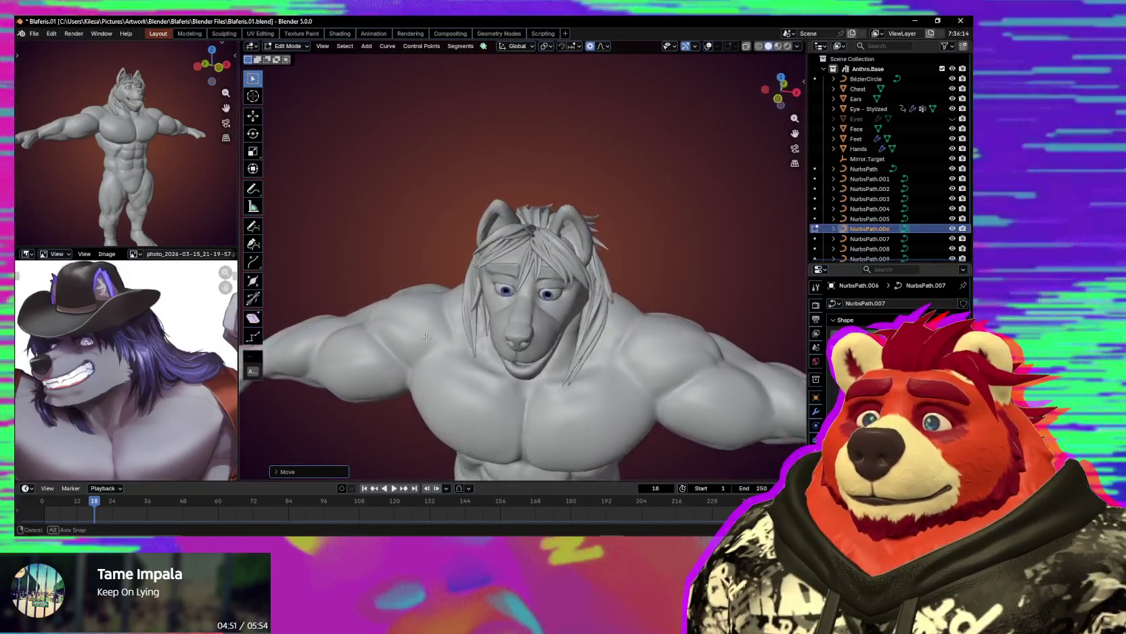
# Gather and rotate the crown strand roots together on top of the head.
pyautogui.hotkey('shift', 'alt', 'z')
pyautogui.moveTo(466, 331); pyautogui.dragTo(548, 145, button='middle')
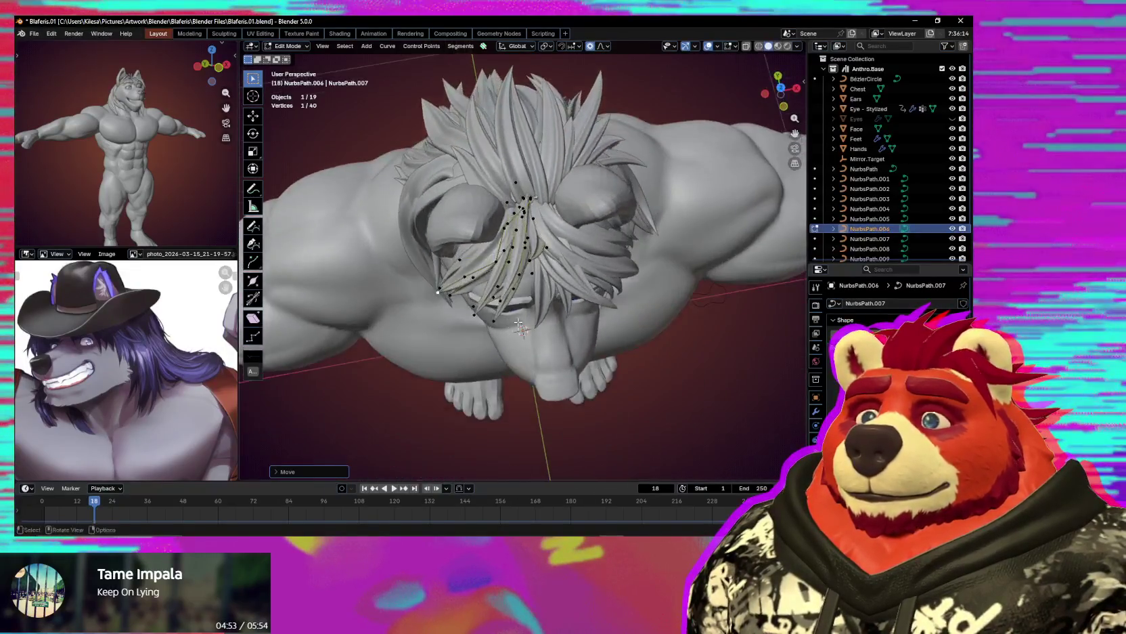
pyautogui.click(524, 151)
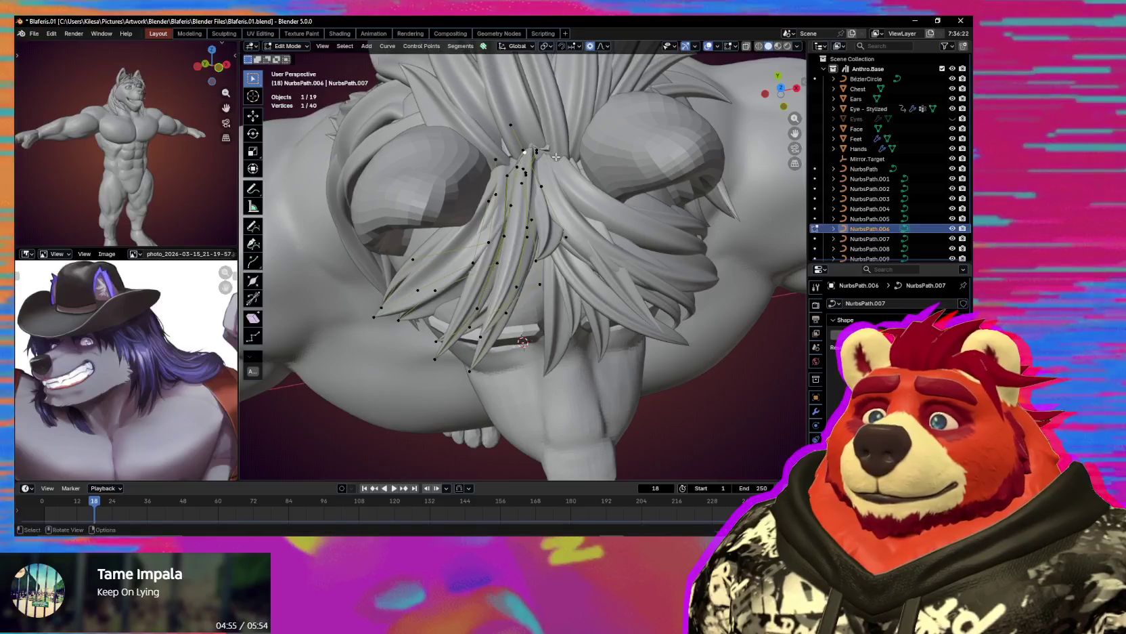
pyautogui.moveTo(515, 151); pyautogui.dragTo(504, 172)
pyautogui.scroll(-4, 633, 250)
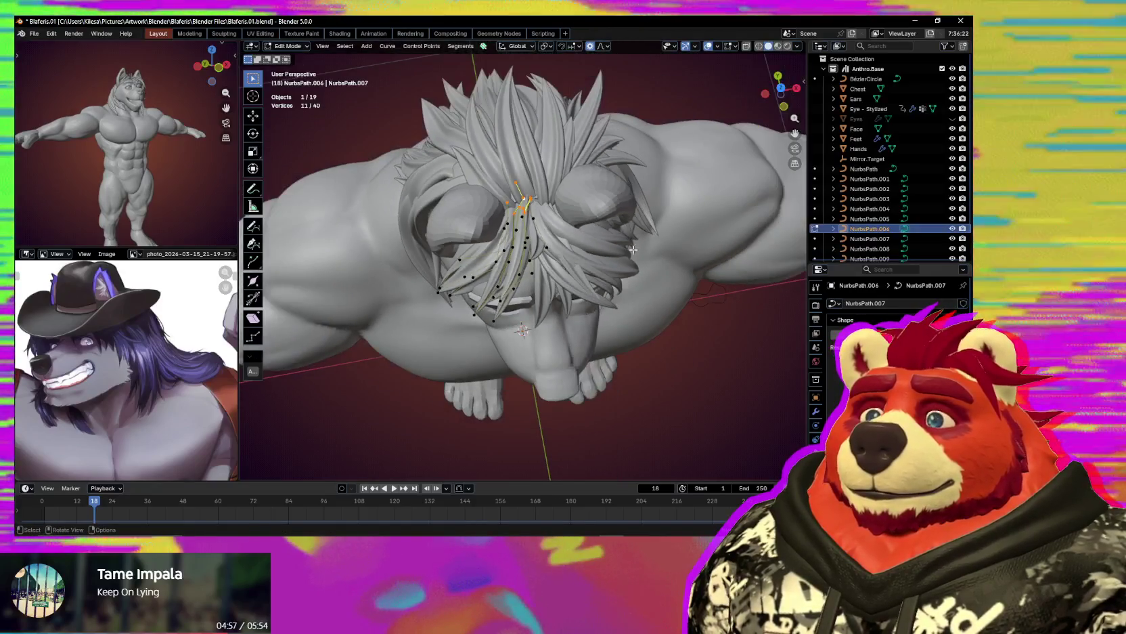
pyautogui.scroll(3, 646, 228)
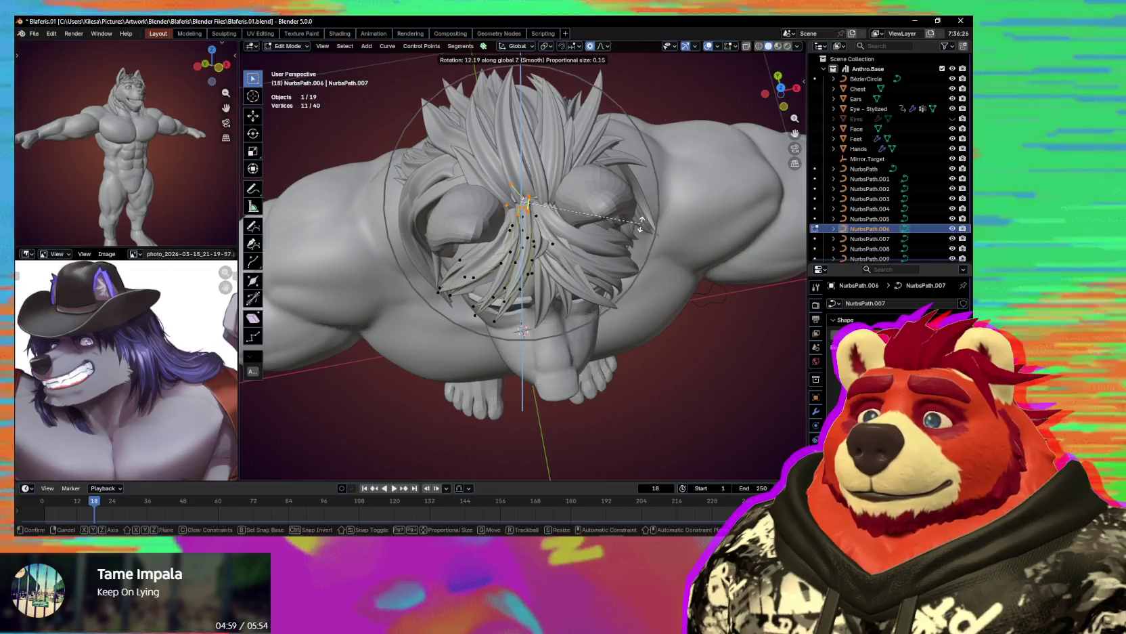
pyautogui.moveTo(637, 217)
pyautogui.mouseDown(button='middle')
pyautogui.moveTo(559, 285)
pyautogui.moveTo(529, 254)
pyautogui.mouseUp(button='middle')
pyautogui.press('Escape')
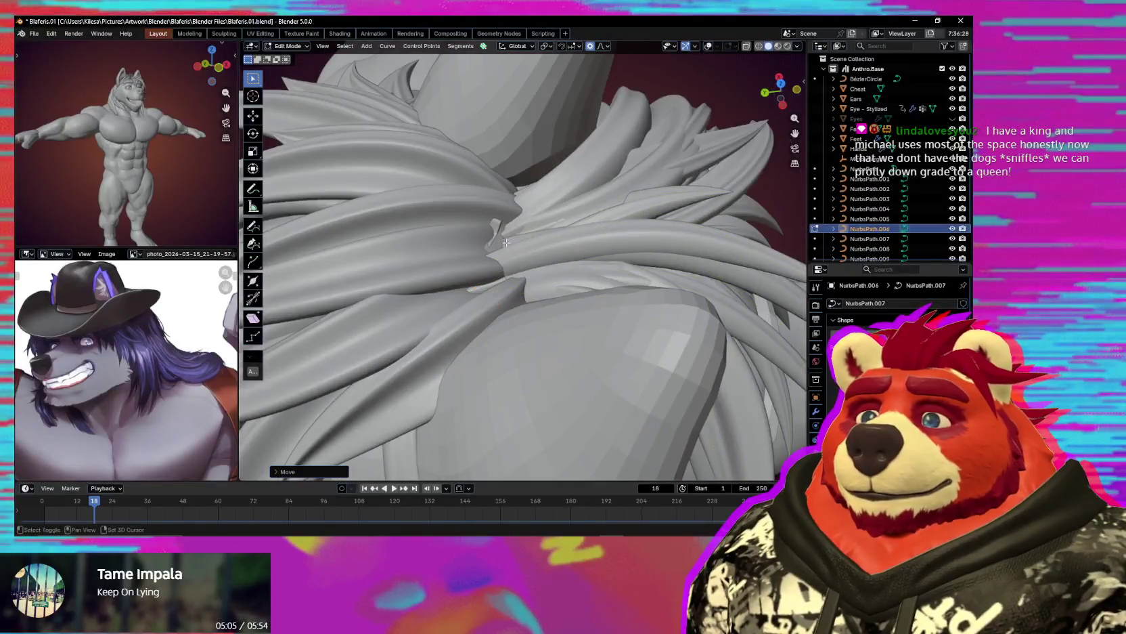
# Switch to the nape strand curve and move an upper-strand point along Z.
pyautogui.hotkey('alt', 'q')
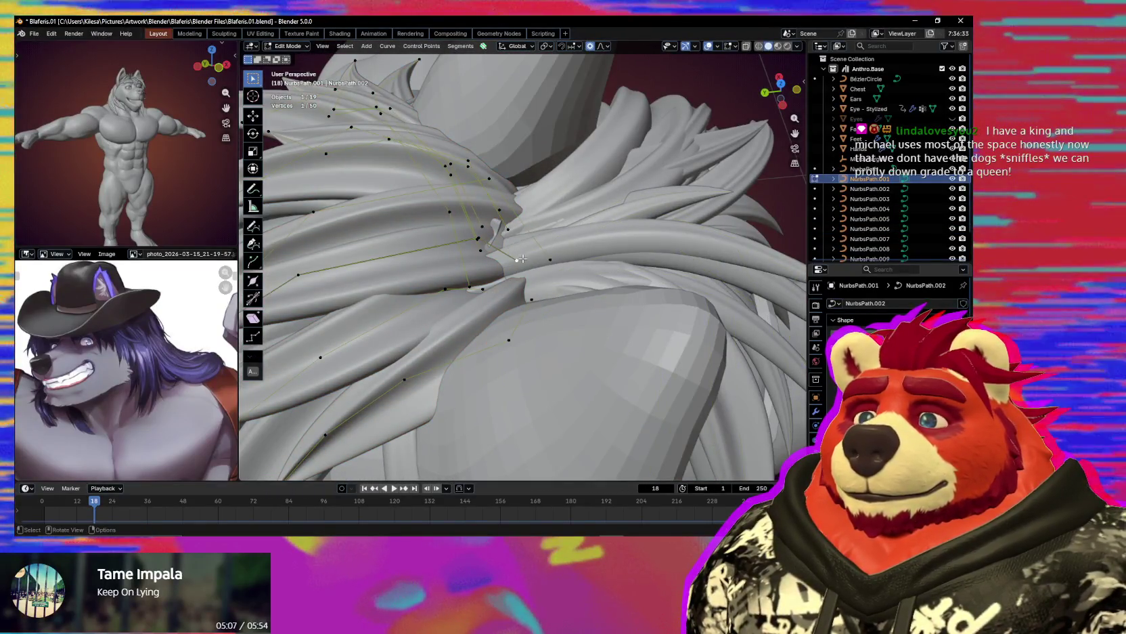
pyautogui.click(513, 234)
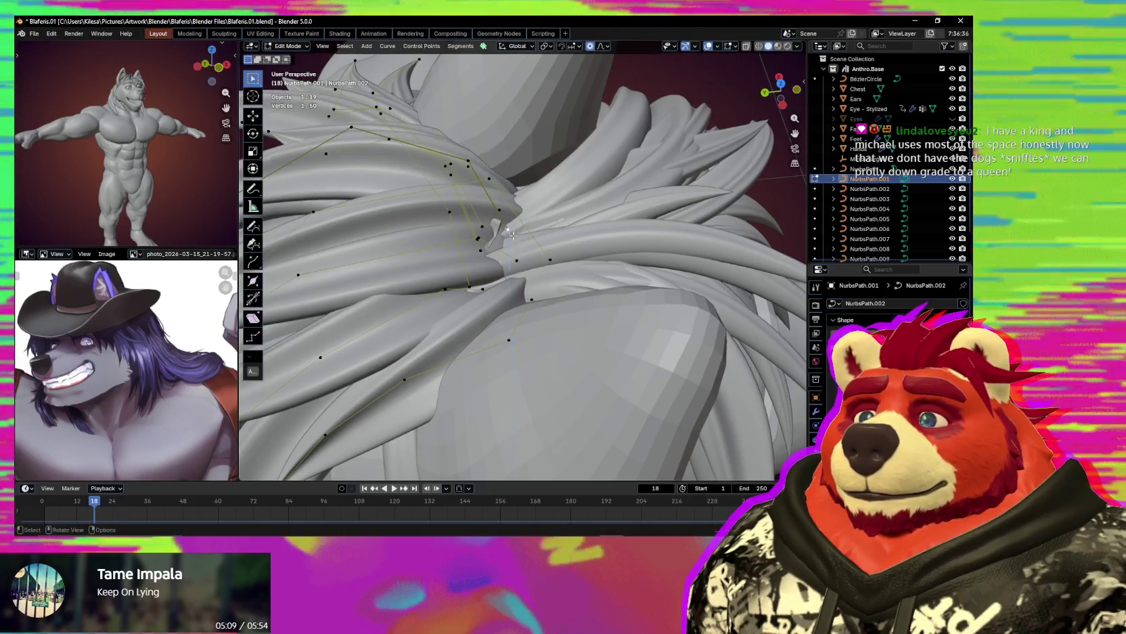
pyautogui.press('g')
pyautogui.press('Escape')
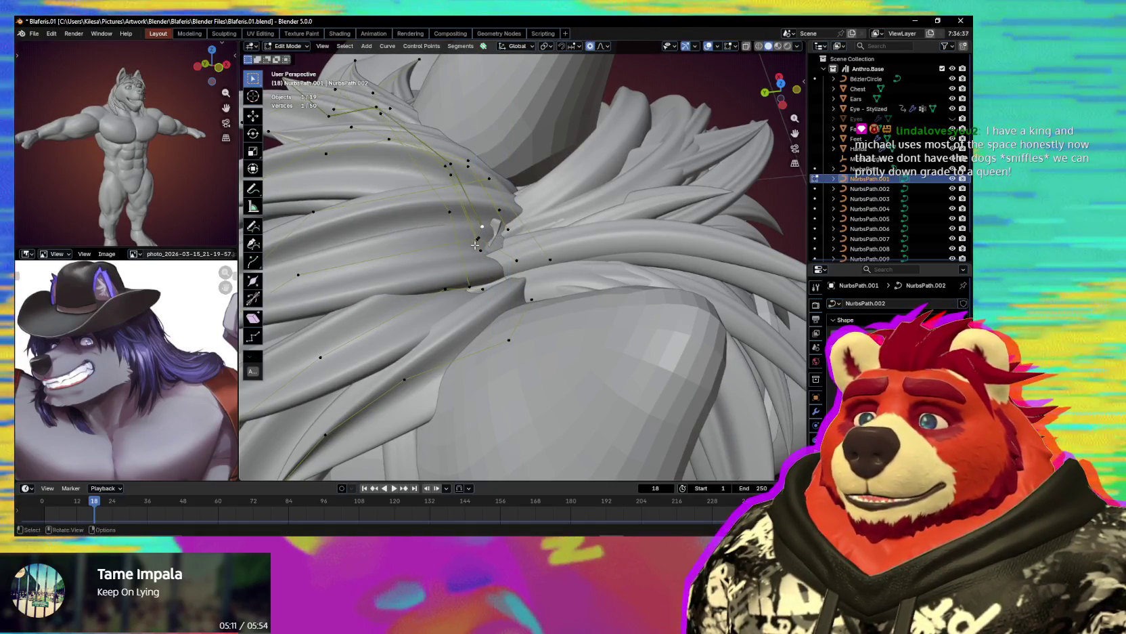
pyautogui.press('g')
pyautogui.press('z')
pyautogui.click(486, 259)
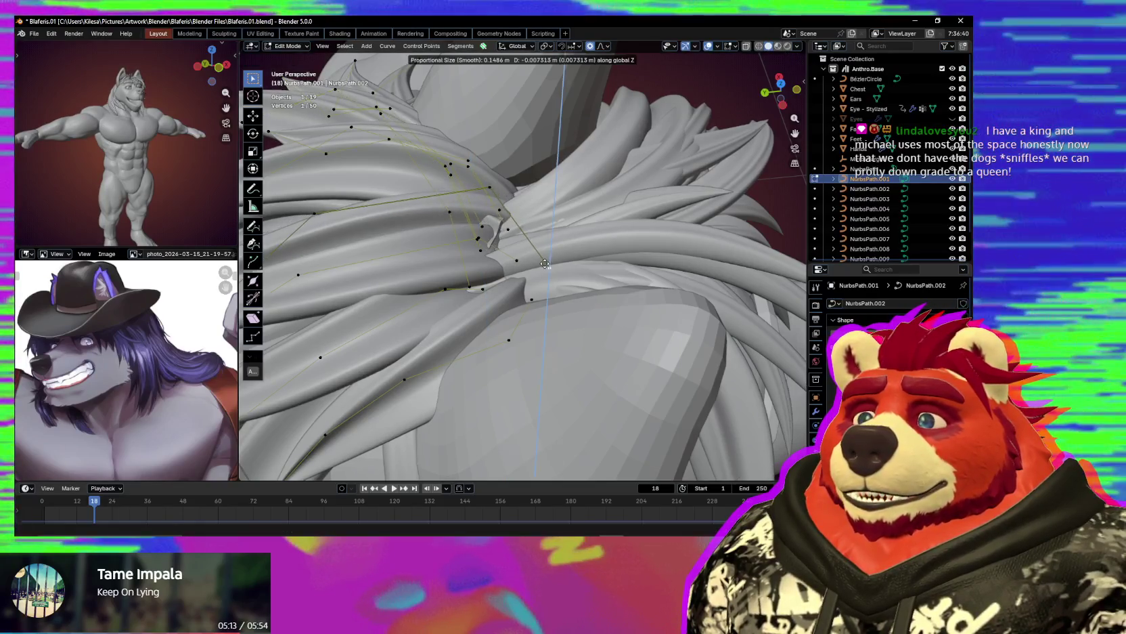
# Move neighbouring nape control points along Z with soft falloff.
pyautogui.click(539, 255)
pyautogui.press('g')
pyautogui.press('z')
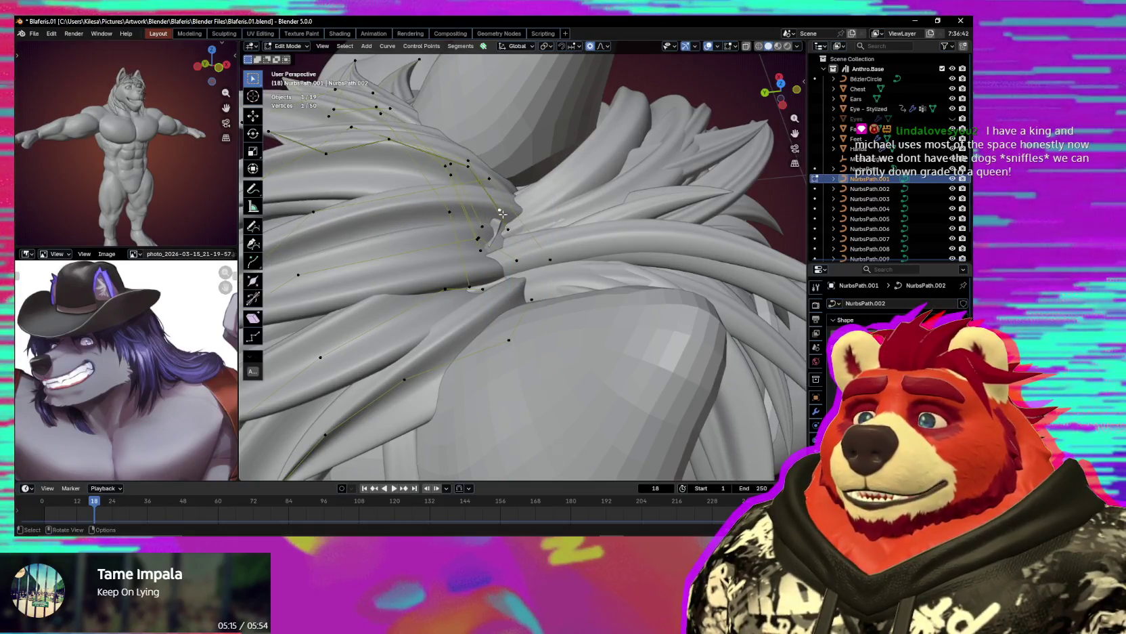
pyautogui.click(483, 292)
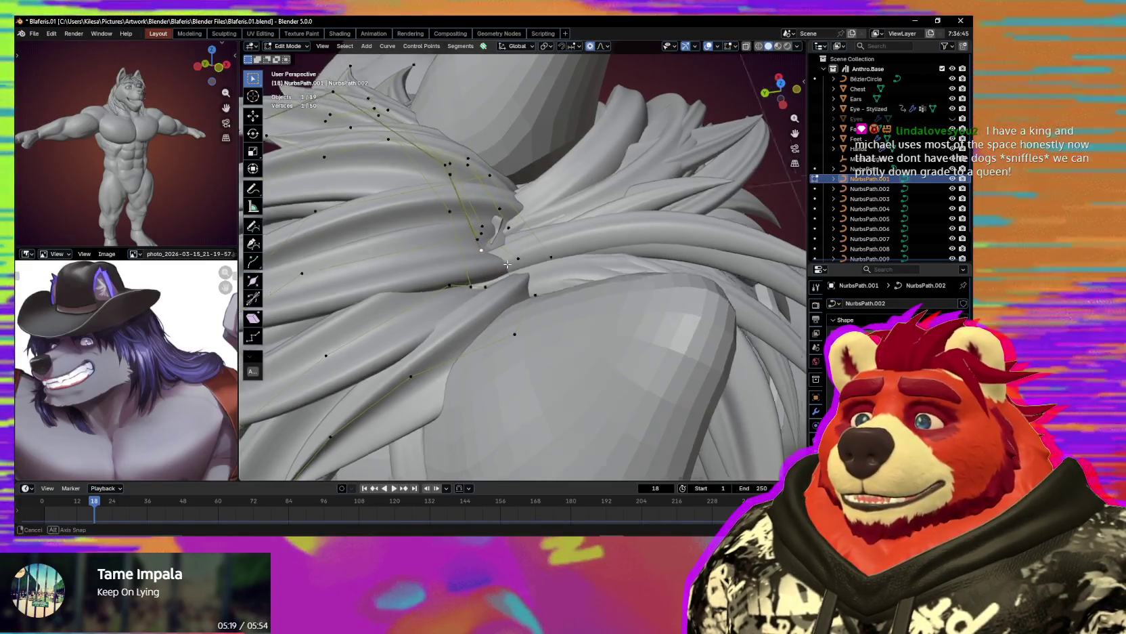
pyautogui.moveTo(469, 250); pyautogui.dragTo(456, 221, button='middle')
pyautogui.click(496, 225)
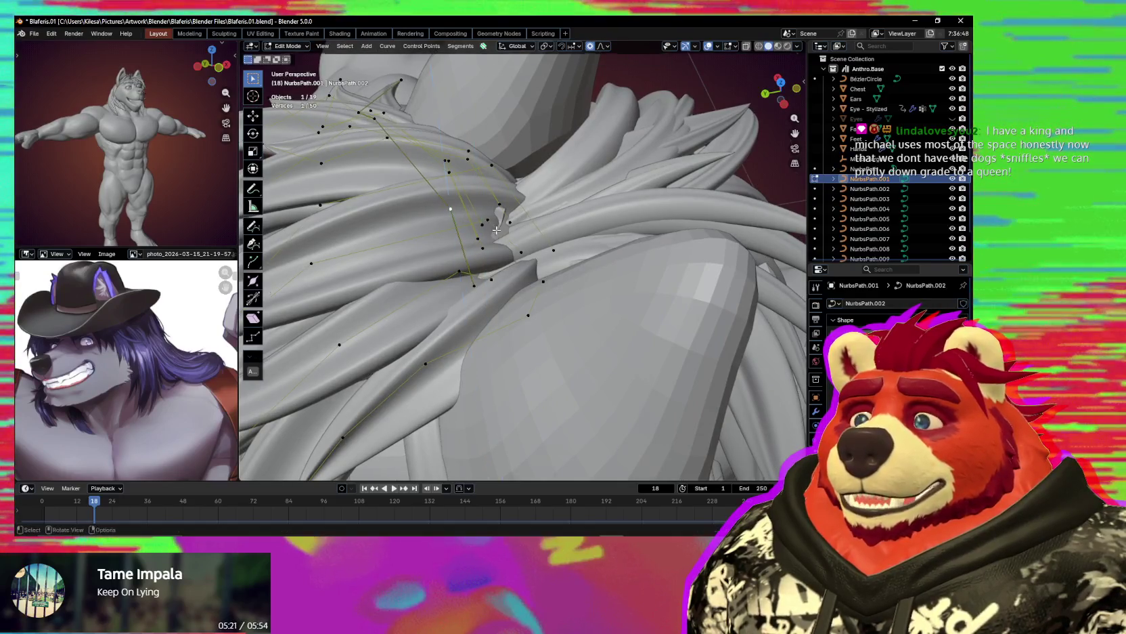
pyautogui.press('g')
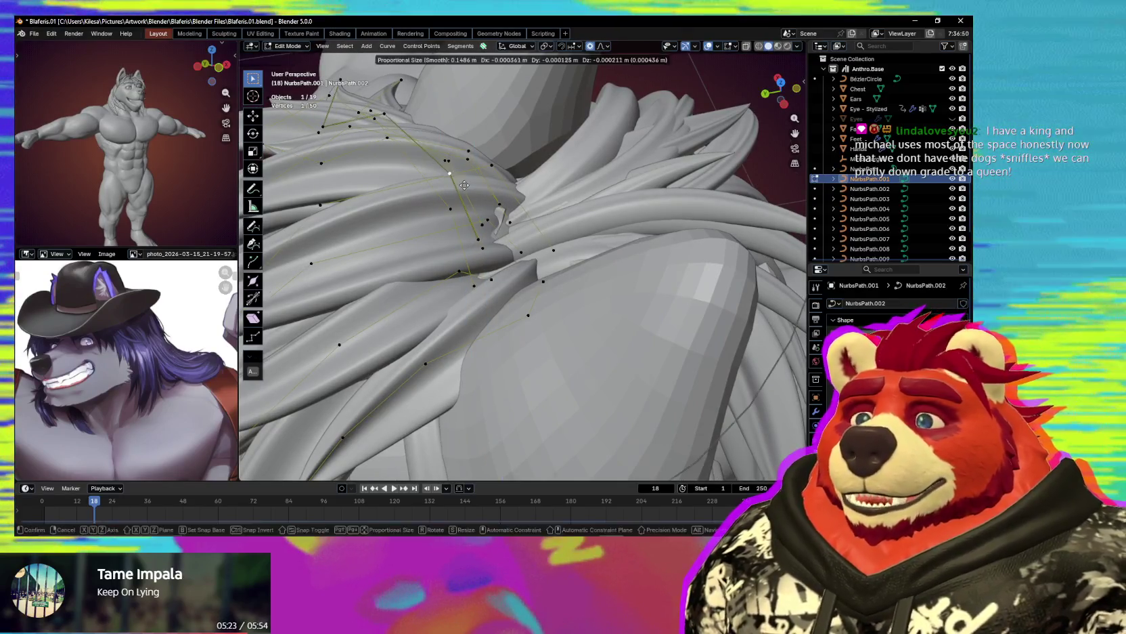
pyautogui.press('z')
# Adjust the point where the back strands cross along Z and check the overlap.
pyautogui.click(474, 246)
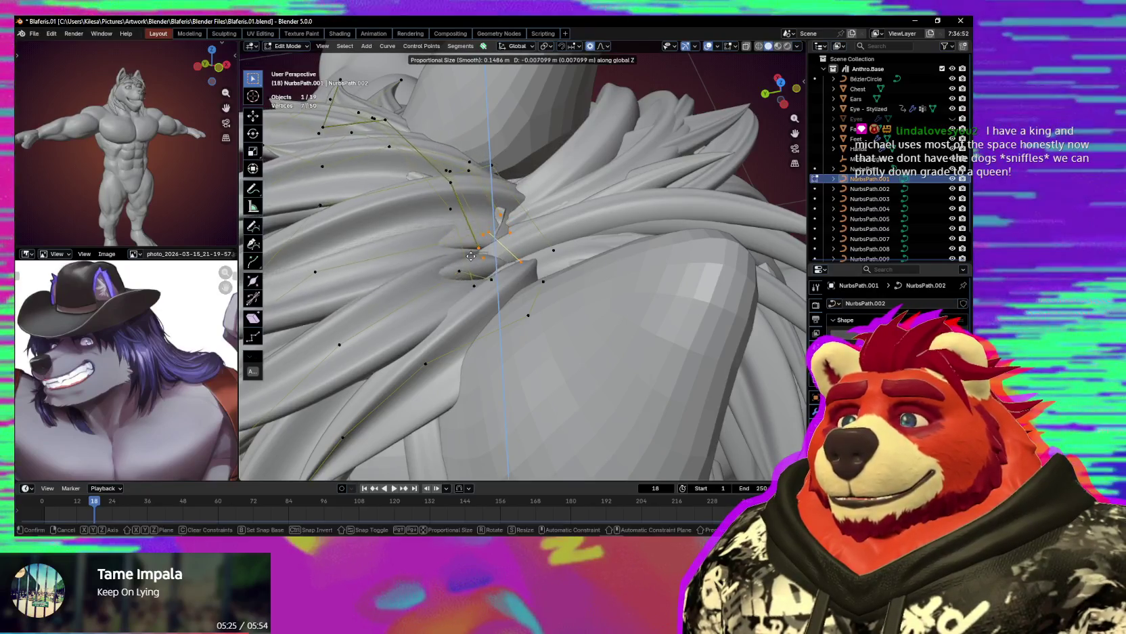
pyautogui.click(554, 250)
pyautogui.press('g')
pyautogui.press('z')
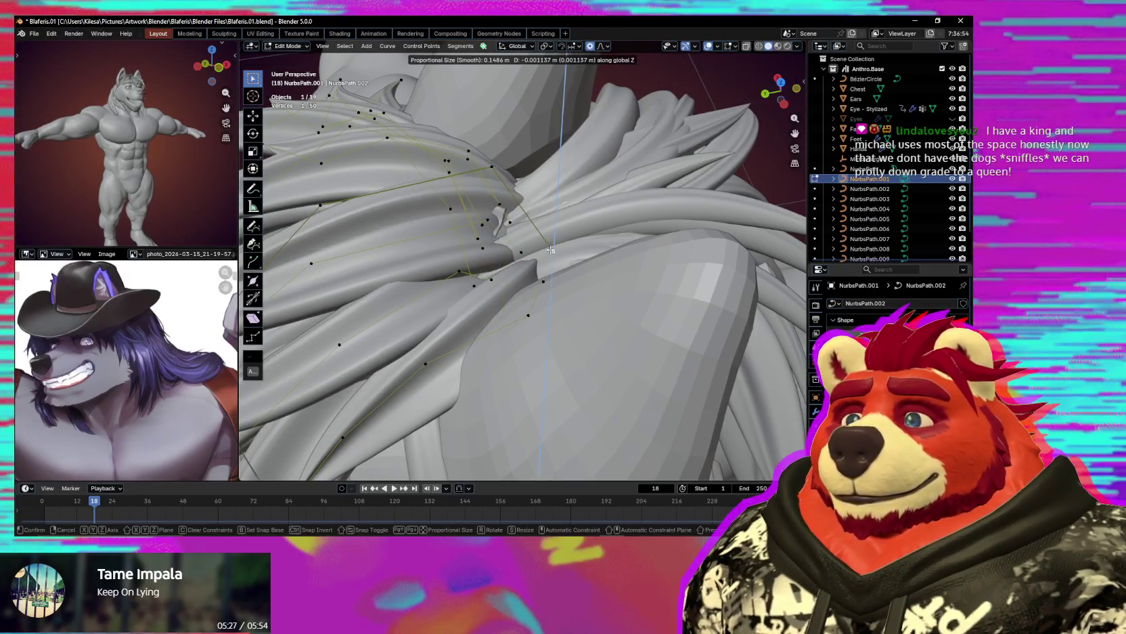
pyautogui.click(551, 253)
pyautogui.moveTo(551, 253)
pyautogui.mouseDown(button='middle')
pyautogui.moveTo(454, 228)
pyautogui.moveTo(476, 226)
pyautogui.moveTo(503, 248)
pyautogui.mouseUp(button='middle')
pyautogui.press('g')
pyautogui.press('z')
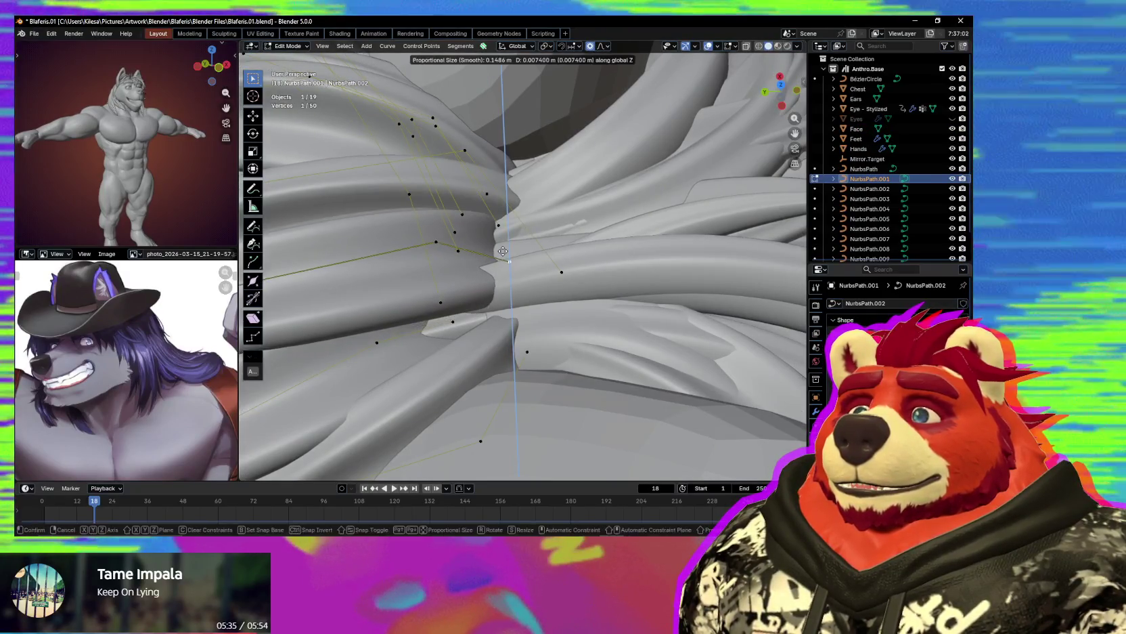
pyautogui.rightClick(503, 250)
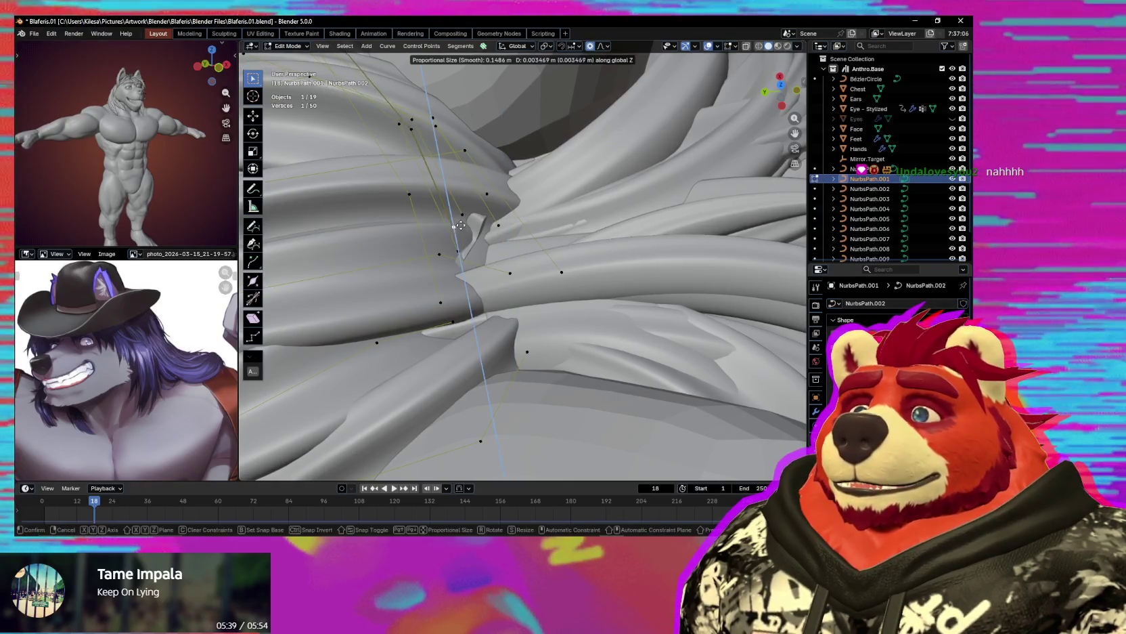
# Raise the crossing point and another nape point along Z with soft falloff.
pyautogui.rightClick(458, 242)
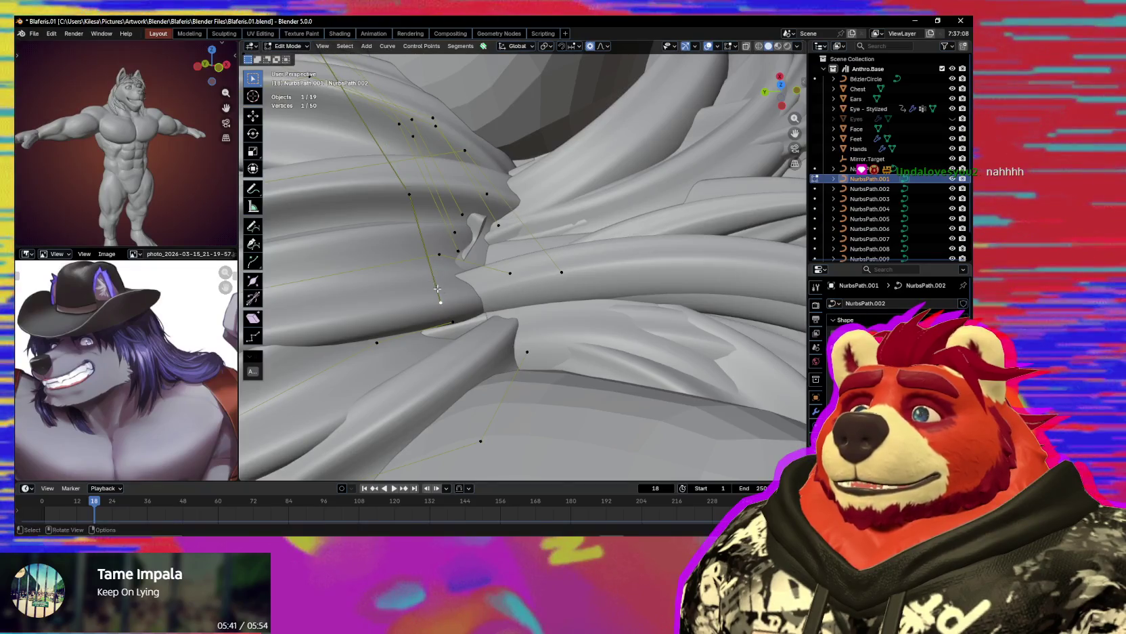
pyautogui.press('g')
pyautogui.press('z')
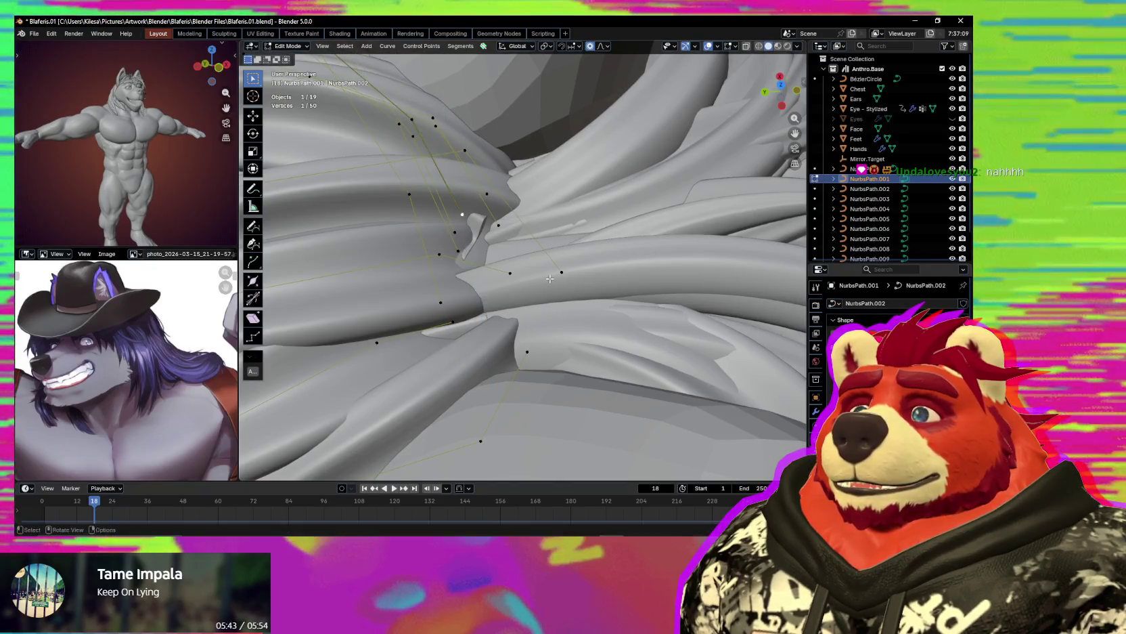
pyautogui.press('g')
pyautogui.press('z')
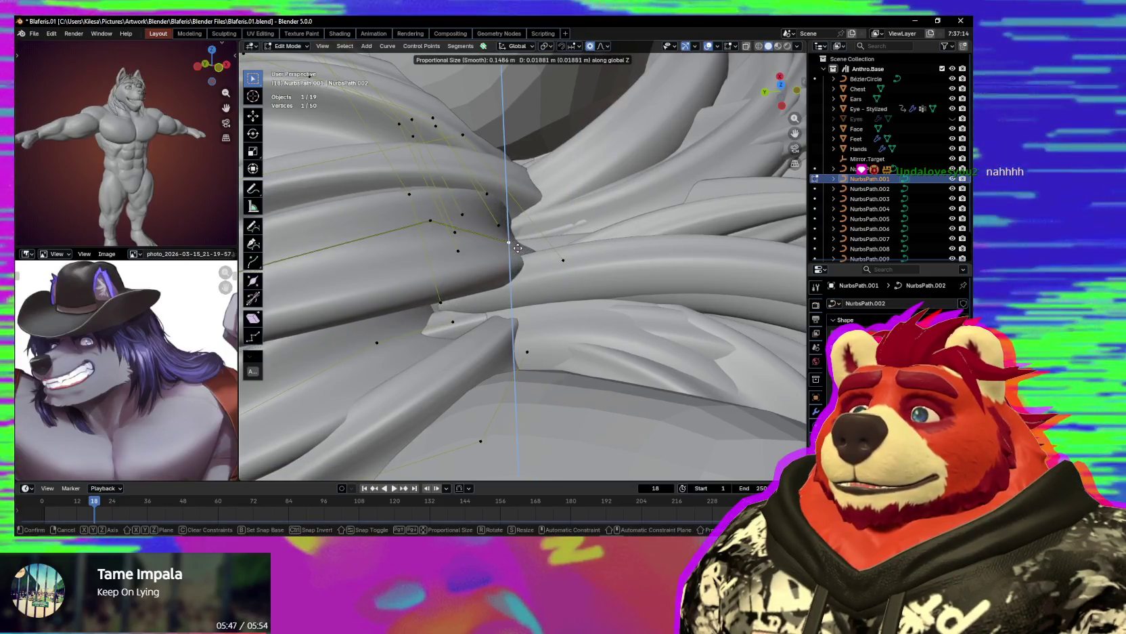
pyautogui.click(517, 255)
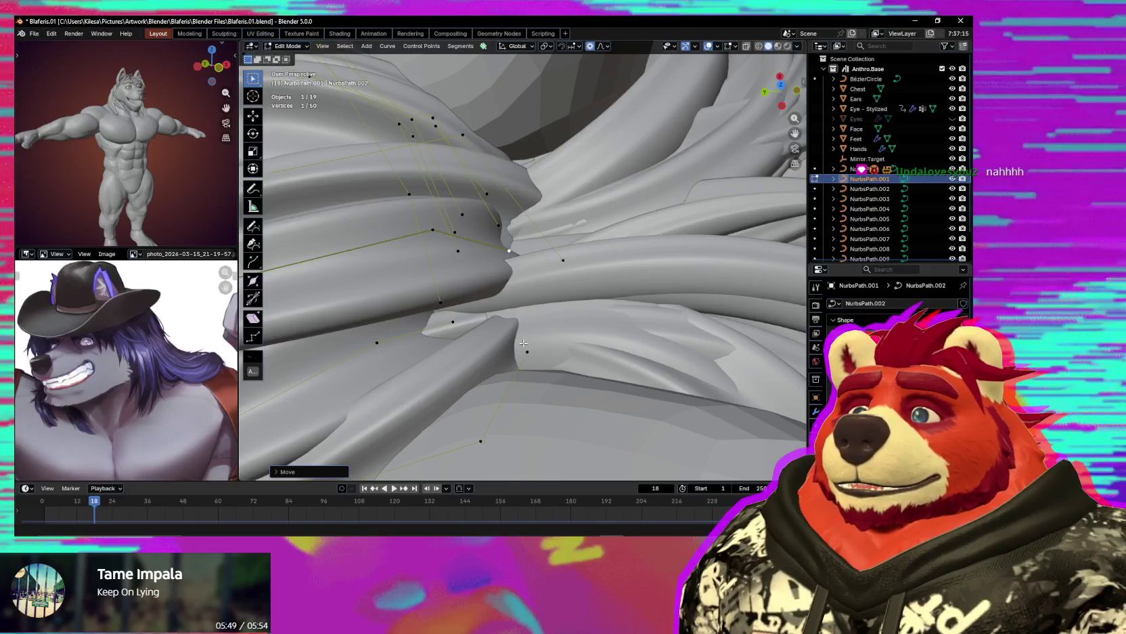
pyautogui.click(460, 323)
pyautogui.press('g')
pyautogui.press('z')
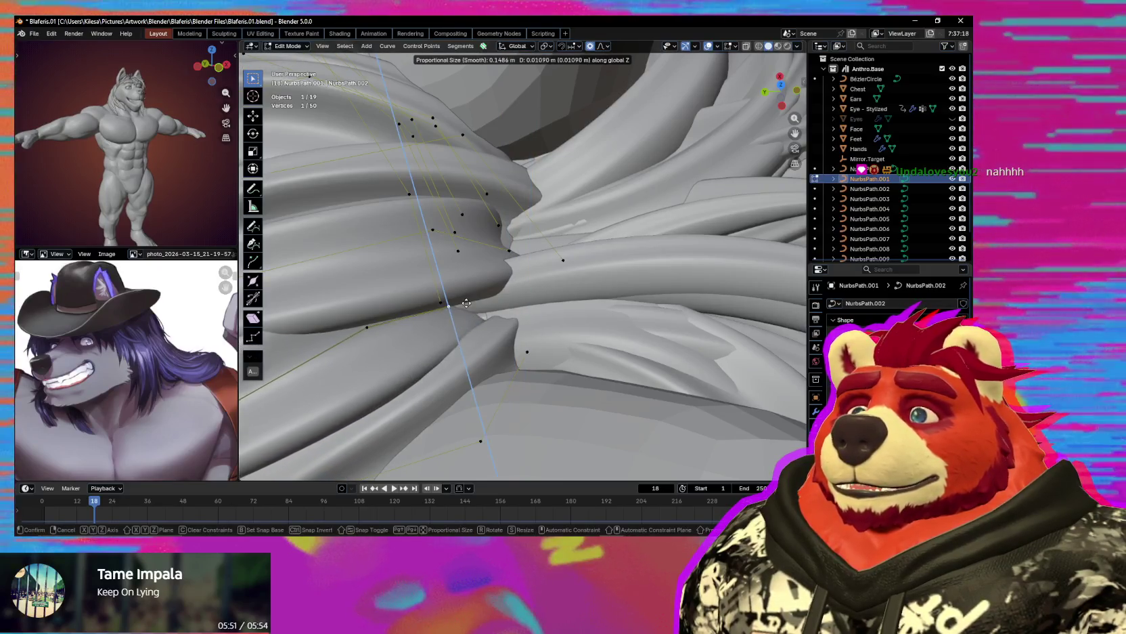
pyautogui.click(467, 299)
# Slightly rotate the nape strand points into place, leaving their thickness unchanged.
pyautogui.moveTo(467, 298); pyautogui.dragTo(555, 322, button='middle')
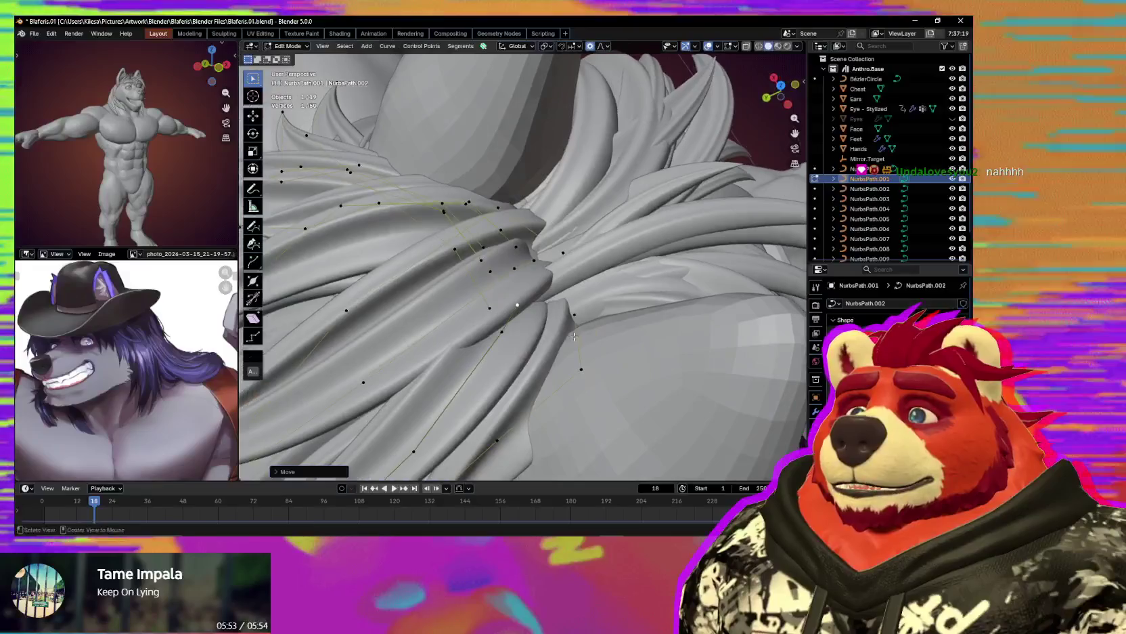
pyautogui.hotkey('alt', 's')
pyautogui.press('Escape')
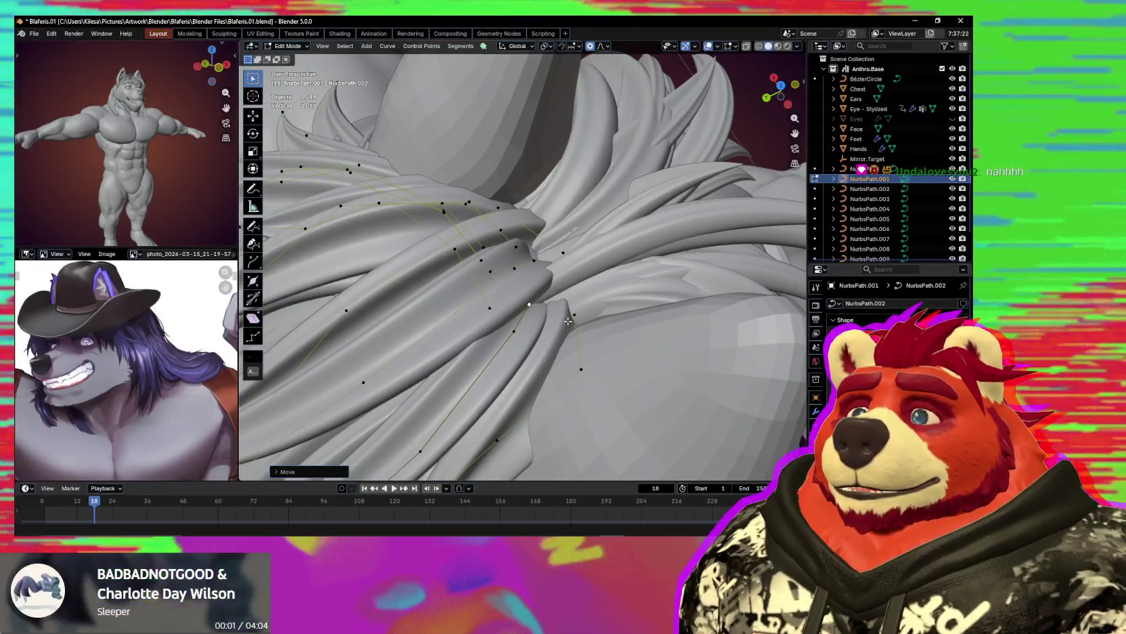
pyautogui.moveTo(563, 322); pyautogui.dragTo(559, 312, button='middle')
pyautogui.press('r')
pyautogui.click(568, 297)
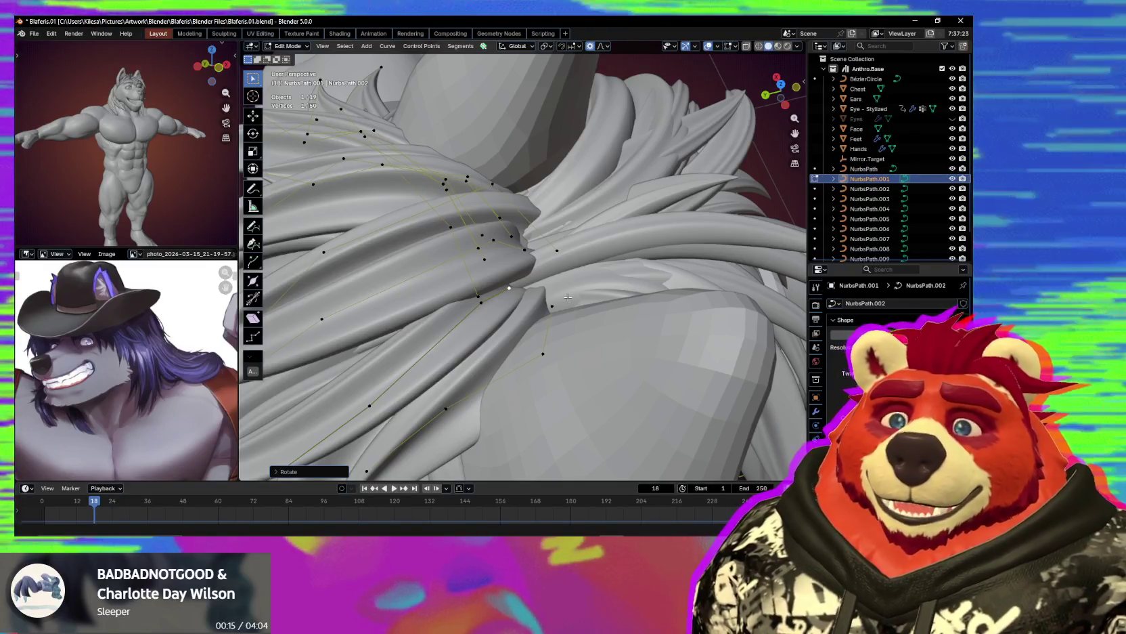
pyautogui.moveTo(549, 319)
pyautogui.mouseDown(button='middle')
pyautogui.moveTo(547, 245)
pyautogui.moveTo(526, 246)
pyautogui.mouseUp(button='middle')
# On NurbsPath.004, move a strand control point along Z and check the hair from the front.
pyautogui.hotkey('alt', 'q')
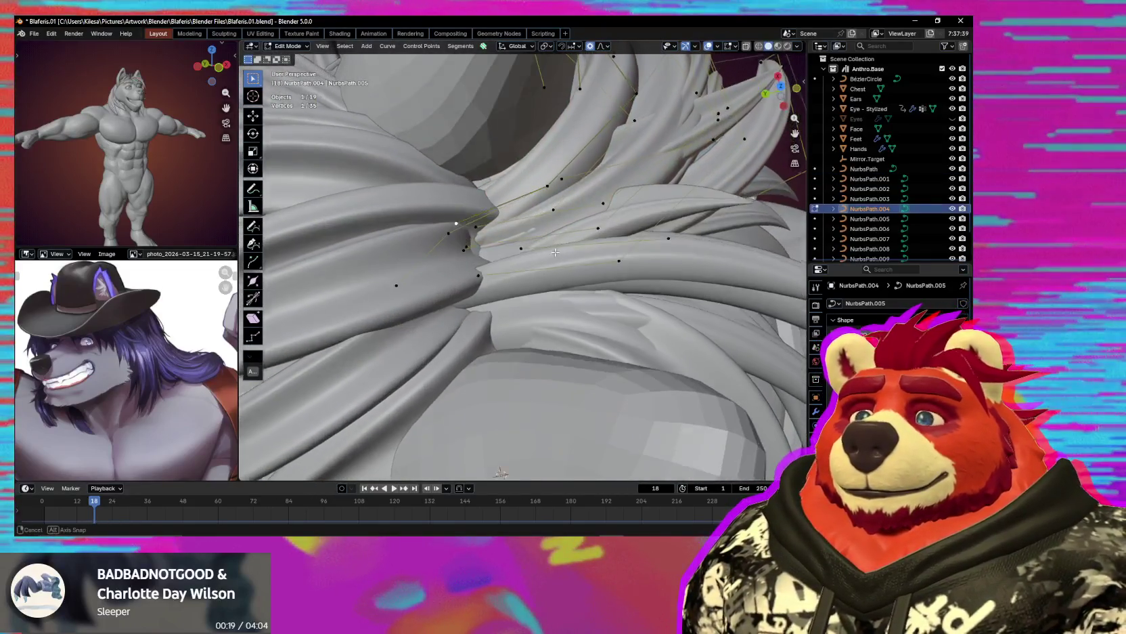
pyautogui.press('Escape')
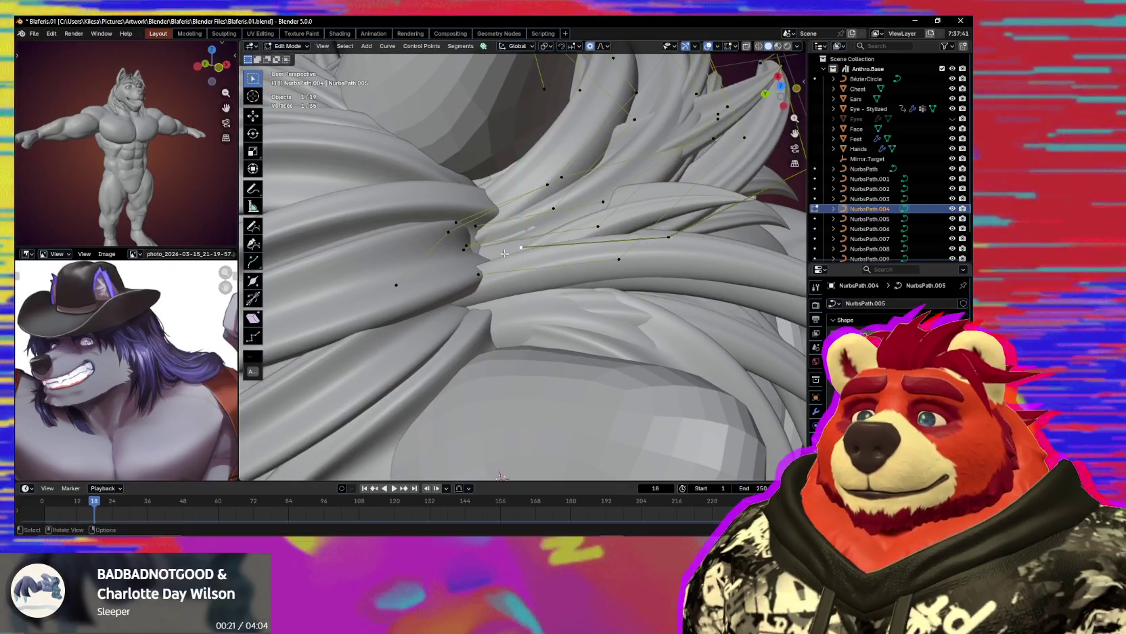
pyautogui.click(493, 249)
pyautogui.press('g')
pyautogui.press('z')
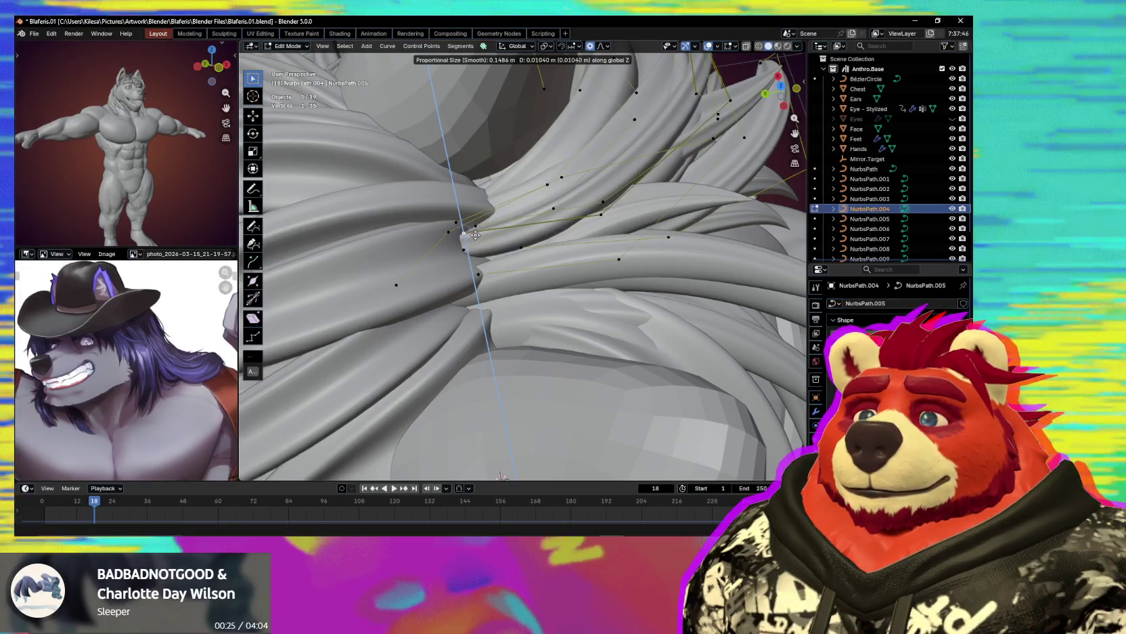
pyautogui.click(476, 235)
pyautogui.moveTo(476, 234)
pyautogui.mouseDown(button='middle')
pyautogui.moveTo(558, 333)
pyautogui.moveTo(634, 317)
pyautogui.moveTo(444, 331)
pyautogui.mouseUp(button='middle')
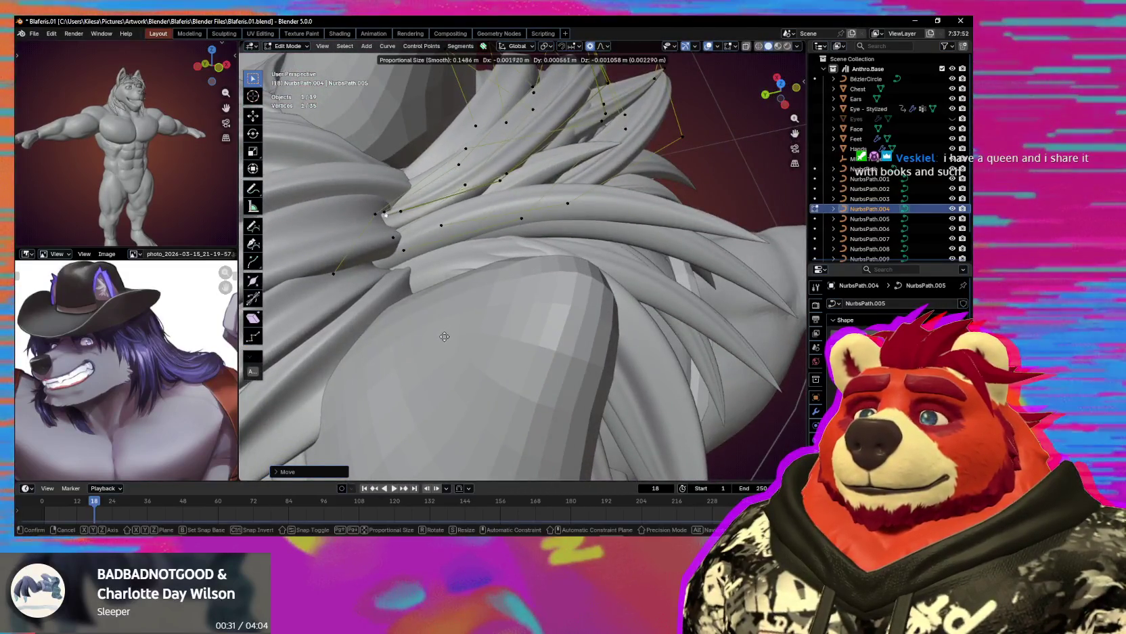
pyautogui.moveTo(447, 335); pyautogui.dragTo(501, 297, button='middle')
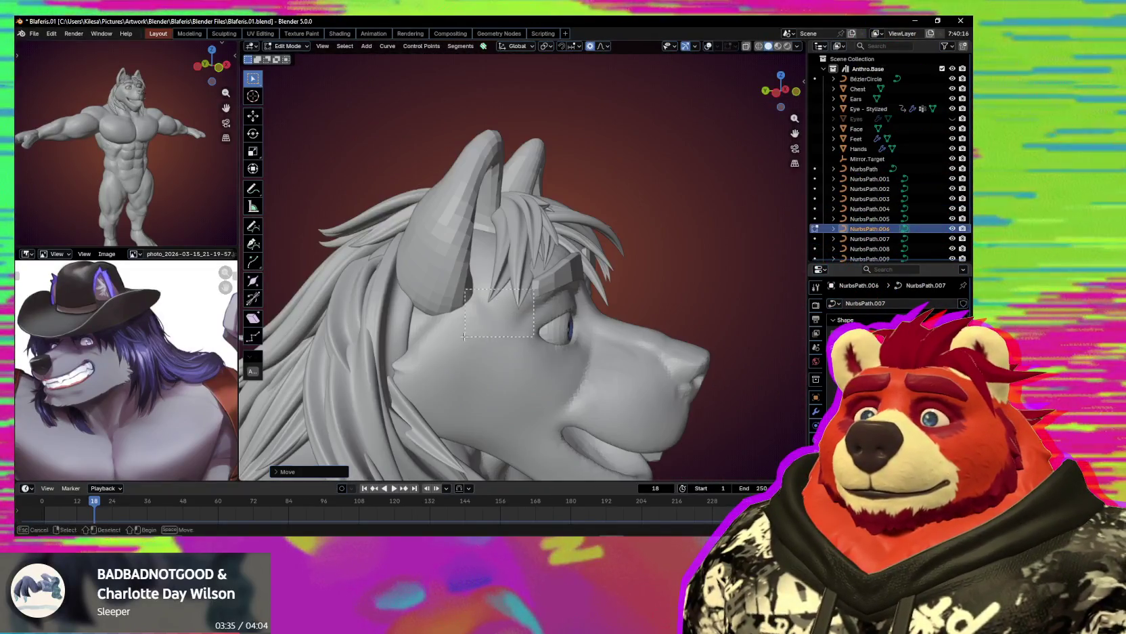
pyautogui.click(513, 327)
pyautogui.moveTo(513, 327)
pyautogui.mouseDown(button='middle')
pyautogui.moveTo(438, 325)
pyautogui.moveTo(499, 343)
pyautogui.mouseUp(button='middle')
# Zoom in on the mane and turn overlays back on to show the curve control points.
pyautogui.scroll(-4, 439, 325)
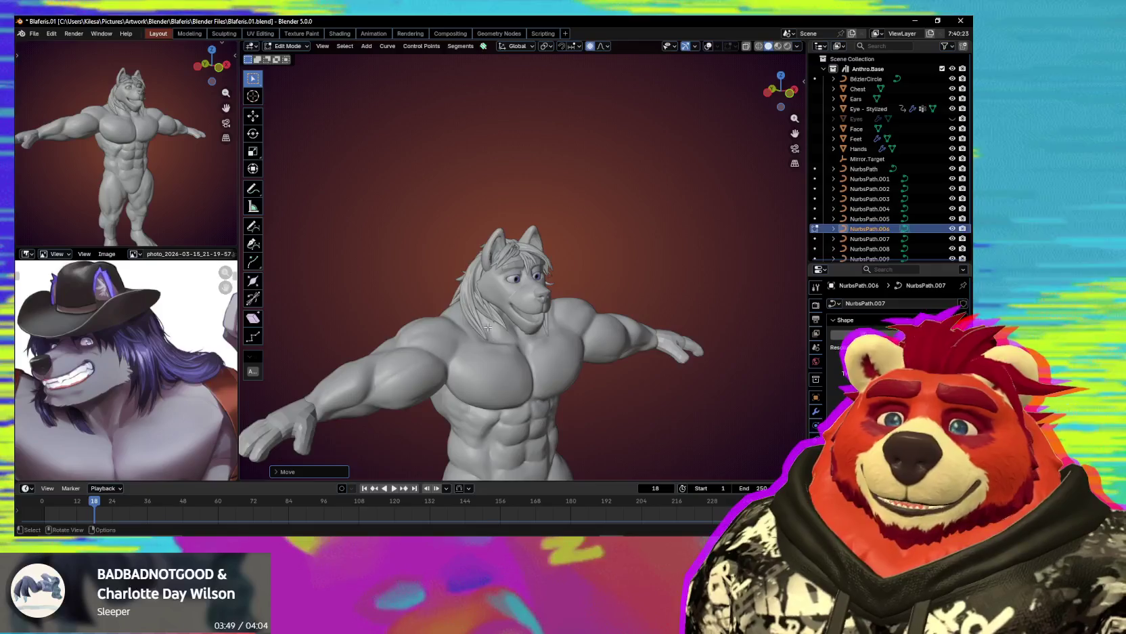
pyautogui.scroll(3, 501, 342)
pyautogui.scroll(2, 499, 335)
pyautogui.scroll(3, 495, 323)
pyautogui.scroll(2, 496, 324)
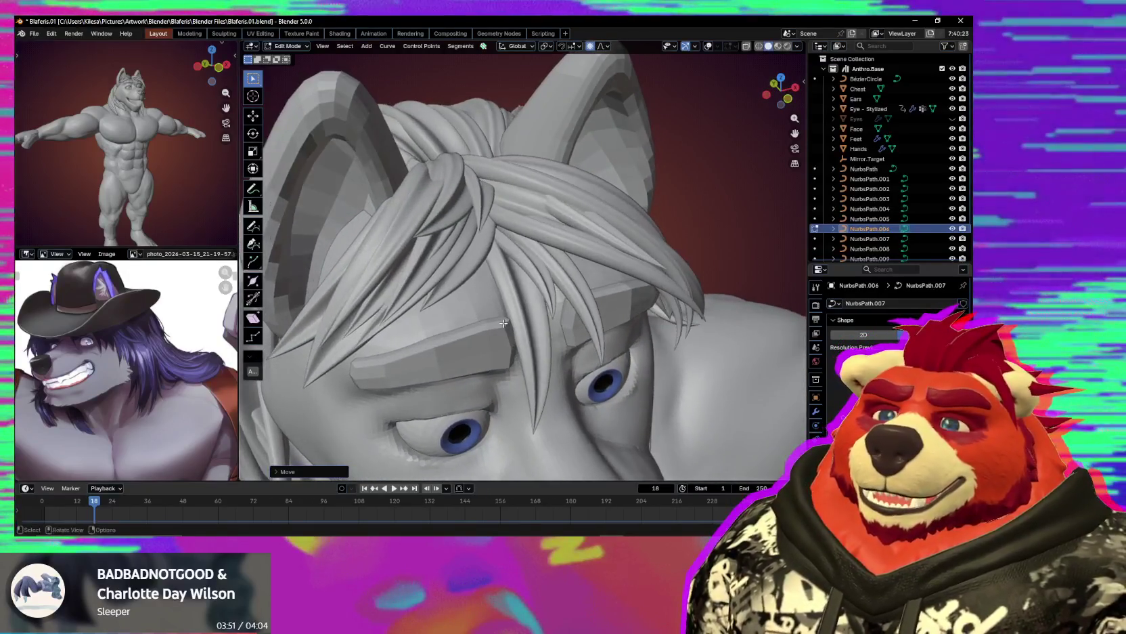
pyautogui.scroll(3, 487, 298)
pyautogui.hotkey('shift', 'alt', 'z')
# Raise a single control point under the hair so the strand end tucks in.
pyautogui.moveTo(477, 267)
pyautogui.mouseDown(button='middle')
pyautogui.moveTo(473, 258)
pyautogui.moveTo(487, 289)
pyautogui.mouseUp(button='middle')
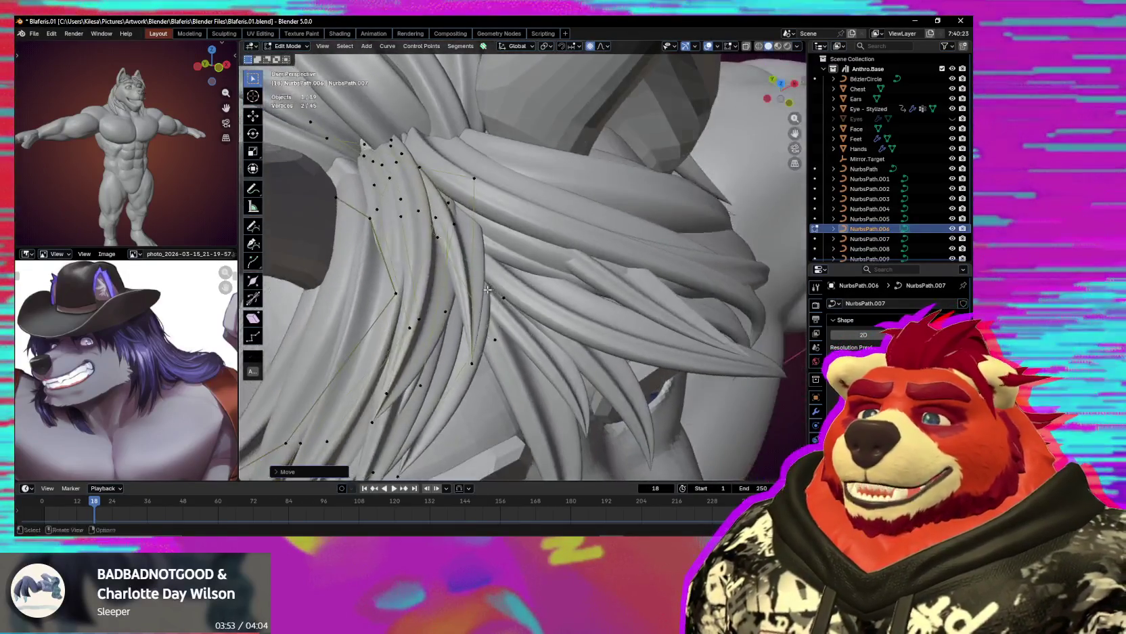
pyautogui.moveTo(474, 178); pyautogui.dragTo(473, 177)
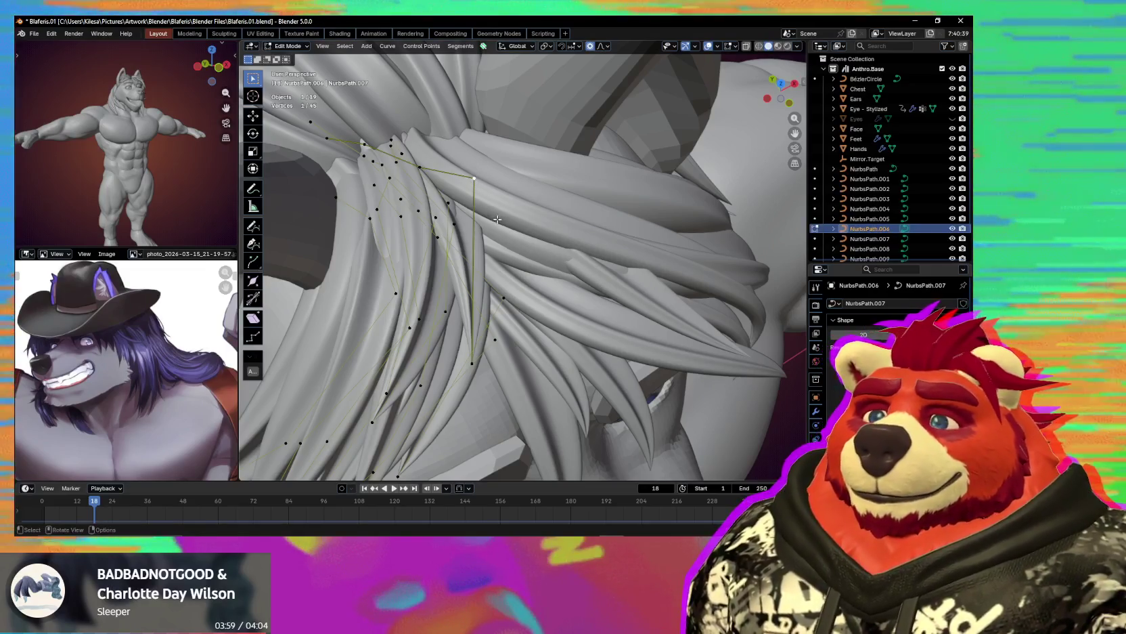
pyautogui.press('g')
pyautogui.click(497, 206)
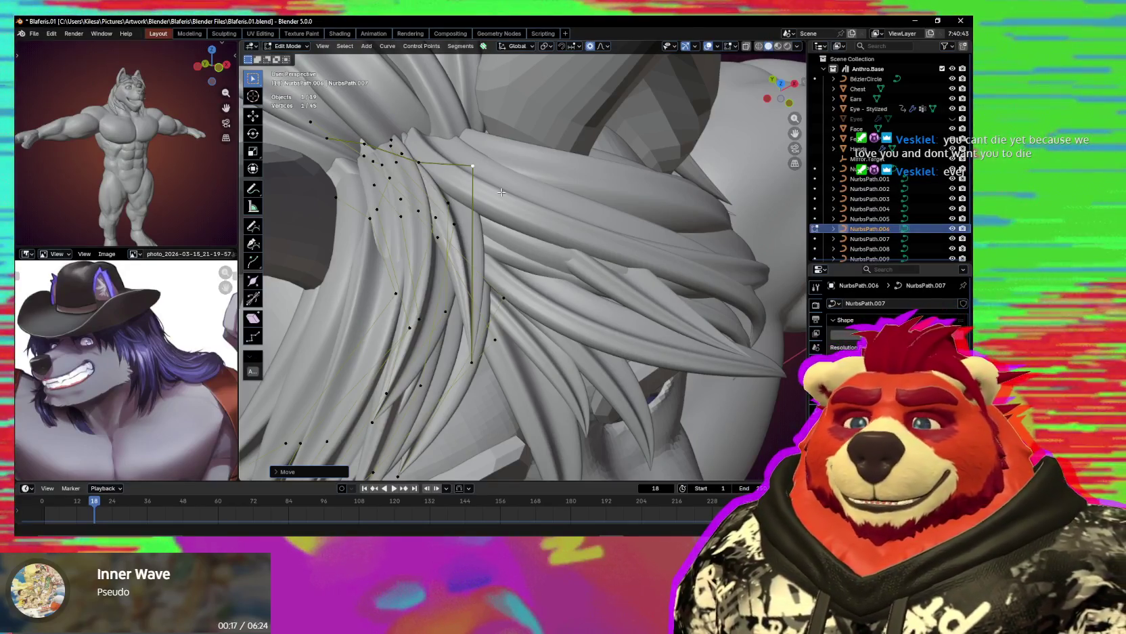
pyautogui.moveTo(502, 192); pyautogui.dragTo(588, 339, button='middle')
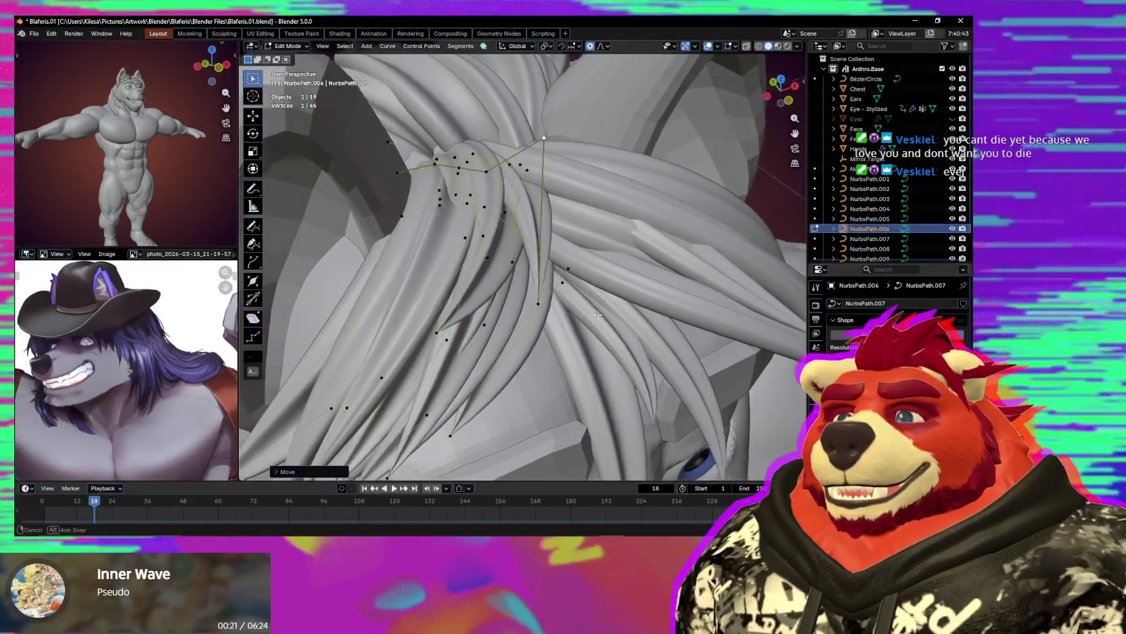
# From a low front view, move a crossing strand point with proportional falloff.
pyautogui.scroll(-1, 596, 336)
pyautogui.scroll(-1, 597, 329)
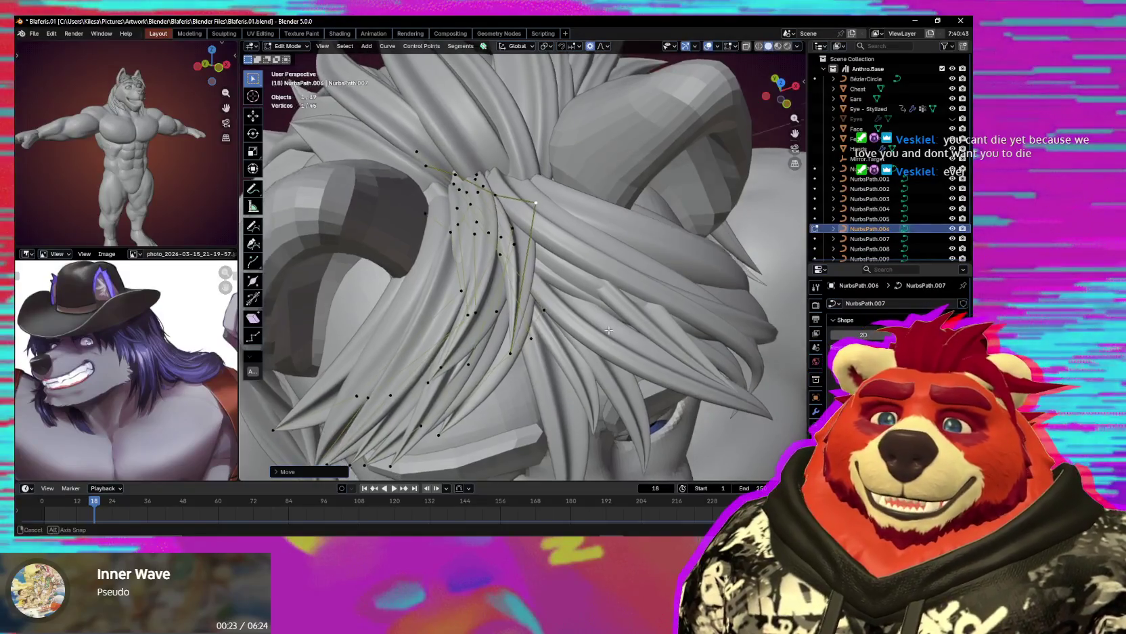
pyautogui.scroll(-2, 598, 321)
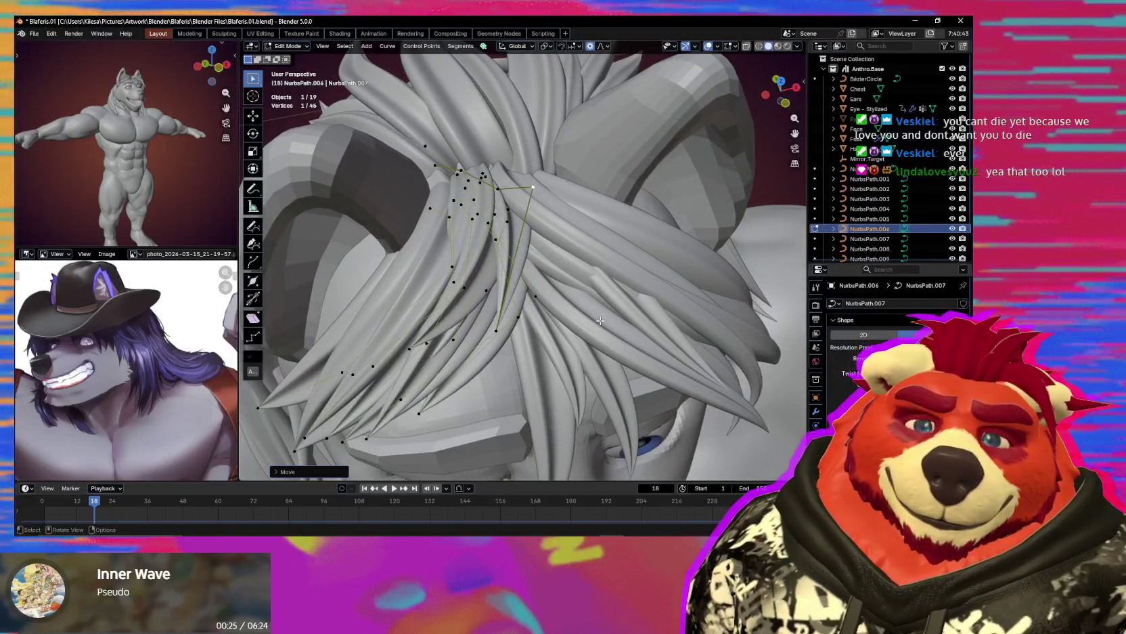
pyautogui.moveTo(600, 320)
pyautogui.mouseDown(button='middle')
pyautogui.moveTo(543, 300)
pyautogui.moveTo(528, 277)
pyautogui.moveTo(563, 254)
pyautogui.moveTo(537, 308)
pyautogui.mouseUp(button='middle')
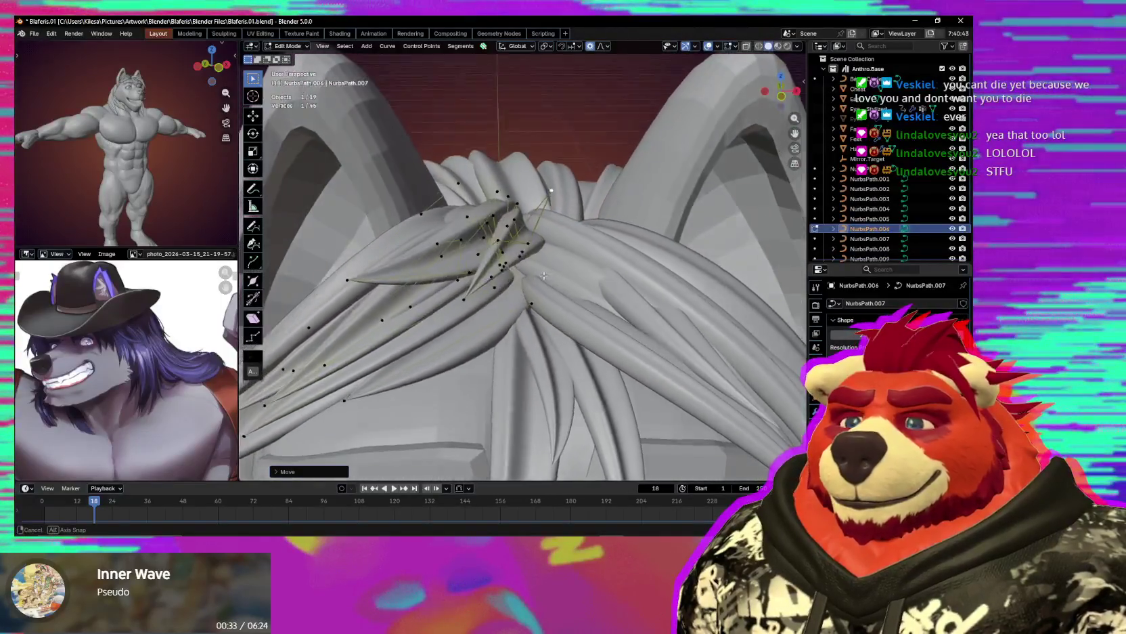
pyautogui.press('g')
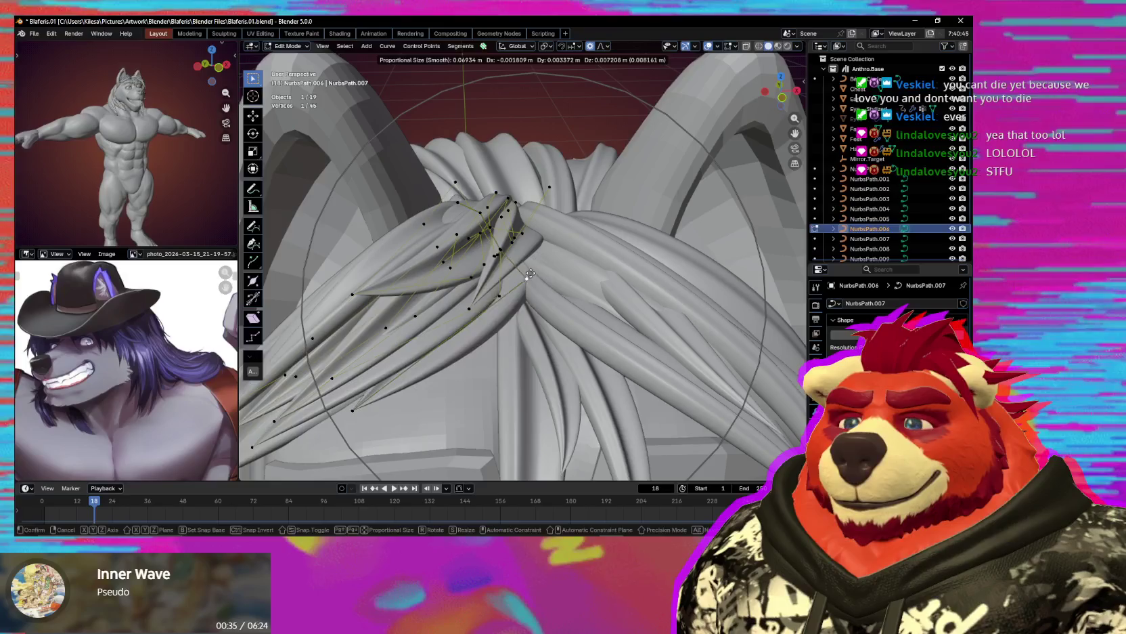
pyautogui.click(529, 265)
# Looking up under the hair, move another control point and select the next strand point.
pyautogui.moveTo(529, 264); pyautogui.dragTo(557, 325, button='middle')
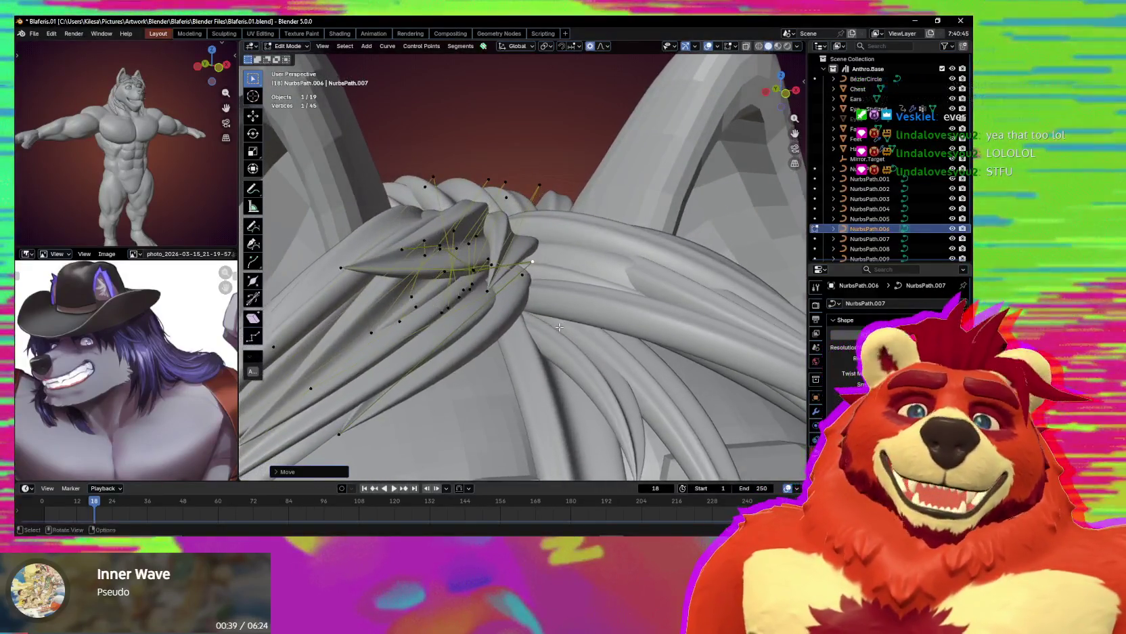
pyautogui.moveTo(545, 322)
pyautogui.mouseDown(button='middle')
pyautogui.moveTo(536, 341)
pyautogui.moveTo(396, 402)
pyautogui.mouseUp(button='middle')
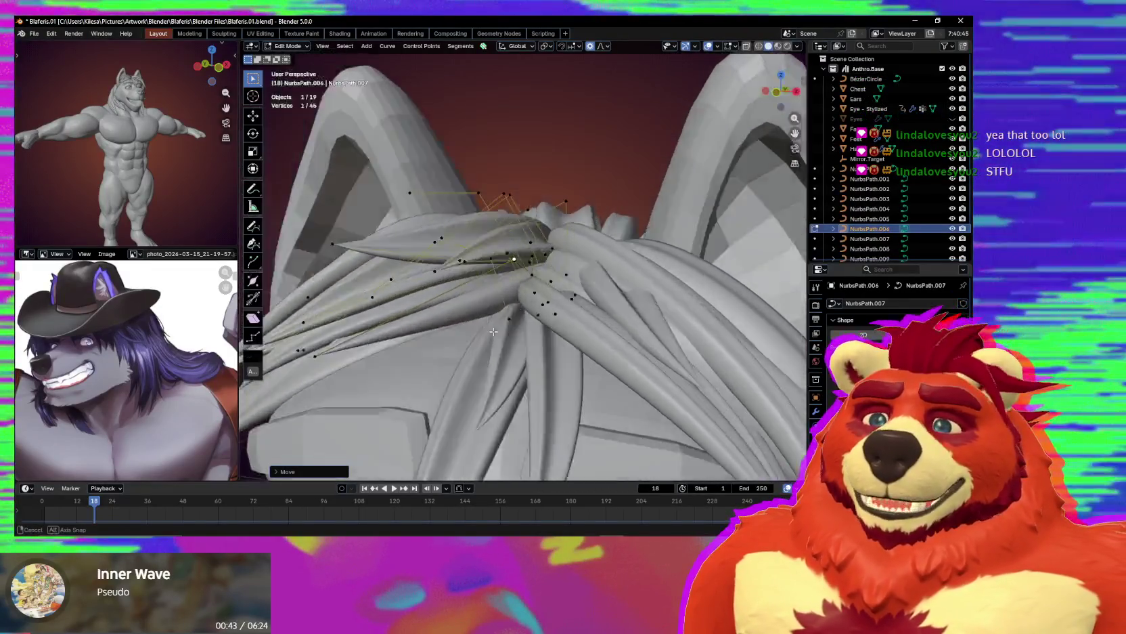
pyautogui.press('g')
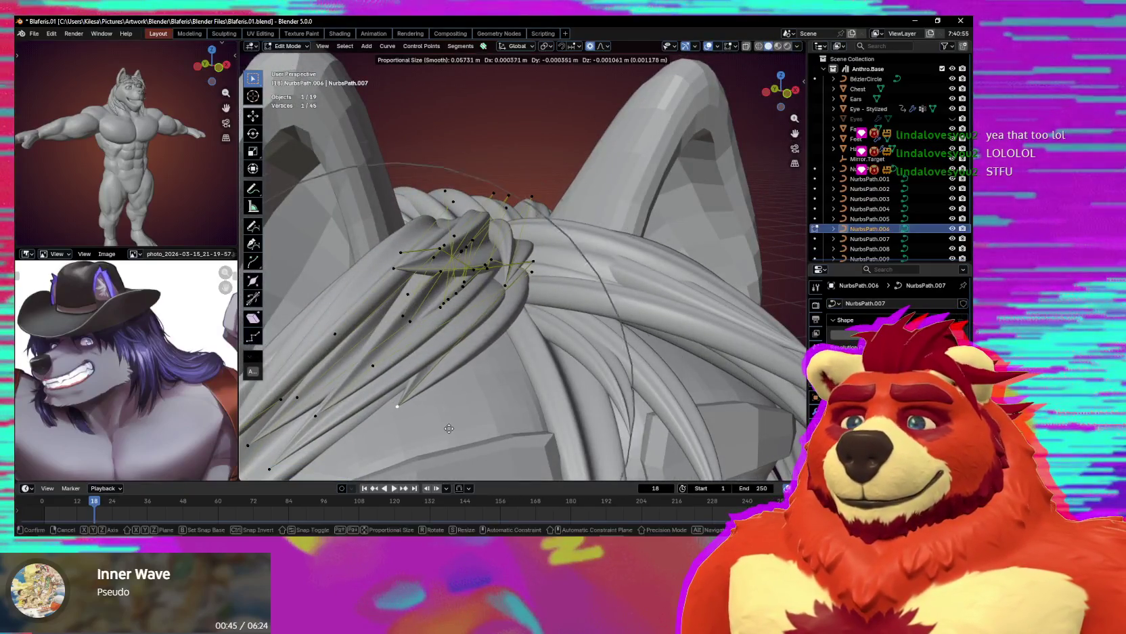
pyautogui.click(453, 433)
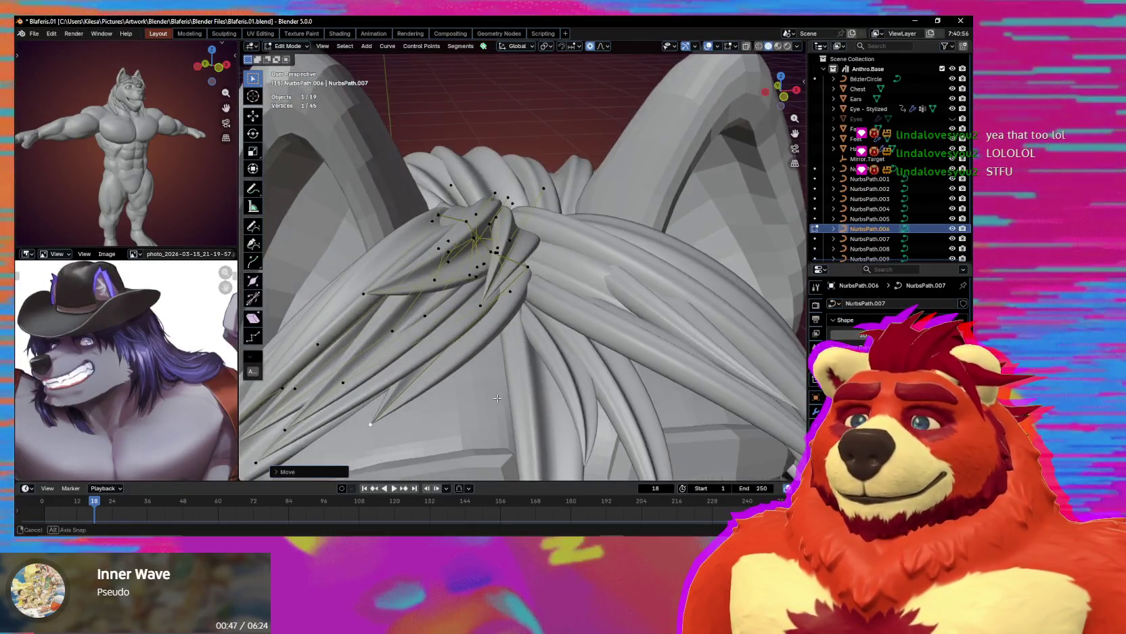
pyautogui.moveTo(454, 434); pyautogui.dragTo(518, 270, button='middle')
pyautogui.keyDown('shift'); pyautogui.click(518, 269); pyautogui.keyUp('shift')
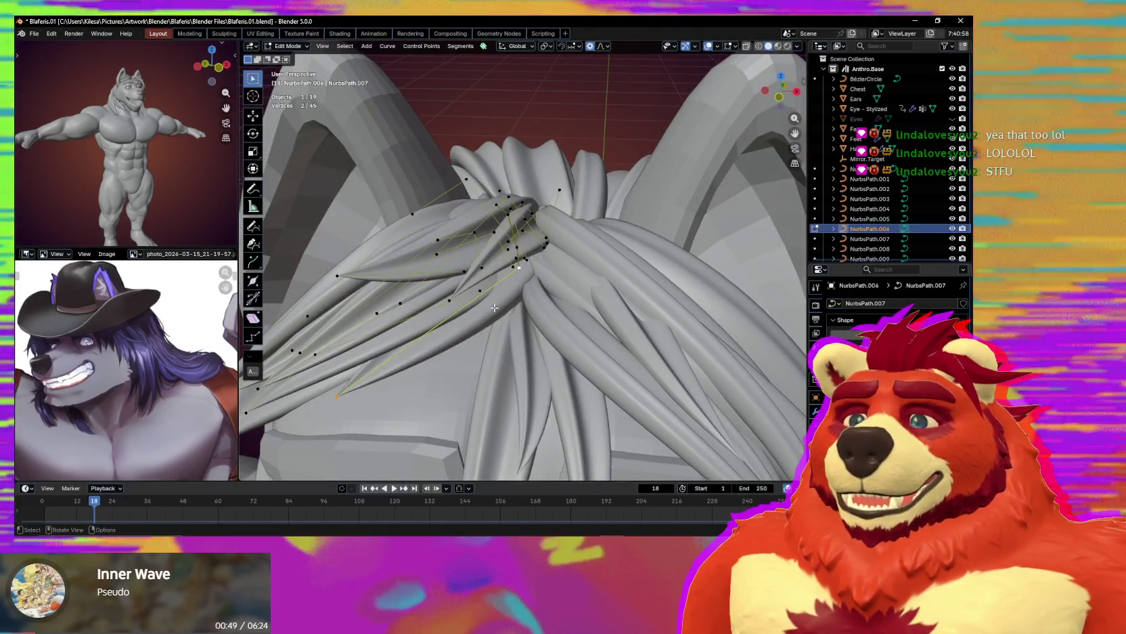
# Subdivide the strand segment to add an extra control point.
pyautogui.rightClick(491, 267)
pyautogui.click(474, 261)
pyautogui.click(421, 343)
pyautogui.rightClick(421, 342)
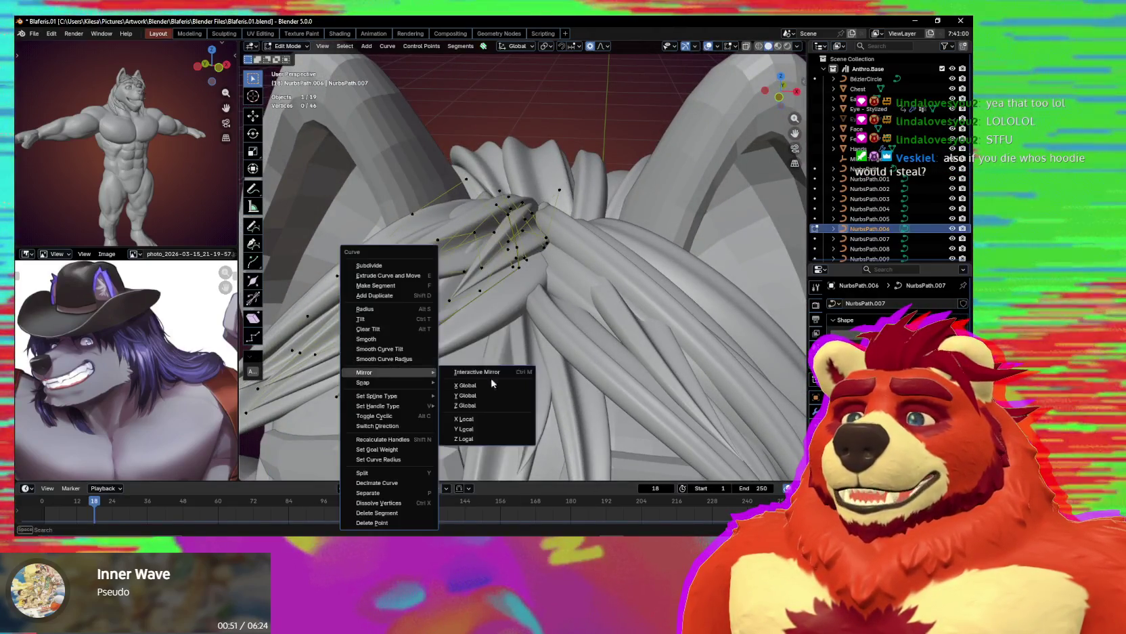
pyautogui.press('Escape')
pyautogui.moveTo(530, 297); pyautogui.dragTo(582, 325, button='middle')
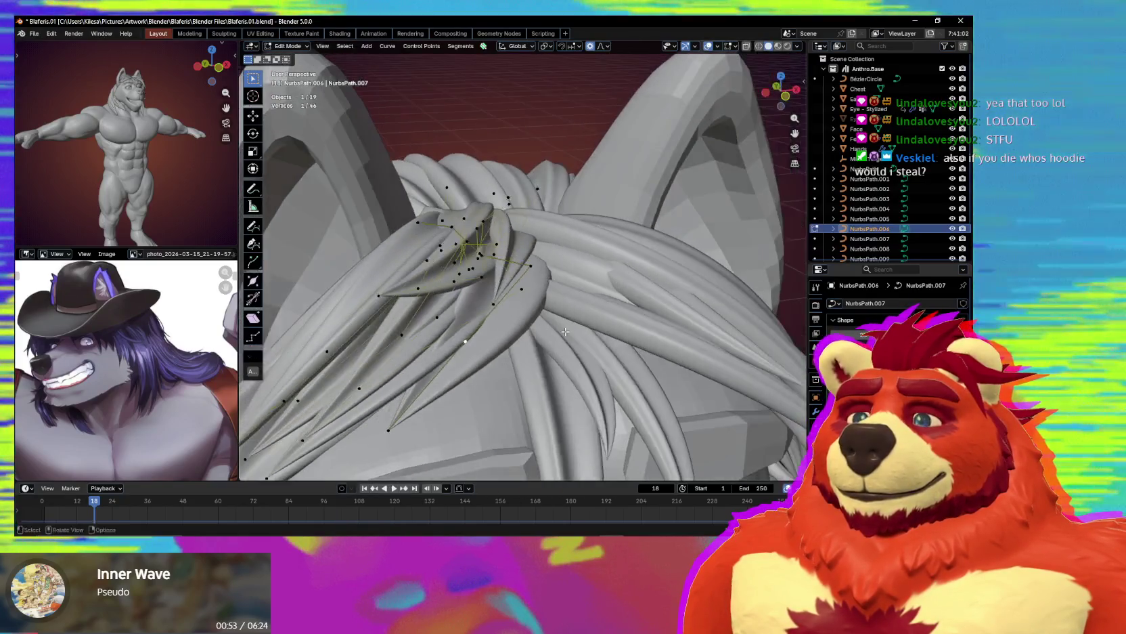
# Nudge the new control point into place and shrink the strand radius there with Alt+S.
pyautogui.click(464, 342)
pyautogui.press('g')
pyautogui.click(489, 387)
pyautogui.moveTo(388, 429); pyautogui.dragTo(413, 430)
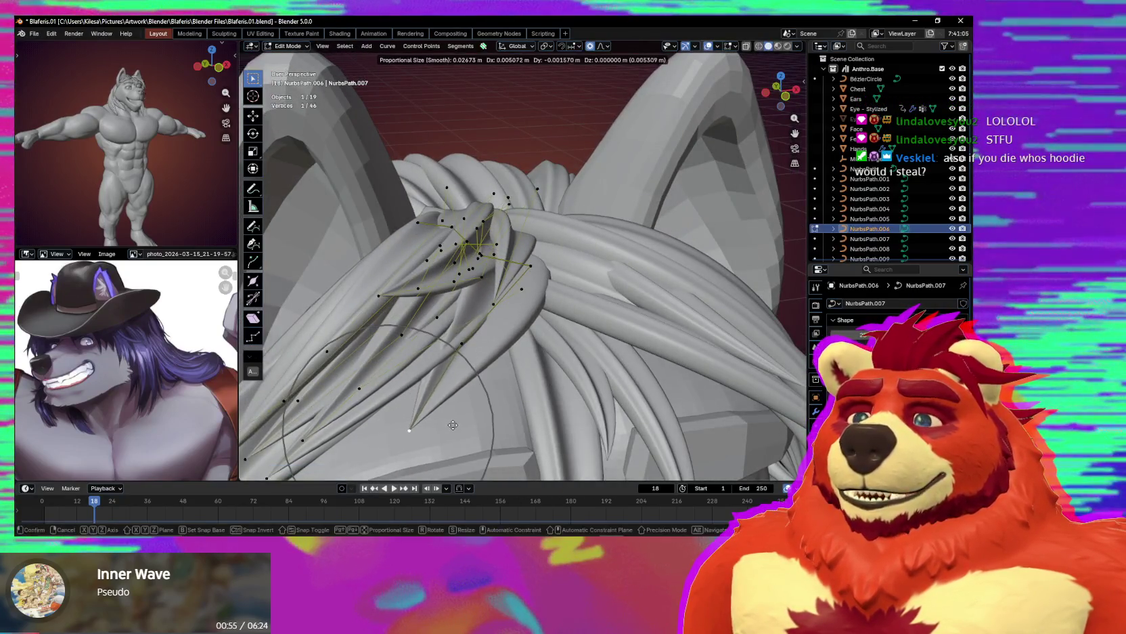
pyautogui.hotkey('alt', 's')
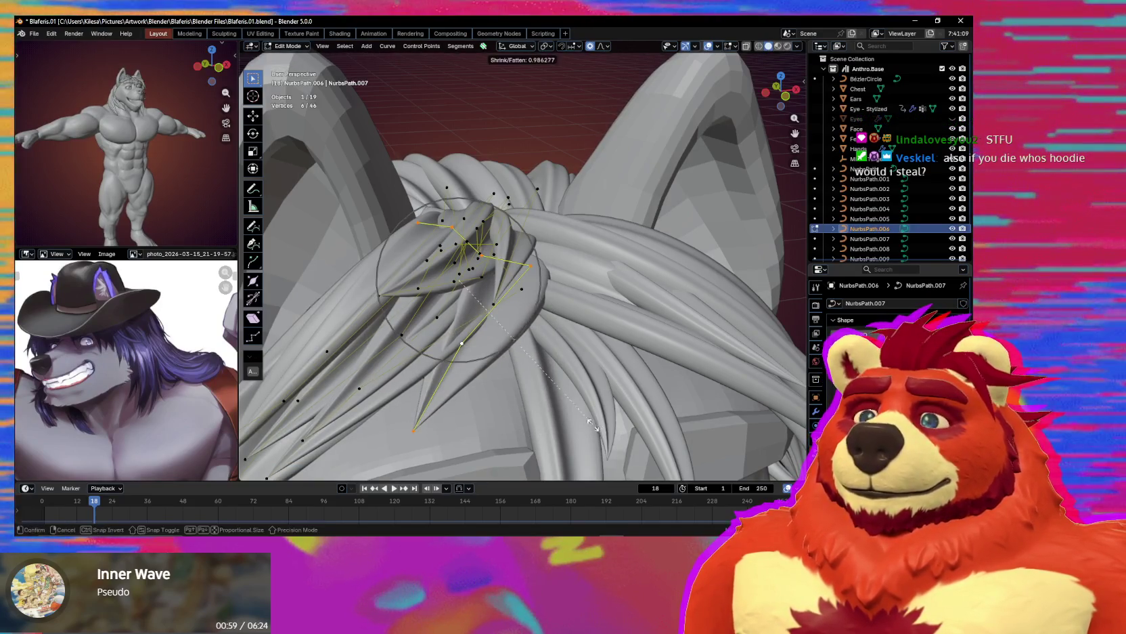
pyautogui.click(560, 416)
pyautogui.moveTo(561, 416); pyautogui.dragTo(426, 383, button='middle')
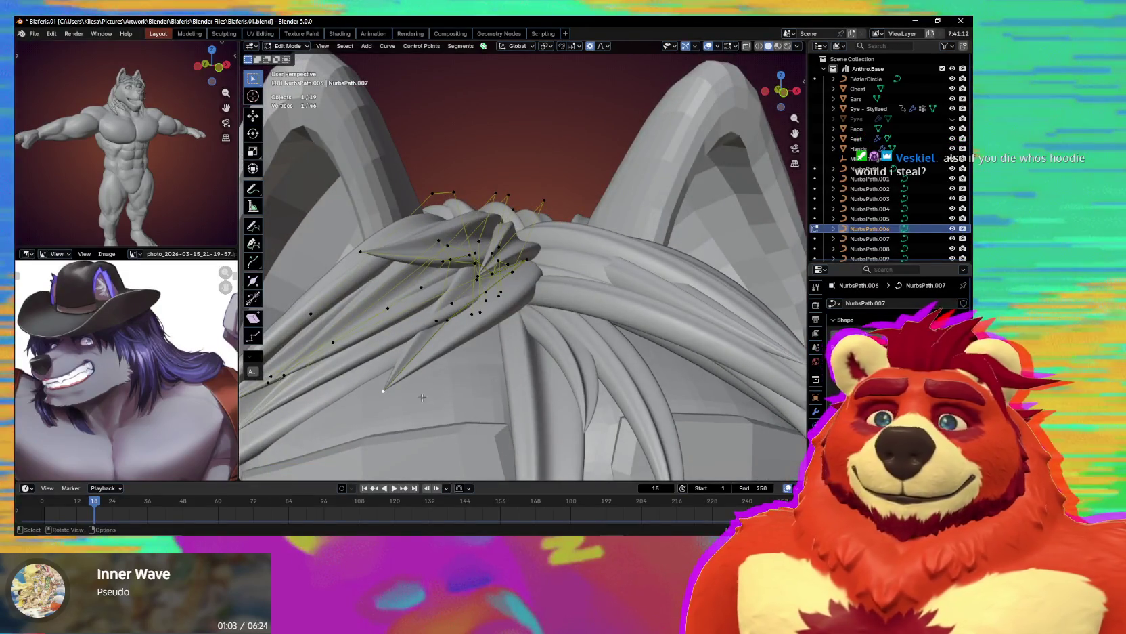
pyautogui.moveTo(422, 398)
pyautogui.mouseDown(button='middle')
pyautogui.moveTo(497, 386)
pyautogui.moveTo(466, 350)
pyautogui.mouseUp(button='middle')
# Move the selected bangs control point over the forehead, then zoom out to the full upper body.
pyautogui.press('g')
pyautogui.click(498, 393)
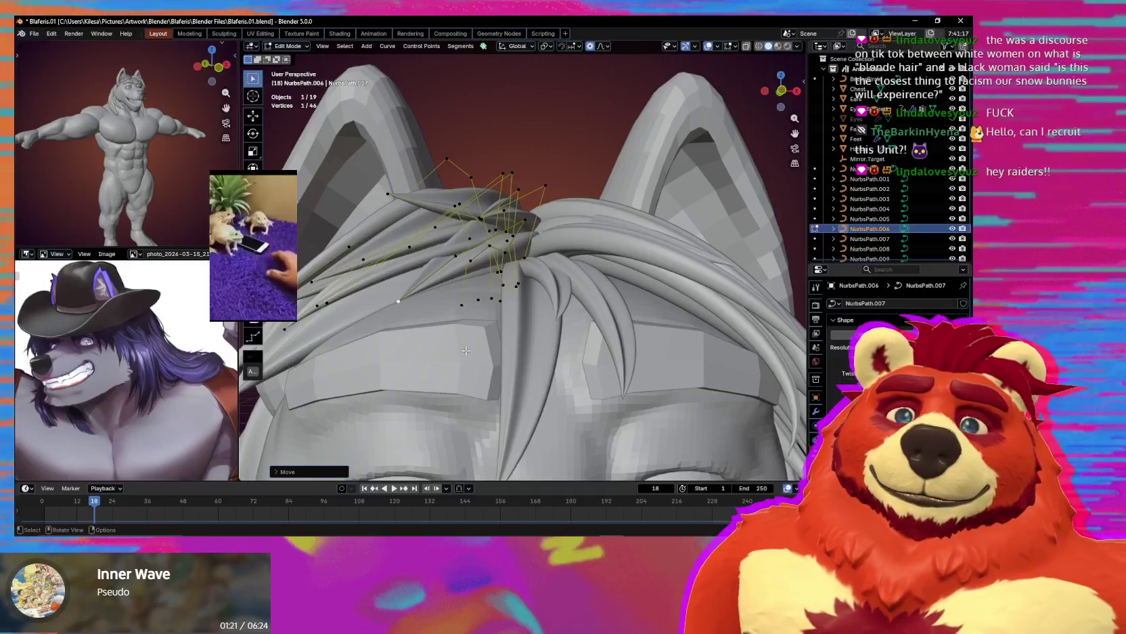
pyautogui.moveTo(530, 273)
pyautogui.keyDown('ctrl'); pyautogui.mouseDown(button='middle')
pyautogui.moveTo(557, 326)
pyautogui.moveTo(585, 305)
pyautogui.mouseUp(button='middle'); pyautogui.keyUp('ctrl')
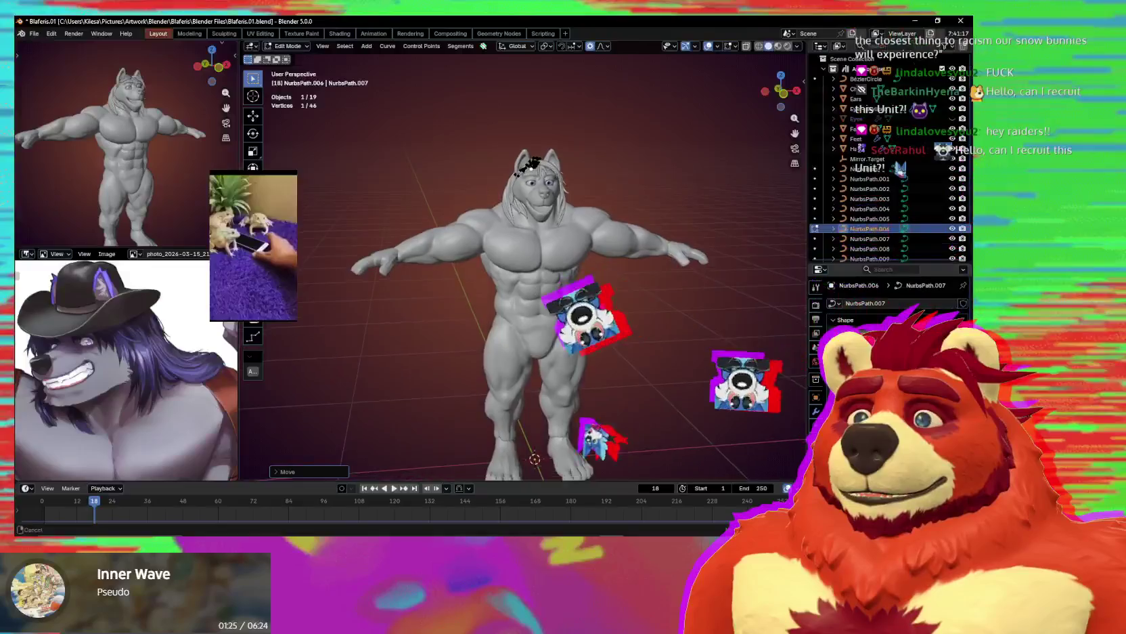
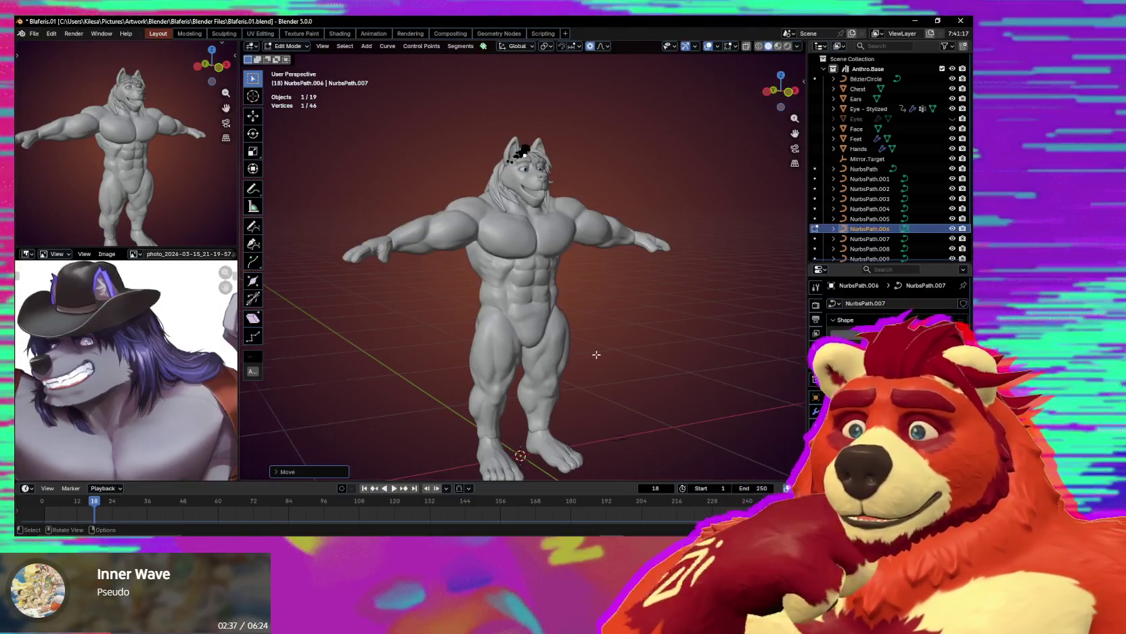
# Zoom in and orbit to view the wolf's head in profile.
pyautogui.scroll(1, 602, 312)
pyautogui.scroll(2, 569, 317)
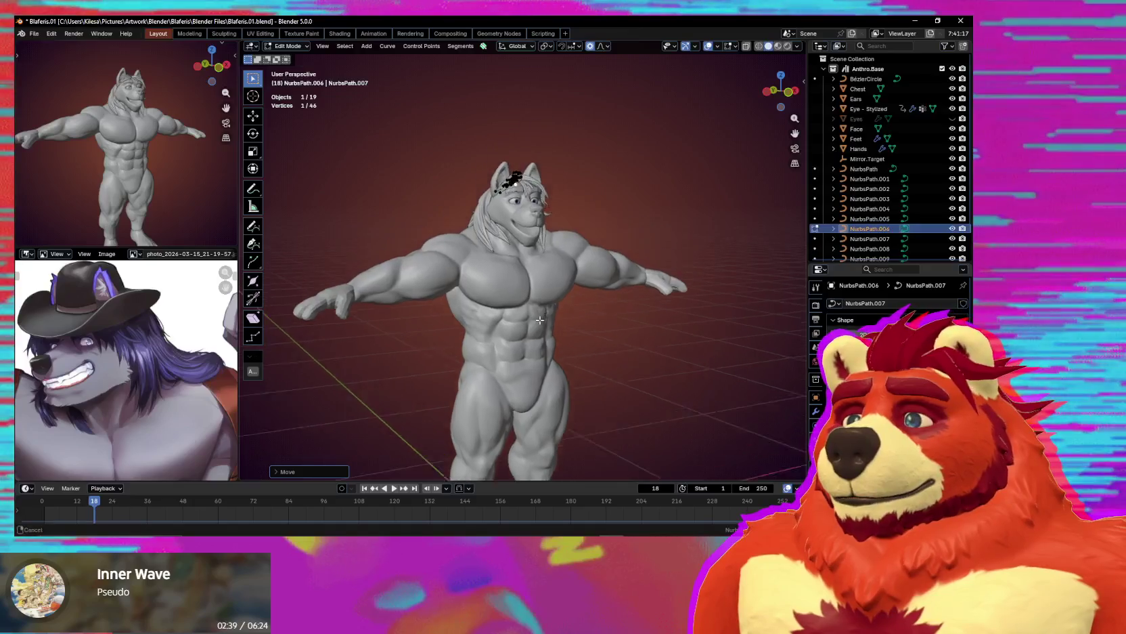
pyautogui.scroll(2, 567, 318)
pyautogui.scroll(2, 563, 322)
pyautogui.keyDown('shift'); pyautogui.scroll(2, 558, 327); pyautogui.keyUp('shift')
pyautogui.moveTo(559, 327)
pyautogui.mouseDown(button='middle')
pyautogui.moveTo(637, 318)
pyautogui.moveTo(547, 319)
pyautogui.moveTo(625, 326)
pyautogui.moveTo(554, 360)
pyautogui.moveTo(626, 334)
pyautogui.mouseUp(button='middle')
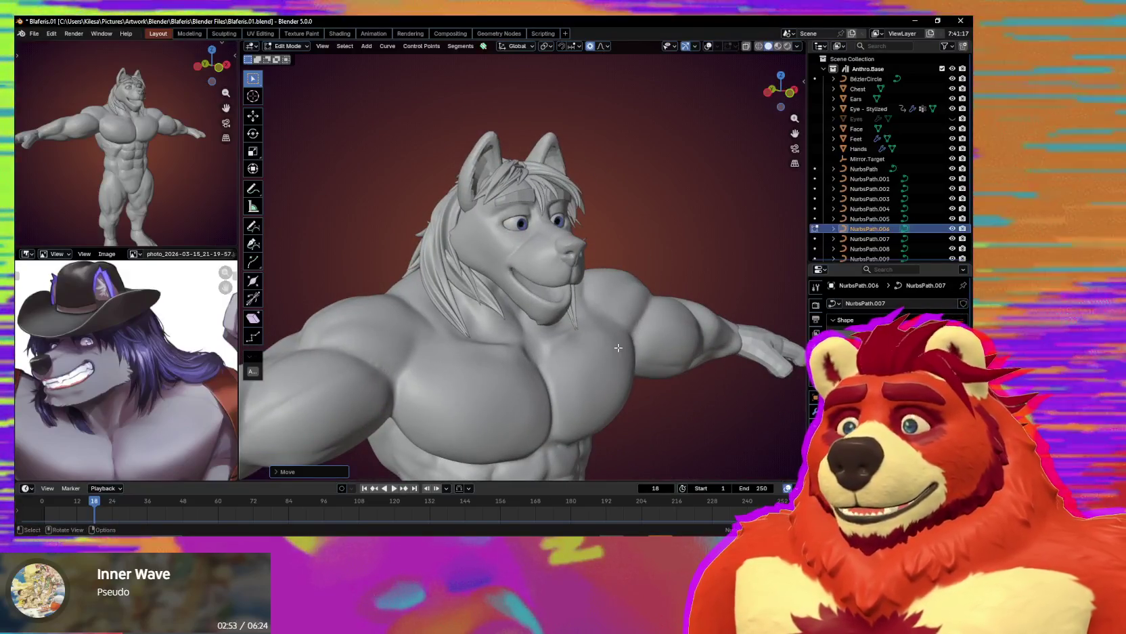
# Inspect the sculpted chest and abs from the front, then switch to Photoshop.
pyautogui.scroll(-3, 625, 334)
pyautogui.scroll(-2, 630, 306)
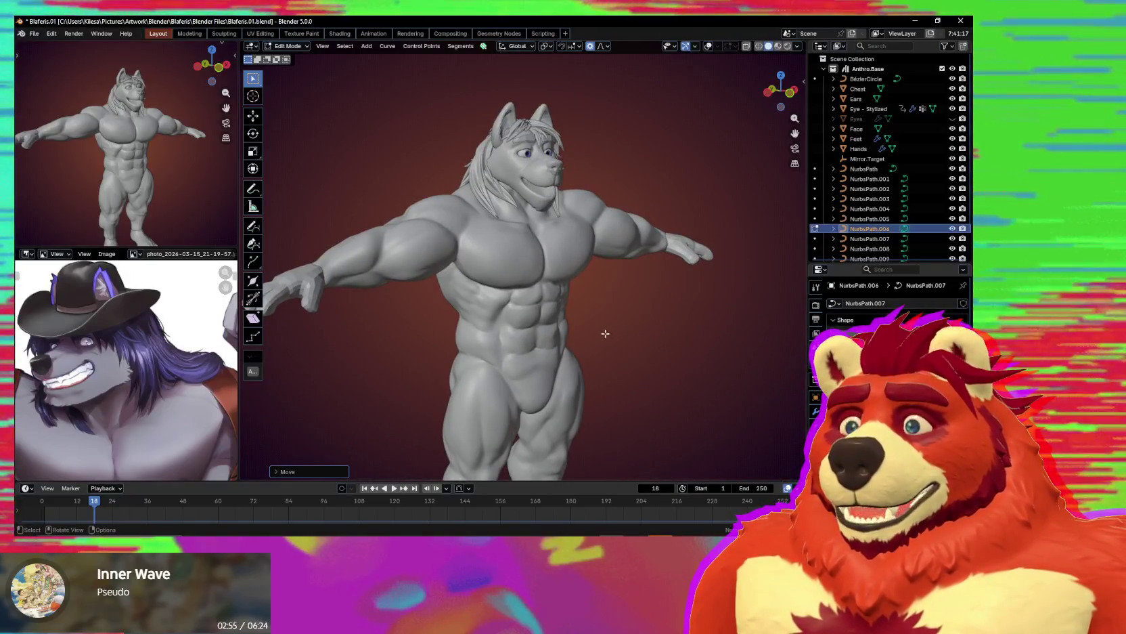
pyautogui.scroll(1, 610, 318)
pyautogui.scroll(2, 582, 304)
pyautogui.scroll(2, 554, 296)
pyautogui.moveTo(553, 296); pyautogui.dragTo(593, 274, button='middle')
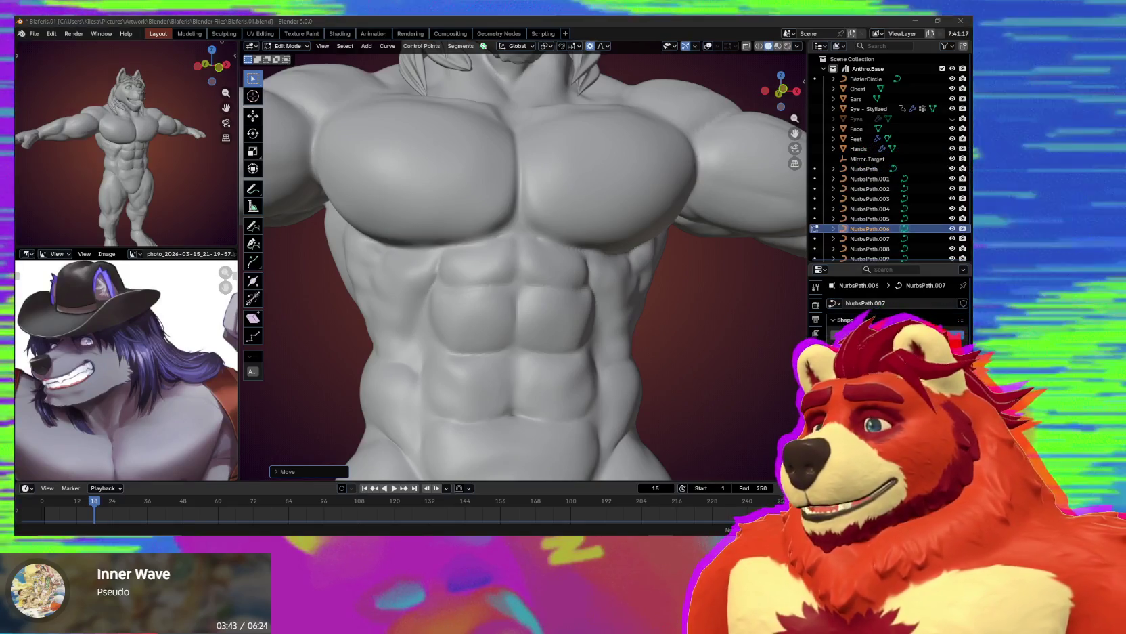
pyautogui.hotkey('alt', 'Tab')
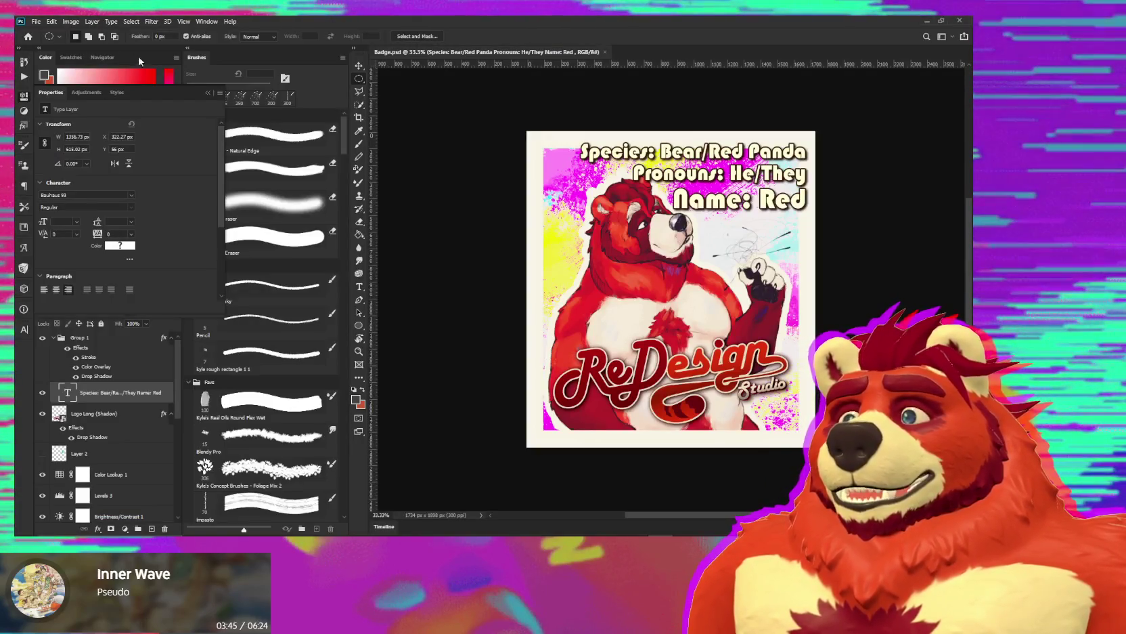
# Zoom and pan in on the red bear badge in Badge.psd, then minimize Photoshop.
pyautogui.click(208, 96)
pyautogui.keyDown('alt'); pyautogui.scroll(1, 689, 238); pyautogui.keyUp('alt')
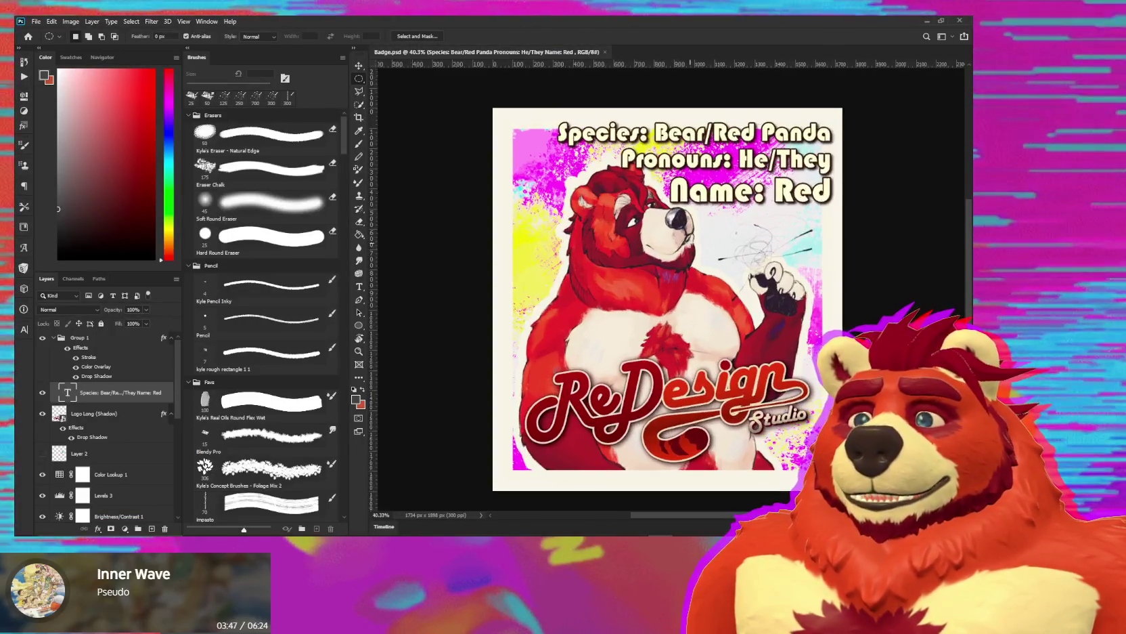
pyautogui.keyDown('alt'); pyautogui.scroll(1, 689, 238); pyautogui.keyUp('alt')
pyautogui.moveTo(675, 256); pyautogui.dragTo(605, 241)
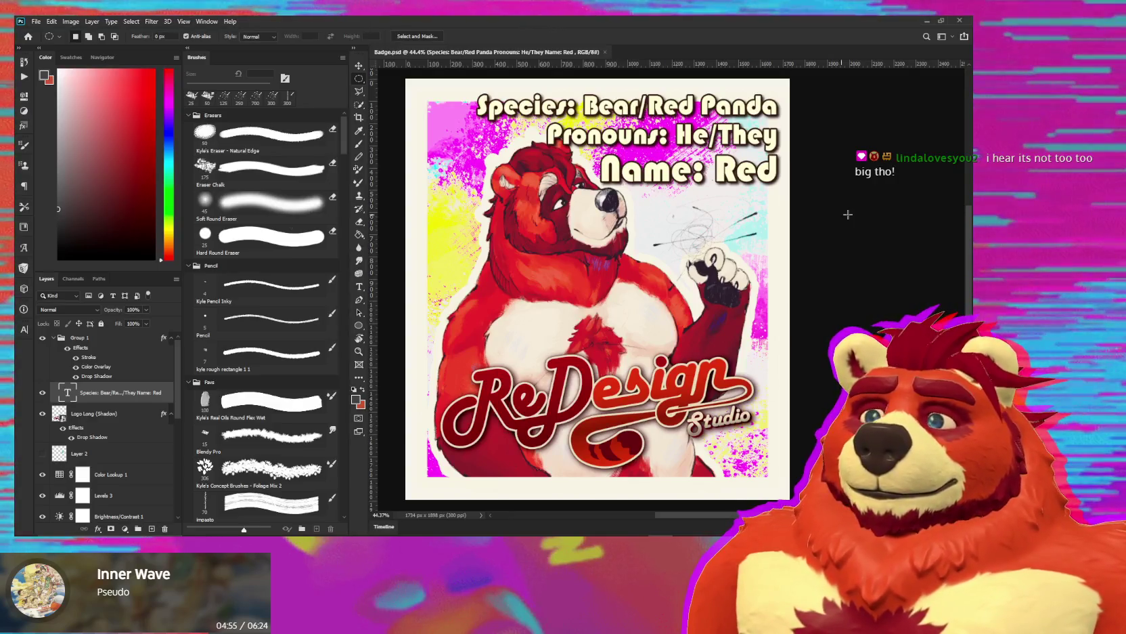
pyautogui.click(925, 22)
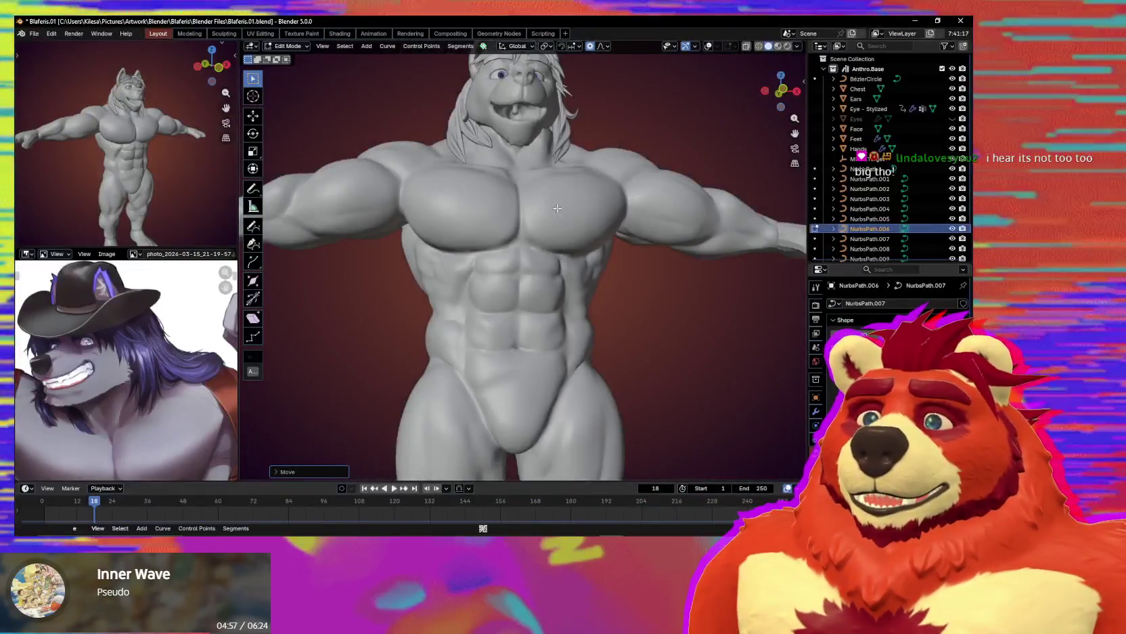
# Put the Face mesh in Sculpt Mode and size the Grab brush to 207 px.
pyautogui.moveTo(574, 198)
pyautogui.keyDown('ctrl'); pyautogui.mouseDown(button='middle')
pyautogui.moveTo(518, 301)
pyautogui.moveTo(515, 263)
pyautogui.moveTo(489, 276)
pyautogui.moveTo(514, 279)
pyautogui.mouseUp(button='middle'); pyautogui.keyUp('ctrl')
pyautogui.hotkey('alt', 'q')
pyautogui.hotkey('ctrl', 'Tab')
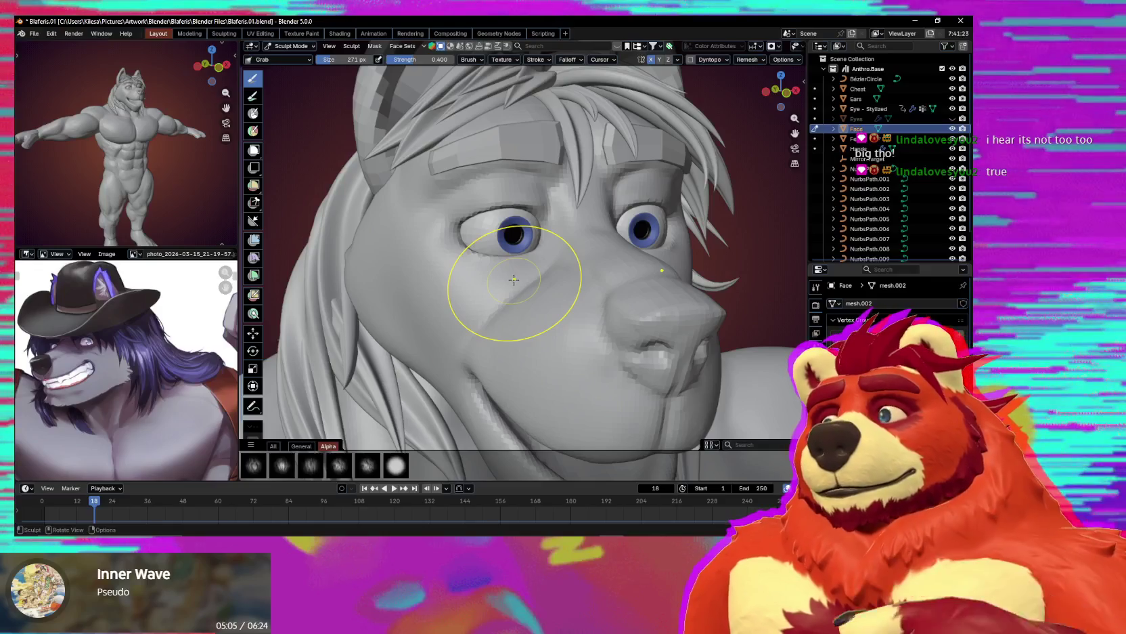
pyautogui.moveTo(477, 224)
pyautogui.mouseDown(button='middle')
pyautogui.moveTo(555, 263)
pyautogui.moveTo(541, 281)
pyautogui.moveTo(553, 270)
pyautogui.mouseUp(button='middle')
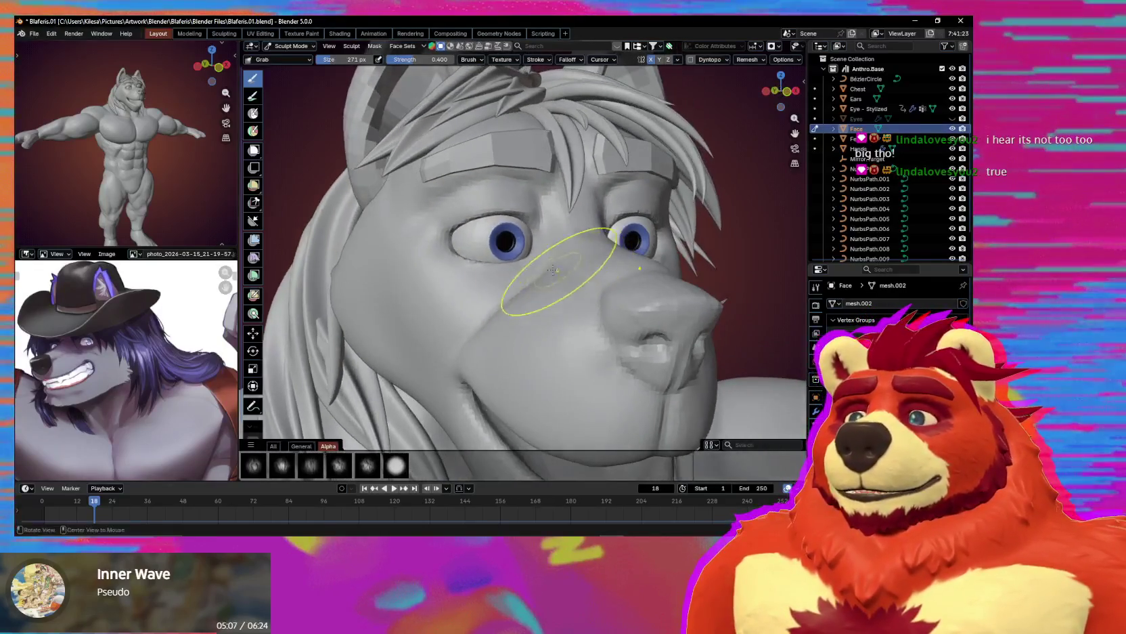
pyautogui.press('f')
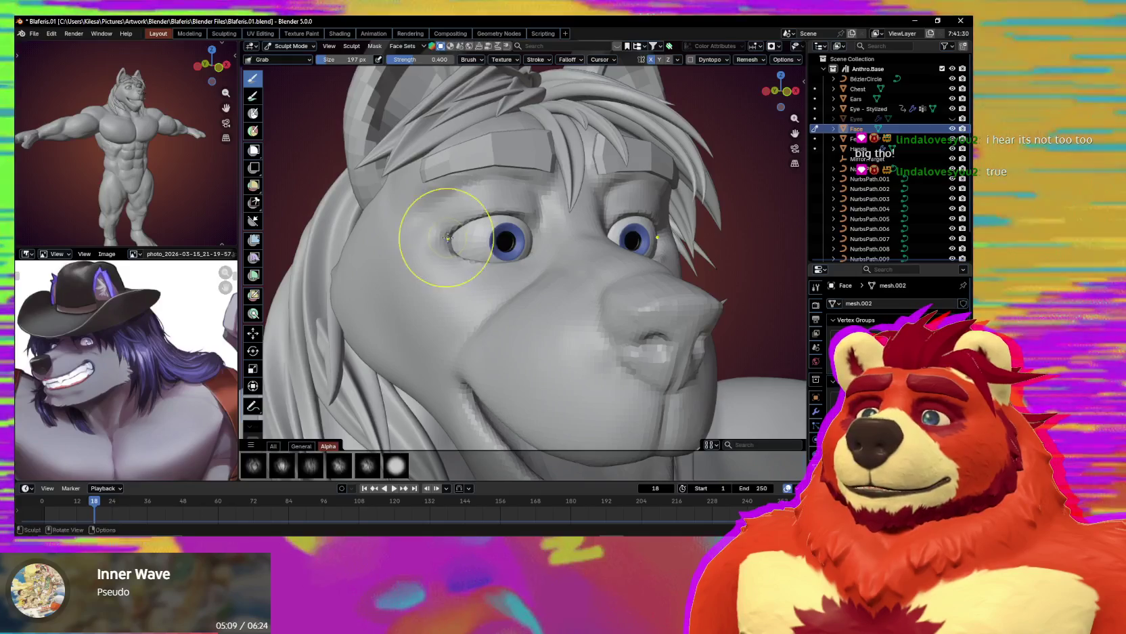
pyautogui.click(465, 260)
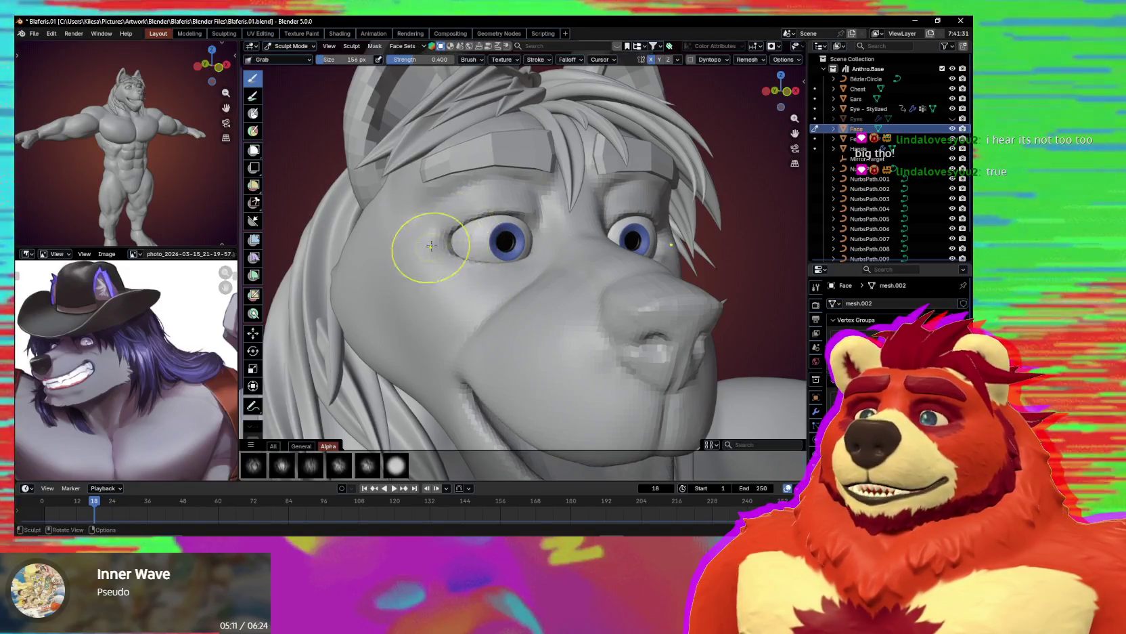
pyautogui.press('f')
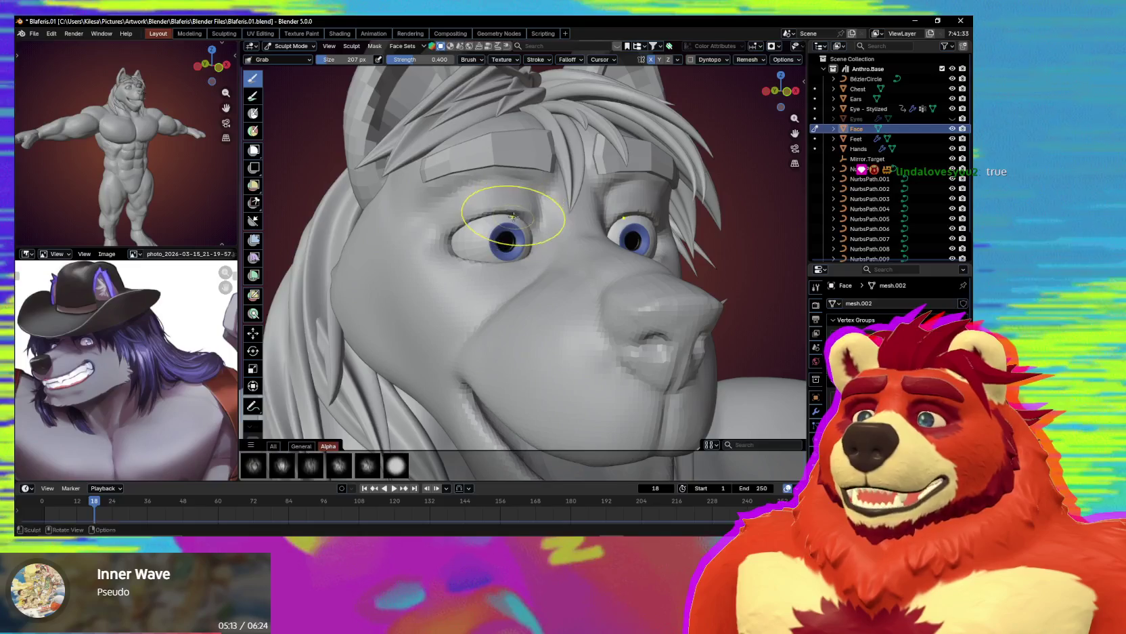
pyautogui.click(511, 254)
# Grab-sculpt the eyelids around both eyes at about 204 px, then return to Object Mode.
pyautogui.moveTo(453, 261)
pyautogui.mouseDown(button='middle')
pyautogui.moveTo(486, 269)
pyautogui.moveTo(452, 272)
pyautogui.moveTo(536, 284)
pyautogui.moveTo(503, 319)
pyautogui.moveTo(550, 296)
pyautogui.moveTo(599, 246)
pyautogui.moveTo(578, 276)
pyautogui.moveTo(552, 267)
pyautogui.moveTo(566, 264)
pyautogui.mouseUp(button='middle')
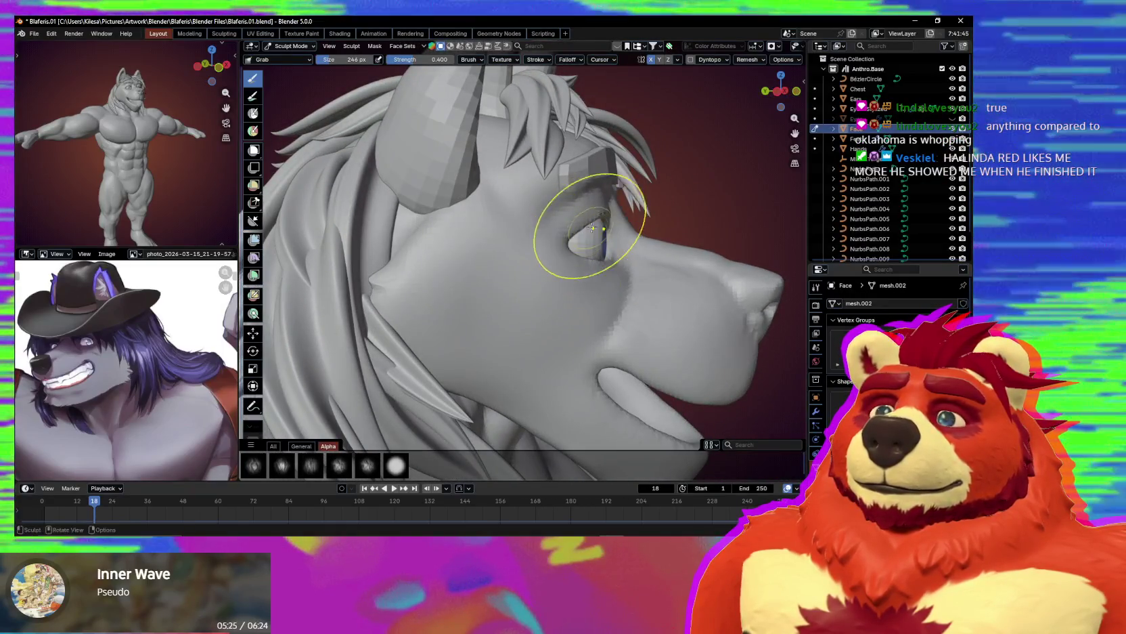
pyautogui.moveTo(608, 220)
pyautogui.mouseDown(button='middle')
pyautogui.moveTo(552, 272)
pyautogui.moveTo(590, 266)
pyautogui.moveTo(502, 289)
pyautogui.moveTo(565, 258)
pyautogui.mouseUp(button='middle')
pyautogui.press('f')
pyautogui.click(515, 289)
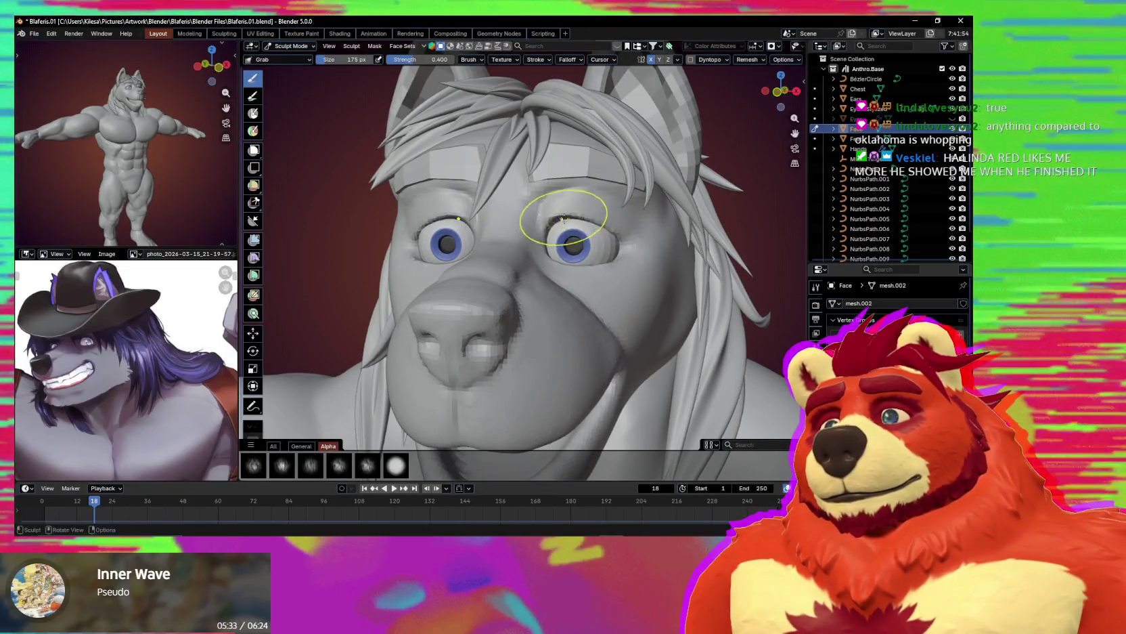
pyautogui.click(629, 243)
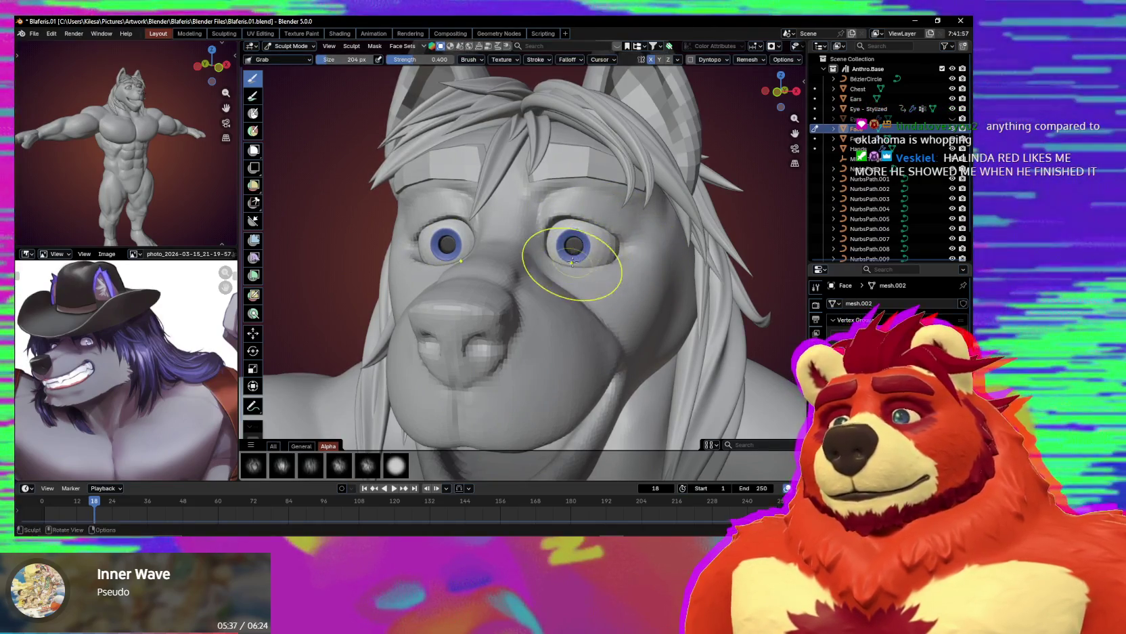
pyautogui.moveTo(581, 269)
pyautogui.mouseDown(button='middle')
pyautogui.moveTo(610, 271)
pyautogui.moveTo(528, 339)
pyautogui.mouseUp(button='middle')
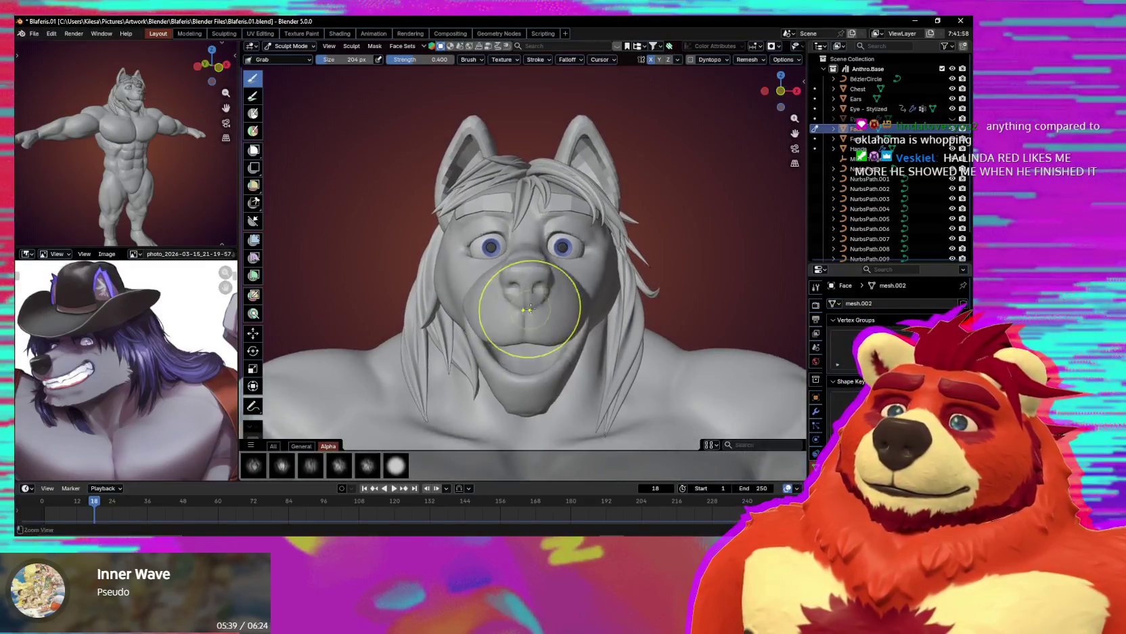
pyautogui.moveTo(629, 251)
pyautogui.mouseDown(button='middle')
pyautogui.moveTo(566, 223)
pyautogui.moveTo(473, 206)
pyautogui.moveTo(491, 232)
pyautogui.mouseUp(button='middle')
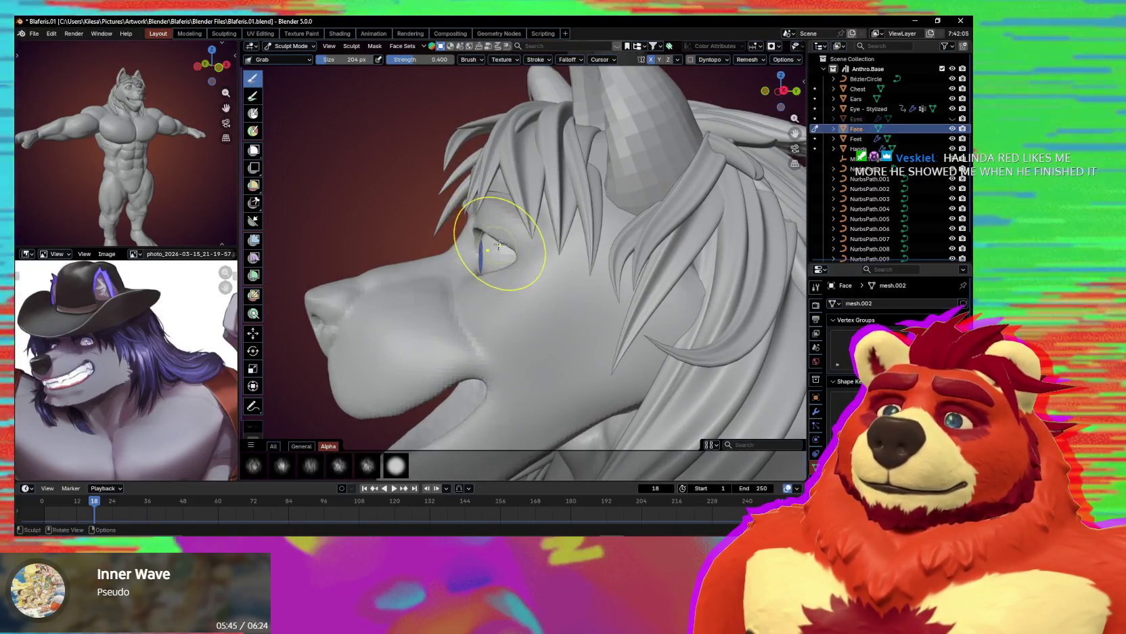
pyautogui.moveTo(500, 256); pyautogui.dragTo(519, 289, button='middle')
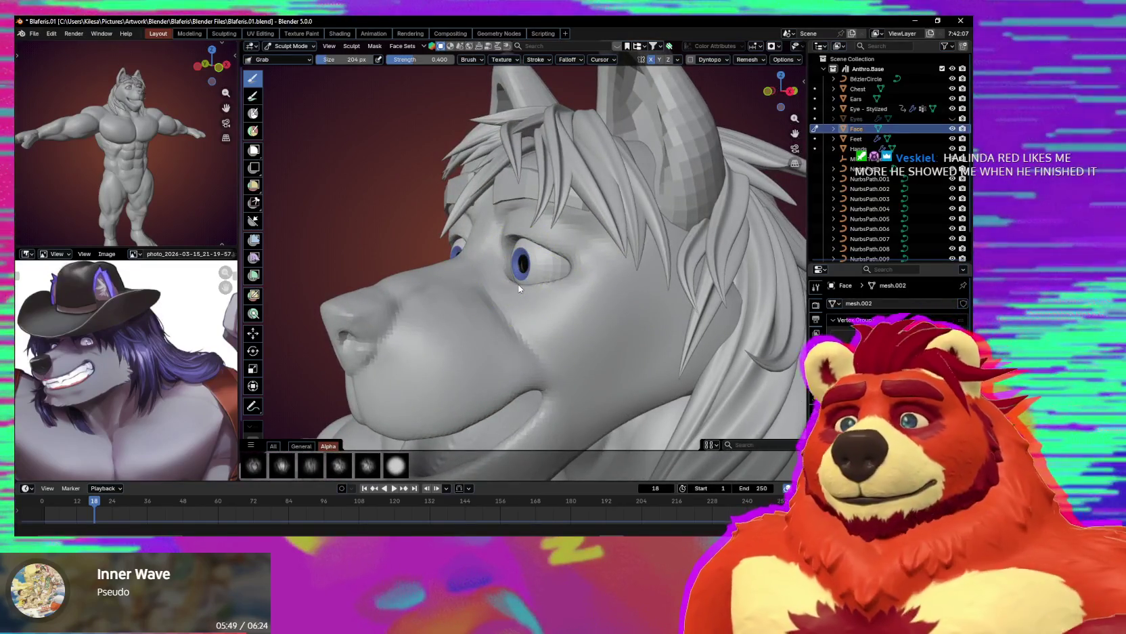
pyautogui.moveTo(432, 196); pyautogui.dragTo(600, 336, button='middle')
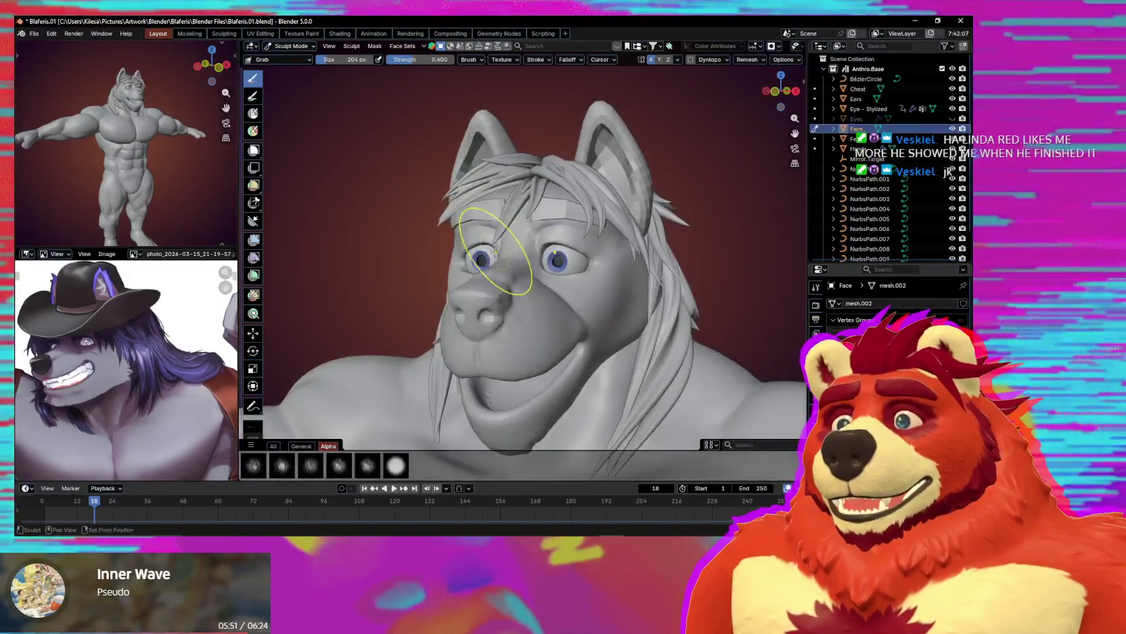
pyautogui.hotkey('ctrl', 'Tab')
pyautogui.scroll(-5, 477, 340)
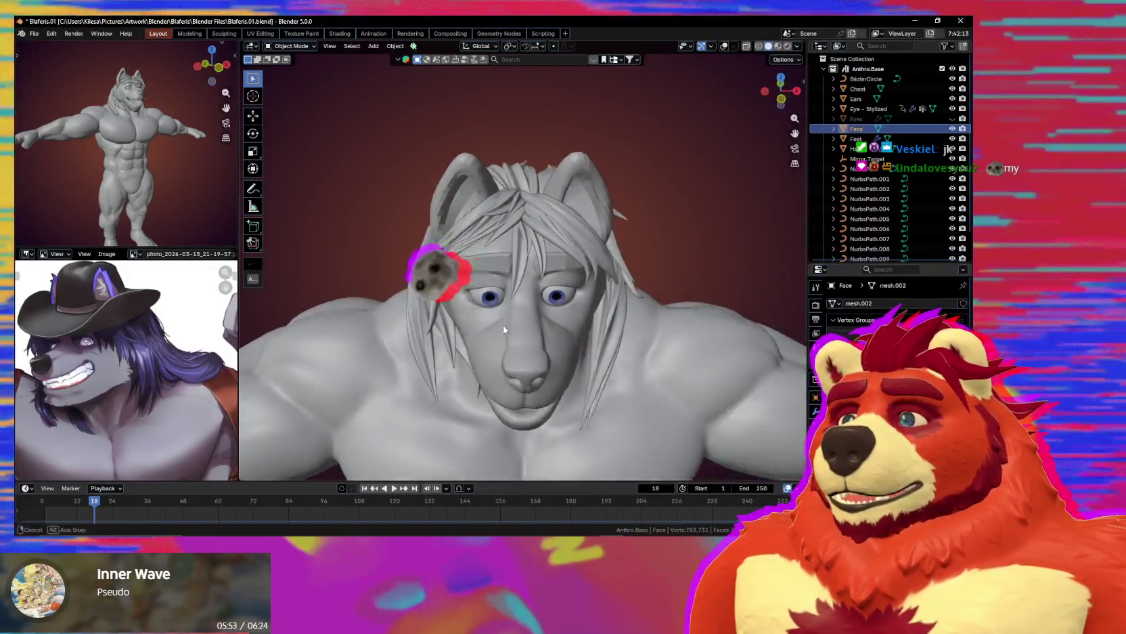
# Edit hair curve NurbsPath.006, moving a forelock tip up-right and repositioning another point.
pyautogui.click(515, 219)
pyautogui.scroll(3, 516, 220)
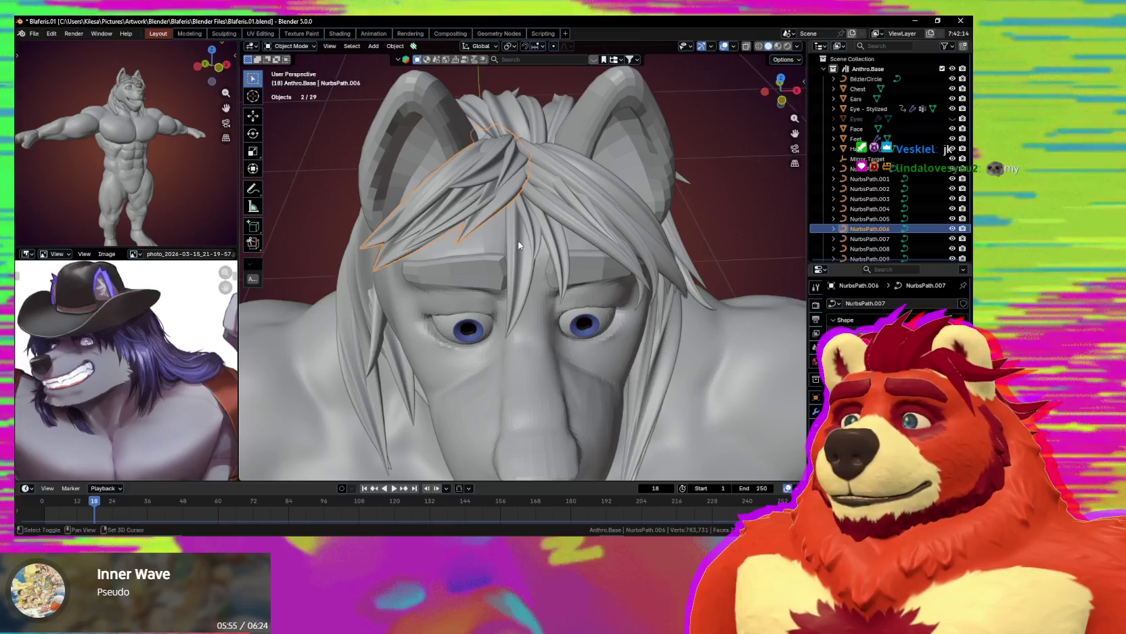
pyautogui.moveTo(495, 206); pyautogui.dragTo(461, 282, button='middle')
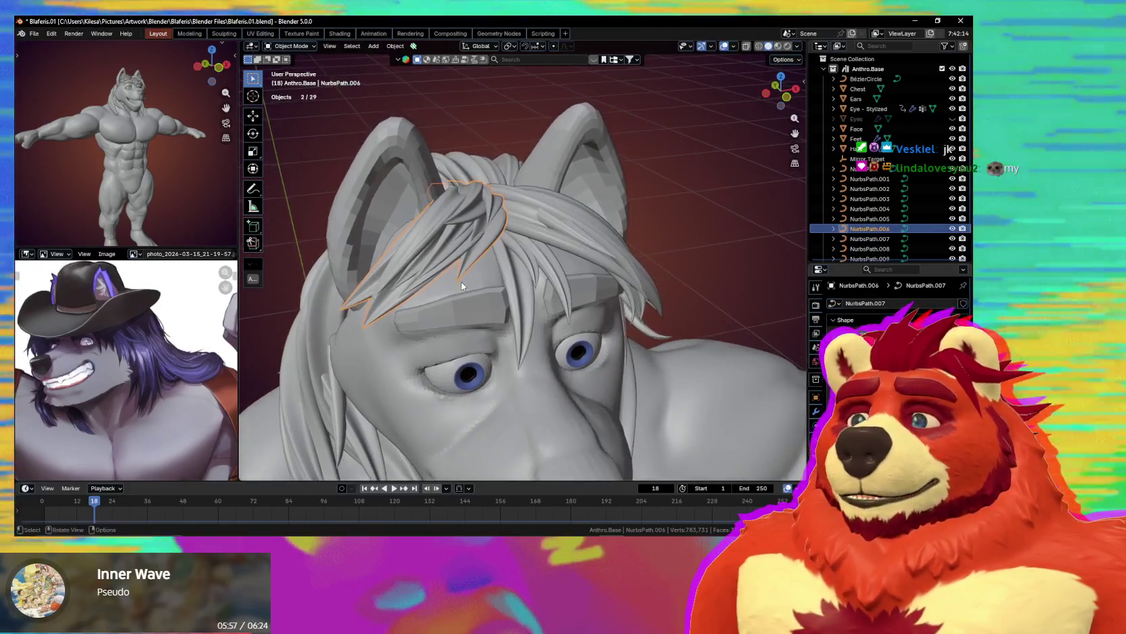
pyautogui.press('Tab')
pyautogui.click(474, 290)
pyautogui.press('g')
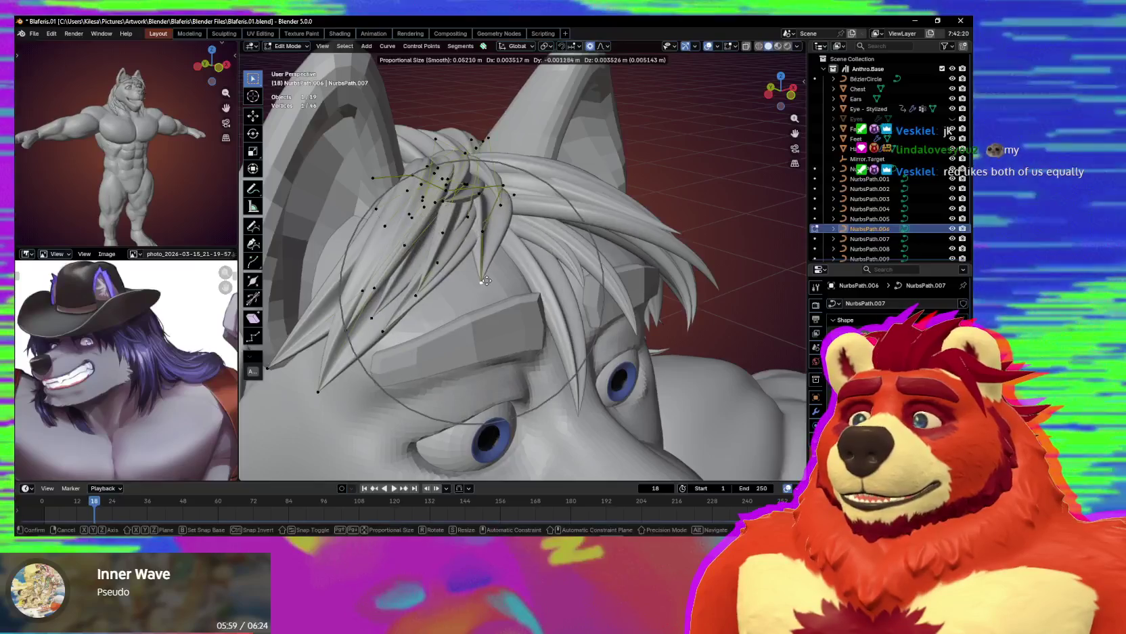
pyautogui.click(497, 275)
pyautogui.press('KP_1')
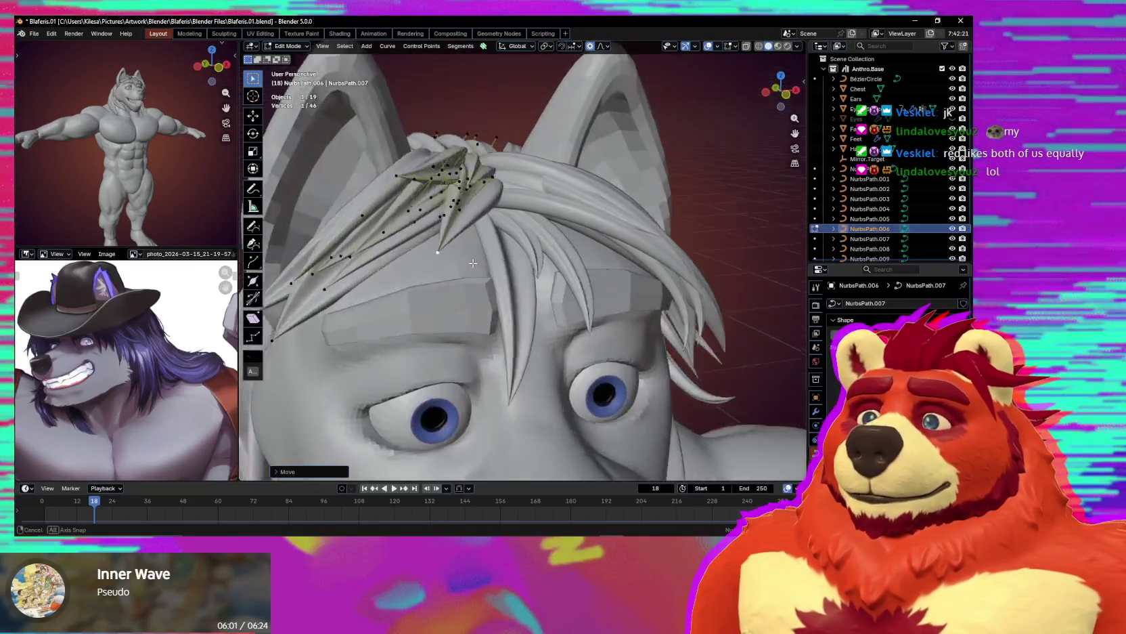
pyautogui.scroll(-2, 454, 260)
pyautogui.press('g')
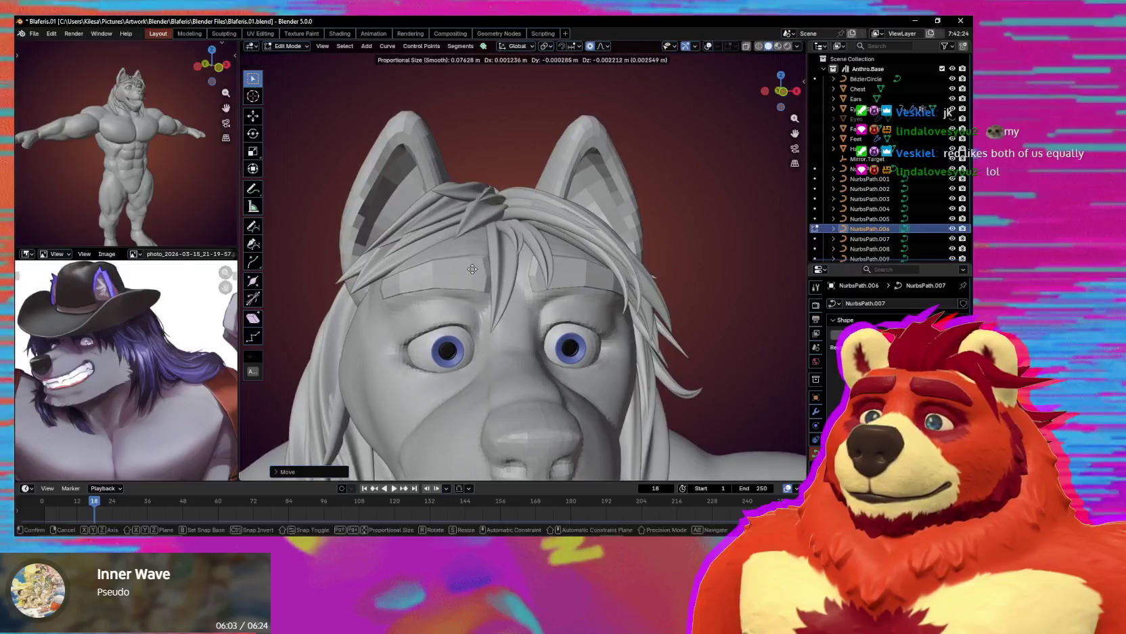
pyautogui.click(476, 275)
pyautogui.moveTo(476, 275)
pyautogui.mouseDown(button='middle')
pyautogui.moveTo(525, 324)
pyautogui.moveTo(496, 320)
pyautogui.mouseUp(button='middle')
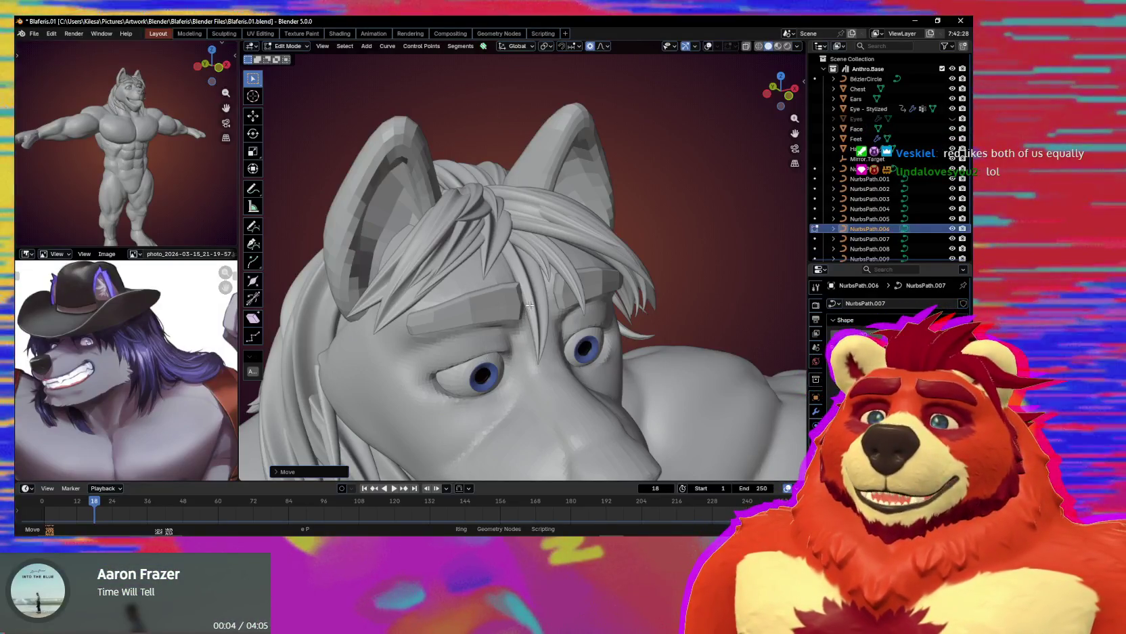
# Twist a crown hair point with Ctrl+T and move it into place.
pyautogui.hotkey('shift', 'alt', 'z')
pyautogui.moveTo(530, 306); pyautogui.dragTo(514, 270, button='middle')
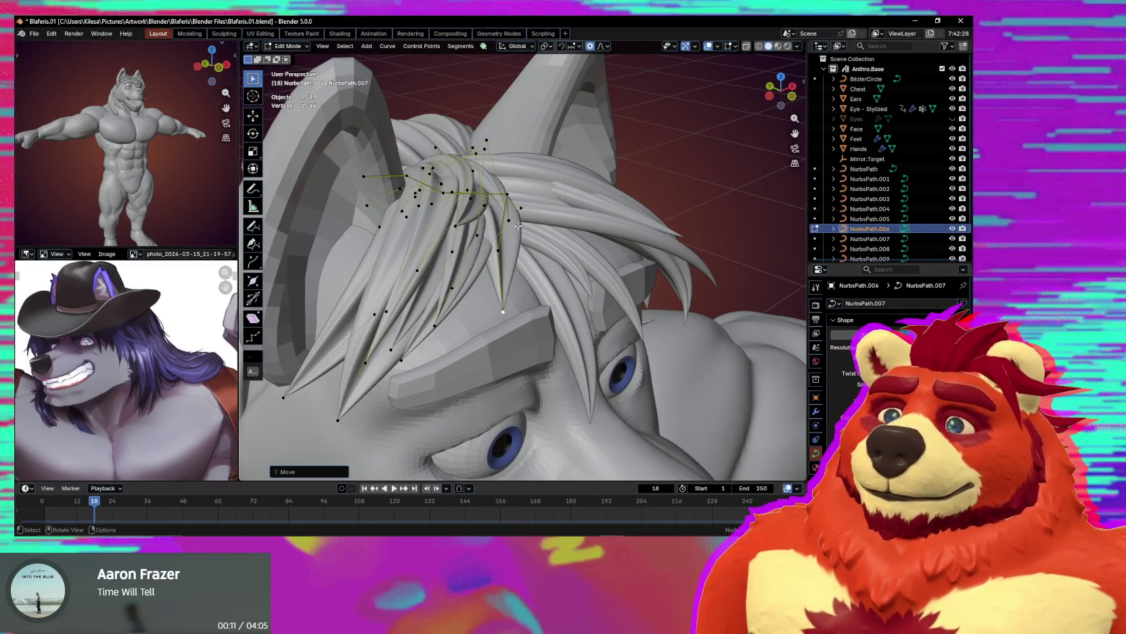
pyautogui.moveTo(514, 229); pyautogui.dragTo(509, 213, button='middle')
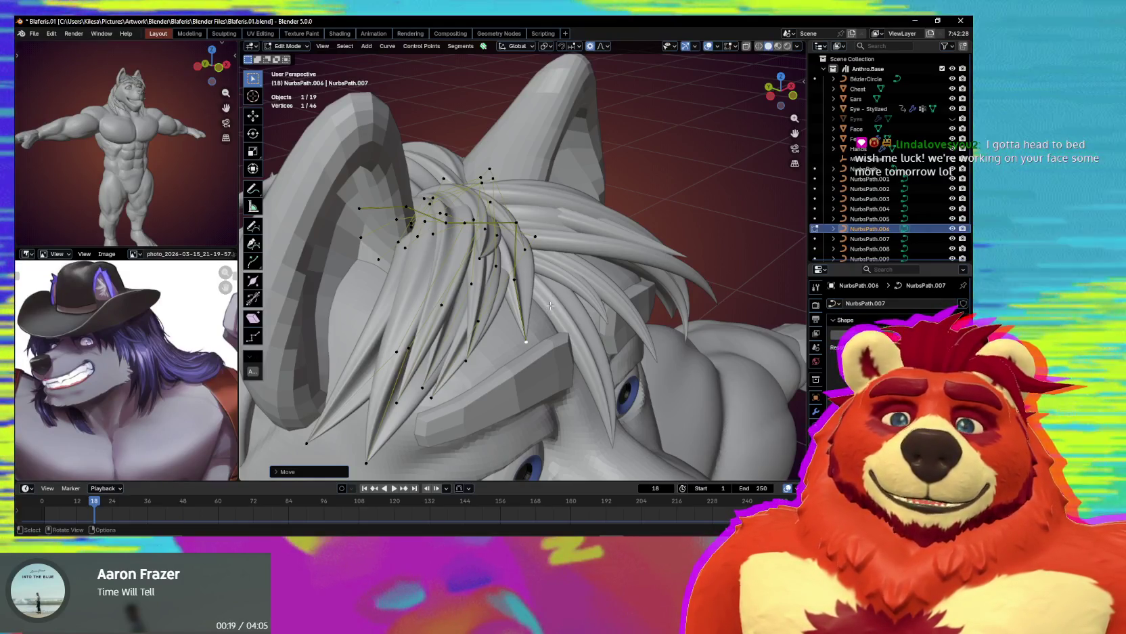
pyautogui.moveTo(552, 306); pyautogui.dragTo(532, 268, button='middle')
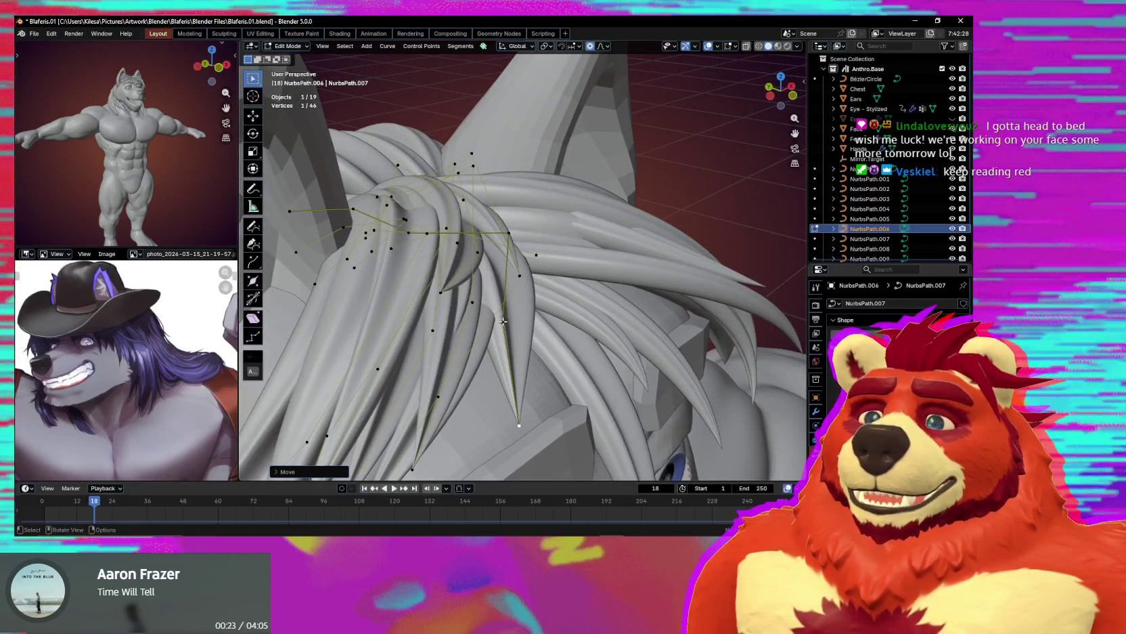
pyautogui.hotkey('ctrl', 't')
pyautogui.moveTo(543, 297)
pyautogui.mouseDown(button='middle')
pyautogui.moveTo(579, 271)
pyautogui.moveTo(556, 211)
pyautogui.moveTo(479, 230)
pyautogui.moveTo(519, 270)
pyautogui.mouseUp(button='middle')
pyautogui.click(574, 256)
pyautogui.press('g')
pyautogui.click(494, 256)
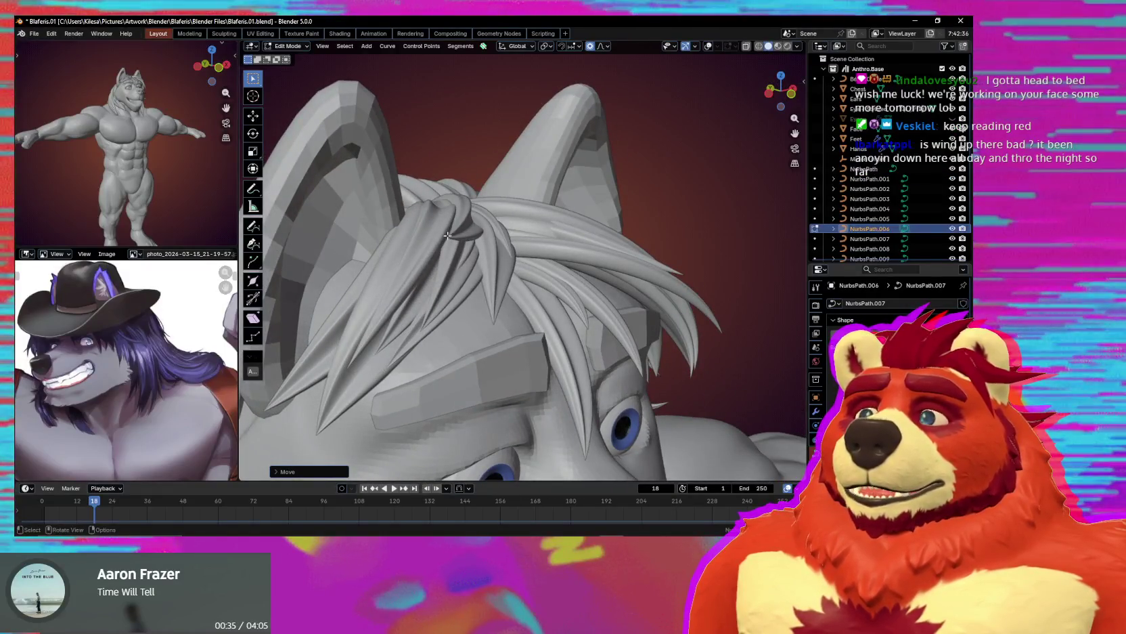
# Move the crown hair points with proportional falloff and preview the restyled tufts.
pyautogui.hotkey('alt', 'z')
pyautogui.hotkey('alt', 'z')
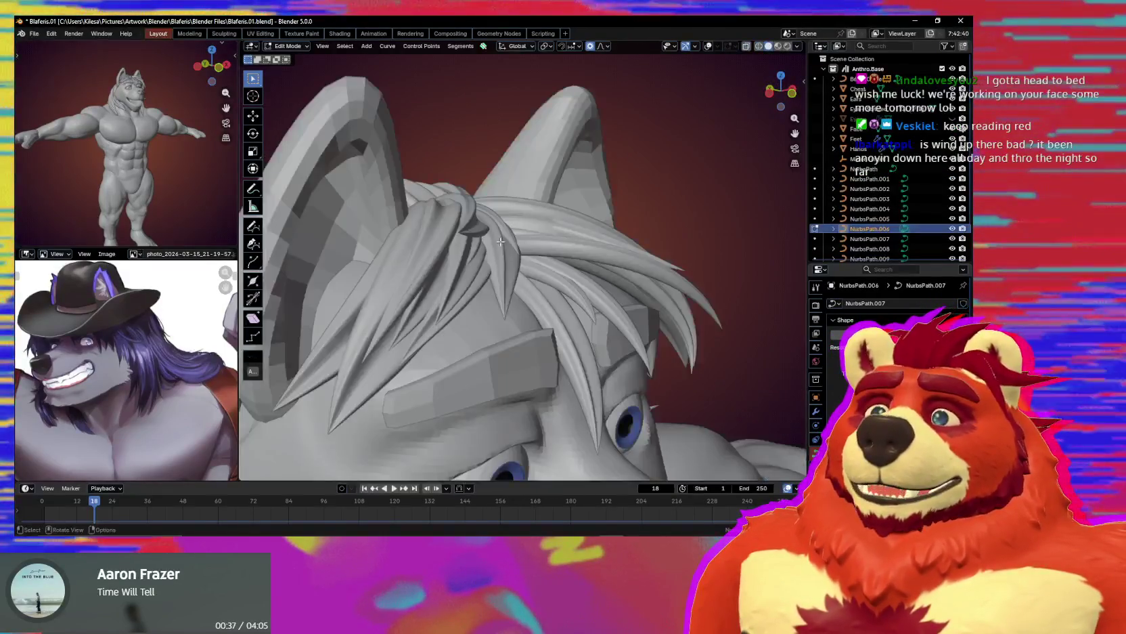
pyautogui.hotkey('shift', 'alt', 'z')
pyautogui.keyDown('shift'); pyautogui.moveTo(495, 241); pyautogui.dragTo(504, 243, button='middle'); pyautogui.keyUp('shift')
pyautogui.press('g')
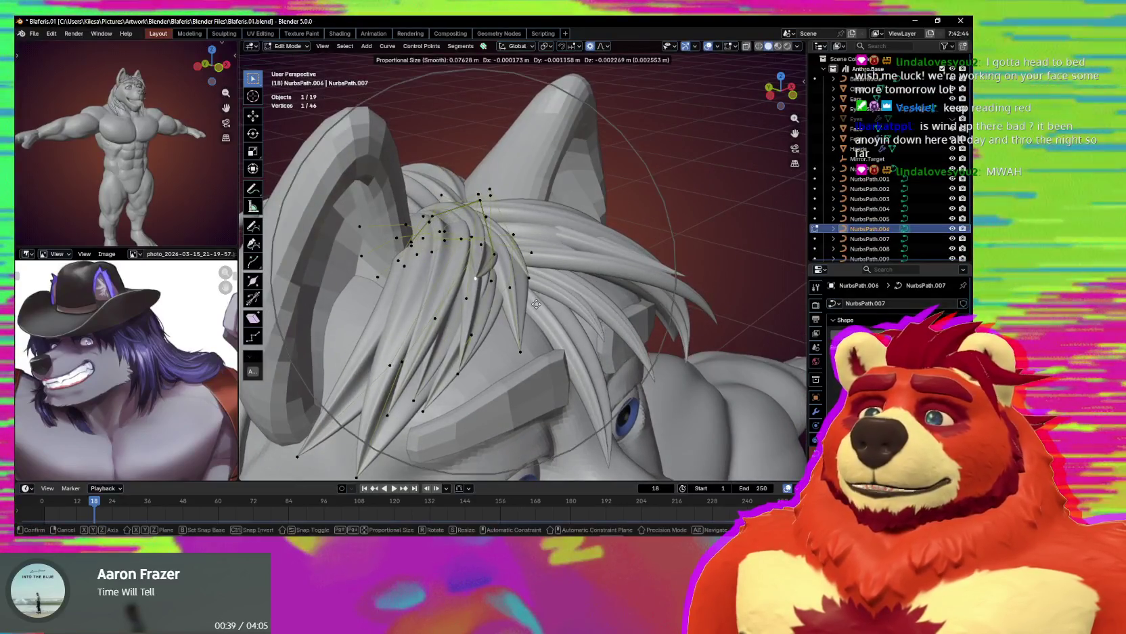
pyautogui.scroll(3, 533, 299)
pyautogui.click(530, 301)
pyautogui.moveTo(530, 301); pyautogui.dragTo(500, 291, button='middle')
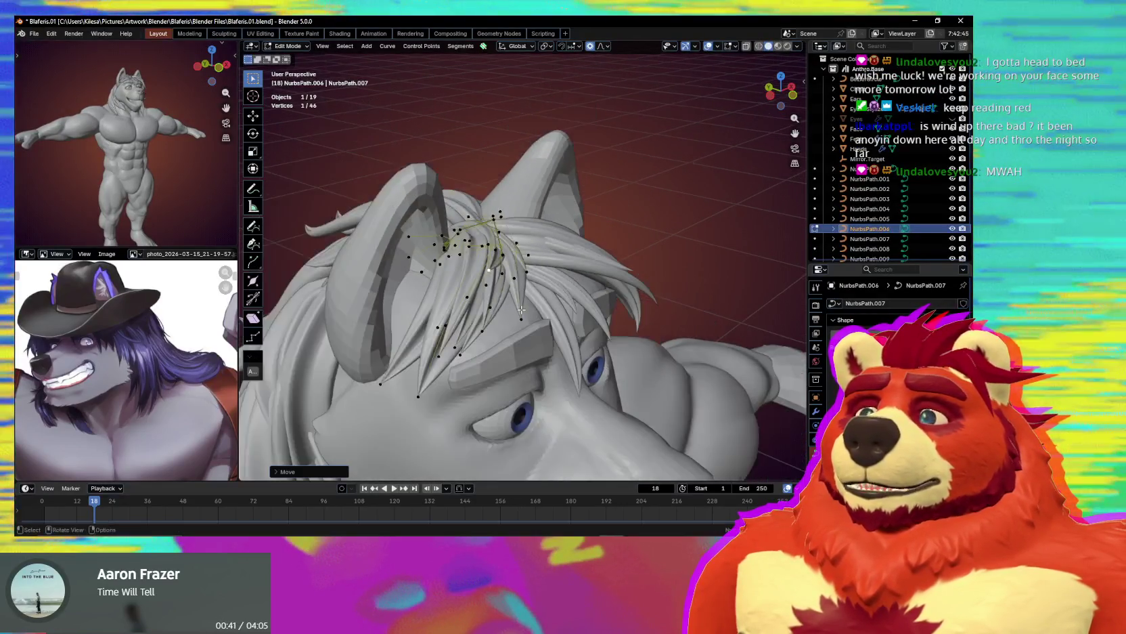
pyautogui.hotkey('shift', 'alt', 'z')
pyautogui.click(500, 291)
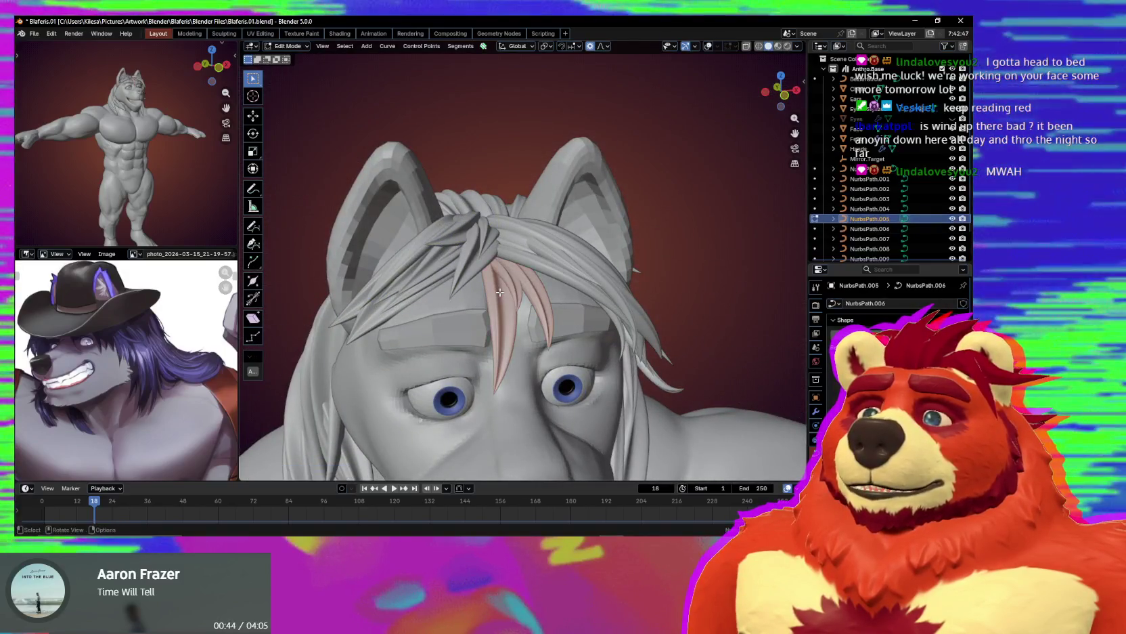
# Duplicate the NurbsPath.005 forelock strand, rotating it on X and moving it aside.
pyautogui.hotkey('shift', 'alt', 'z')
pyautogui.moveTo(499, 291)
pyautogui.mouseDown(button='middle')
pyautogui.moveTo(528, 299)
pyautogui.moveTo(560, 363)
pyautogui.moveTo(556, 333)
pyautogui.mouseUp(button='middle')
pyautogui.hotkey('ctrl', 'l')
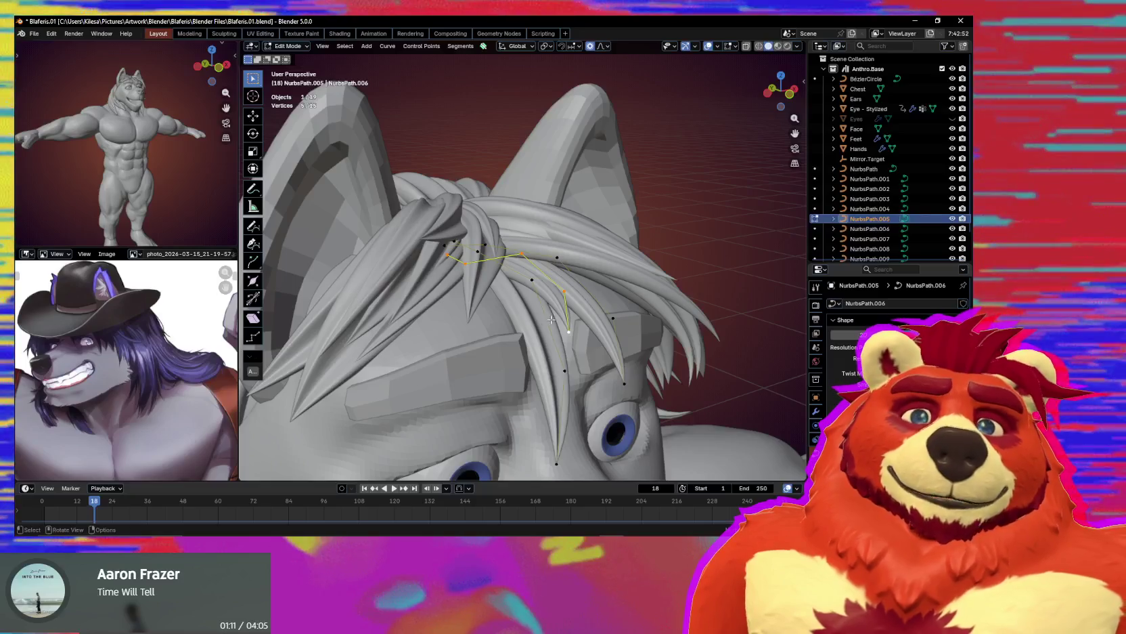
pyautogui.moveTo(552, 319)
pyautogui.mouseDown(button='middle')
pyautogui.moveTo(566, 300)
pyautogui.moveTo(609, 338)
pyautogui.mouseUp(button='middle')
pyautogui.hotkey('shift', 'd')
pyautogui.press('r')
pyautogui.press('x')
pyautogui.click(632, 369)
pyautogui.press('g')
pyautogui.click(649, 387)
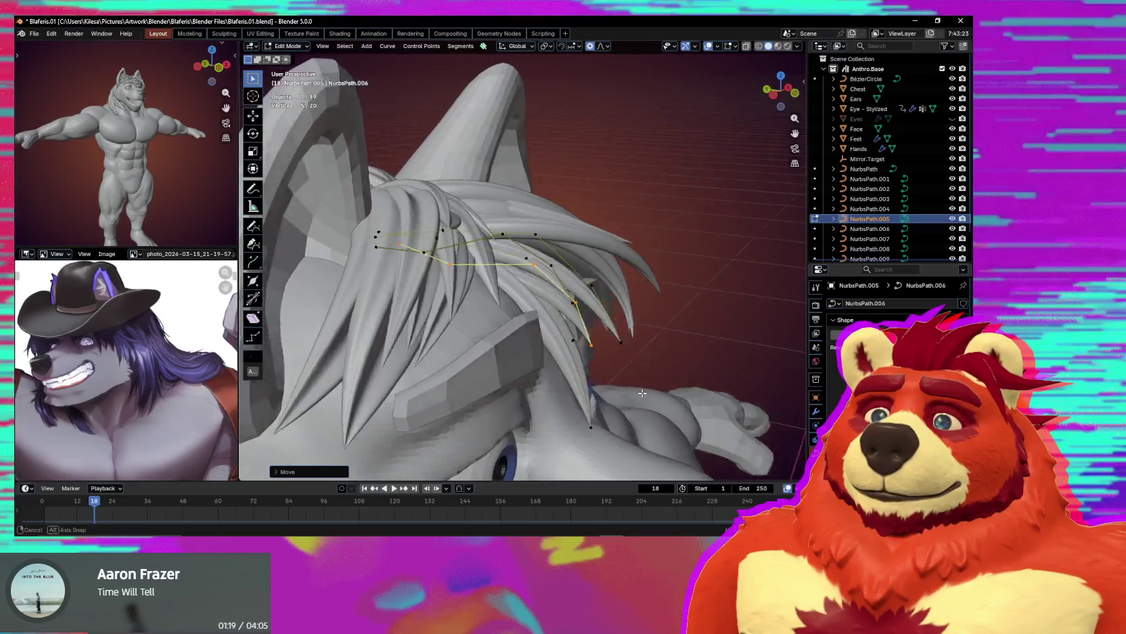
# Reposition, thicken and rotate the duplicated strand over the forehead.
pyautogui.moveTo(649, 388); pyautogui.dragTo(563, 394, button='middle')
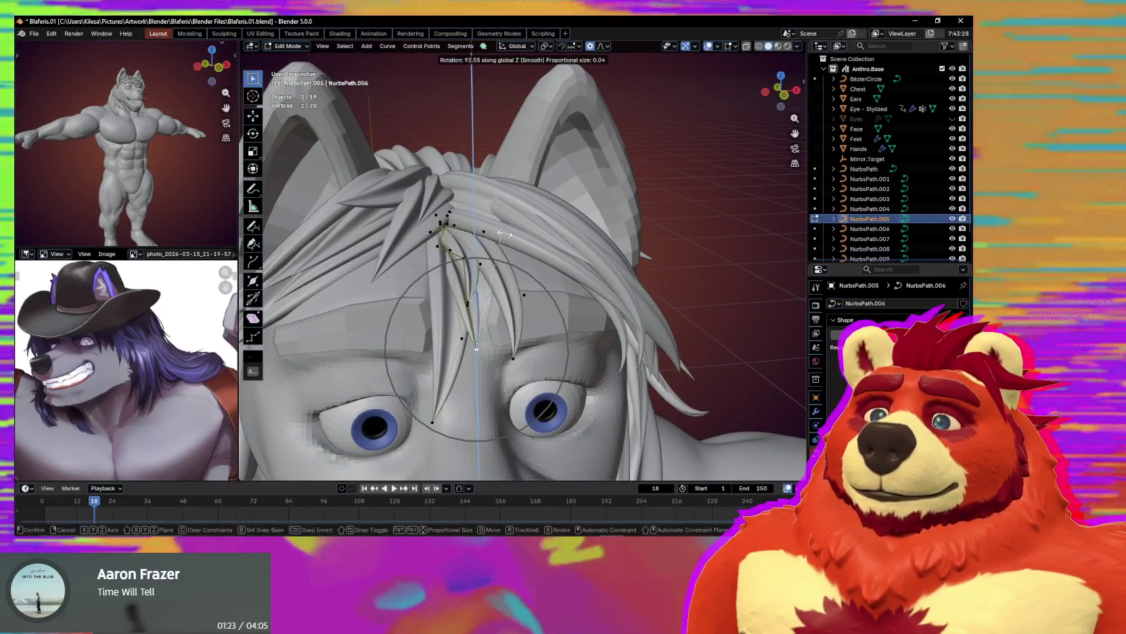
pyautogui.click(608, 298)
pyautogui.press('g')
pyautogui.click(609, 298)
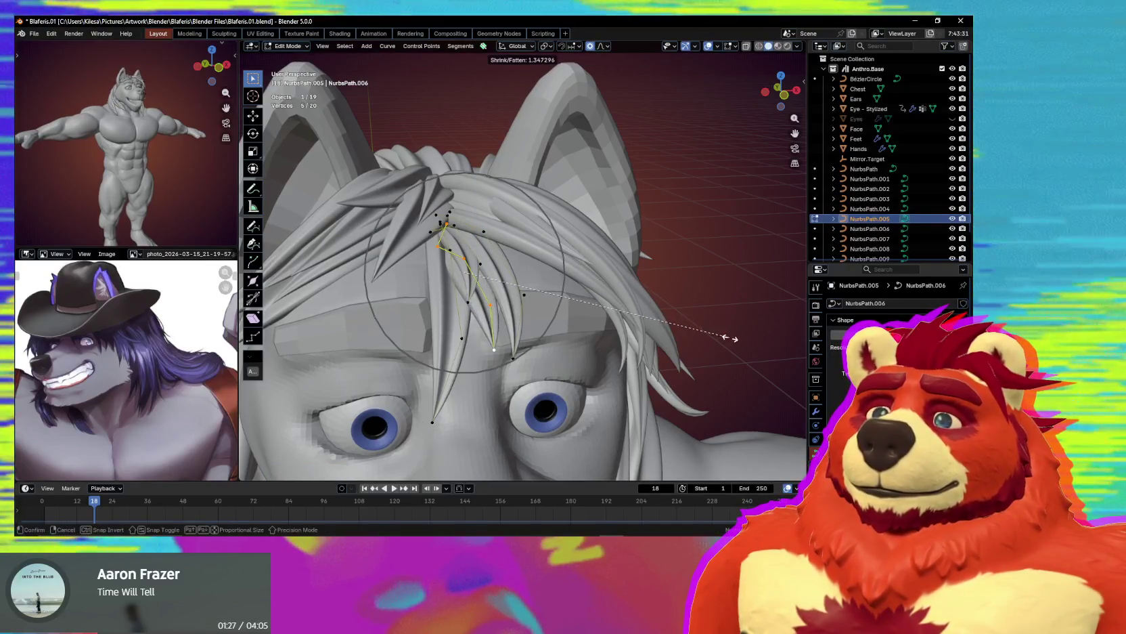
pyautogui.click(674, 321)
pyautogui.moveTo(504, 304); pyautogui.dragTo(498, 298, button='middle')
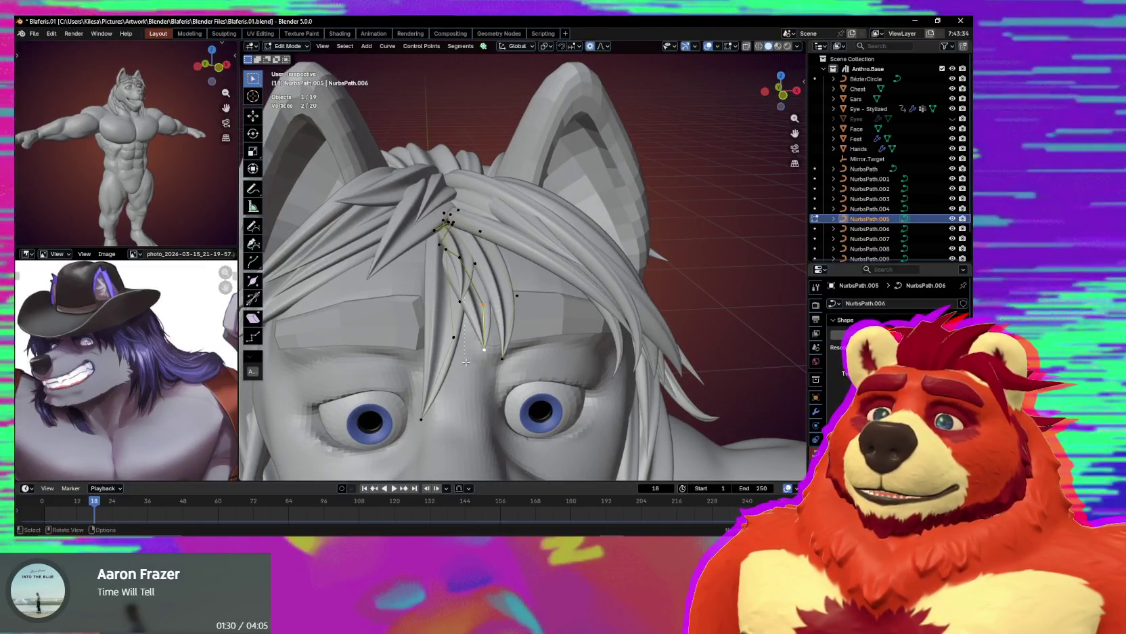
pyautogui.click(631, 383)
pyautogui.moveTo(631, 383)
pyautogui.mouseDown(button='middle')
pyautogui.moveTo(581, 360)
pyautogui.moveTo(579, 330)
pyautogui.moveTo(617, 342)
pyautogui.mouseUp(button='middle')
pyautogui.press('r')
pyautogui.press('x')
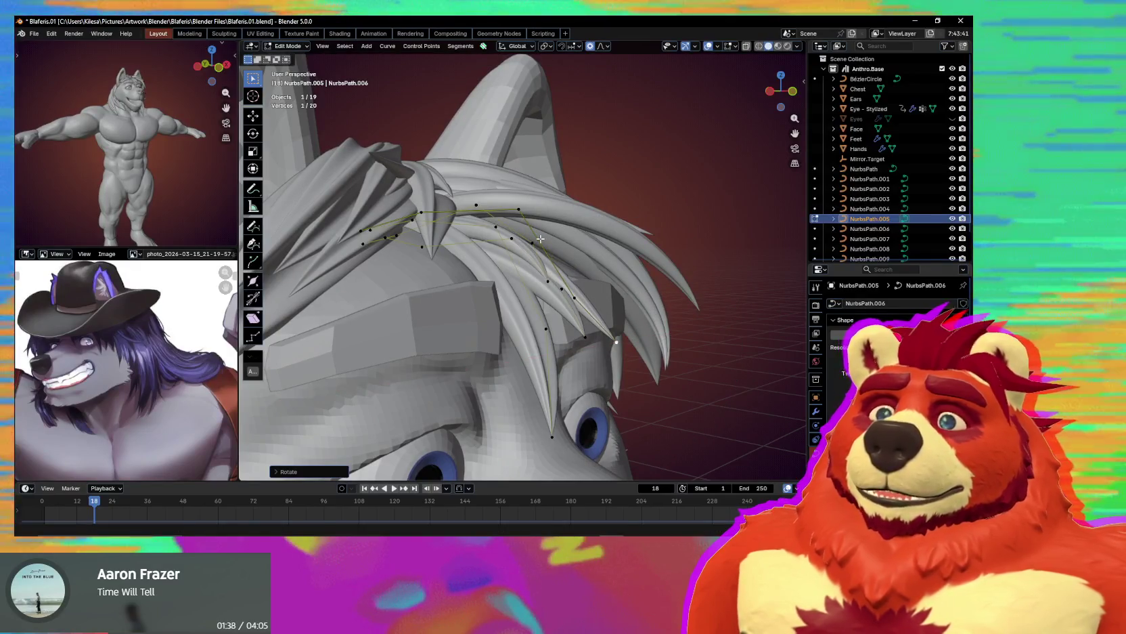
# Subdivide the strand between two points and move the new point along Z and X.
pyautogui.keyDown('shift'); pyautogui.click(572, 297); pyautogui.keyUp('shift')
pyautogui.rightClick(588, 252)
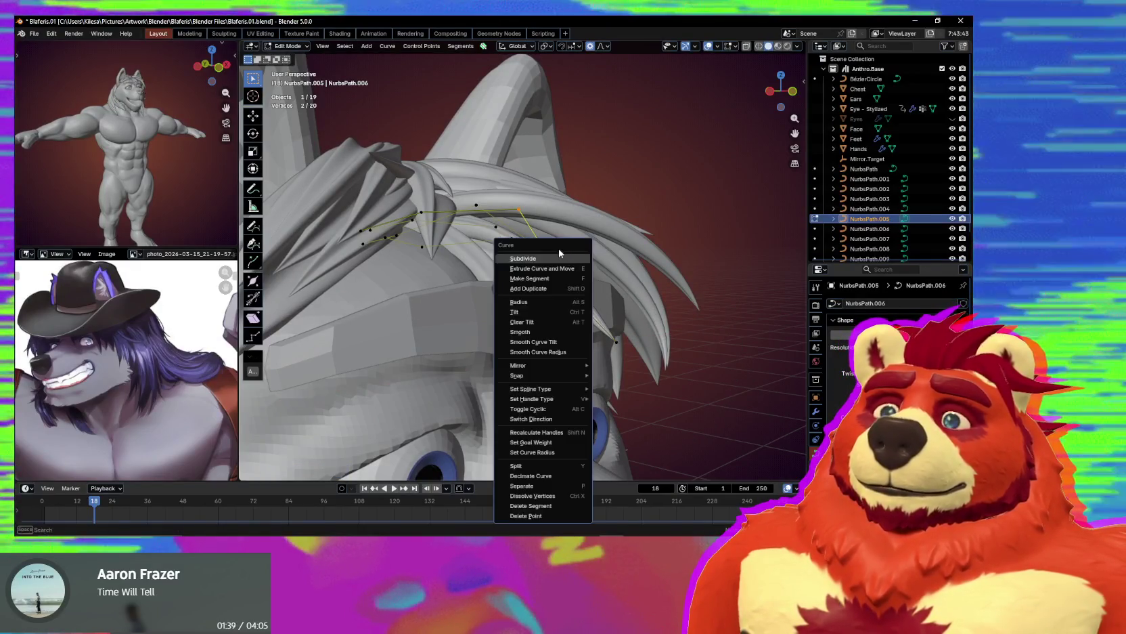
pyautogui.click(589, 252)
pyautogui.moveTo(589, 251); pyautogui.dragTo(583, 276, button='middle')
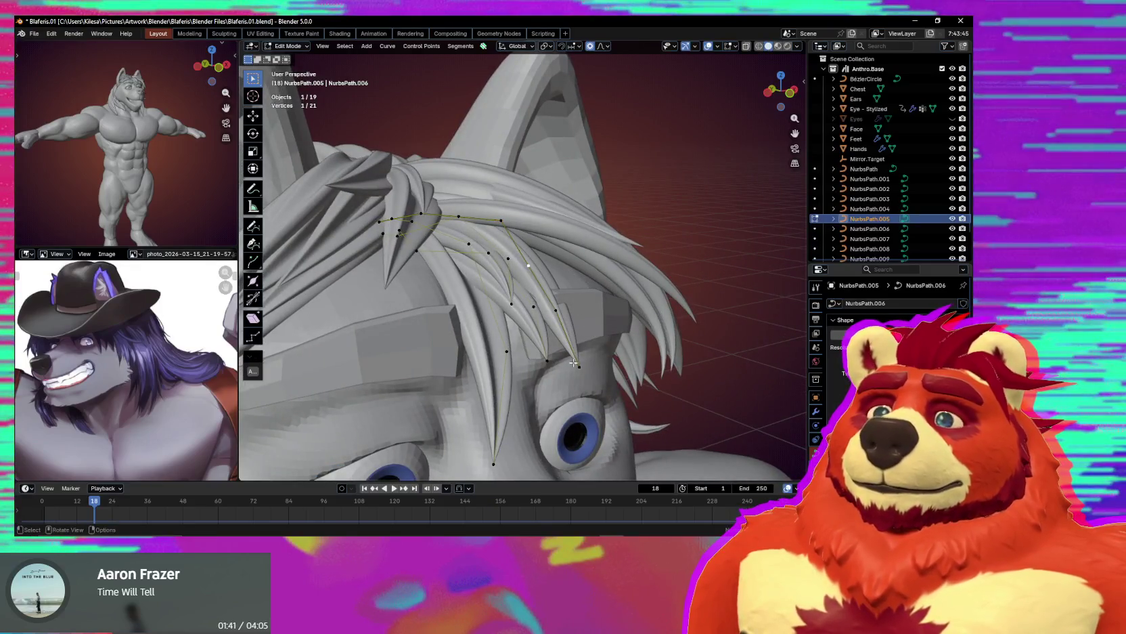
pyautogui.press('g')
pyautogui.press('z')
pyautogui.click(562, 324)
pyautogui.moveTo(562, 325); pyautogui.dragTo(555, 338, button='middle')
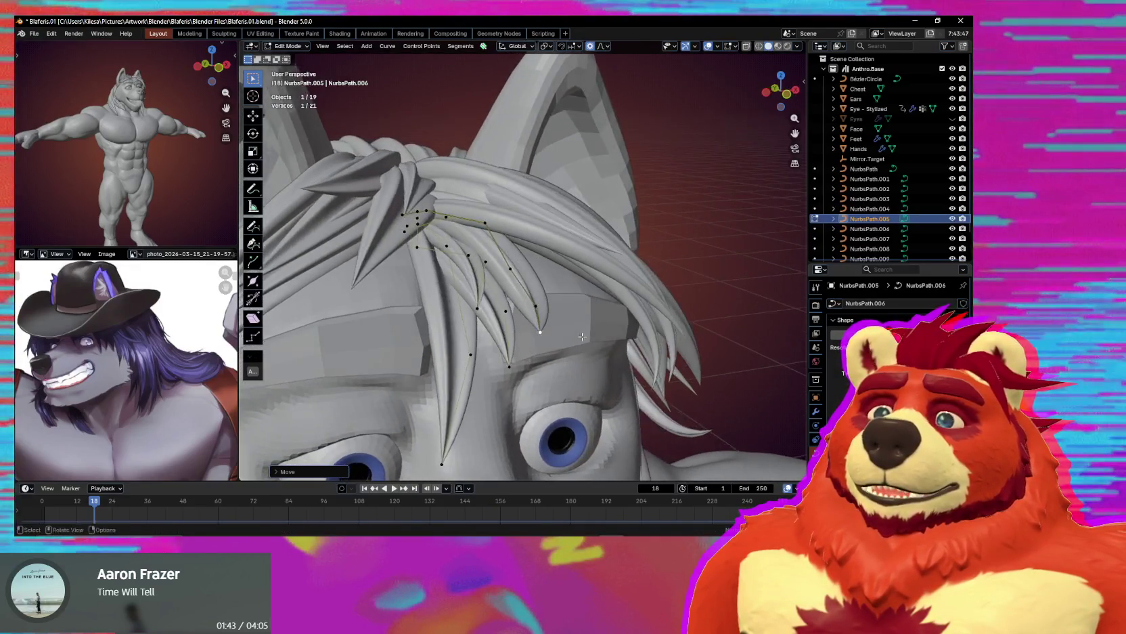
pyautogui.press('g')
pyautogui.press('x')
pyautogui.scroll(-5, 555, 340)
pyautogui.click(532, 344)
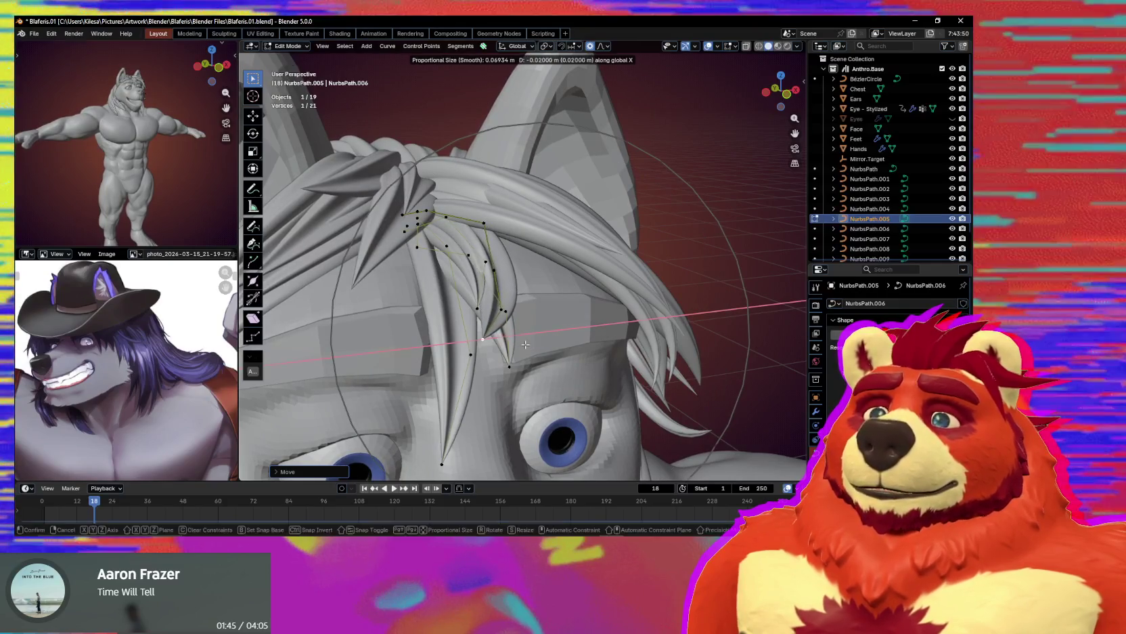
# Raise a forelock point and shift it sideways along X.
pyautogui.moveTo(532, 343); pyautogui.dragTo(511, 353, button='middle')
pyautogui.scroll(5, 501, 339)
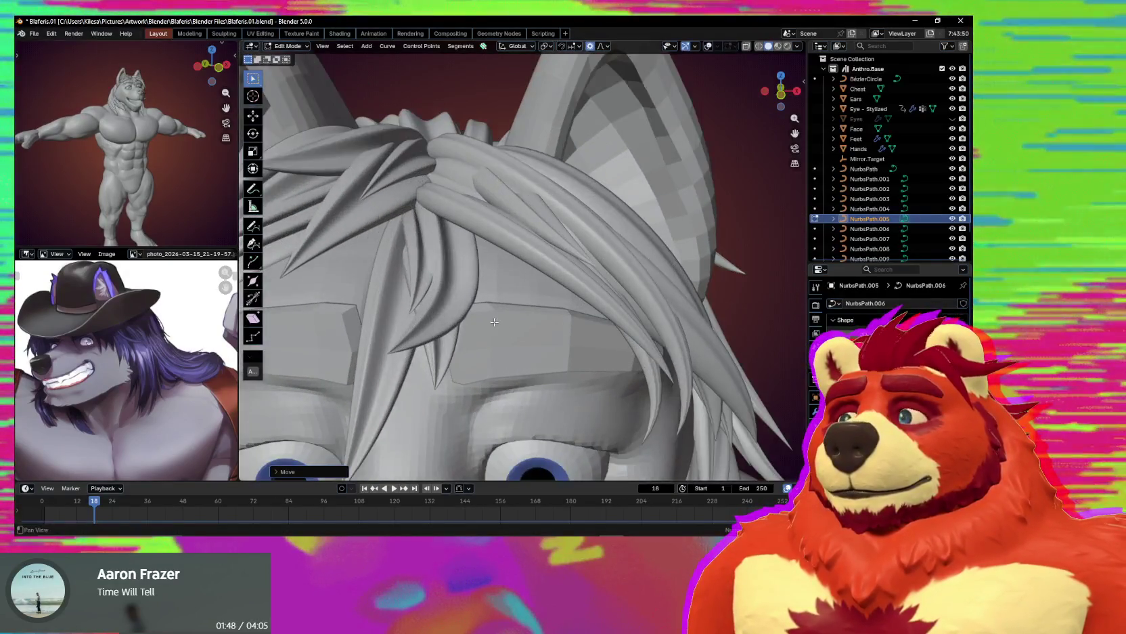
pyautogui.moveTo(474, 291); pyautogui.dragTo(458, 272, button='middle')
pyautogui.press('g')
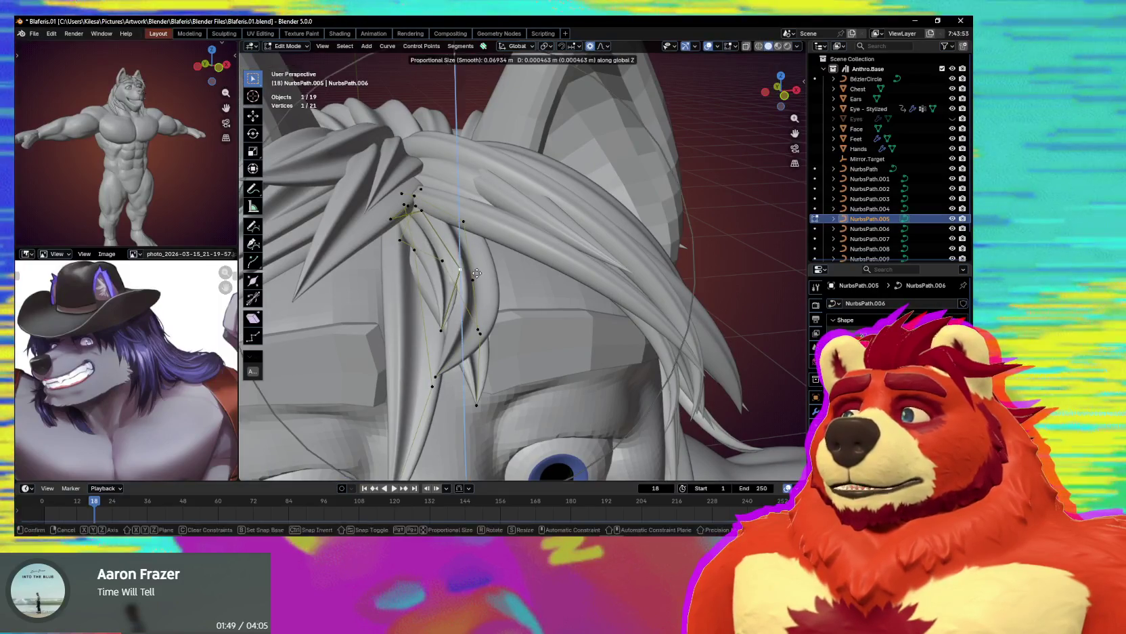
pyautogui.click(475, 269)
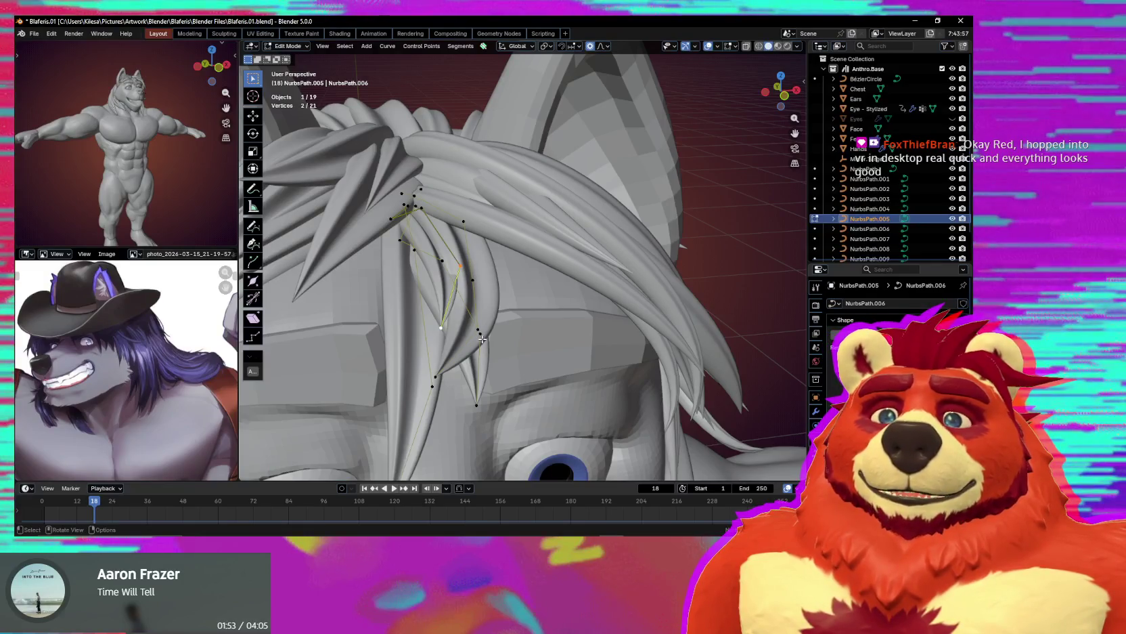
pyautogui.press('g')
pyautogui.press('x')
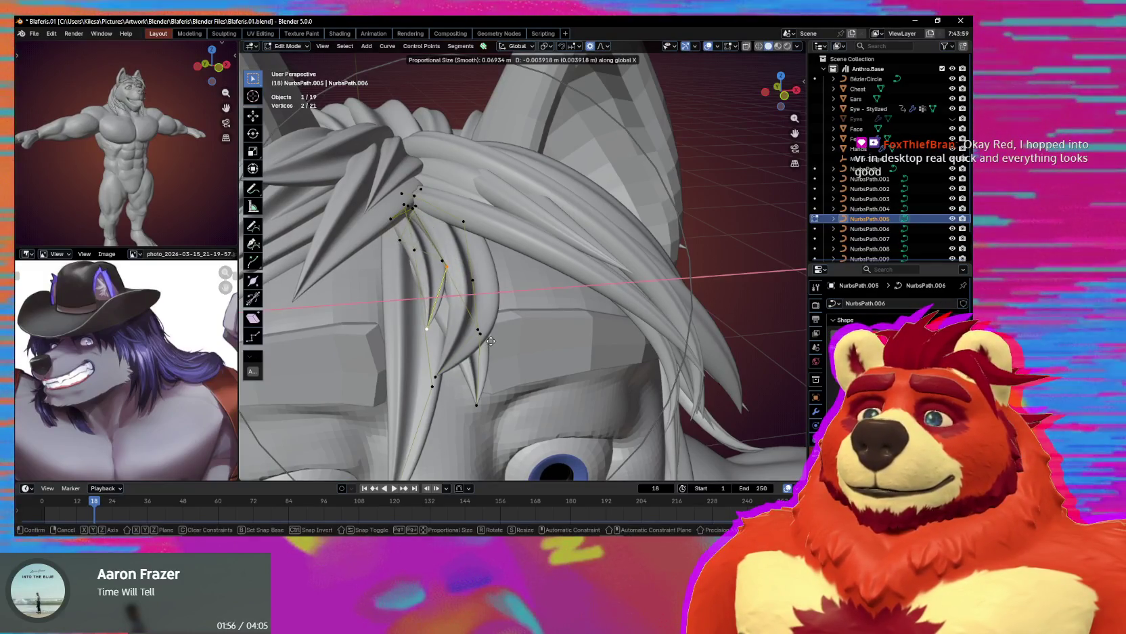
pyautogui.click(491, 340)
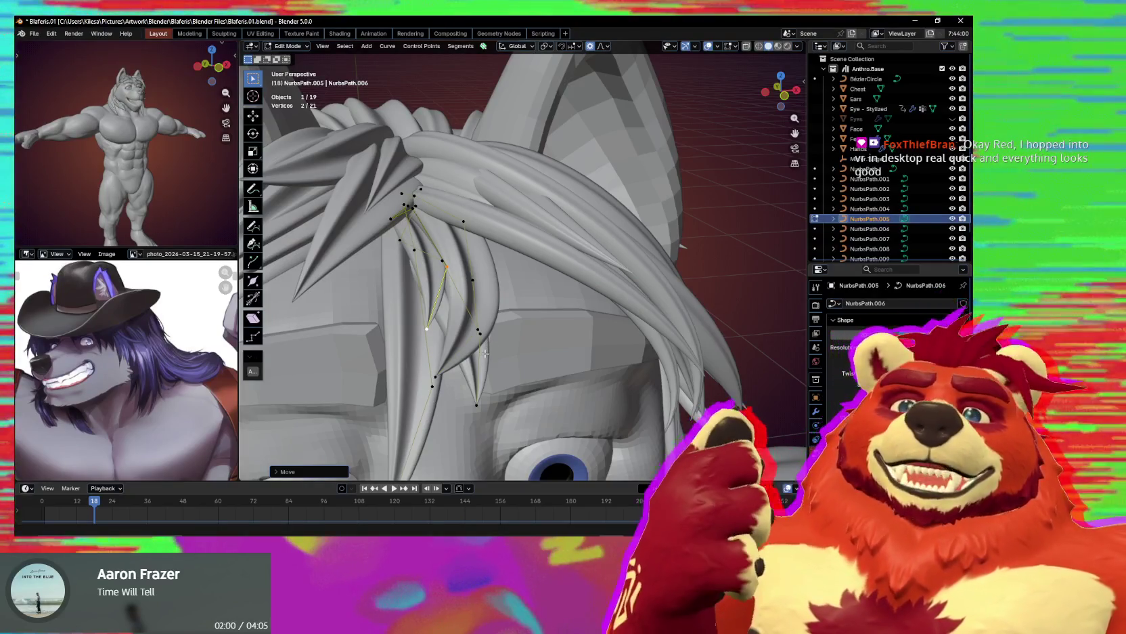
pyautogui.moveTo(480, 355)
pyautogui.mouseDown(button='middle')
pyautogui.moveTo(542, 329)
pyautogui.moveTo(573, 358)
pyautogui.moveTo(563, 320)
pyautogui.moveTo(643, 371)
pyautogui.mouseUp(button='middle')
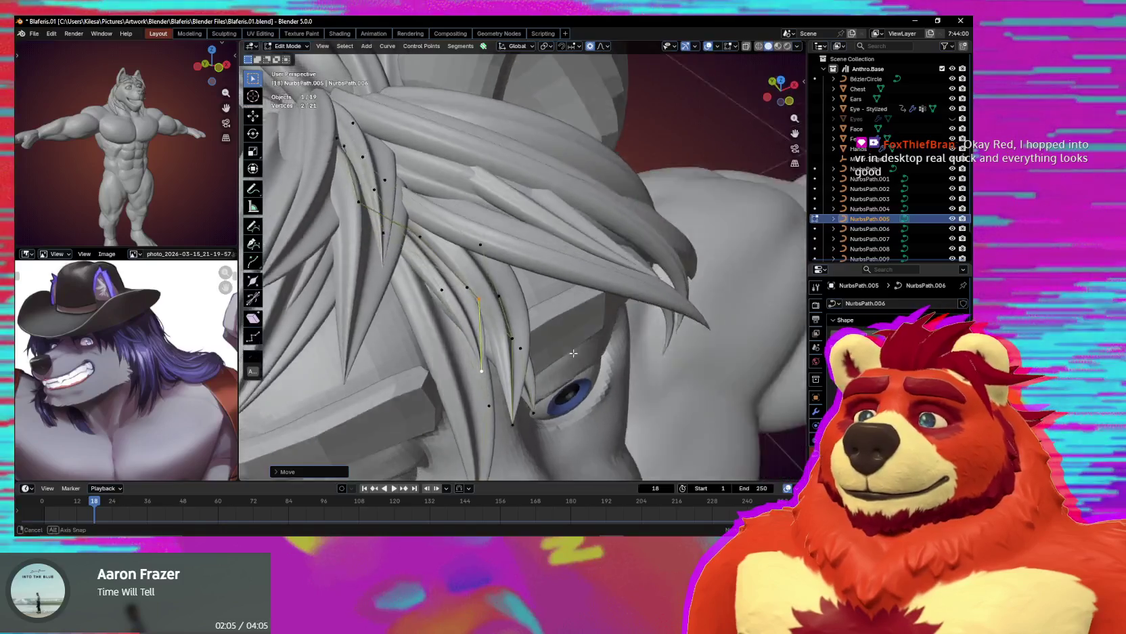
# Scale down the forelock points and pull them down between the eyes.
pyautogui.press('s')
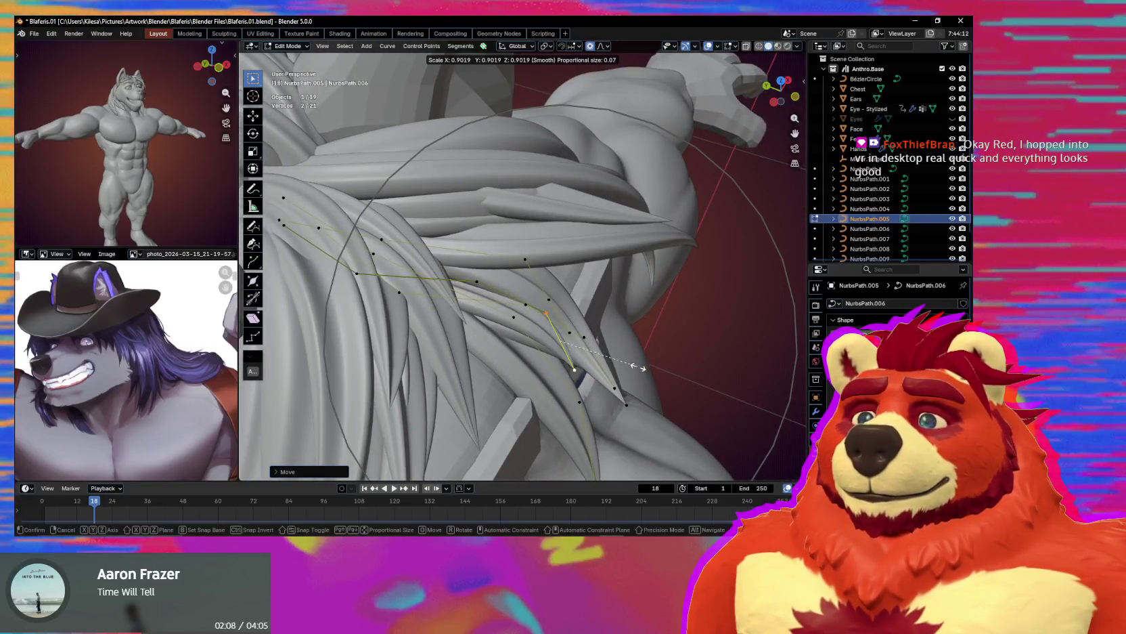
pyautogui.click(620, 361)
pyautogui.moveTo(619, 360); pyautogui.dragTo(562, 355, button='middle')
pyautogui.press('g')
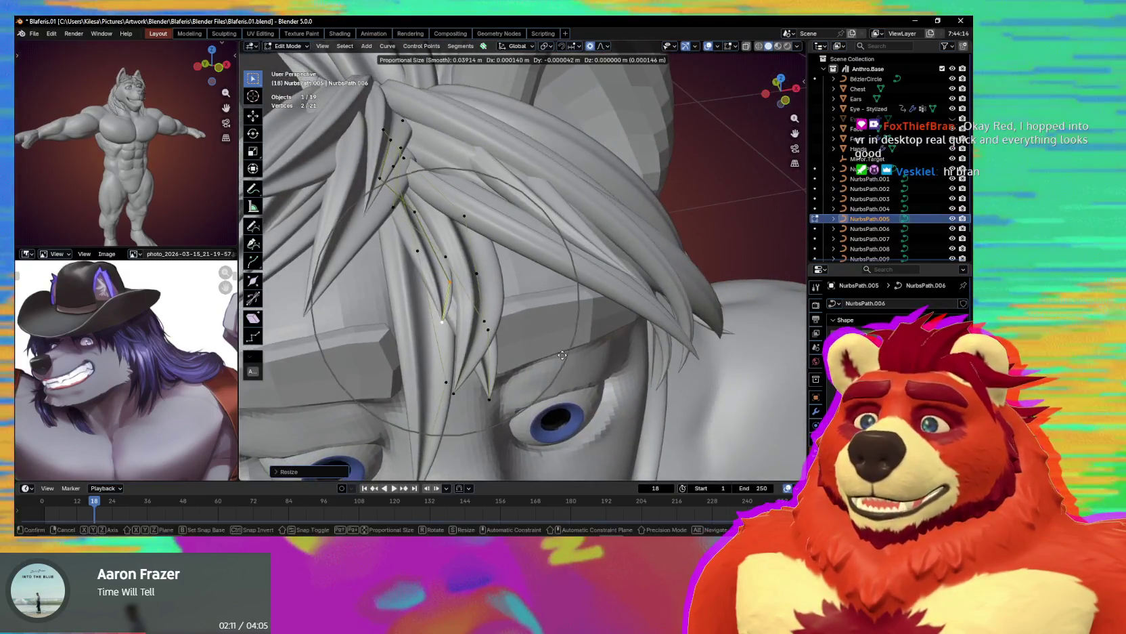
pyautogui.scroll(-2, 562, 351)
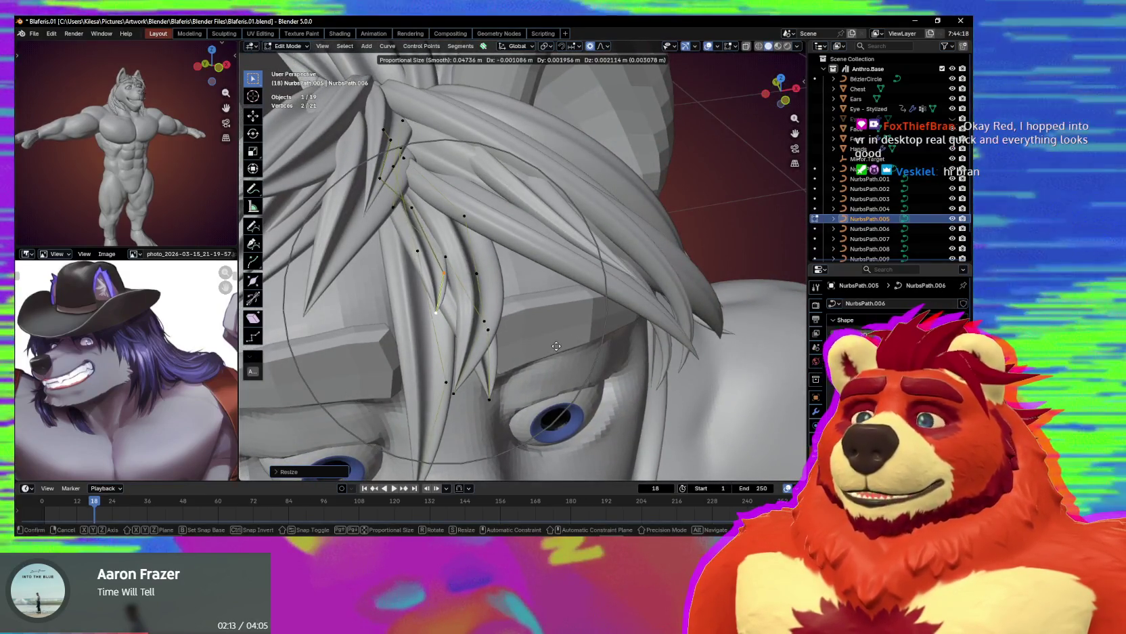
pyautogui.click(559, 347)
pyautogui.moveTo(559, 347); pyautogui.dragTo(543, 314, button='middle')
pyautogui.press('g')
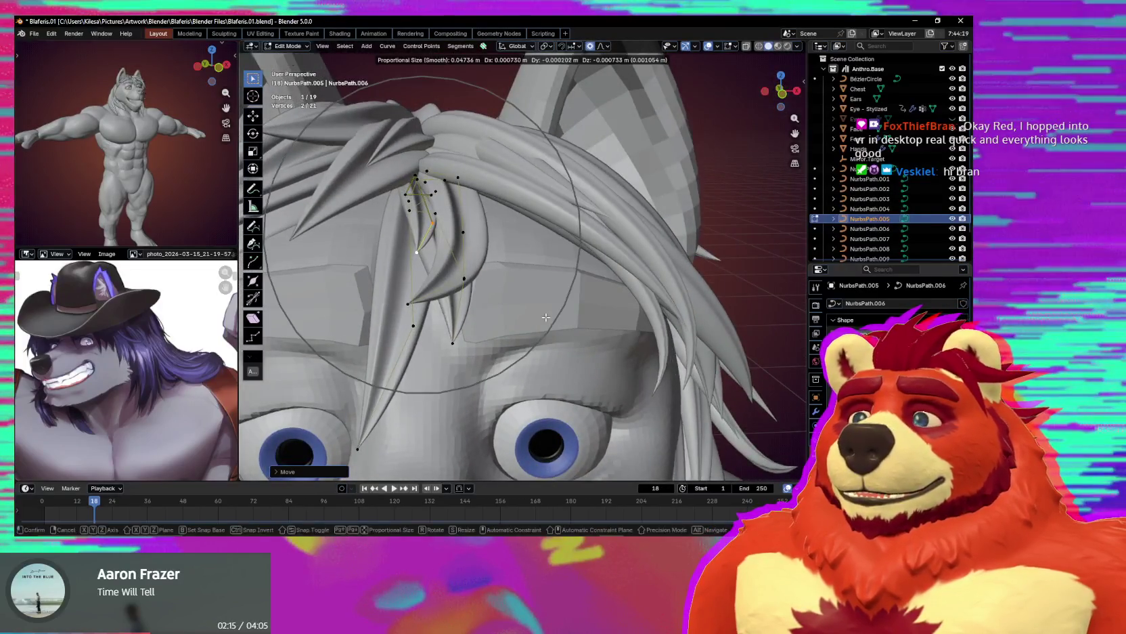
pyautogui.click(546, 317)
pyautogui.scroll(-5, 546, 317)
pyautogui.moveTo(535, 315); pyautogui.dragTo(499, 294, button='middle')
pyautogui.scroll(4, 513, 306)
# Pull the NurbsPath.004 forelock control points downward with proportional editing.
pyautogui.hotkey('alt', 'q')
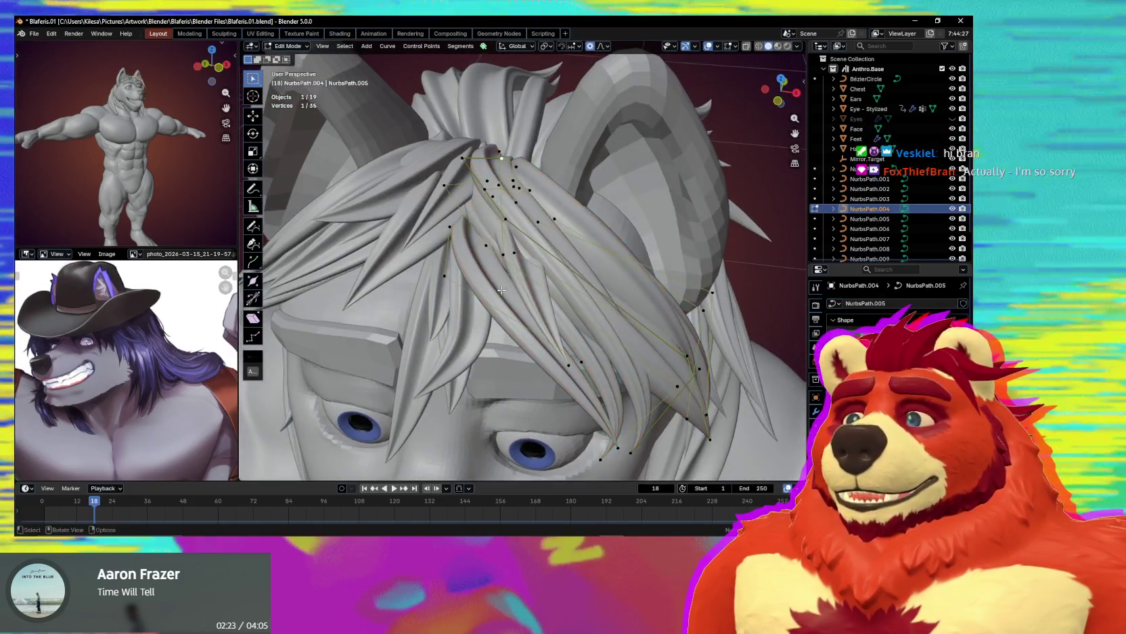
pyautogui.press('g')
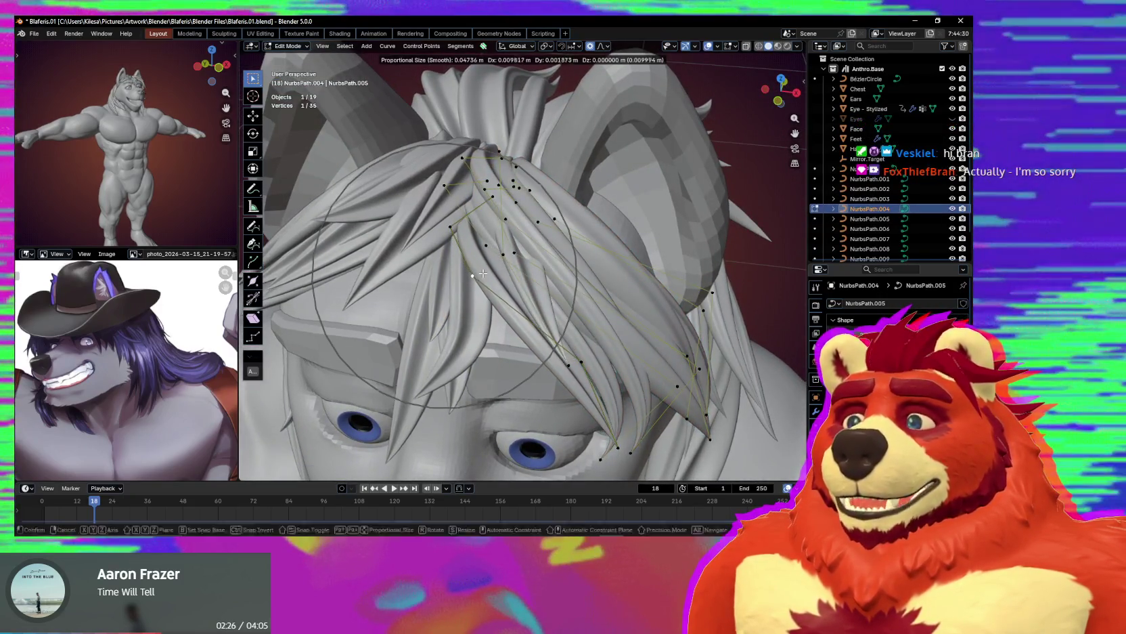
pyautogui.click(476, 270)
pyautogui.moveTo(477, 270); pyautogui.dragTo(472, 242, button='middle')
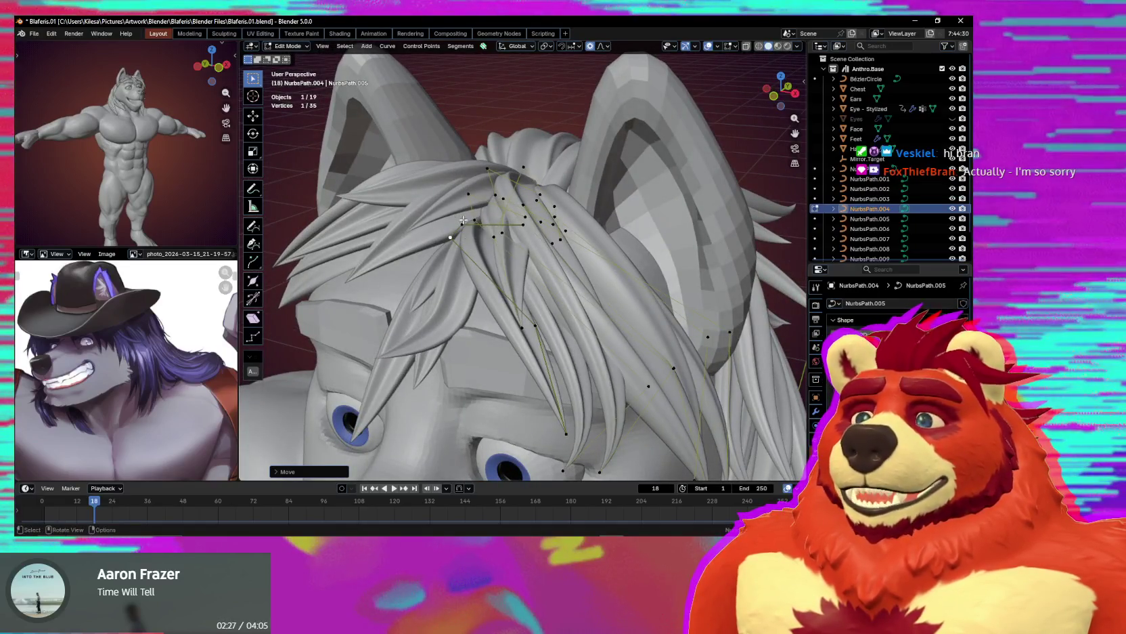
pyautogui.moveTo(426, 259); pyautogui.dragTo(427, 260)
pyautogui.press('g')
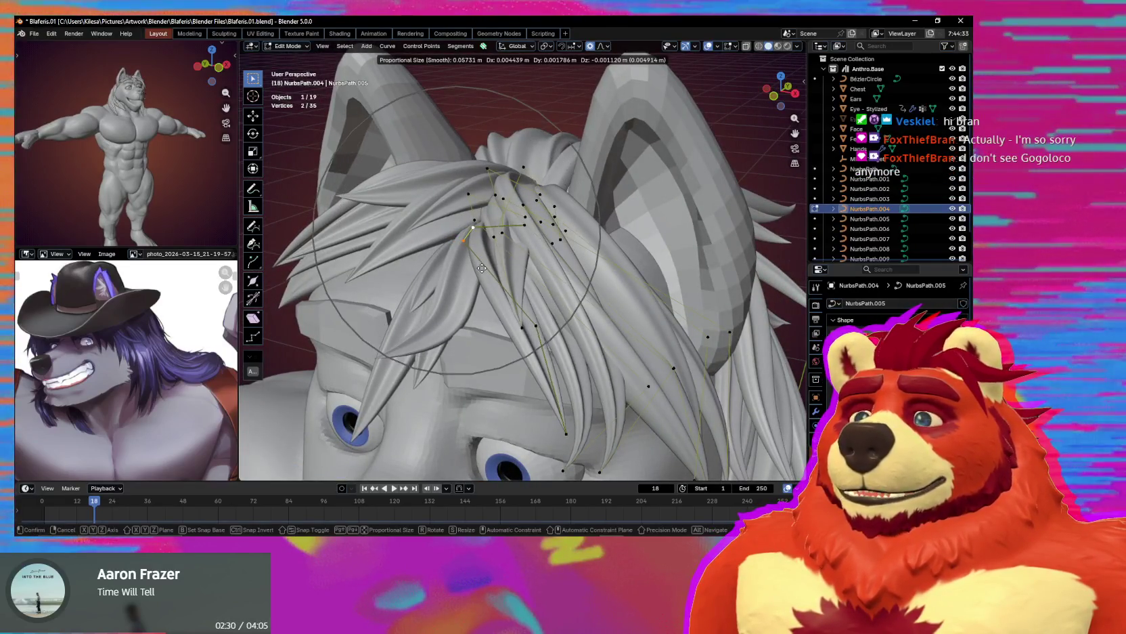
pyautogui.click(482, 268)
pyautogui.moveTo(482, 268); pyautogui.dragTo(461, 266, button='middle')
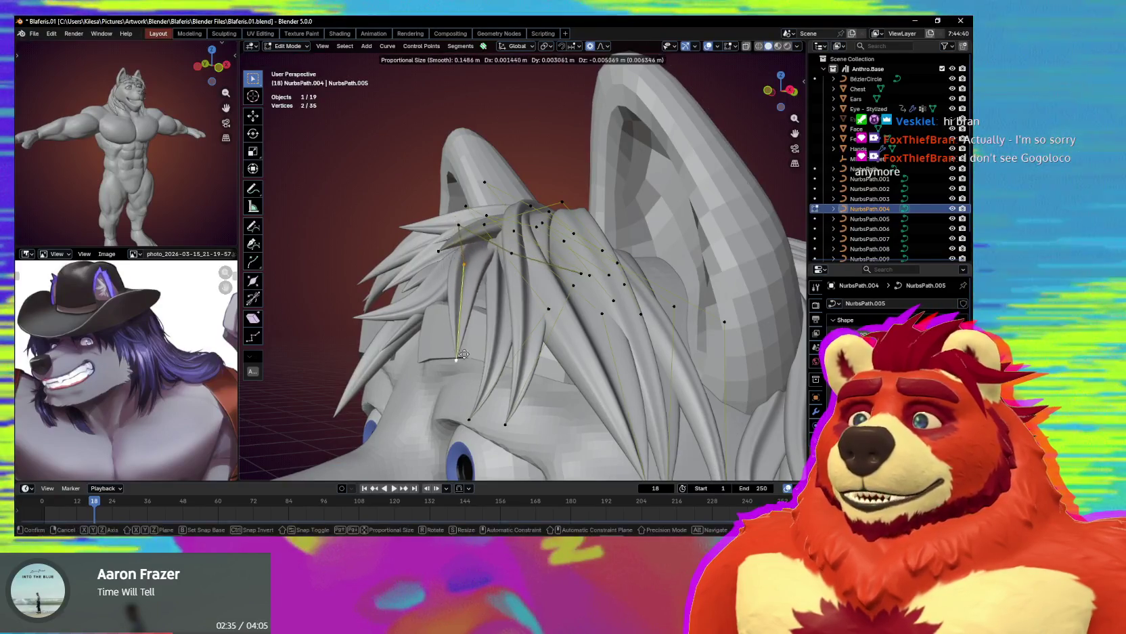
# Drag the forelock strand's end point and tip points to new positions over the brow.
pyautogui.moveTo(447, 332); pyautogui.dragTo(481, 365)
pyautogui.moveTo(480, 365); pyautogui.dragTo(572, 389, button='middle')
pyautogui.press('g')
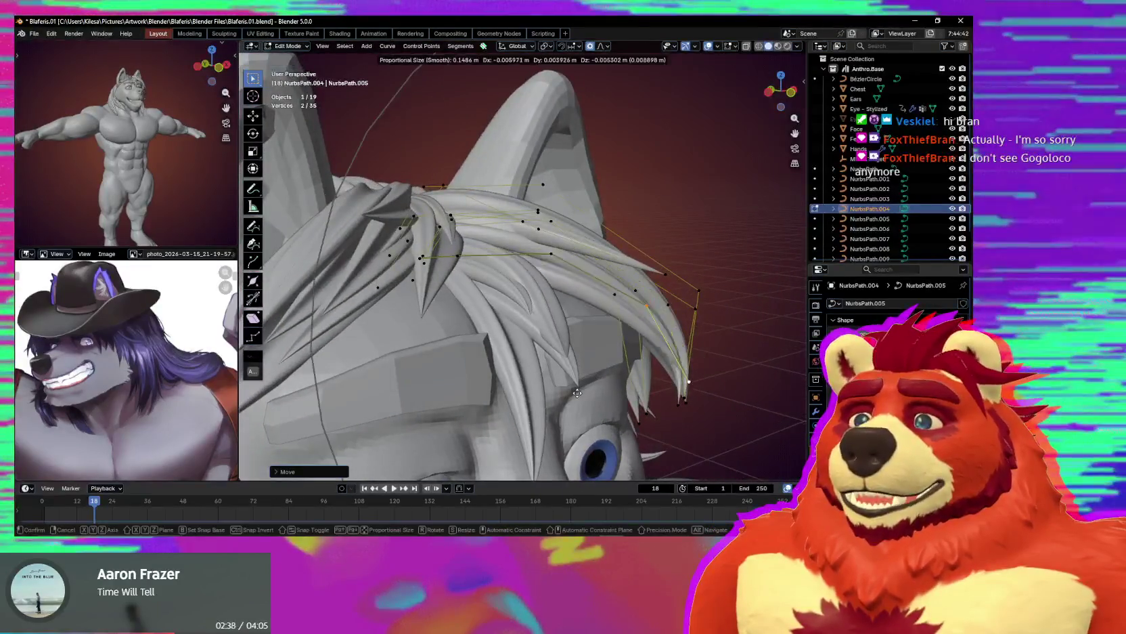
pyautogui.click(581, 384)
pyautogui.moveTo(581, 384); pyautogui.dragTo(563, 377, button='middle')
pyautogui.click(460, 244)
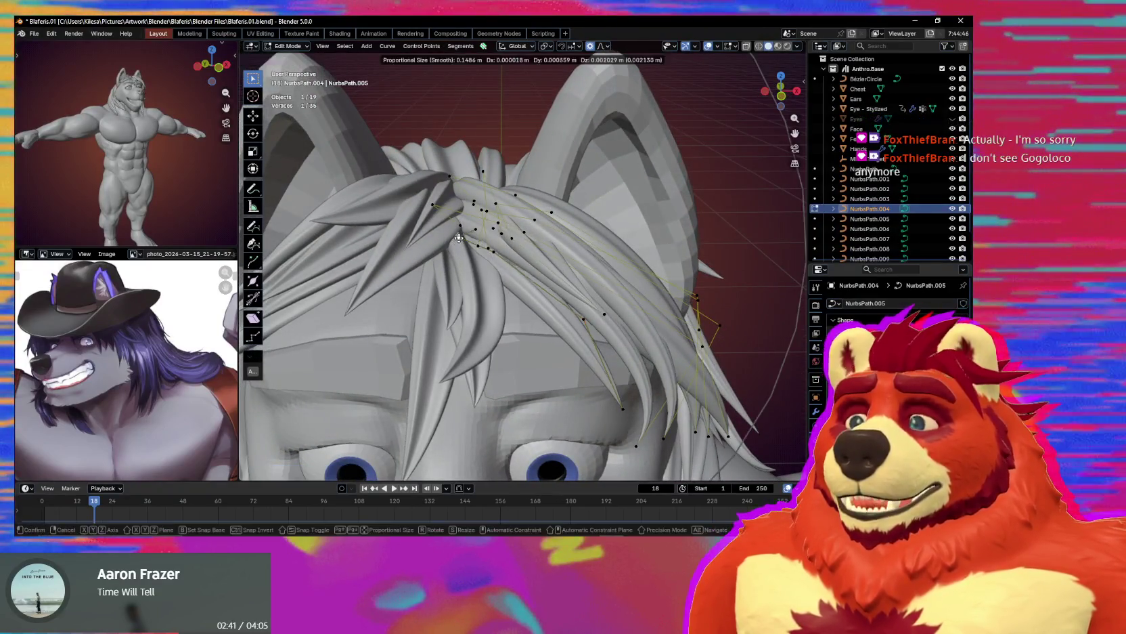
pyautogui.moveTo(461, 245)
pyautogui.mouseDown(button='middle')
pyautogui.moveTo(506, 264)
pyautogui.moveTo(517, 421)
pyautogui.mouseUp(button='middle')
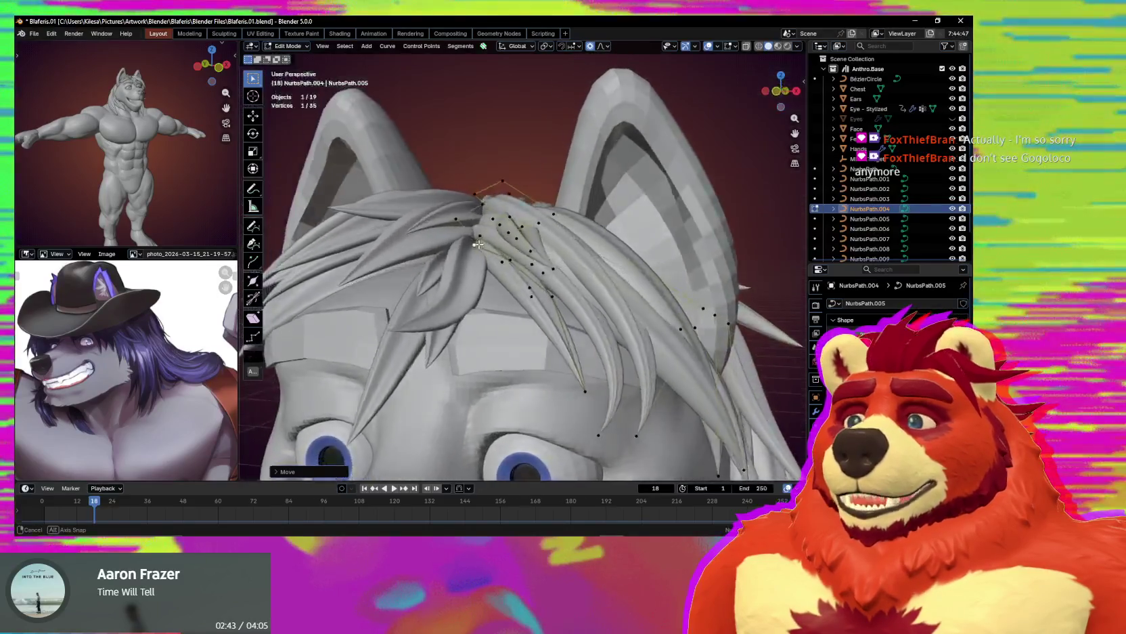
# Rotate the forelock strand points around Z and shift them, previewing with overlays hidden.
pyautogui.press('r')
pyautogui.press('z')
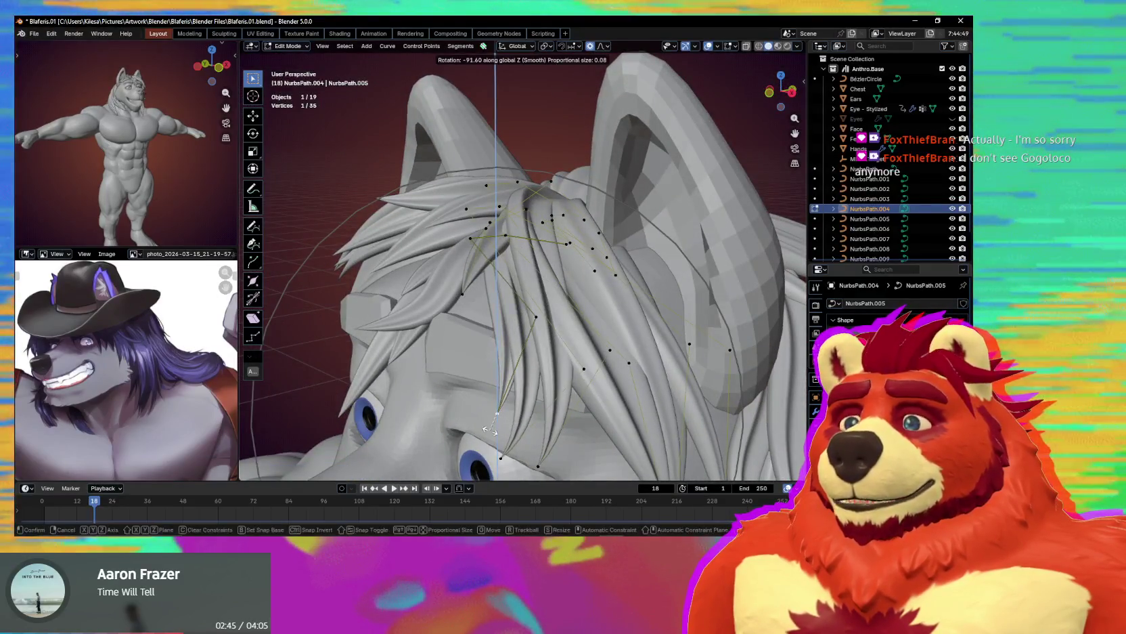
pyautogui.press('g')
pyautogui.click(490, 429)
pyautogui.hotkey('shift', 'alt', 'z')
pyautogui.moveTo(490, 430); pyautogui.dragTo(535, 426, button='middle')
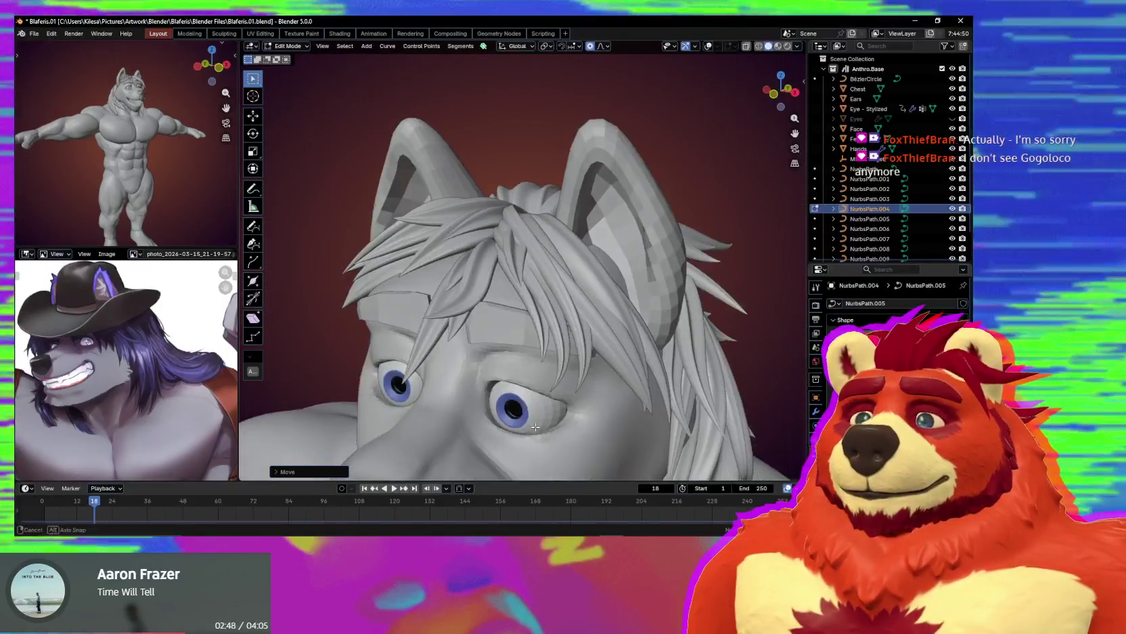
pyautogui.press('g')
pyautogui.click(537, 424)
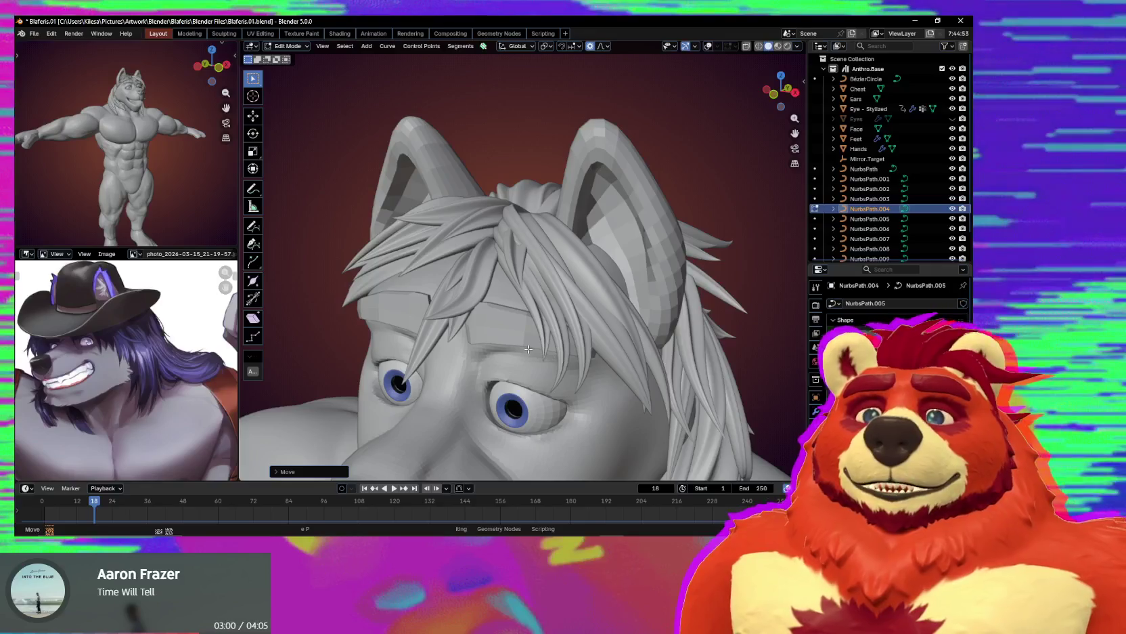
# Restore overlays and settle the forelock points between the eyes from a front view.
pyautogui.moveTo(516, 353)
pyautogui.mouseDown(button='middle')
pyautogui.moveTo(532, 323)
pyautogui.moveTo(535, 338)
pyautogui.mouseUp(button='middle')
pyautogui.hotkey('shift', 'alt', 'z')
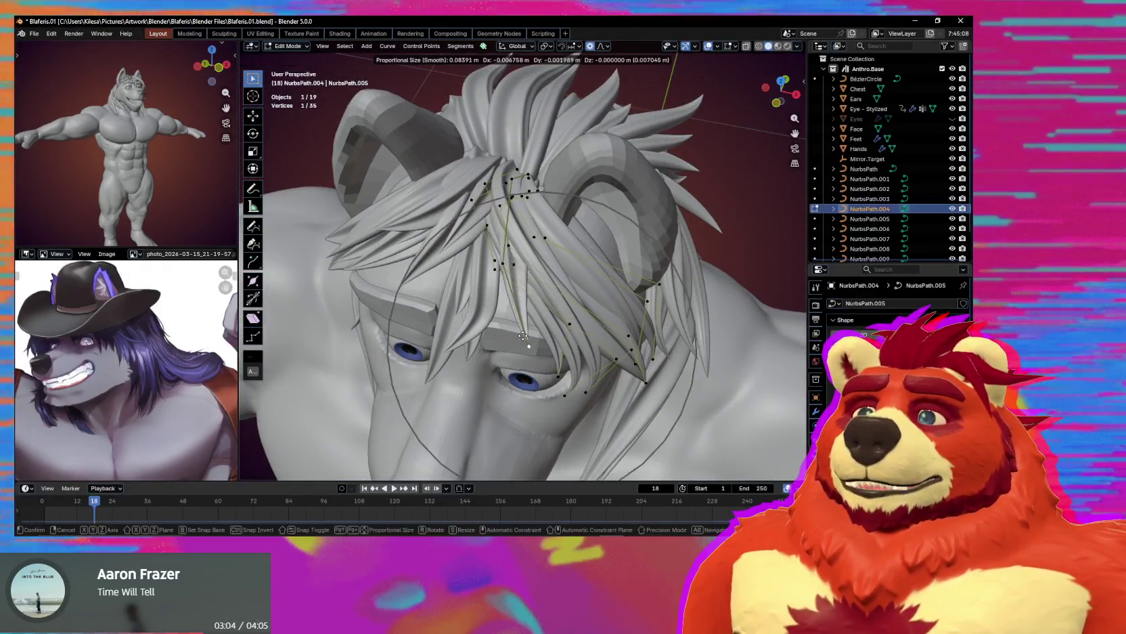
pyautogui.scroll(-7, 516, 334)
pyautogui.click(497, 327)
pyautogui.moveTo(498, 327)
pyautogui.mouseDown(button='middle')
pyautogui.moveTo(518, 257)
pyautogui.moveTo(433, 285)
pyautogui.mouseUp(button='middle')
pyautogui.press('g')
pyautogui.click(518, 257)
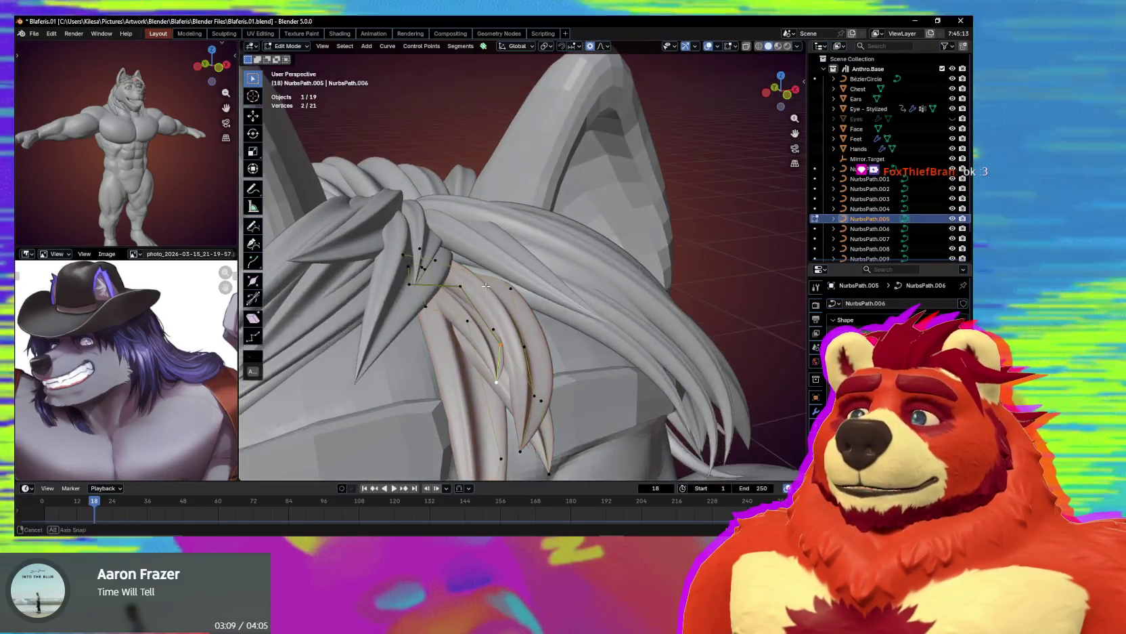
# Box-select a group of crown strand points and lift them along Z.
pyautogui.moveTo(443, 232); pyautogui.dragTo(386, 296)
pyautogui.press('g')
pyautogui.press('z')
pyautogui.click(394, 281)
pyautogui.moveTo(394, 281)
pyautogui.mouseDown(button='middle')
pyautogui.moveTo(440, 311)
pyautogui.moveTo(452, 283)
pyautogui.mouseUp(button='middle')
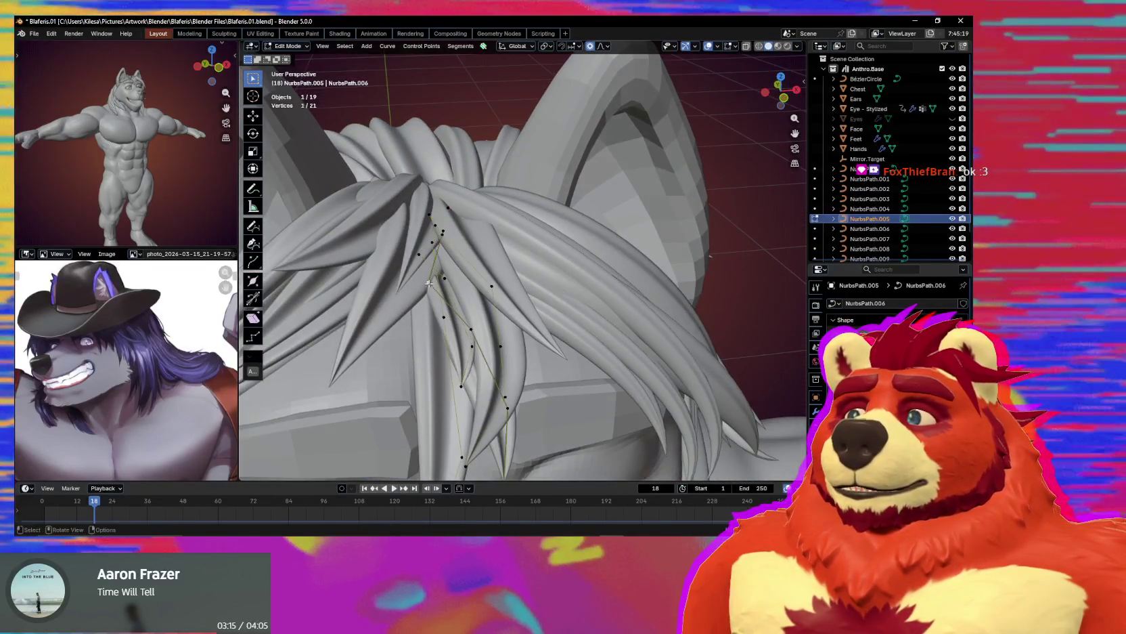
# Soft-move a crown strand control point and check the hair from the front view.
pyautogui.click(452, 284)
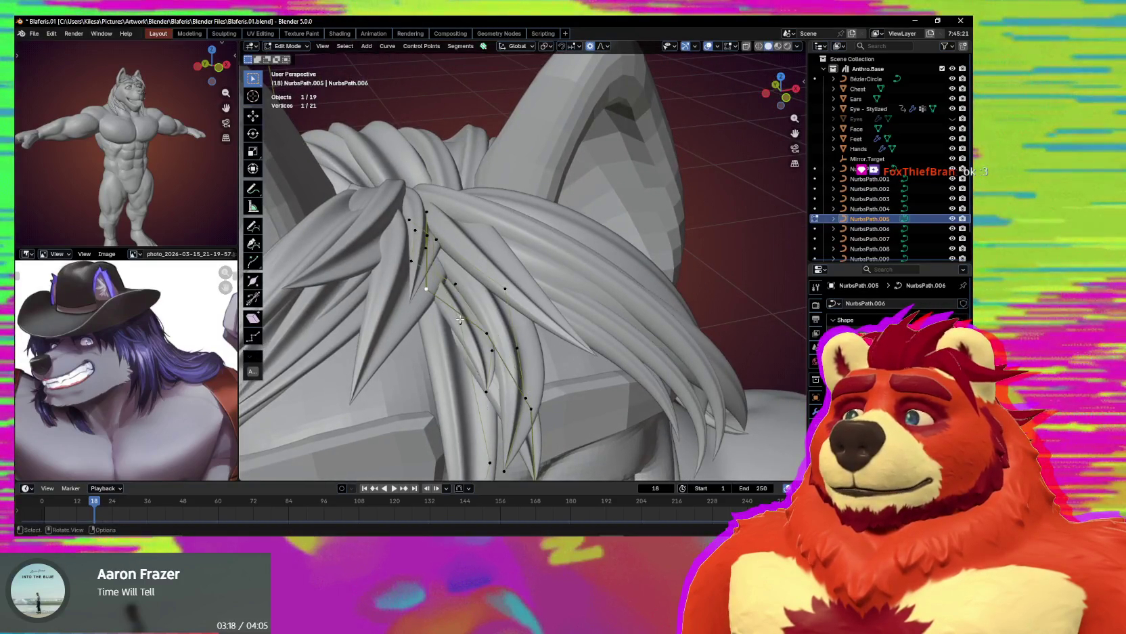
pyautogui.click(459, 278)
pyautogui.moveTo(458, 278)
pyautogui.mouseDown(button='middle')
pyautogui.moveTo(476, 283)
pyautogui.moveTo(479, 313)
pyautogui.mouseUp(button='middle')
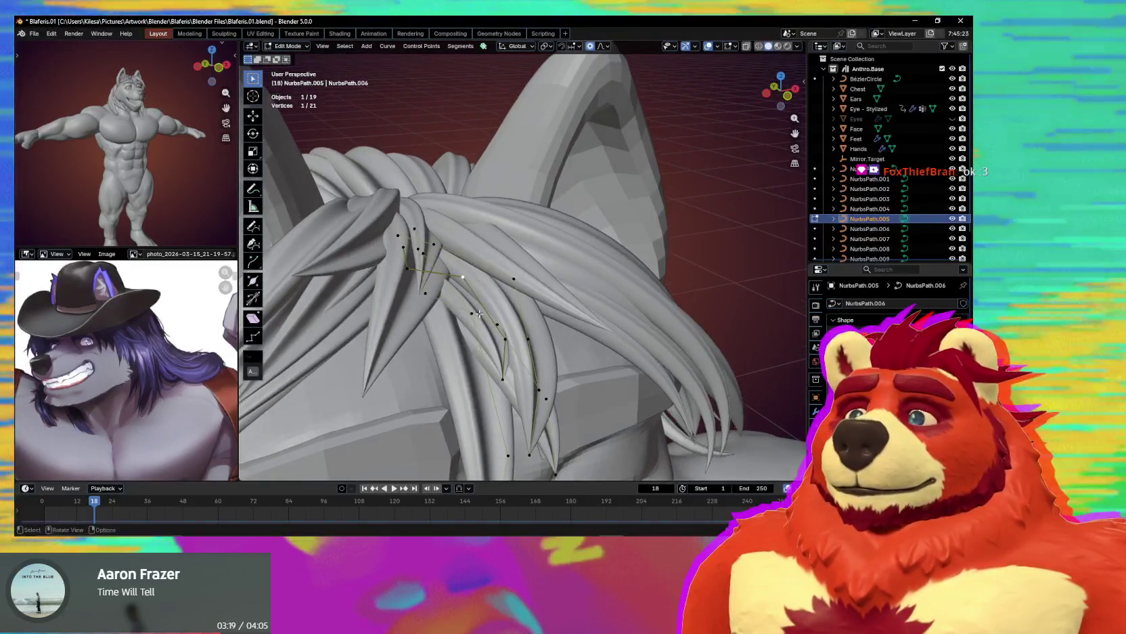
pyautogui.press('g')
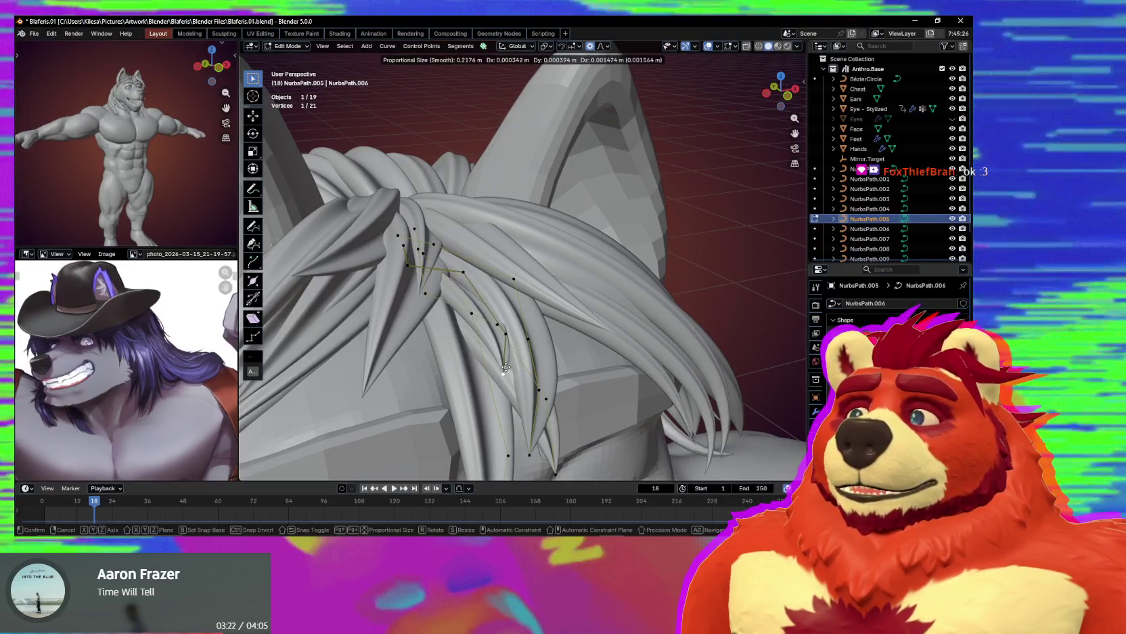
pyautogui.click(499, 338)
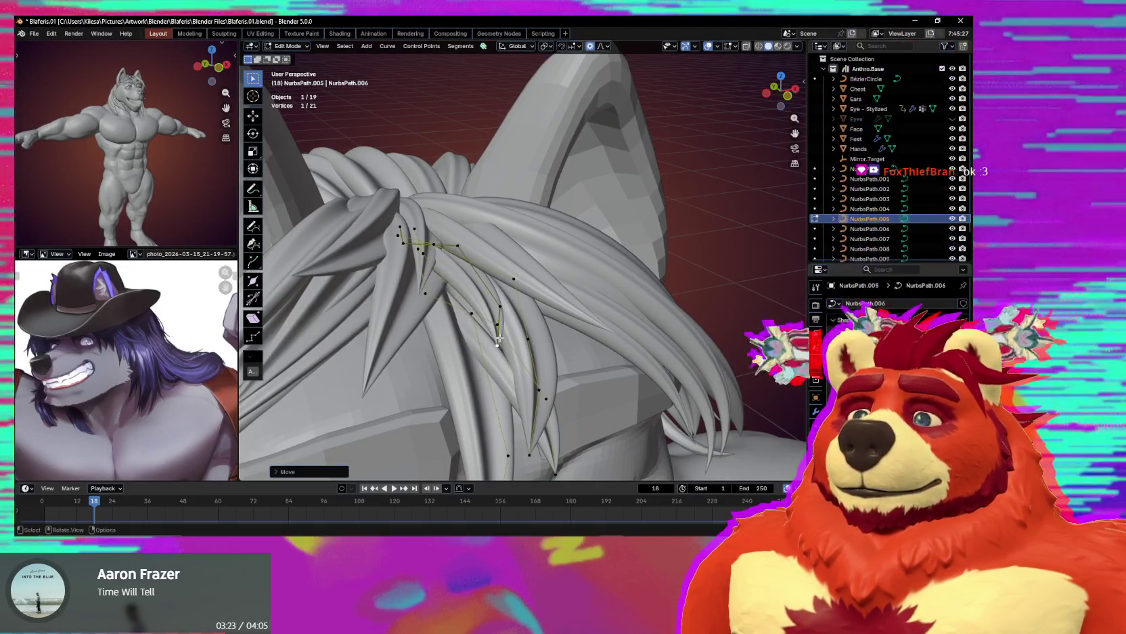
pyautogui.press('KP_1')
pyautogui.scroll(-3, 491, 352)
pyautogui.scroll(4, 501, 277)
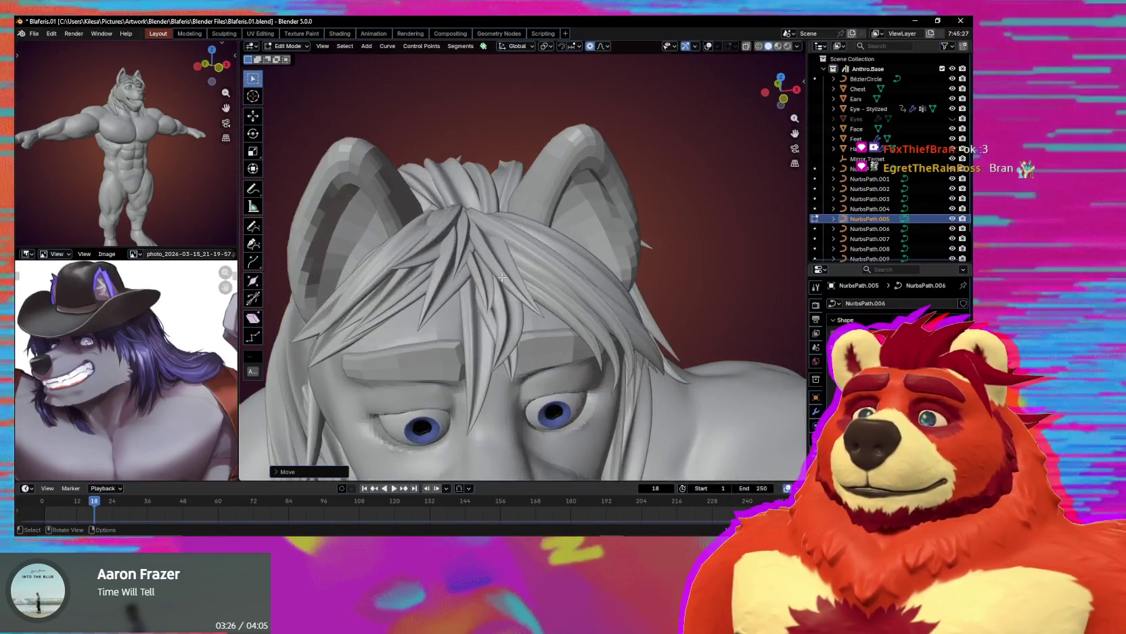
pyautogui.hotkey('shift', 'alt', 'z')
# Raise the selected crown points vertically again and preview with overlays hidden.
pyautogui.moveTo(506, 267)
pyautogui.mouseDown(button='middle')
pyautogui.moveTo(501, 259)
pyautogui.moveTo(528, 258)
pyautogui.moveTo(547, 299)
pyautogui.moveTo(517, 305)
pyautogui.mouseUp(button='middle')
pyautogui.press('g')
pyautogui.press('z')
pyautogui.click(501, 260)
pyautogui.hotkey('shift', 'alt', 'z')
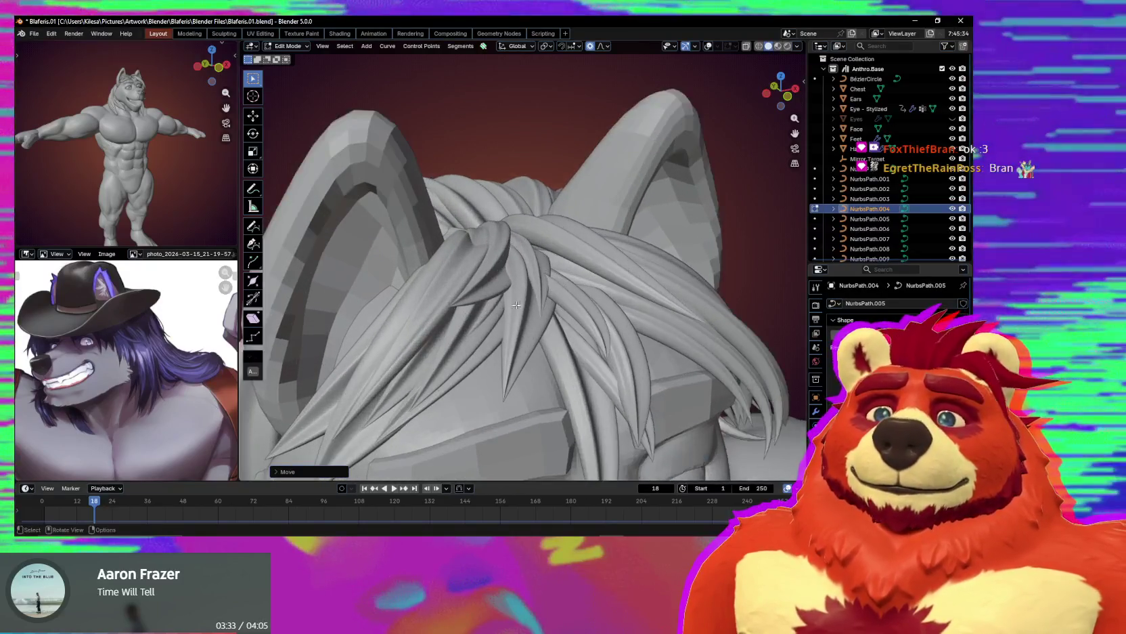
# Switch to the NurbsPath.006 curve and raise its tuft points along Z.
pyautogui.hotkey('alt', 'q')
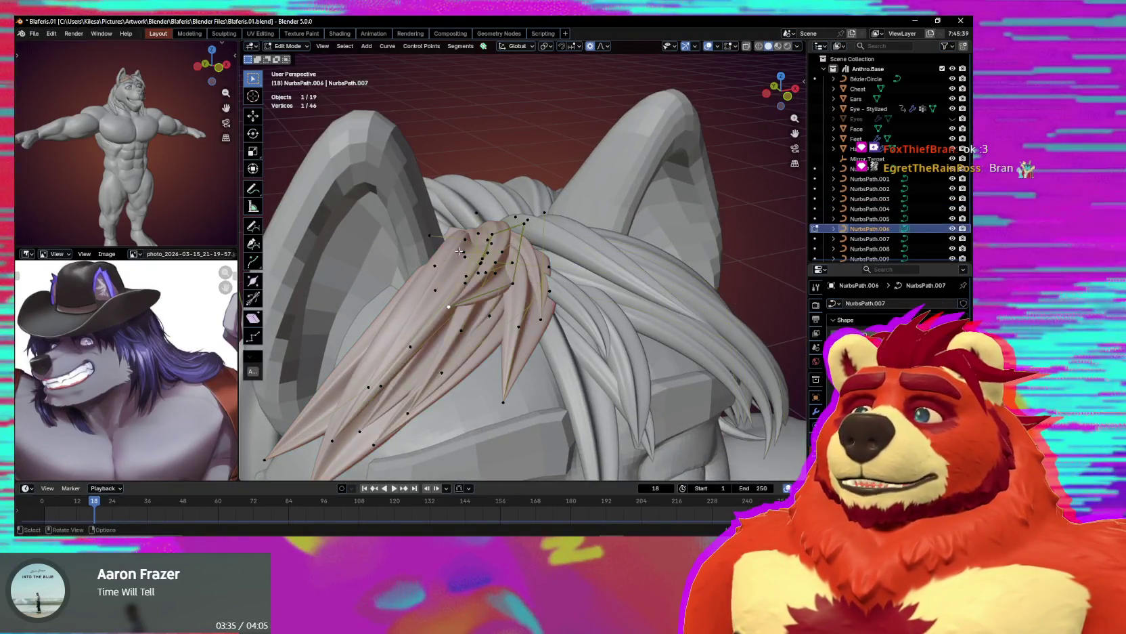
pyautogui.moveTo(453, 256); pyautogui.dragTo(486, 230, button='middle')
pyautogui.press('g')
pyautogui.press('z')
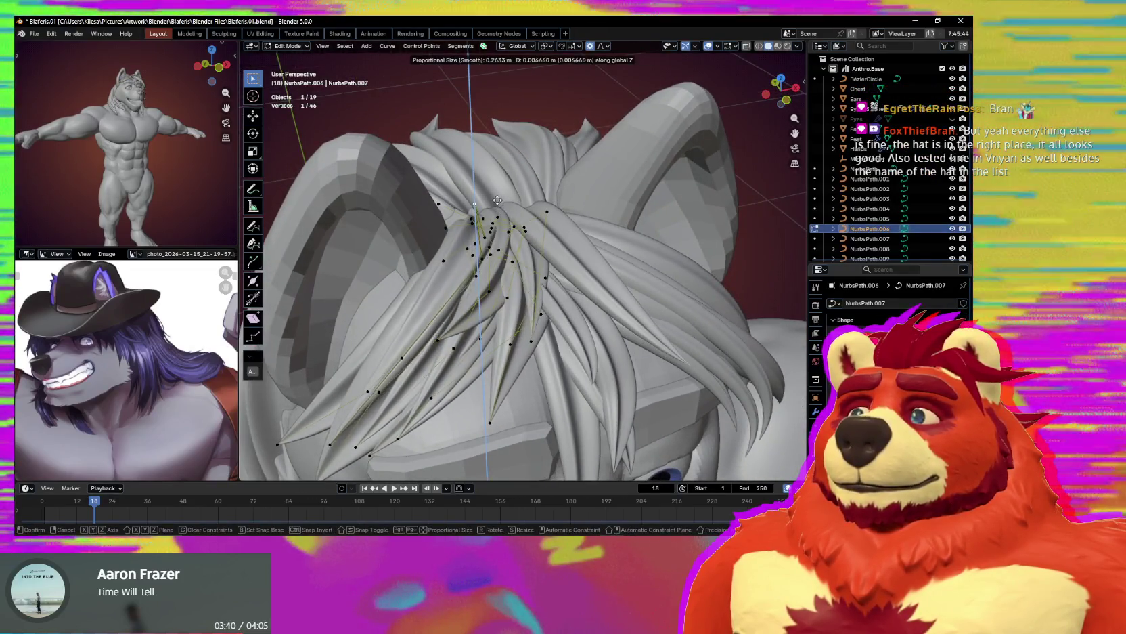
pyautogui.click(494, 230)
# Soft-move the NurbsPath.006 crown tuft points upward, then select the NurbsPath.004 curve.
pyautogui.moveTo(495, 230)
pyautogui.mouseDown(button='middle')
pyautogui.moveTo(492, 242)
pyautogui.moveTo(474, 164)
pyautogui.moveTo(570, 308)
pyautogui.mouseUp(button='middle')
pyautogui.press('g')
pyautogui.click(474, 164)
pyautogui.click(570, 308)
pyautogui.moveTo(590, 347)
pyautogui.mouseDown(button='middle')
pyautogui.moveTo(591, 360)
pyautogui.moveTo(587, 341)
pyautogui.mouseUp(button='middle')
# Duplicate five strand points and separate them into a new NurbsPath.010 curve.
pyautogui.hotkey('shift', 'd')
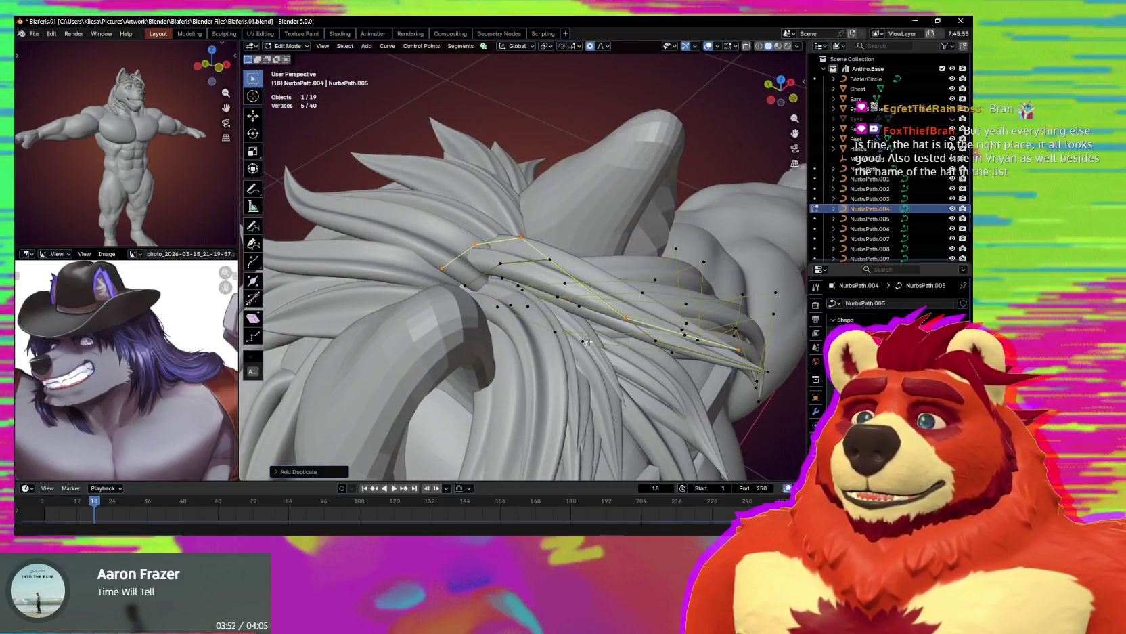
pyautogui.press('Tab')
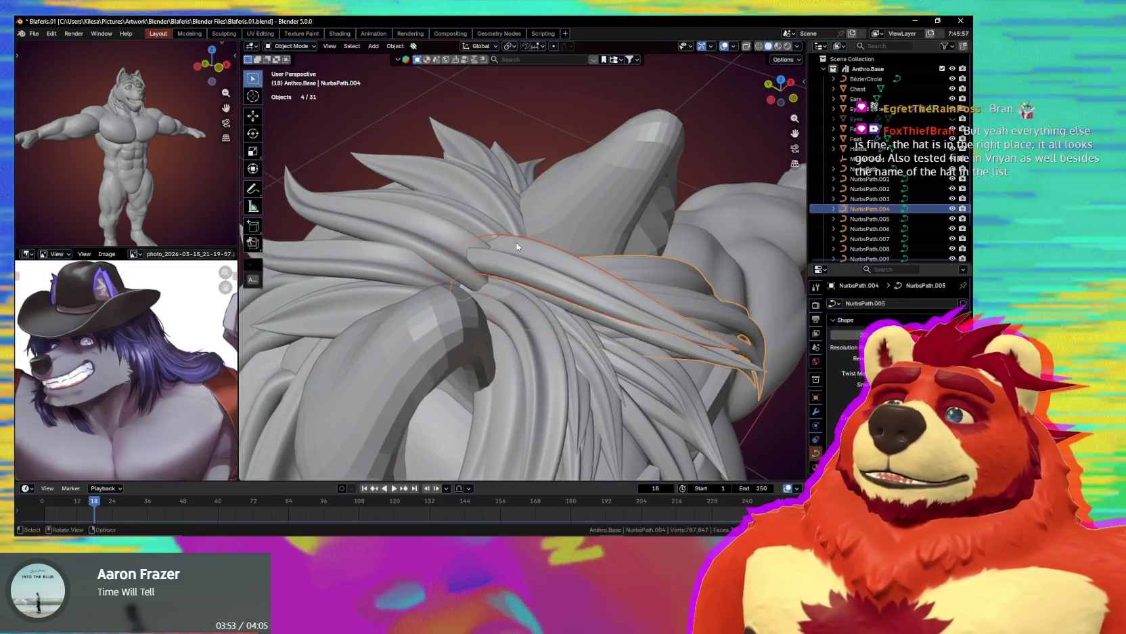
pyautogui.click(612, 288)
pyautogui.press('Tab')
pyautogui.moveTo(613, 287); pyautogui.dragTo(650, 291, button='middle')
# Scale the new strand and move it beside the back hair.
pyautogui.press('s')
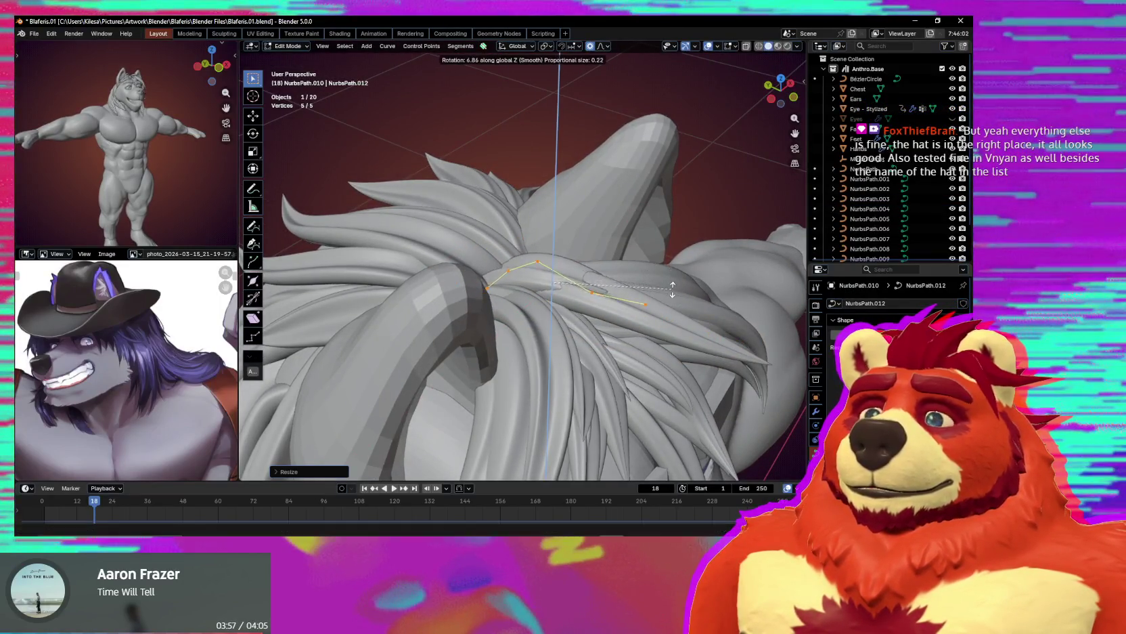
pyautogui.press('g')
pyautogui.click(627, 276)
pyautogui.moveTo(628, 276)
pyautogui.mouseDown(button='middle')
pyautogui.moveTo(548, 280)
pyautogui.moveTo(604, 308)
pyautogui.moveTo(579, 379)
pyautogui.mouseUp(button='middle')
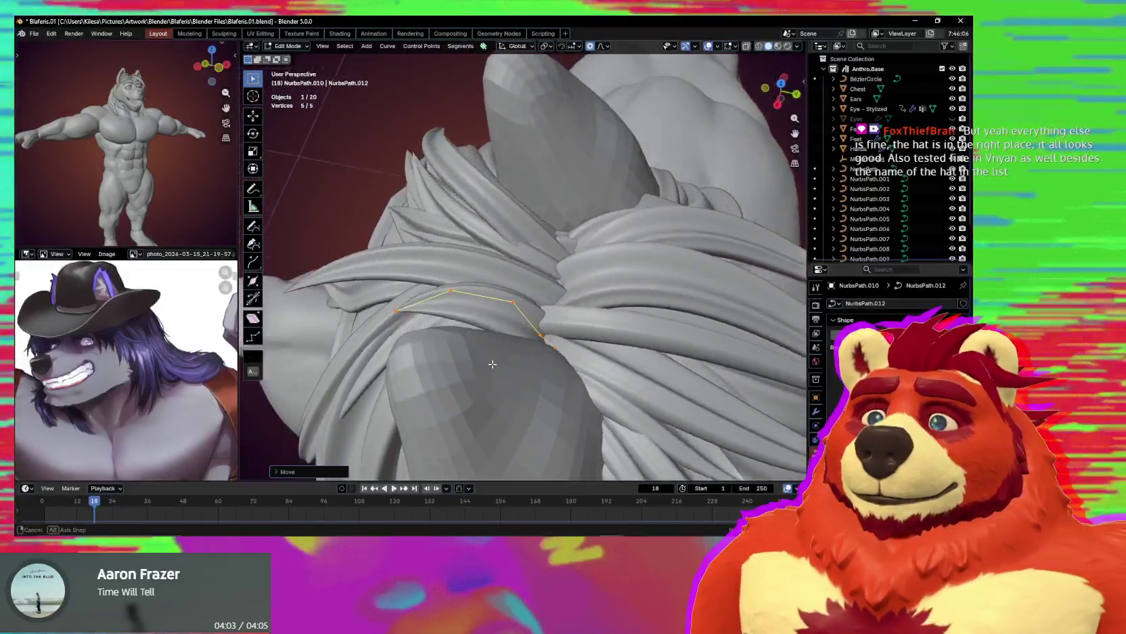
# Shift the new strand vertically into place, then select the whole NurbsPath.006 strand.
pyautogui.press('r')
pyautogui.press('g')
pyautogui.moveTo(584, 383)
pyautogui.mouseDown(button='middle')
pyautogui.moveTo(652, 320)
pyautogui.moveTo(536, 340)
pyautogui.moveTo(612, 279)
pyautogui.moveTo(610, 309)
pyautogui.moveTo(511, 278)
pyautogui.moveTo(575, 309)
pyautogui.moveTo(468, 234)
pyautogui.mouseUp(button='middle')
pyautogui.click(652, 321)
pyautogui.press('g')
pyautogui.click(596, 291)
pyautogui.click(595, 305)
pyautogui.hotkey('ctrl', 'l')
# Lift the NurbsPath.006 strand vertically, then soft-move and rotate its tuft tip points.
pyautogui.press('g')
pyautogui.press('z')
pyautogui.click(575, 310)
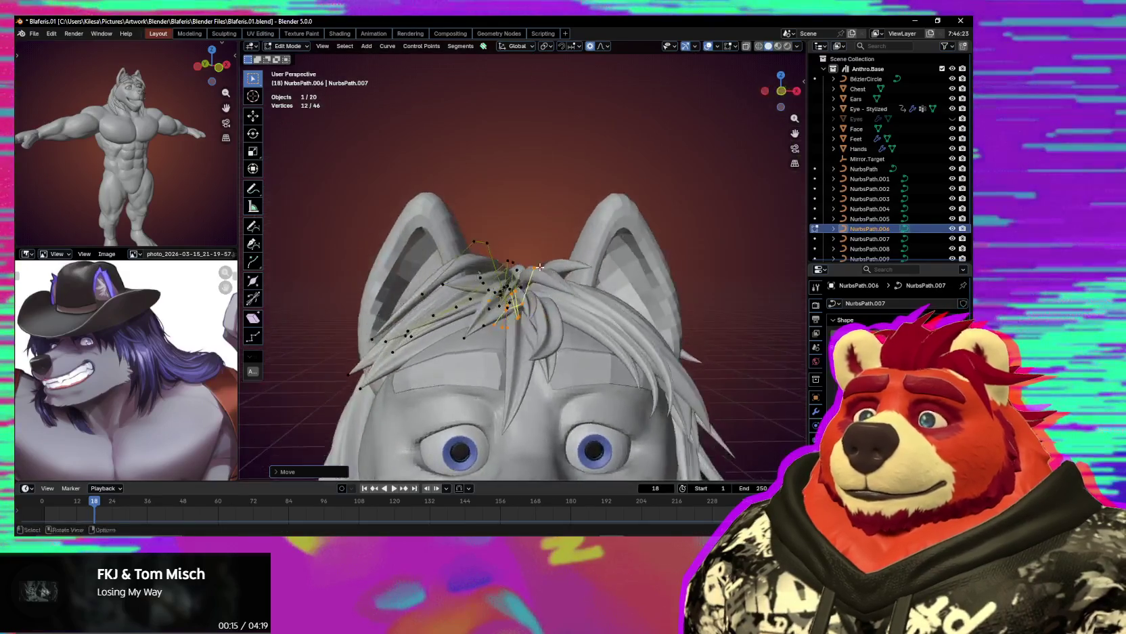
pyautogui.click(467, 234)
pyautogui.press('g')
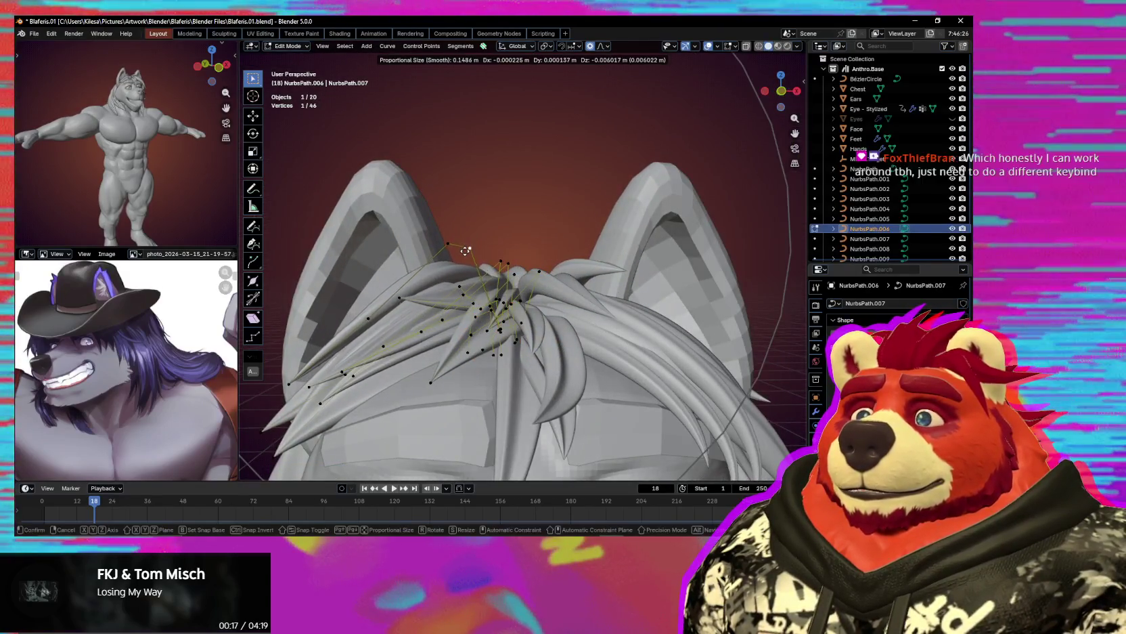
pyautogui.click(467, 254)
pyautogui.moveTo(466, 254)
pyautogui.mouseDown(button='middle')
pyautogui.moveTo(381, 348)
pyautogui.moveTo(443, 286)
pyautogui.mouseUp(button='middle')
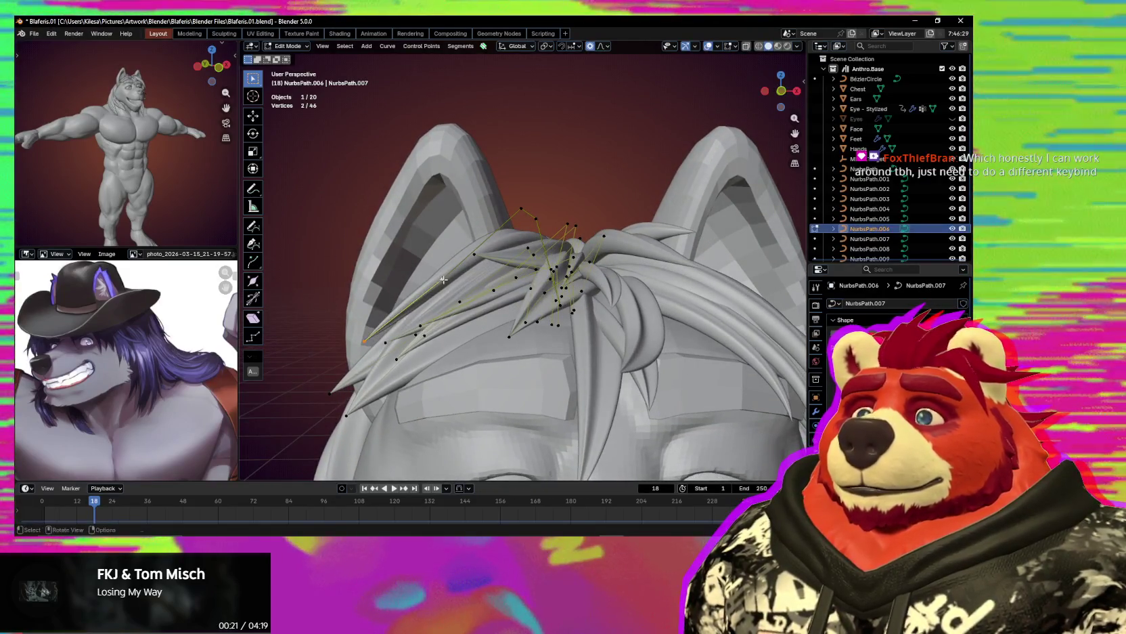
pyautogui.click(444, 278)
pyautogui.press('r')
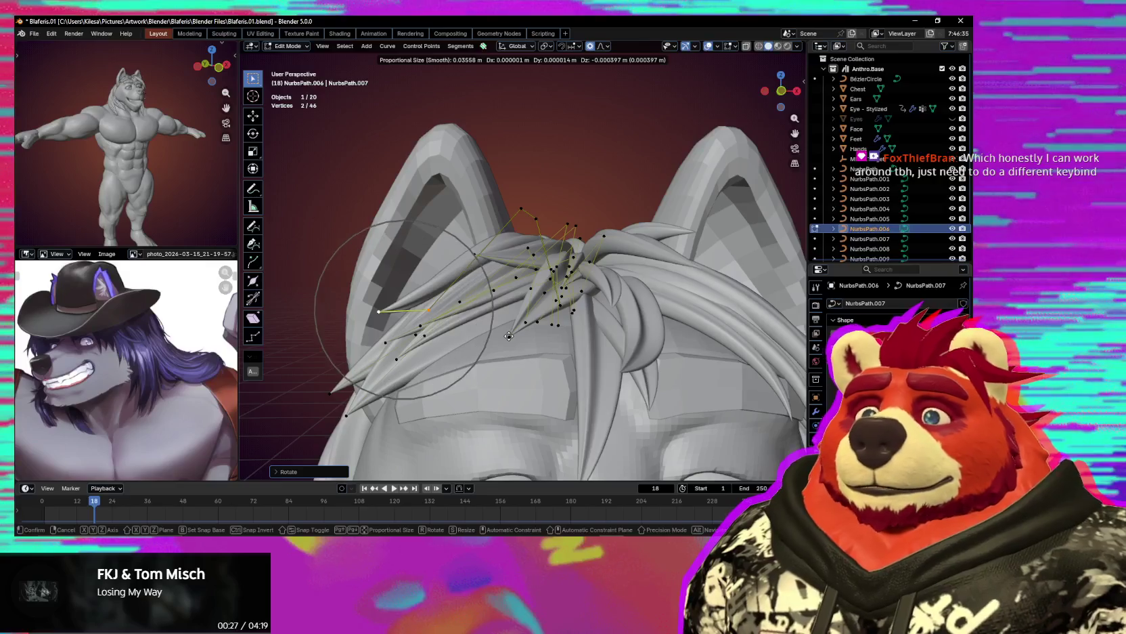
pyautogui.click(508, 335)
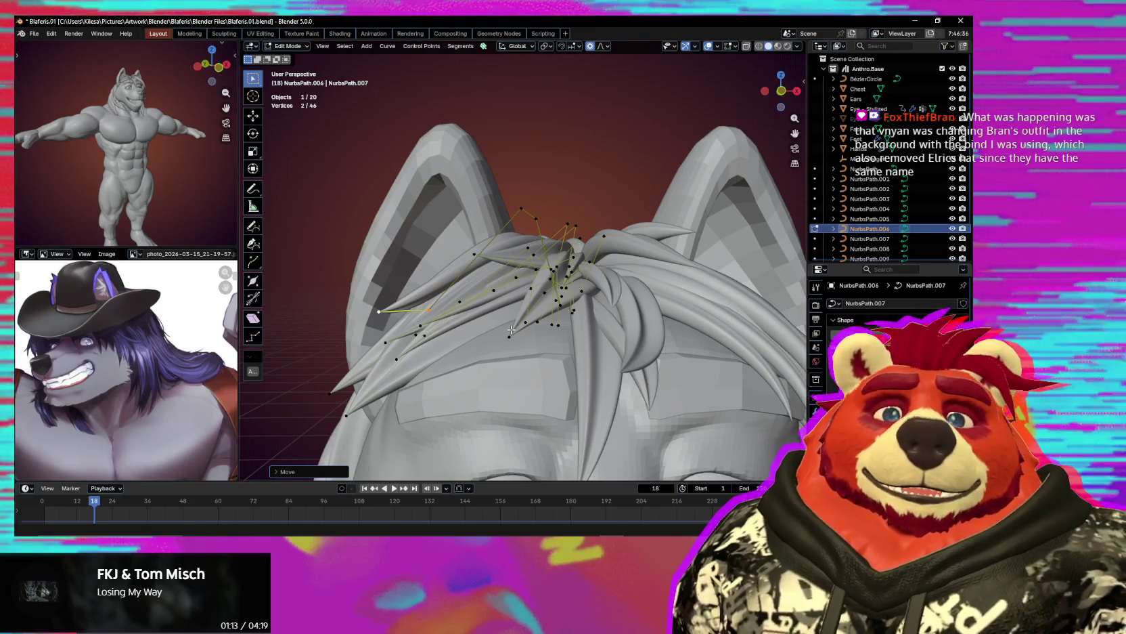
# Switch to another hair curve and move one of its control points.
pyautogui.moveTo(533, 308)
pyautogui.mouseDown(button='middle')
pyautogui.moveTo(527, 438)
pyautogui.moveTo(561, 380)
pyautogui.mouseUp(button='middle')
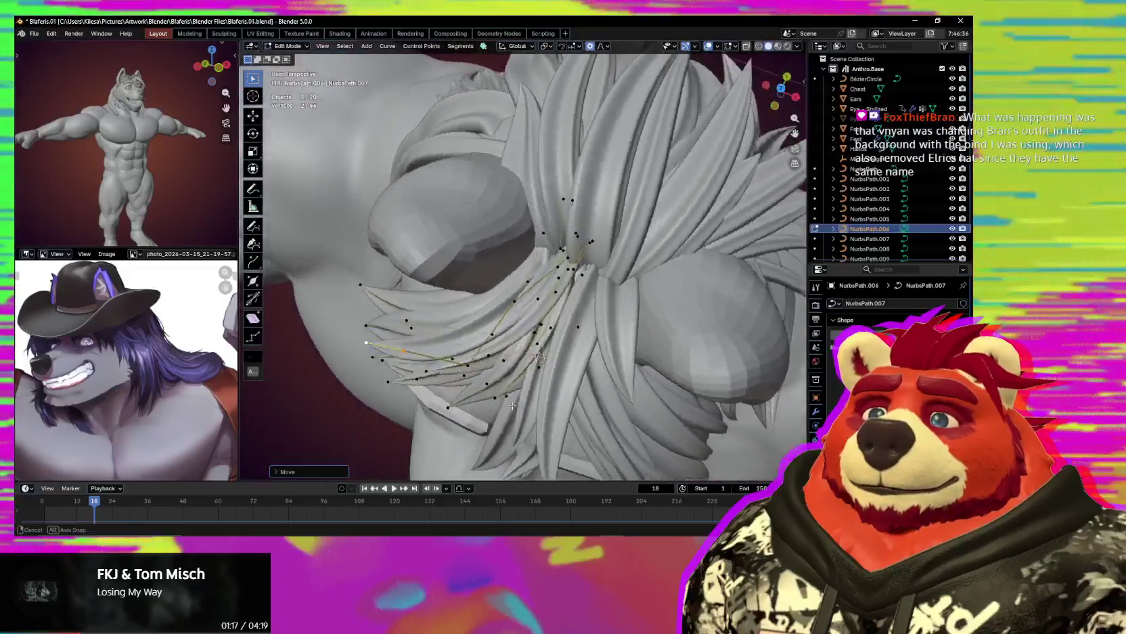
pyautogui.scroll(2, 560, 379)
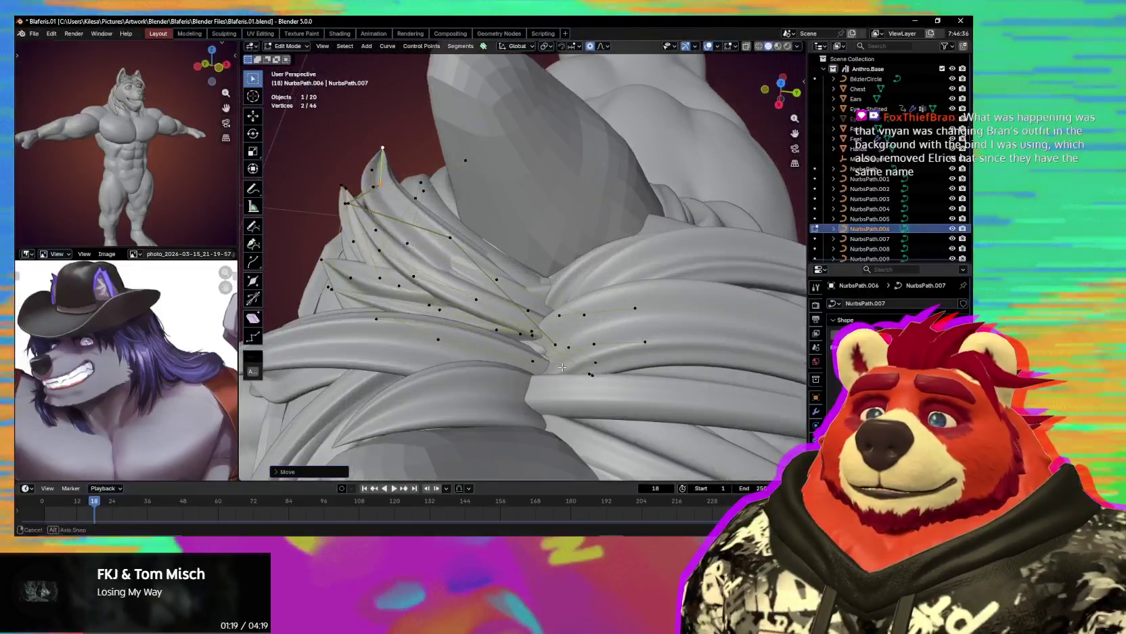
pyautogui.moveTo(561, 380); pyautogui.dragTo(537, 299, button='middle')
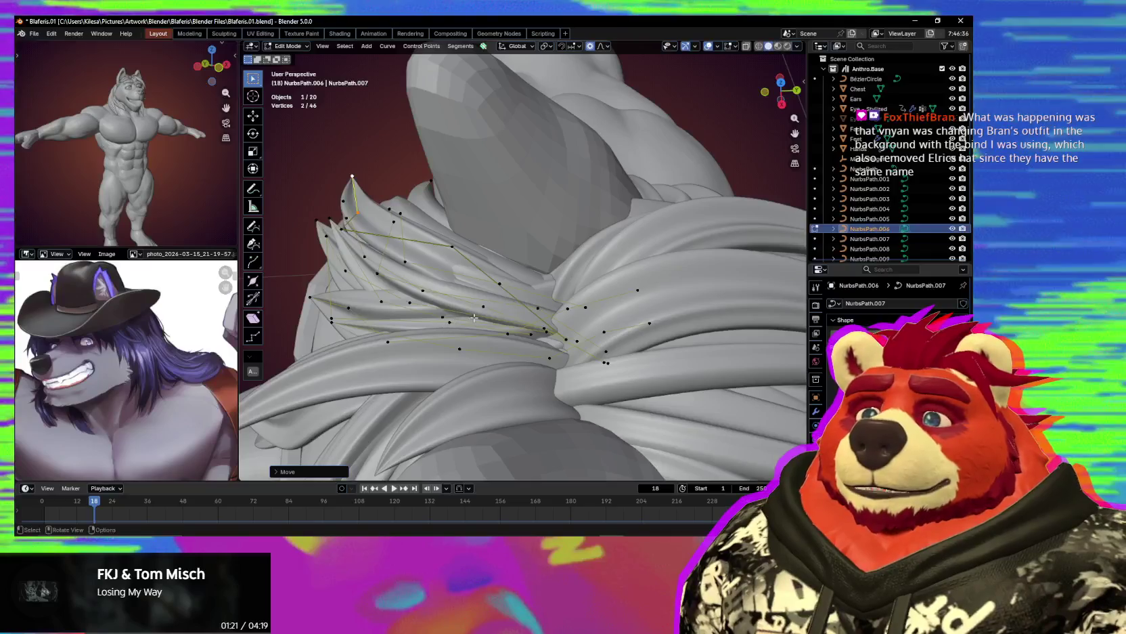
pyautogui.click(478, 302)
pyautogui.moveTo(548, 284)
pyautogui.mouseDown(button='middle')
pyautogui.moveTo(571, 303)
pyautogui.moveTo(563, 266)
pyautogui.moveTo(610, 291)
pyautogui.mouseUp(button='middle')
pyautogui.press('Tab')
pyautogui.press('g')
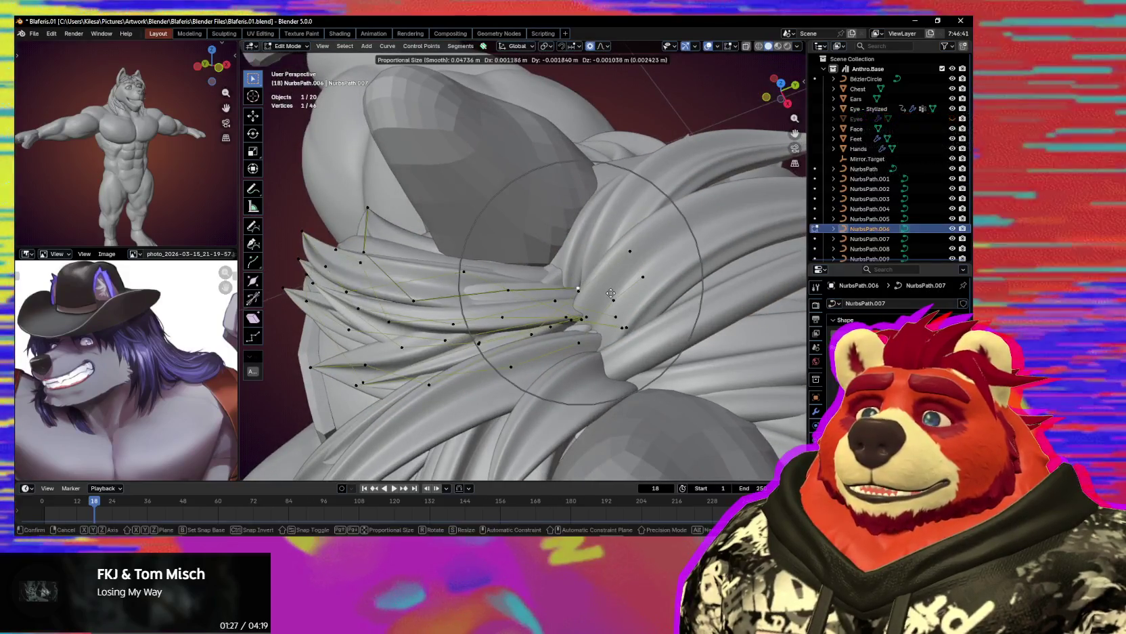
pyautogui.click(675, 280)
# Box-select a cluster of forelock points with their linked strands and move them together.
pyautogui.press('g')
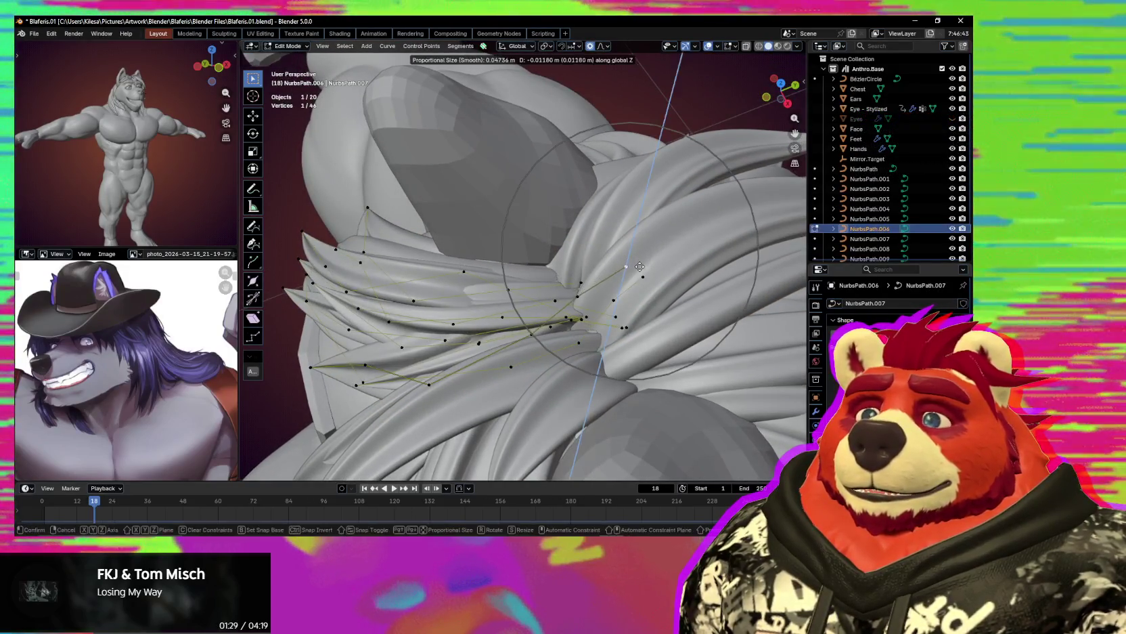
pyautogui.moveTo(649, 290); pyautogui.dragTo(669, 378, button='middle')
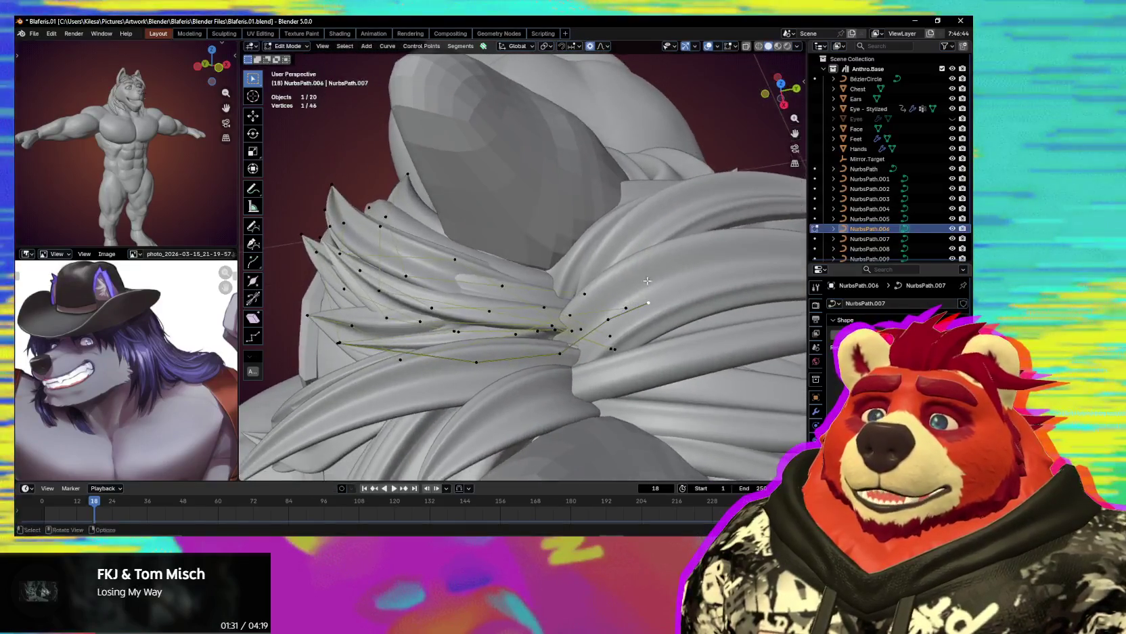
pyautogui.hotkey('ctrl', 'l')
pyautogui.press('g')
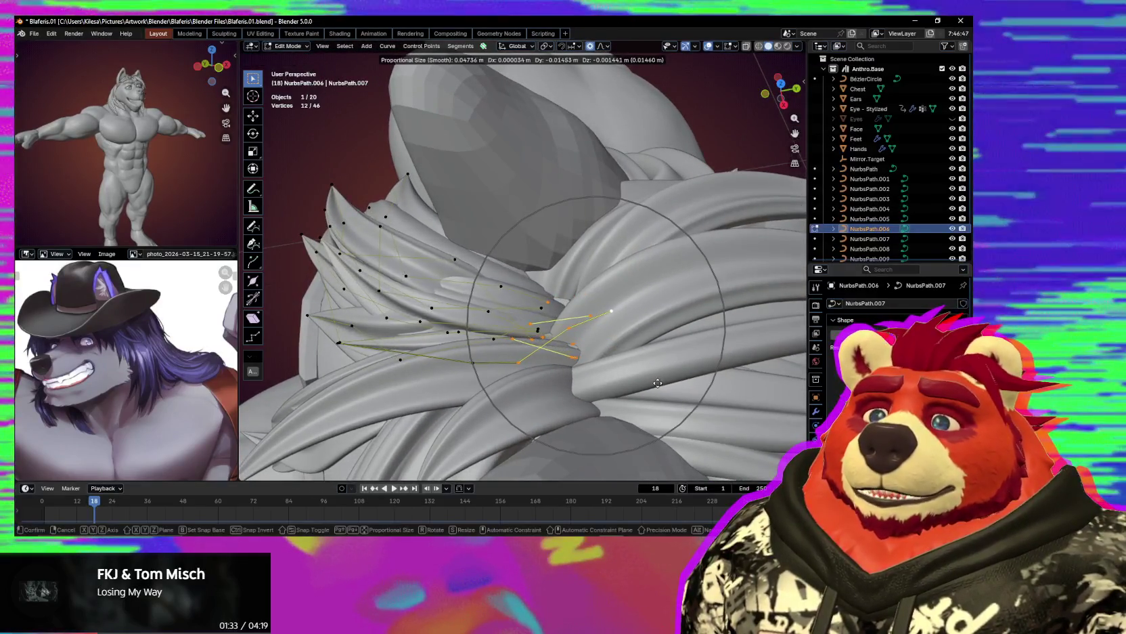
pyautogui.click(657, 381)
pyautogui.moveTo(657, 381); pyautogui.dragTo(336, 284, button='middle')
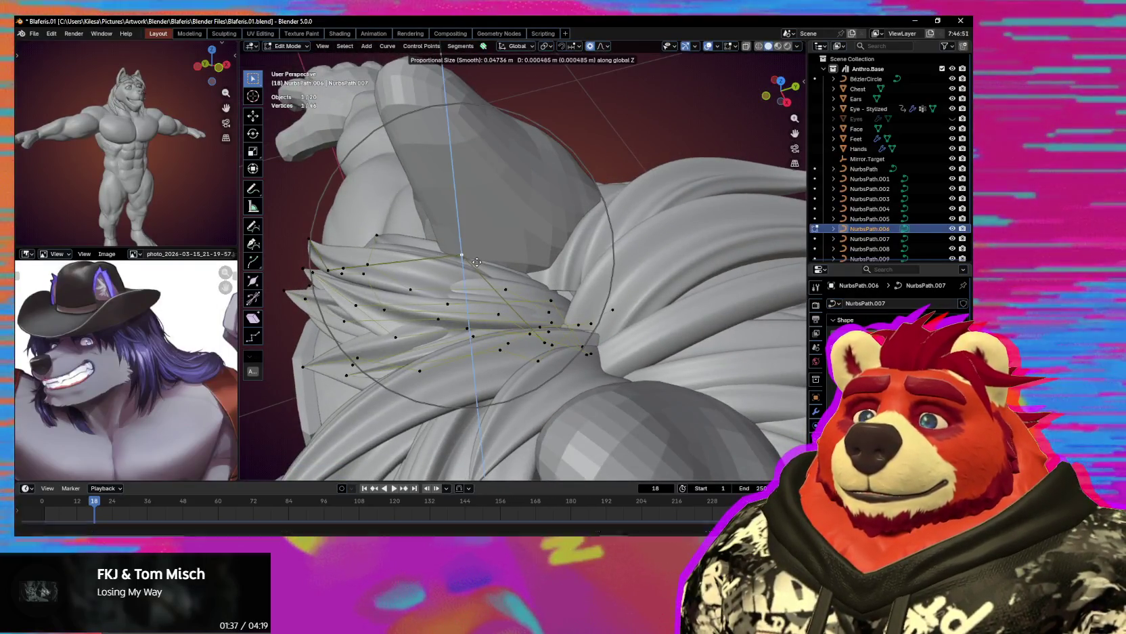
pyautogui.scroll(-3, 482, 252)
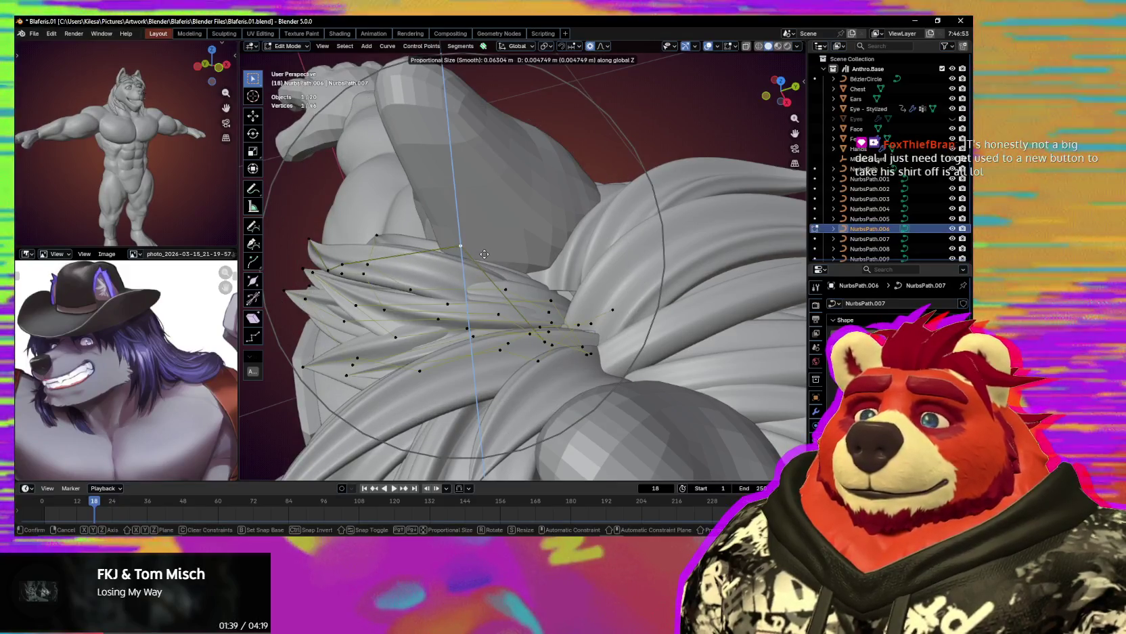
pyautogui.click(485, 254)
pyautogui.press('g')
pyautogui.press('Escape')
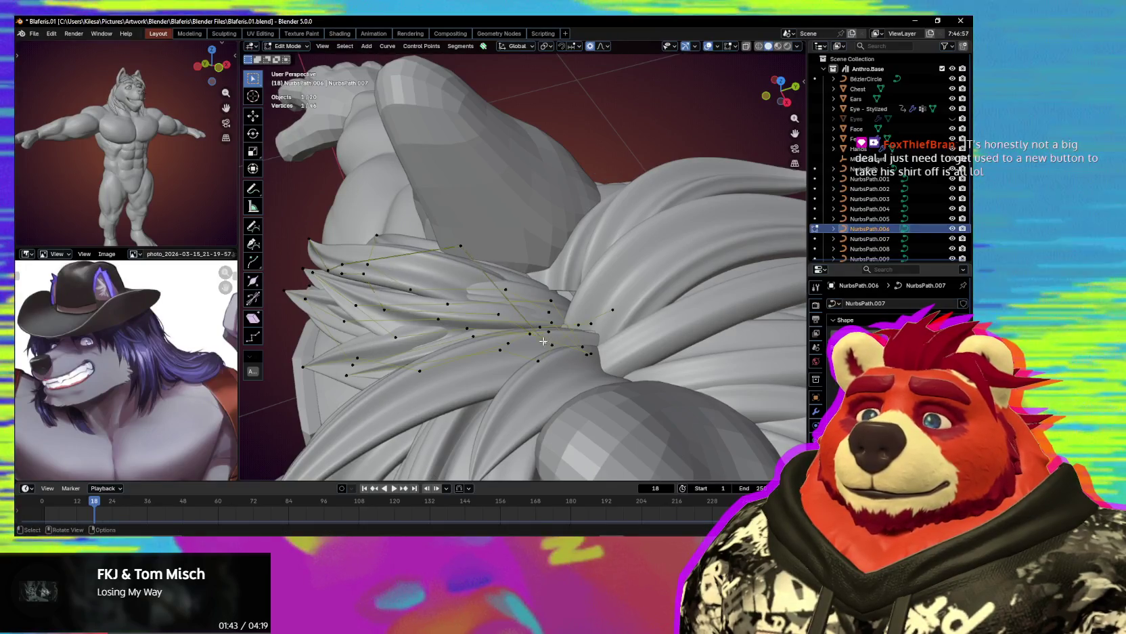
# Soft-move the forelock points in several passes, raising one strand point.
pyautogui.press('g')
pyautogui.moveTo(566, 304)
pyautogui.mouseDown(button='middle')
pyautogui.moveTo(527, 254)
pyautogui.moveTo(642, 264)
pyautogui.mouseUp(button='middle')
pyautogui.click(526, 255)
pyautogui.press('g')
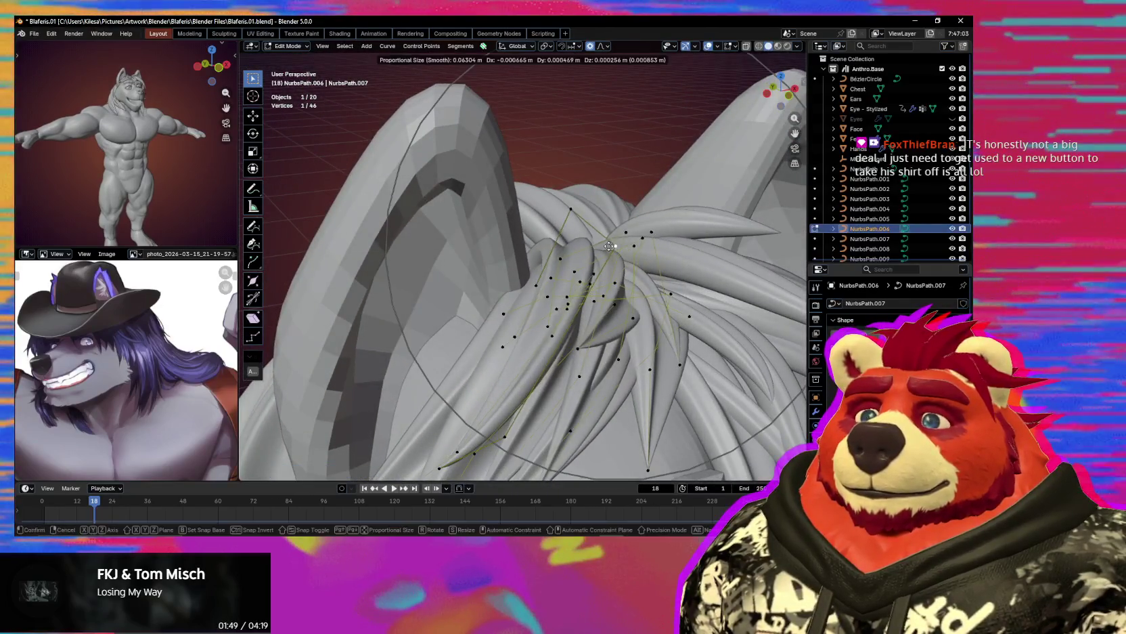
pyautogui.click(589, 244)
pyautogui.moveTo(588, 244)
pyautogui.mouseDown(button='middle')
pyautogui.moveTo(505, 293)
pyautogui.moveTo(557, 293)
pyautogui.mouseUp(button='middle')
pyautogui.press('g')
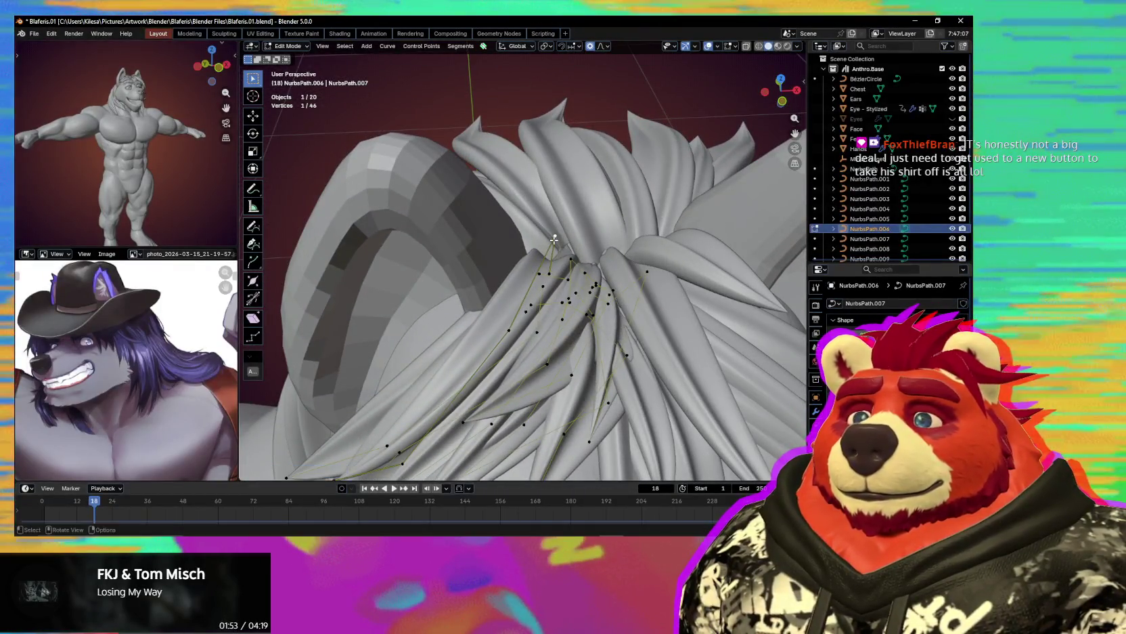
pyautogui.click(553, 277)
# Make final soft moves of the NurbsPath.007 forelock points where the tufts converge.
pyautogui.moveTo(553, 277)
pyautogui.mouseDown(button='middle')
pyautogui.moveTo(520, 302)
pyautogui.moveTo(598, 278)
pyautogui.moveTo(539, 305)
pyautogui.mouseUp(button='middle')
pyautogui.press('g')
pyautogui.click(514, 307)
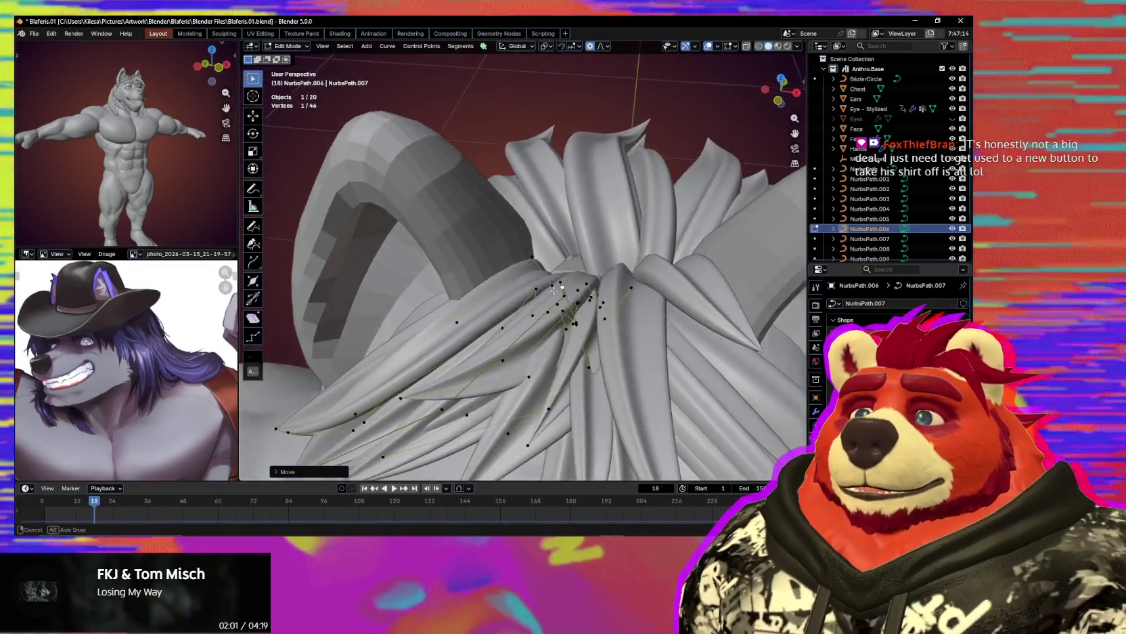
pyautogui.press('g')
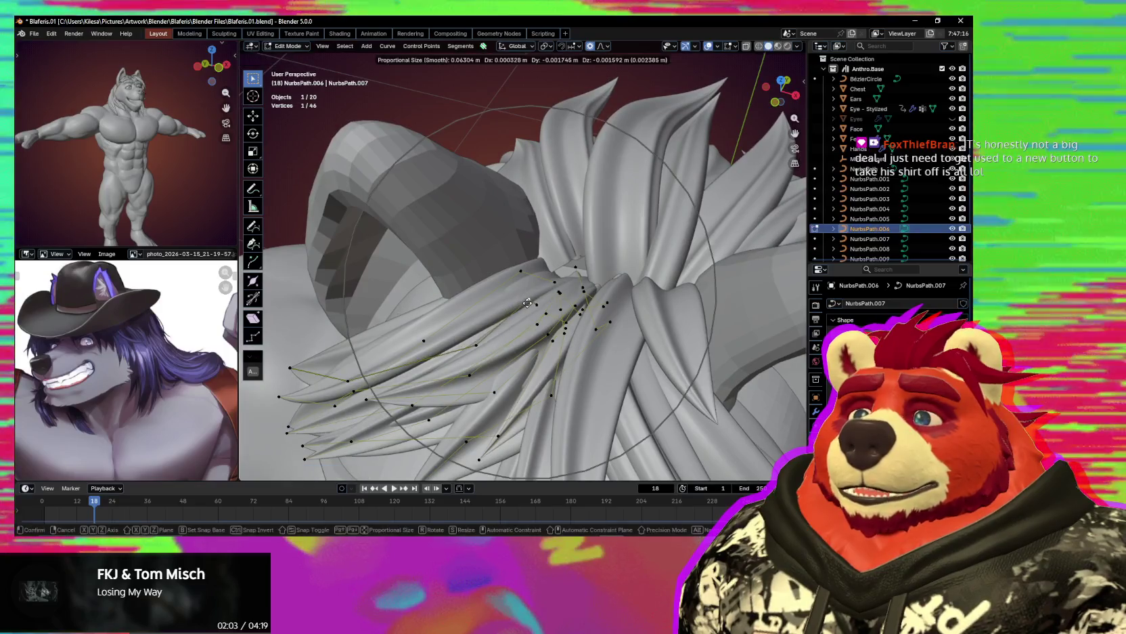
pyautogui.click(522, 305)
pyautogui.moveTo(522, 305); pyautogui.dragTo(532, 321, button='middle')
pyautogui.moveTo(571, 244)
pyautogui.mouseDown(button='middle')
pyautogui.moveTo(472, 261)
pyautogui.moveTo(551, 315)
pyautogui.moveTo(589, 323)
pyautogui.mouseUp(button='middle')
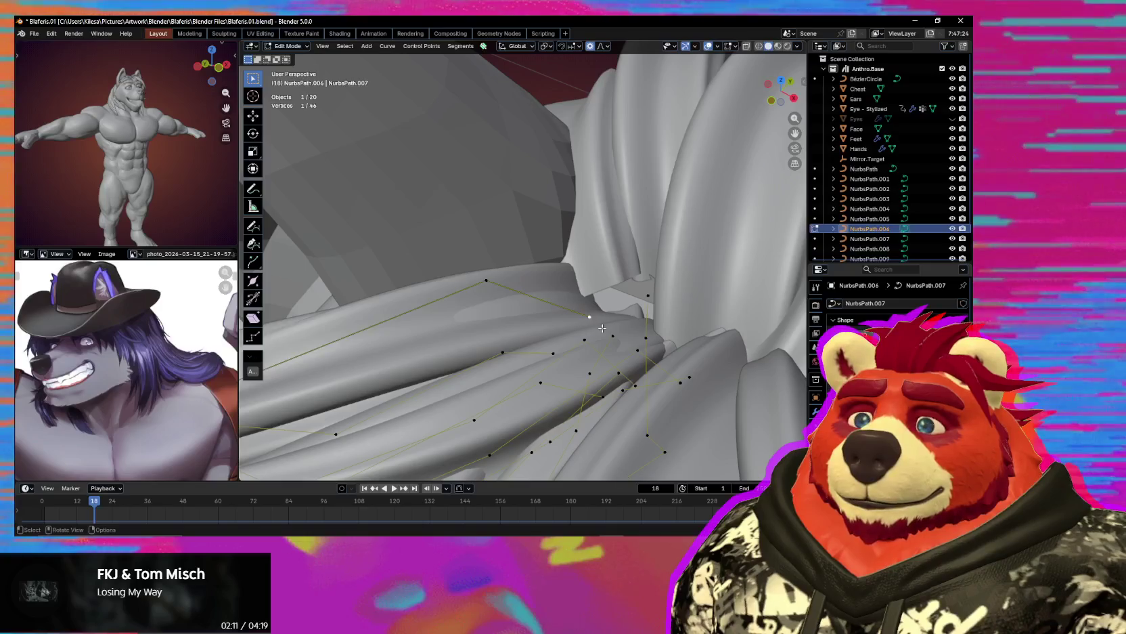
# Finish placing the forelock strand points and inspect the mane from several angles.
pyautogui.click(560, 357)
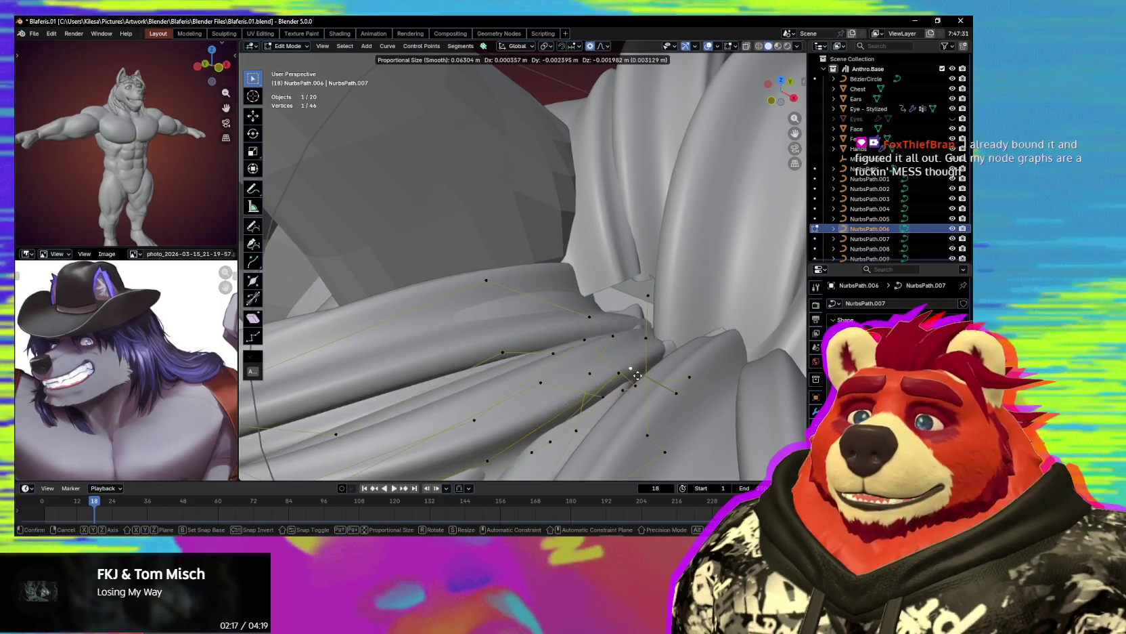
pyautogui.click(643, 359)
pyautogui.moveTo(643, 360)
pyautogui.mouseDown(button='middle')
pyautogui.moveTo(617, 383)
pyautogui.moveTo(594, 346)
pyautogui.mouseUp(button='middle')
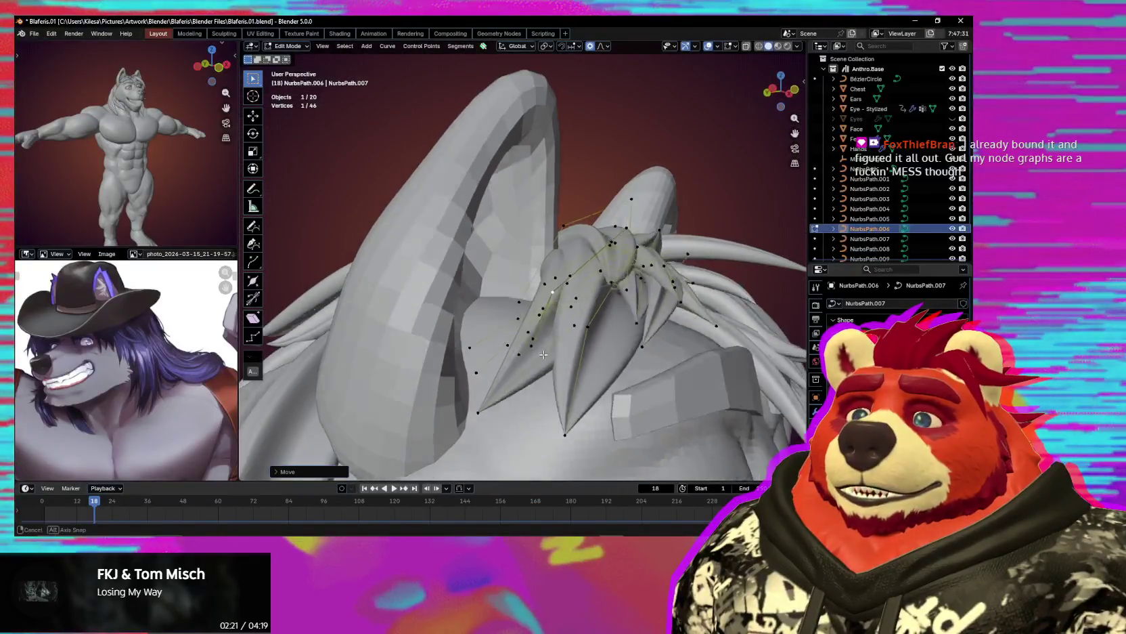
pyautogui.moveTo(594, 346); pyautogui.dragTo(517, 405, button='middle')
pyautogui.moveTo(560, 371)
pyautogui.mouseDown(button='middle')
pyautogui.moveTo(508, 369)
pyautogui.moveTo(496, 306)
pyautogui.moveTo(555, 296)
pyautogui.moveTo(541, 318)
pyautogui.moveTo(560, 313)
pyautogui.mouseUp(button='middle')
# Select forelock strand points and move them down to smooth the strand shape.
pyautogui.keyDown('shift'); pyautogui.click(547, 295); pyautogui.keyUp('shift')
pyautogui.click(561, 312)
pyautogui.press('g')
pyautogui.click(580, 343)
pyautogui.rightClick(541, 328)
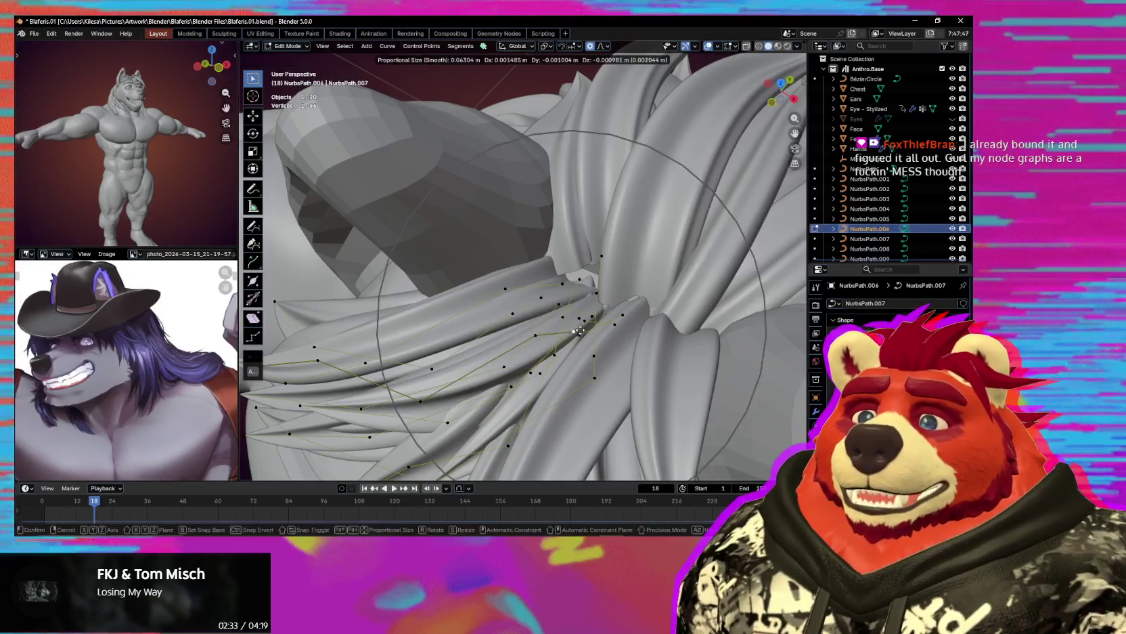
pyautogui.click(575, 353)
pyautogui.moveTo(575, 353); pyautogui.dragTo(556, 350, button='middle')
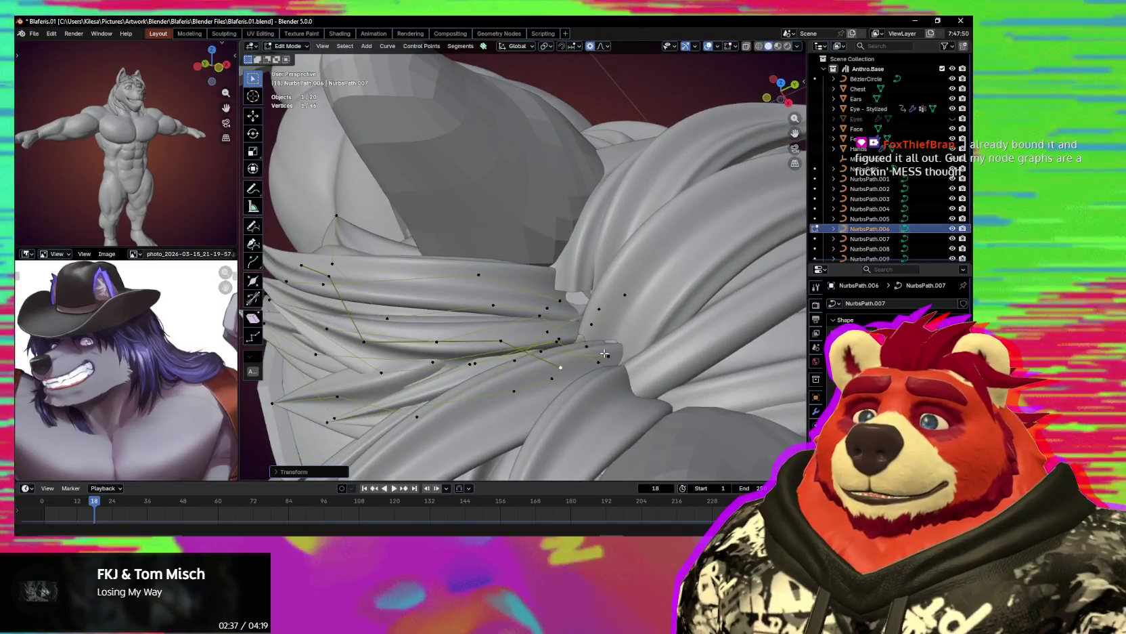
# Pick a point on the NurbsPath.001 crown tuft curve and begin rotating it.
pyautogui.moveTo(609, 346); pyautogui.dragTo(554, 267, button='middle')
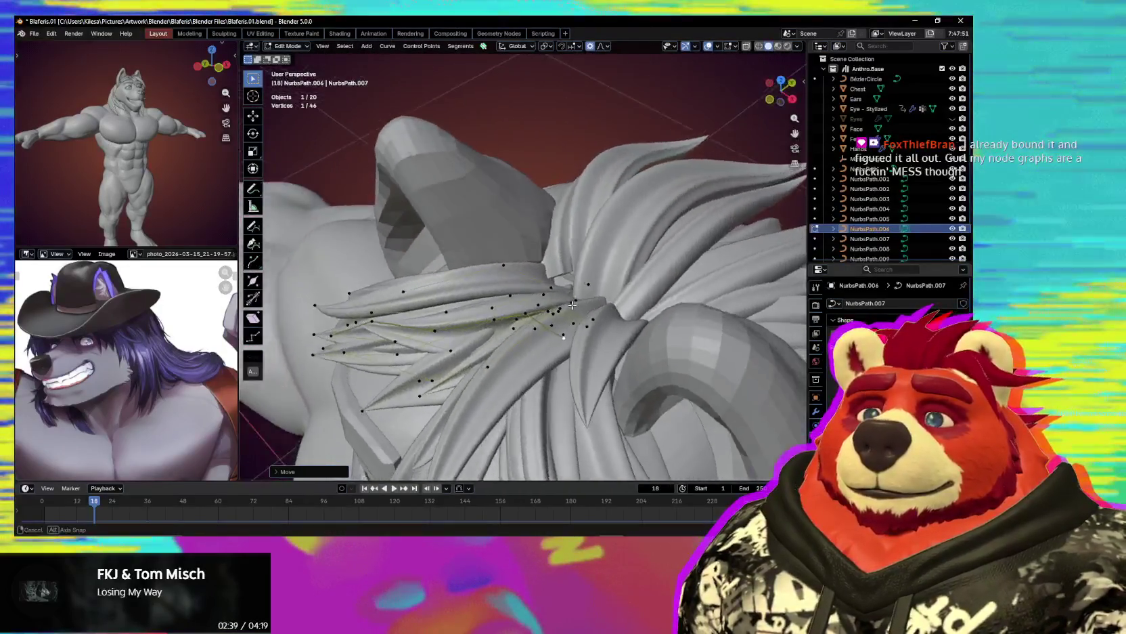
pyautogui.click(555, 267)
pyautogui.moveTo(554, 267)
pyautogui.mouseDown(button='middle')
pyautogui.moveTo(689, 274)
pyautogui.moveTo(547, 303)
pyautogui.mouseUp(button='middle')
pyautogui.press('r')
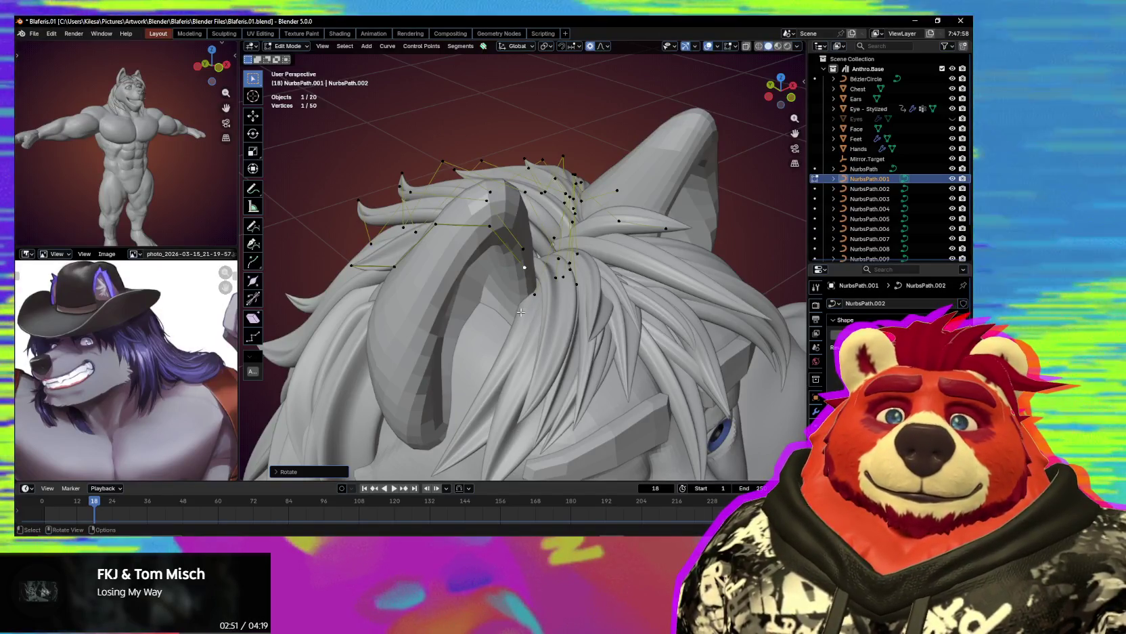
# Check the tilted crown tufts, then switch to VNyan's Node Graphs window.
pyautogui.moveTo(525, 309)
pyautogui.mouseDown(button='middle')
pyautogui.moveTo(482, 311)
pyautogui.moveTo(411, 352)
pyautogui.moveTo(452, 373)
pyautogui.mouseUp(button='middle')
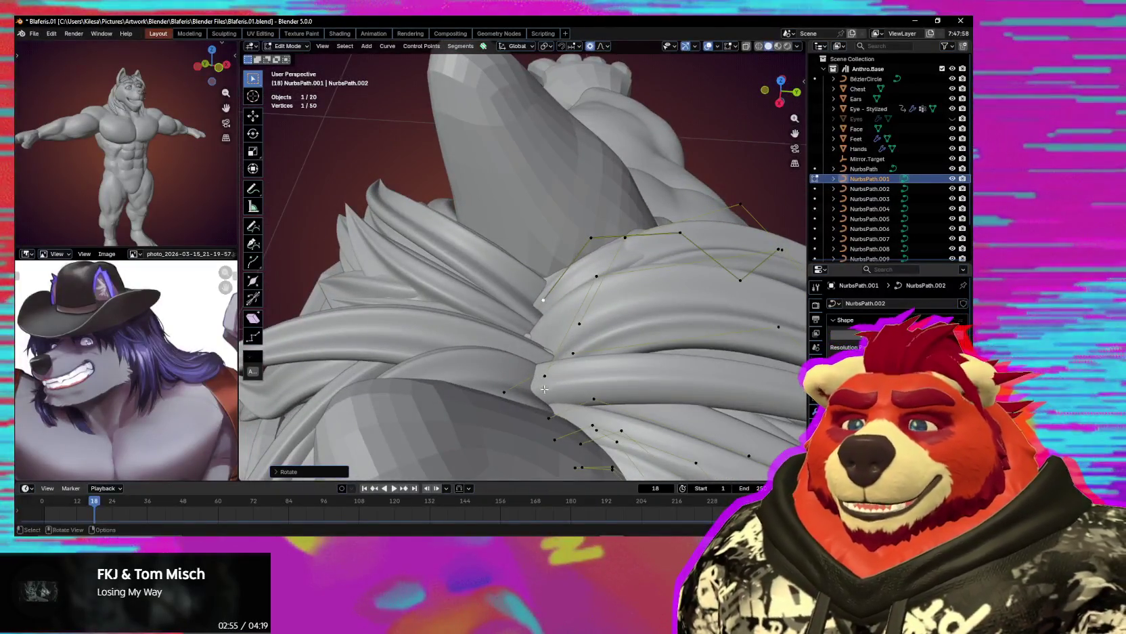
pyautogui.hotkey('alt', 'Tab')
pyautogui.click(929, 61)
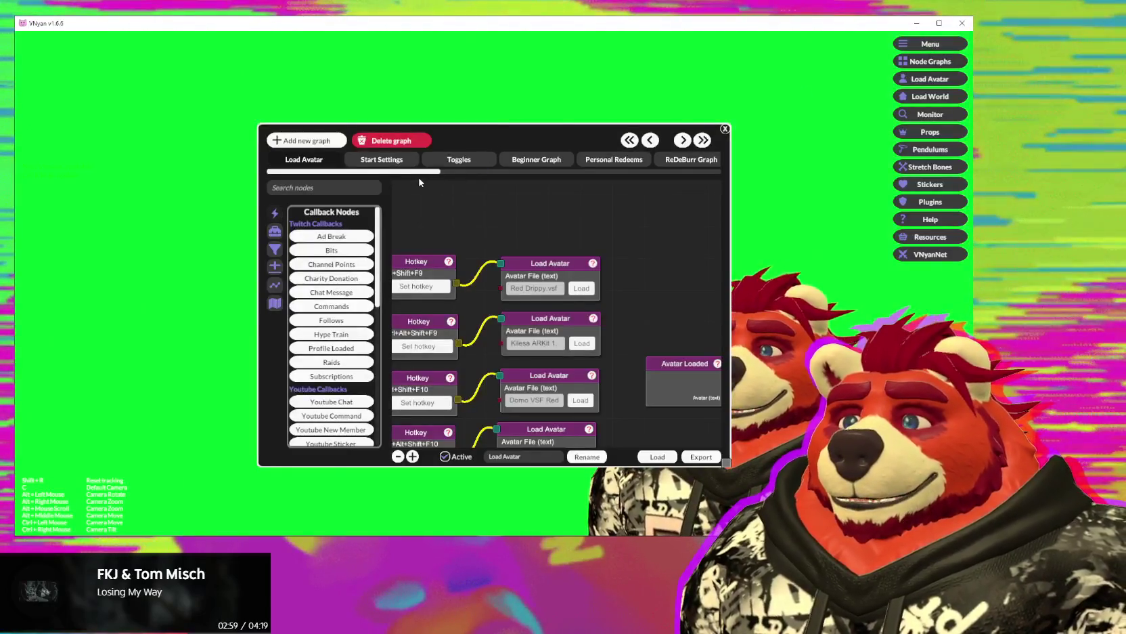
# Browse the Personal Redeems, Toggles and Start Settings node graphs, zooming each one.
pyautogui.click(602, 163)
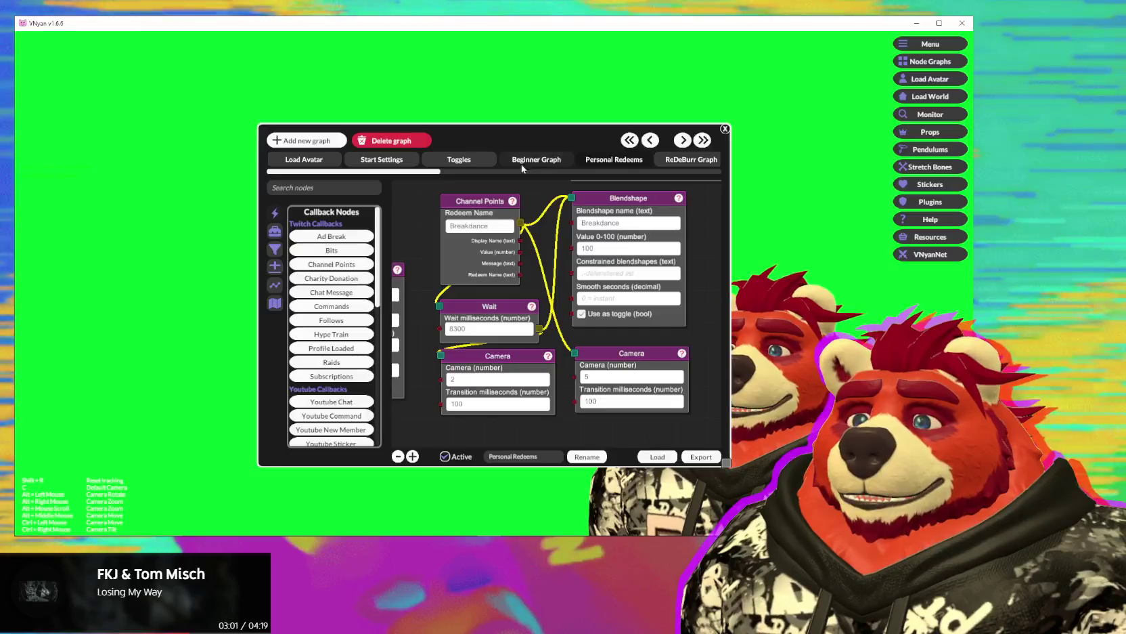
pyautogui.click(459, 160)
pyautogui.scroll(-5, 464, 277)
pyautogui.scroll(5, 464, 276)
pyautogui.scroll(-5, 530, 250)
pyautogui.scroll(5, 630, 291)
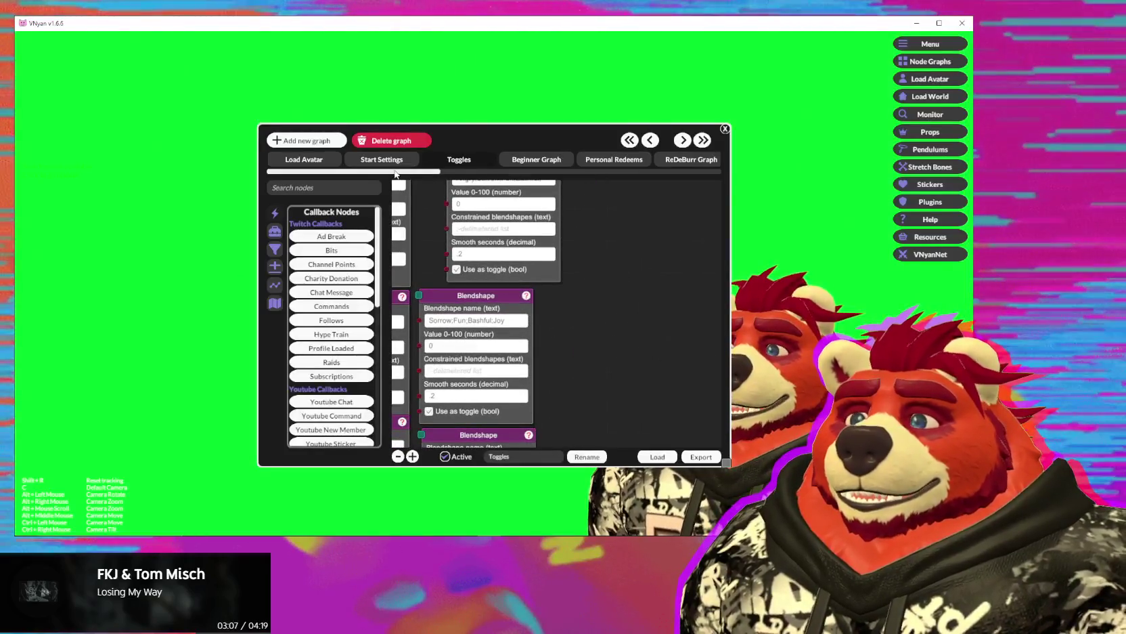
pyautogui.click(377, 160)
pyautogui.scroll(-5, 599, 331)
pyautogui.scroll(5, 548, 308)
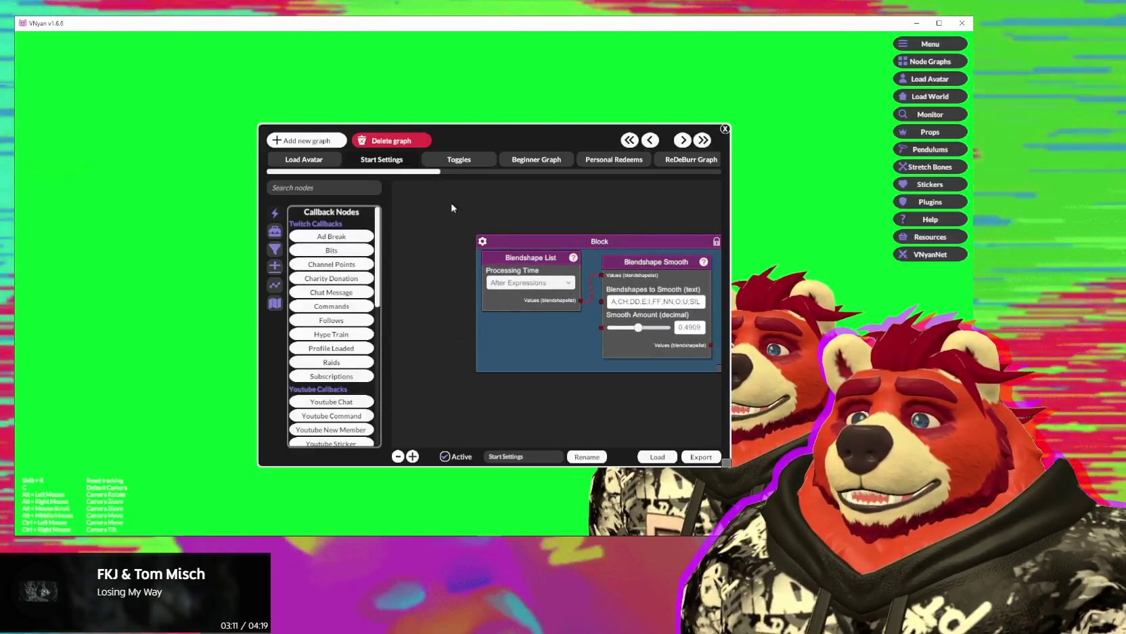
# Return to the Personal Redeems graph, zoom around its redeem node groups, then close the panel.
pyautogui.click(535, 162)
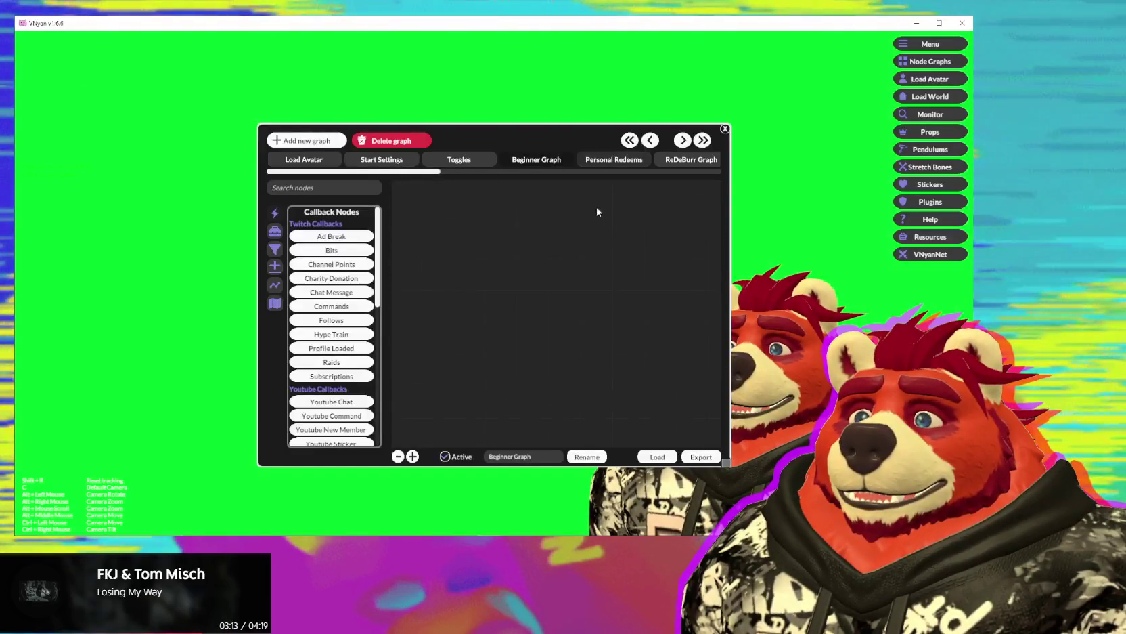
pyautogui.click(614, 159)
pyautogui.scroll(-3, 590, 327)
pyautogui.scroll(3, 590, 327)
pyautogui.scroll(-3, 590, 327)
pyautogui.scroll(2, 576, 318)
pyautogui.scroll(1, 562, 308)
pyautogui.scroll(1, 550, 301)
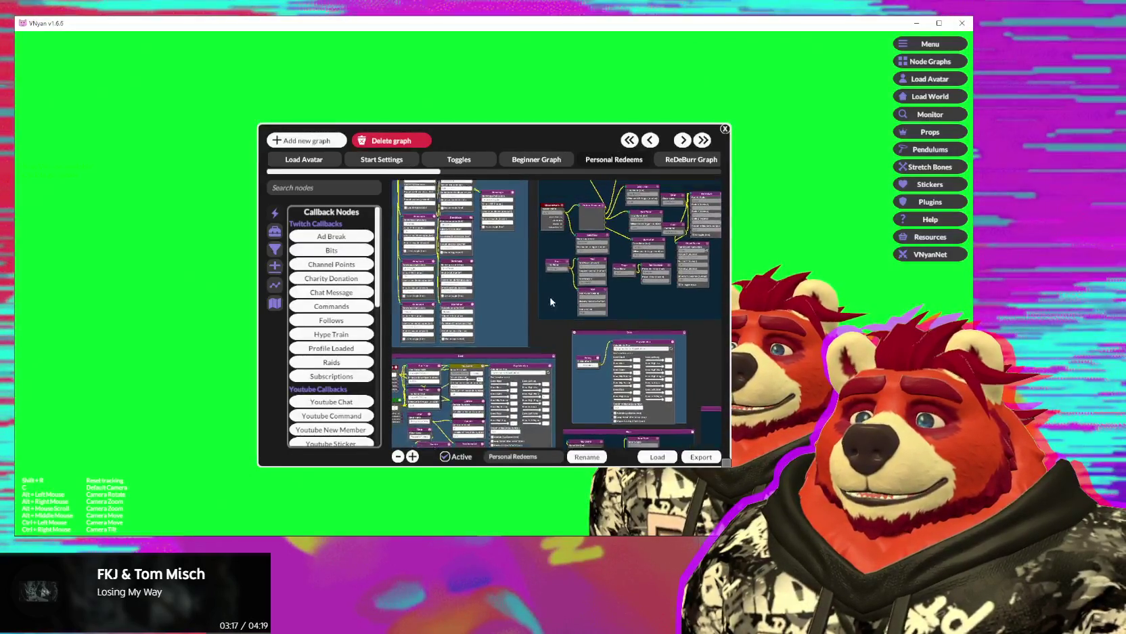
pyautogui.scroll(-1, 552, 301)
pyautogui.scroll(-1, 582, 258)
pyautogui.scroll(1, 596, 238)
pyautogui.scroll(1, 549, 265)
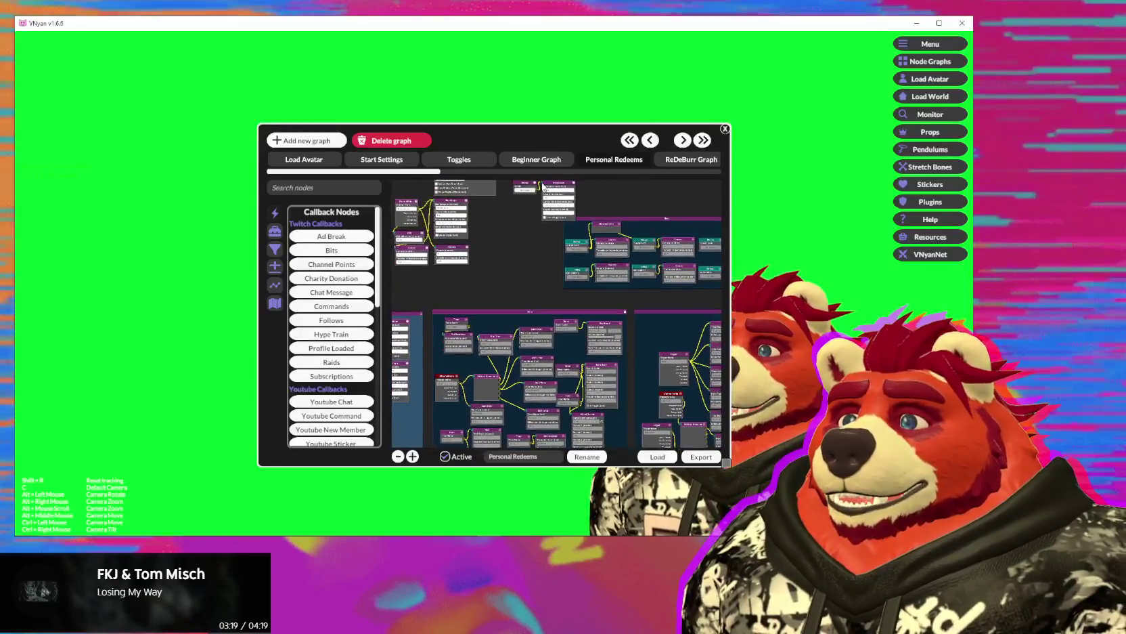
pyautogui.scroll(1, 415, 302)
pyautogui.scroll(1, 473, 319)
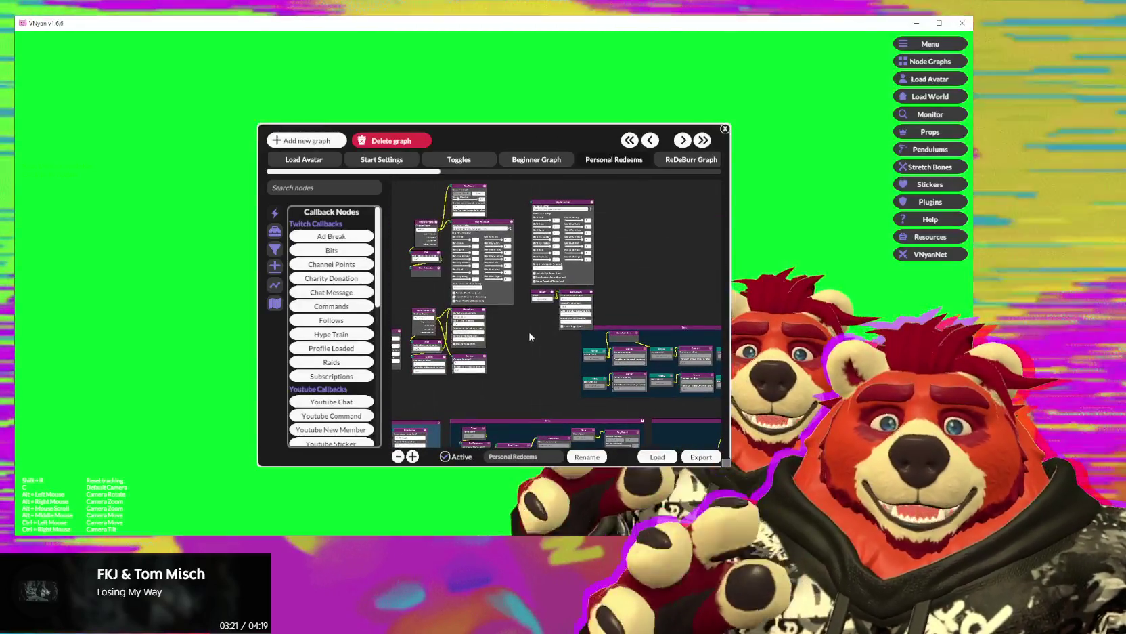
pyautogui.scroll(1, 561, 326)
pyautogui.scroll(1, 565, 352)
pyautogui.scroll(1, 569, 381)
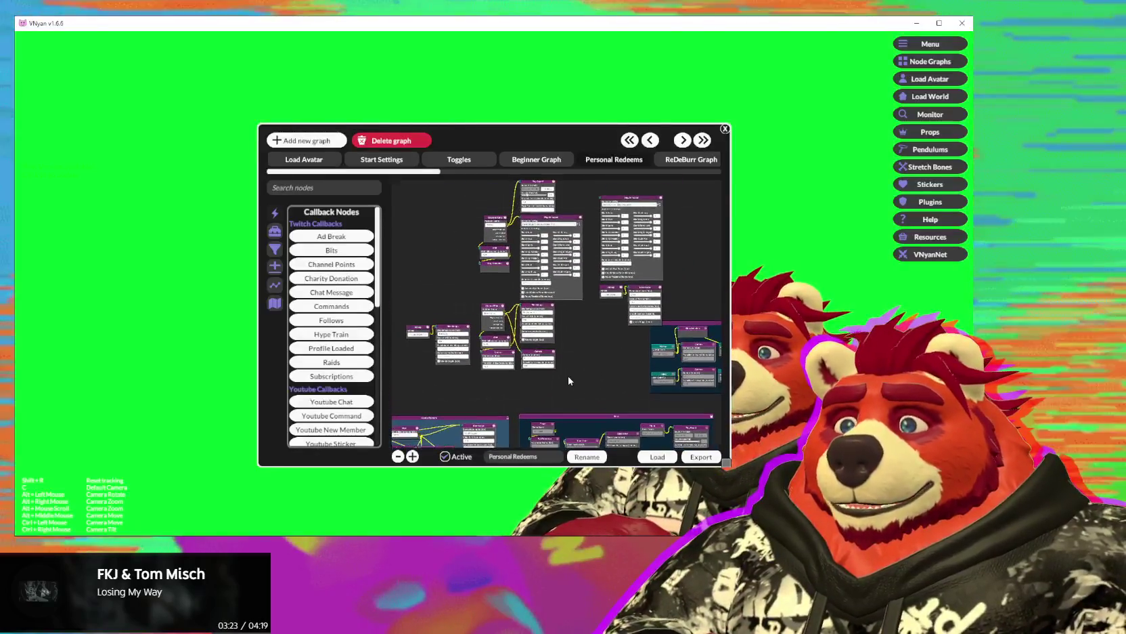
pyautogui.scroll(-1, 563, 391)
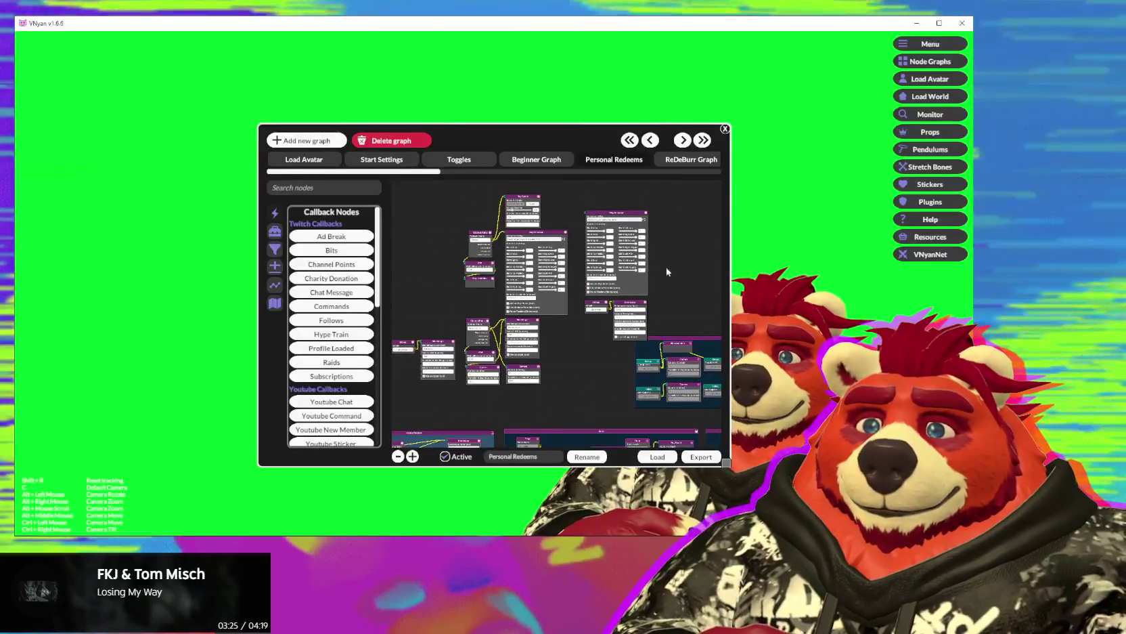
pyautogui.scroll(1, 635, 318)
pyautogui.scroll(2, 635, 318)
pyautogui.scroll(-2, 623, 345)
pyautogui.scroll(-1, 595, 339)
pyautogui.scroll(1, 550, 316)
pyautogui.scroll(-1, 550, 316)
pyautogui.scroll(1, 535, 323)
pyautogui.scroll(1, 518, 331)
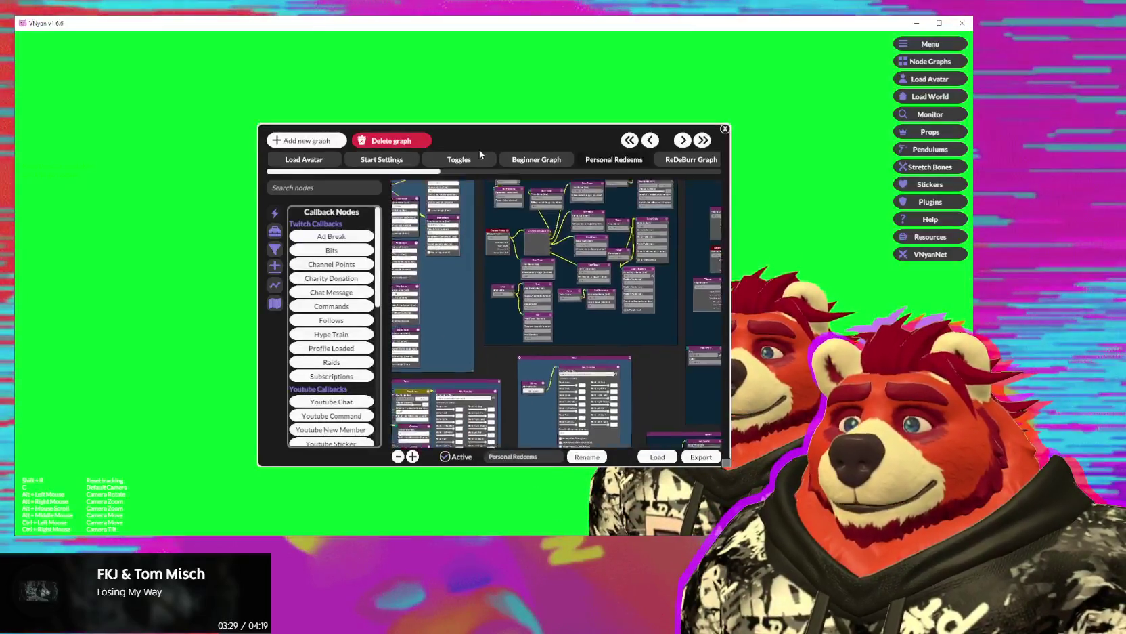
pyautogui.scroll(1, 486, 344)
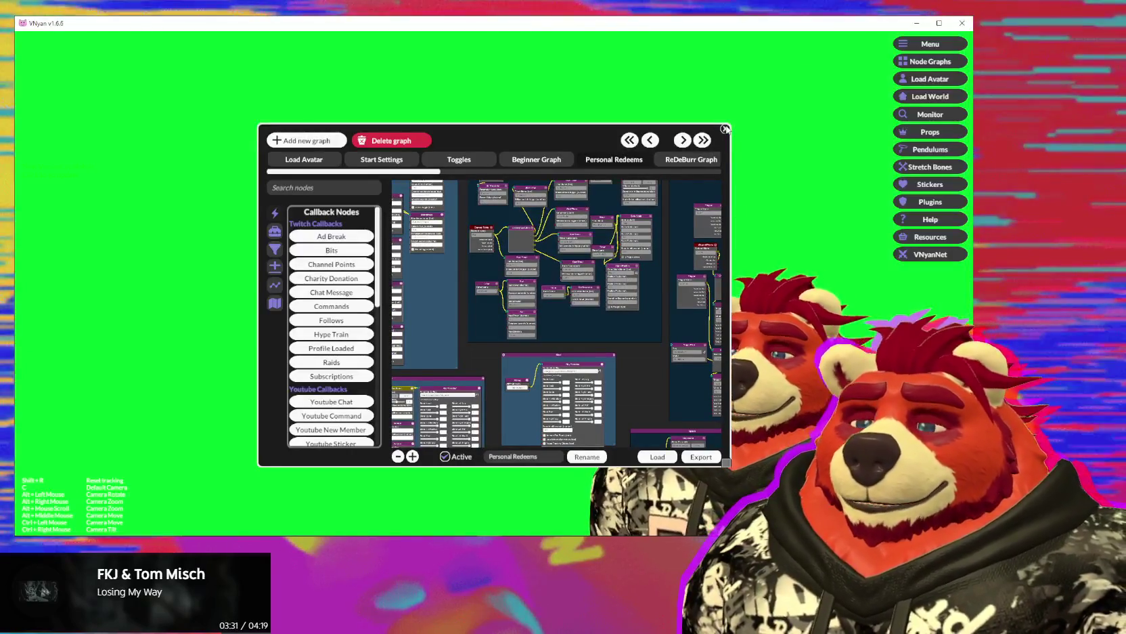
pyautogui.click(725, 128)
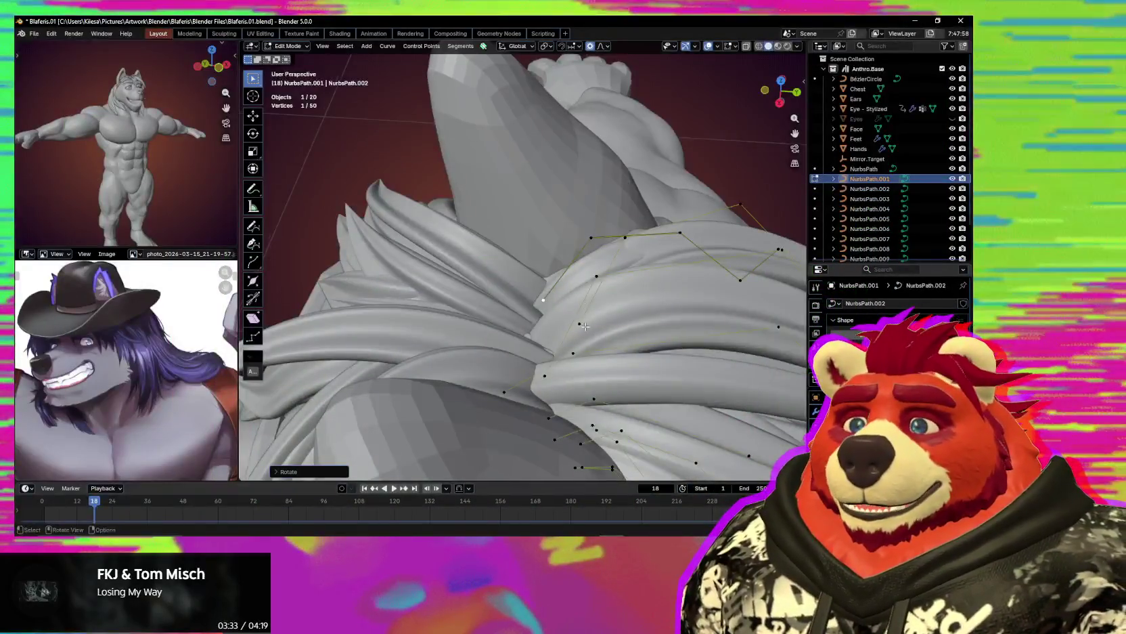
# Pull a crown hair control point upward and check the spikes from behind.
pyautogui.moveTo(585, 326)
pyautogui.mouseDown(button='middle')
pyautogui.moveTo(620, 378)
pyautogui.moveTo(556, 348)
pyautogui.mouseUp(button='middle')
pyautogui.press('g')
pyautogui.click(570, 387)
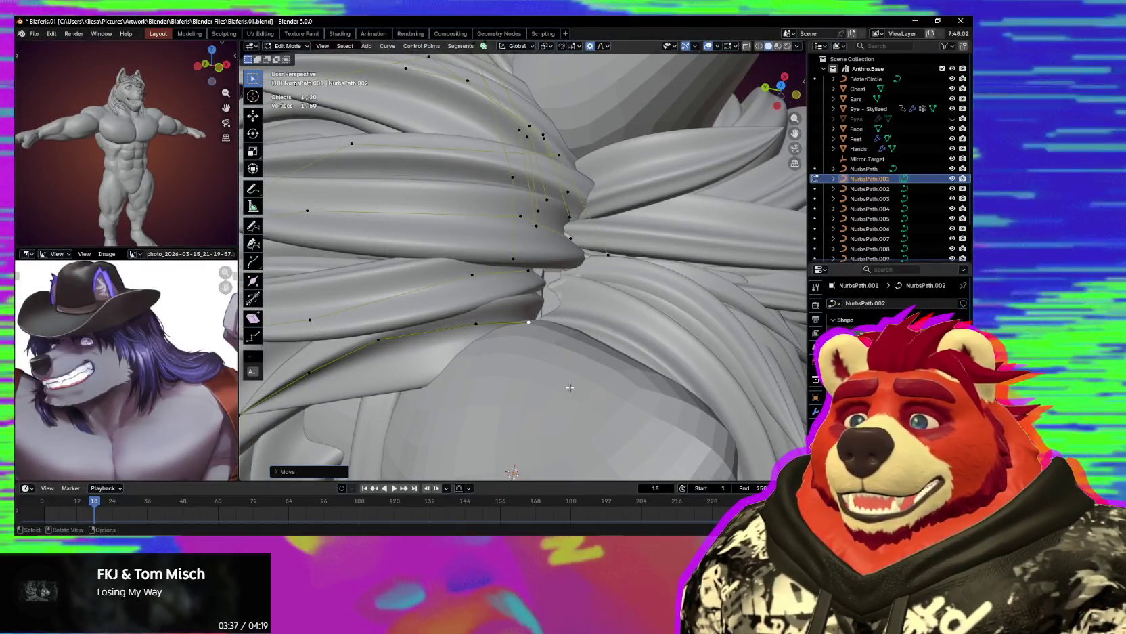
pyautogui.moveTo(570, 387); pyautogui.dragTo(646, 387, button='middle')
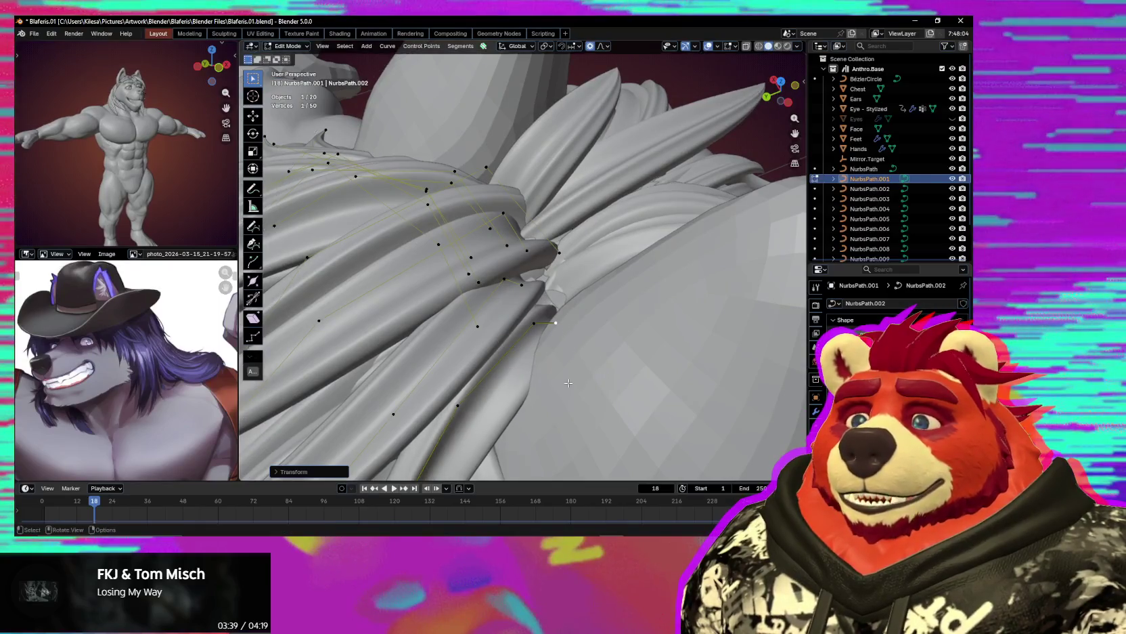
pyautogui.moveTo(569, 383); pyautogui.dragTo(576, 373, button='middle')
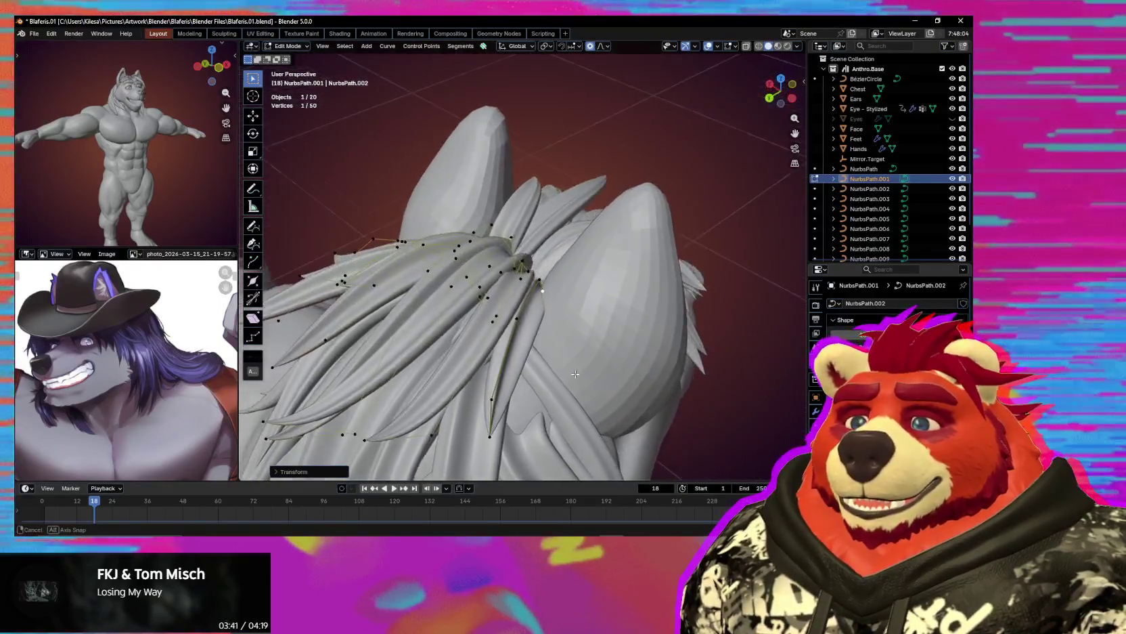
pyautogui.moveTo(576, 374)
pyautogui.mouseDown(button='middle')
pyautogui.moveTo(572, 345)
pyautogui.moveTo(507, 344)
pyautogui.moveTo(561, 278)
pyautogui.mouseUp(button='middle')
# Move more crown tuft control points upward with soft proportional falloff.
pyautogui.press('g')
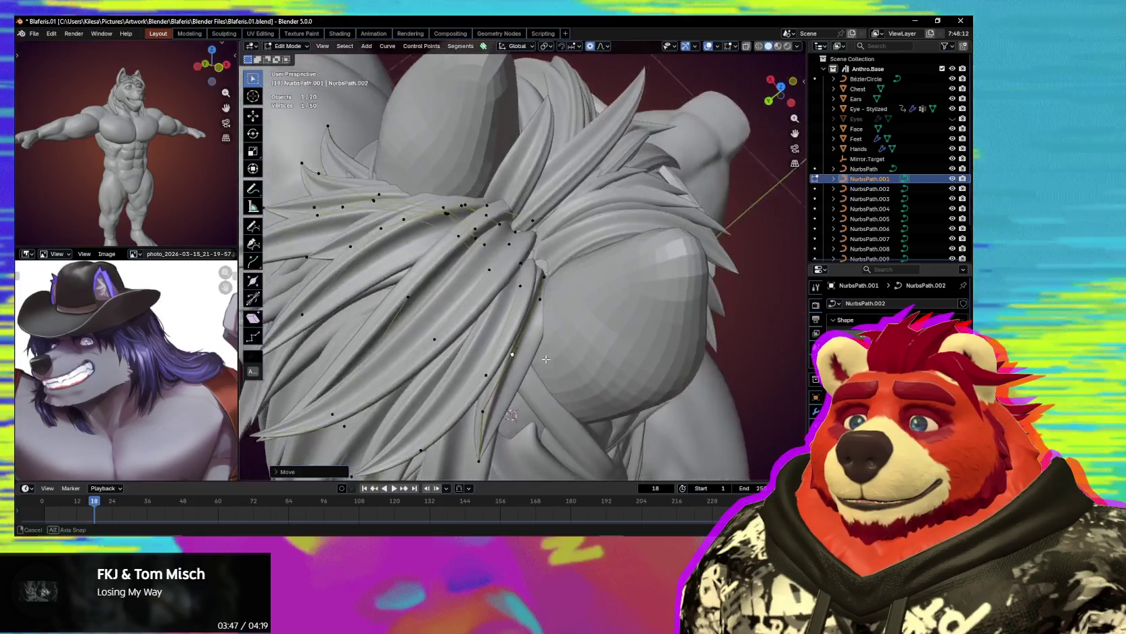
pyautogui.press('g')
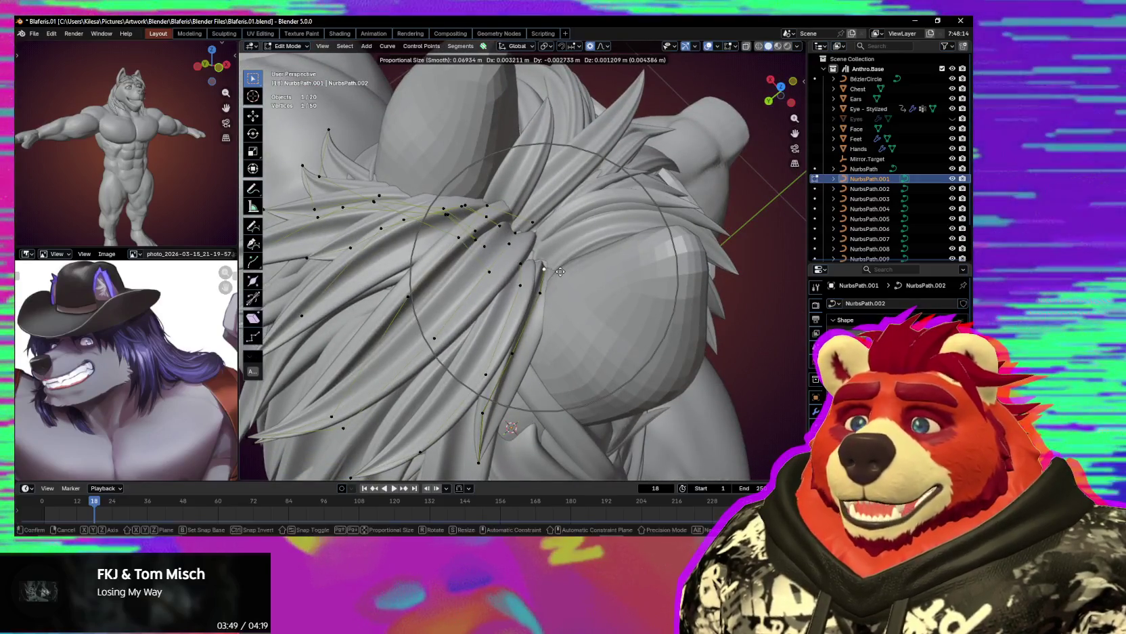
pyautogui.click(558, 278)
pyautogui.moveTo(559, 278)
pyautogui.mouseDown(button='middle')
pyautogui.moveTo(507, 296)
pyautogui.moveTo(531, 280)
pyautogui.moveTo(516, 275)
pyautogui.mouseUp(button='middle')
pyautogui.click(542, 326)
pyautogui.click(549, 308)
# Lift the remaining tuft tip points so they spike up between the ears.
pyautogui.press('g')
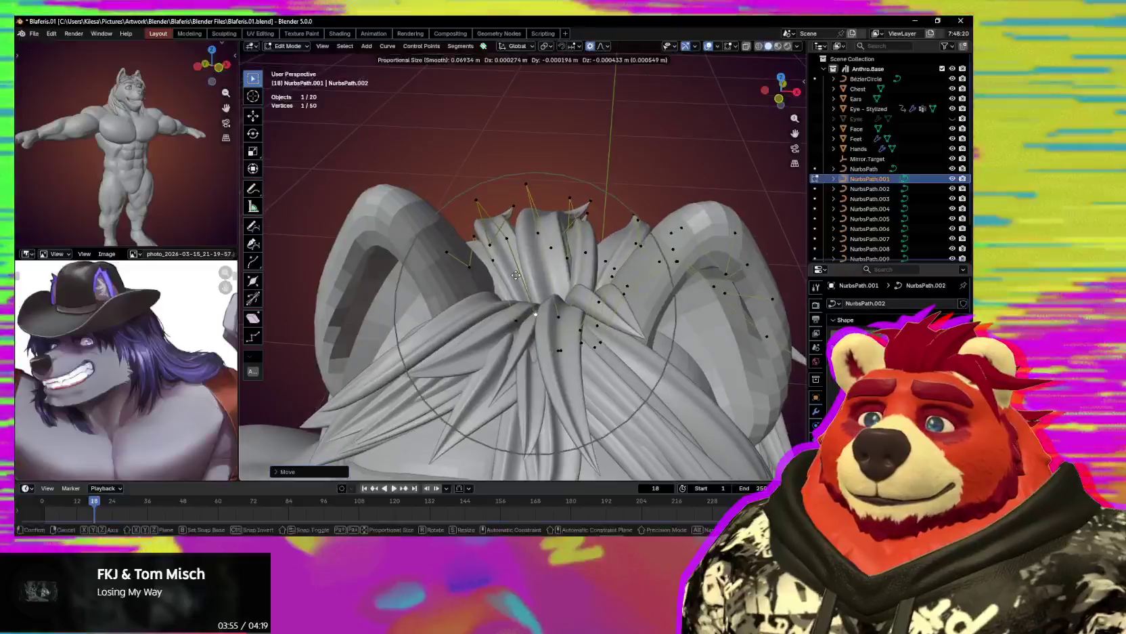
pyautogui.moveTo(470, 198)
pyautogui.mouseDown(button='middle')
pyautogui.moveTo(495, 202)
pyautogui.moveTo(636, 311)
pyautogui.moveTo(586, 306)
pyautogui.mouseUp(button='middle')
pyautogui.click(514, 202)
pyautogui.moveTo(429, 264)
pyautogui.mouseDown(button='middle')
pyautogui.moveTo(441, 320)
pyautogui.moveTo(576, 301)
pyautogui.mouseUp(button='middle')
pyautogui.press('g')
pyautogui.click(445, 327)
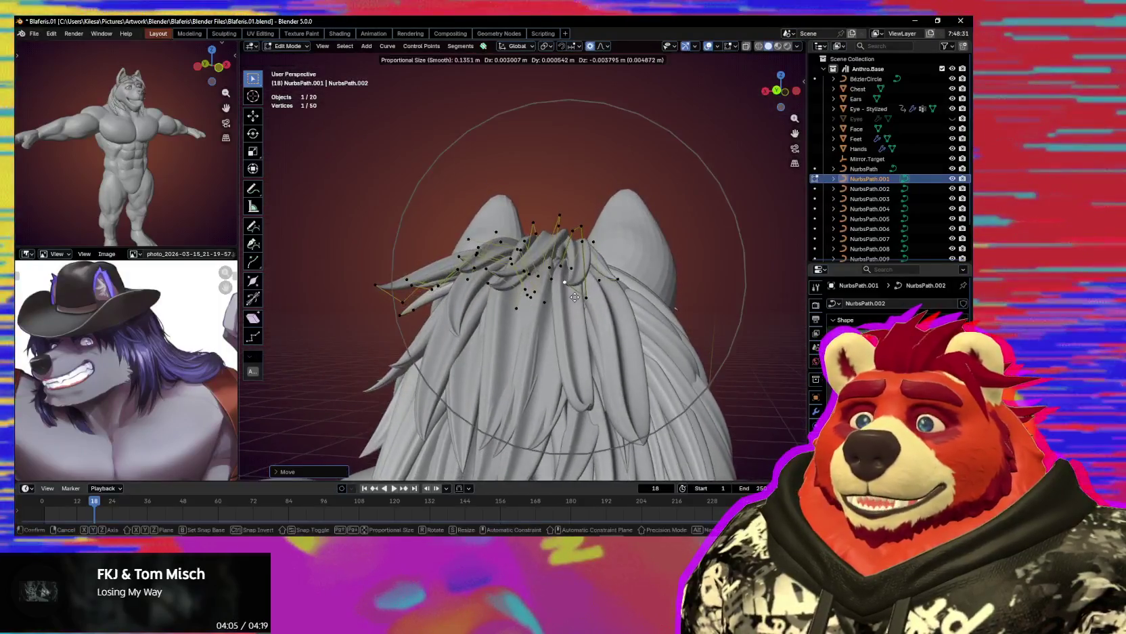
# Settle the crown tuft point and thin one strand's tip with Alt+S.
pyautogui.click(575, 297)
pyautogui.moveTo(575, 297); pyautogui.dragTo(579, 231, button='middle')
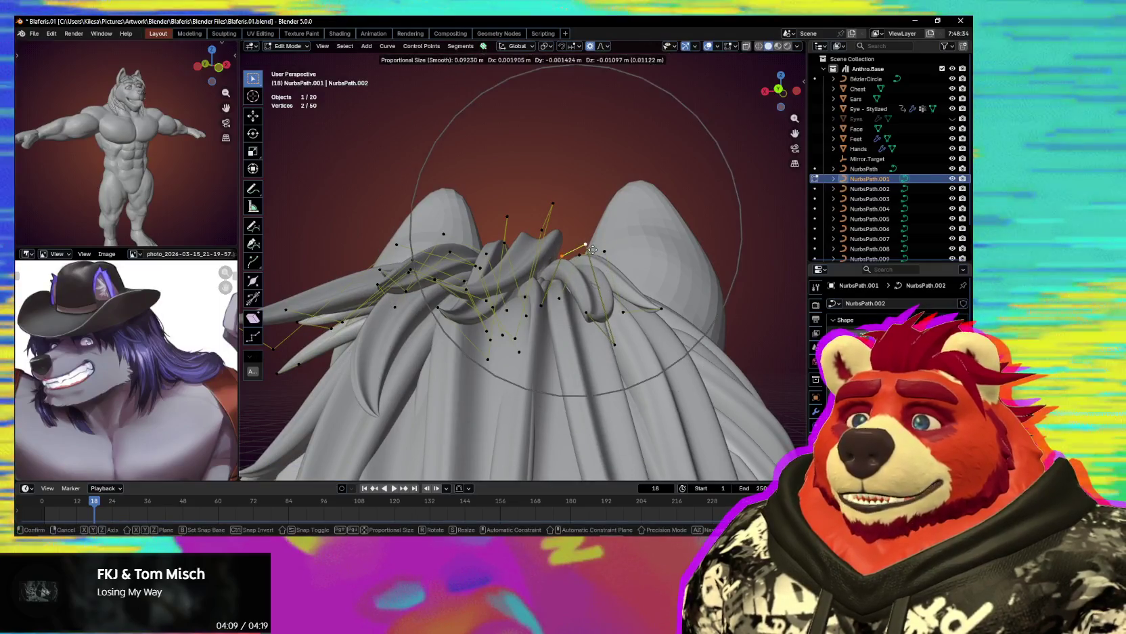
pyautogui.click(584, 252)
pyautogui.moveTo(584, 251)
pyautogui.mouseDown(button='middle')
pyautogui.moveTo(639, 345)
pyautogui.moveTo(577, 257)
pyautogui.mouseUp(button='middle')
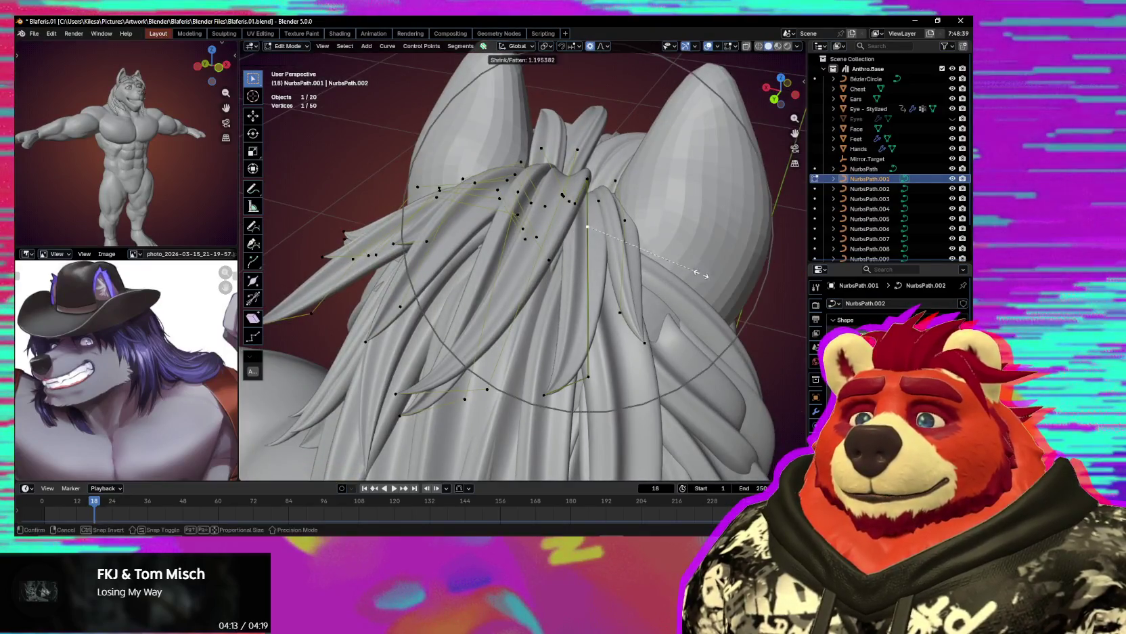
pyautogui.click(726, 275)
pyautogui.moveTo(726, 275); pyautogui.dragTo(656, 280, button='middle')
# Move further crown tuft points with proportional editing, checking them against the ears.
pyautogui.press('g')
pyautogui.moveTo(660, 290)
pyautogui.mouseDown(button='middle')
pyautogui.moveTo(564, 285)
pyautogui.moveTo(547, 298)
pyautogui.mouseUp(button='middle')
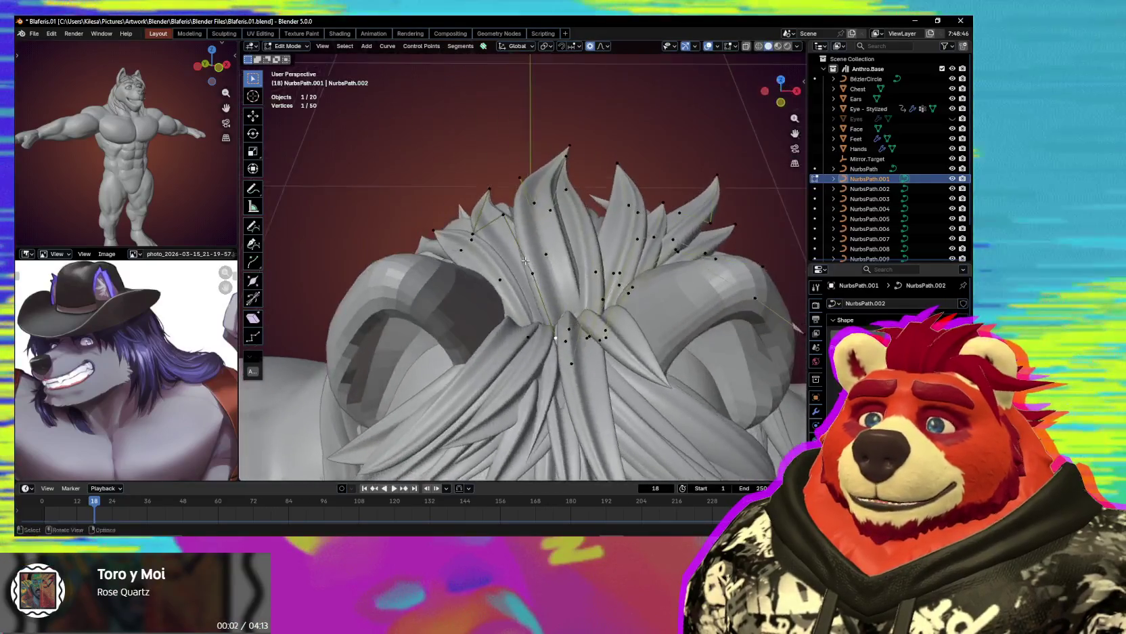
pyautogui.press('g')
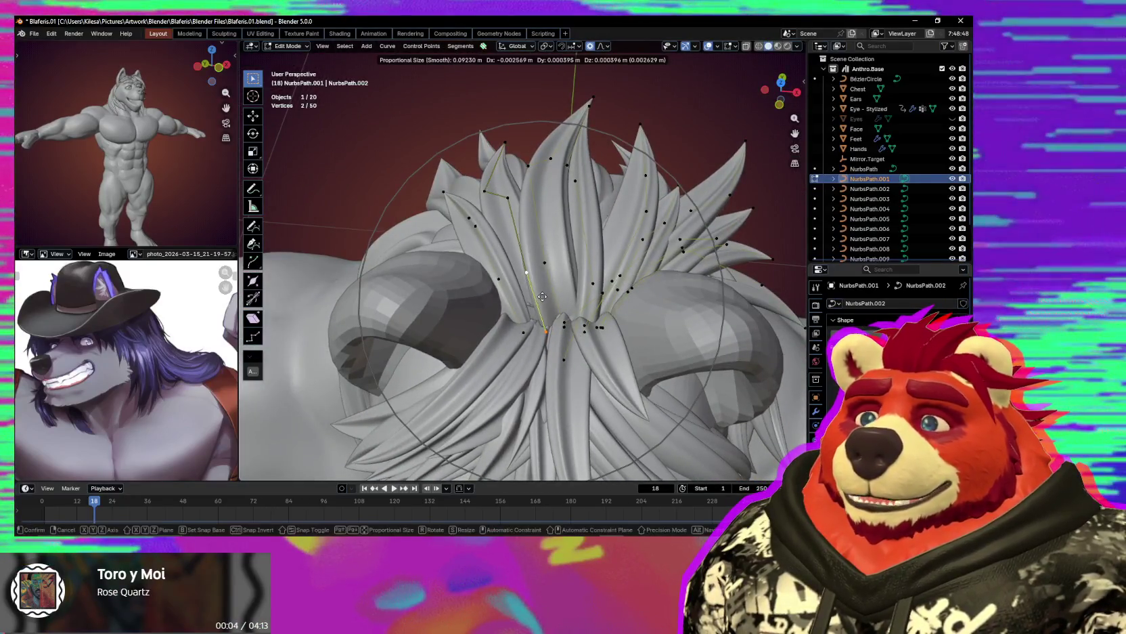
pyautogui.moveTo(544, 293); pyautogui.dragTo(536, 360, button='middle')
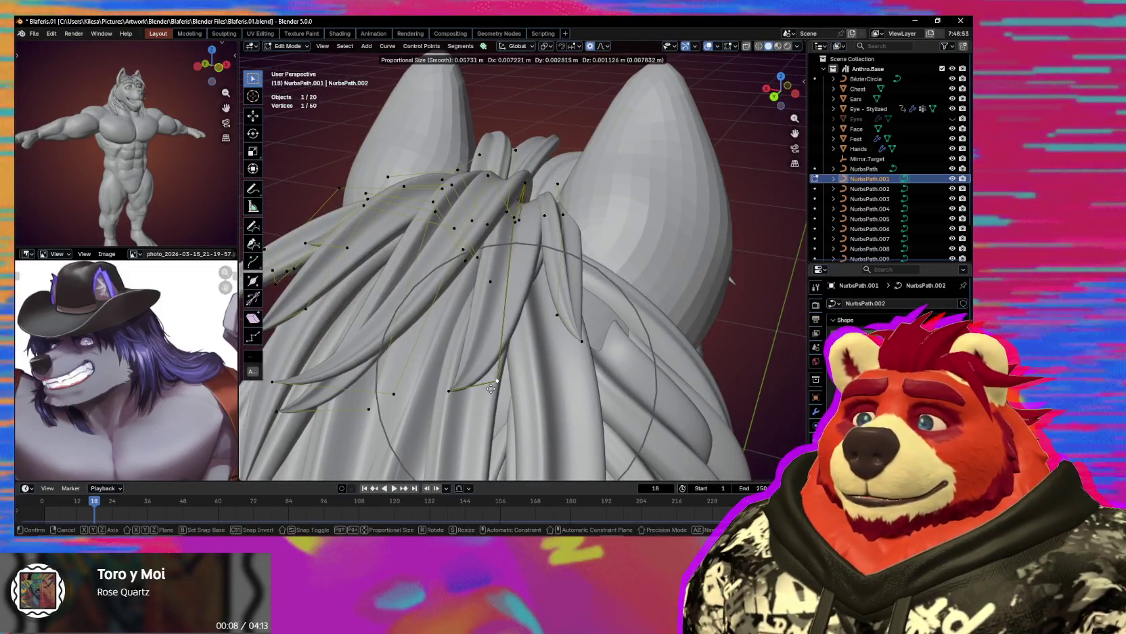
pyautogui.moveTo(498, 383); pyautogui.dragTo(584, 279, button='middle')
pyautogui.press('g')
pyautogui.click(520, 350)
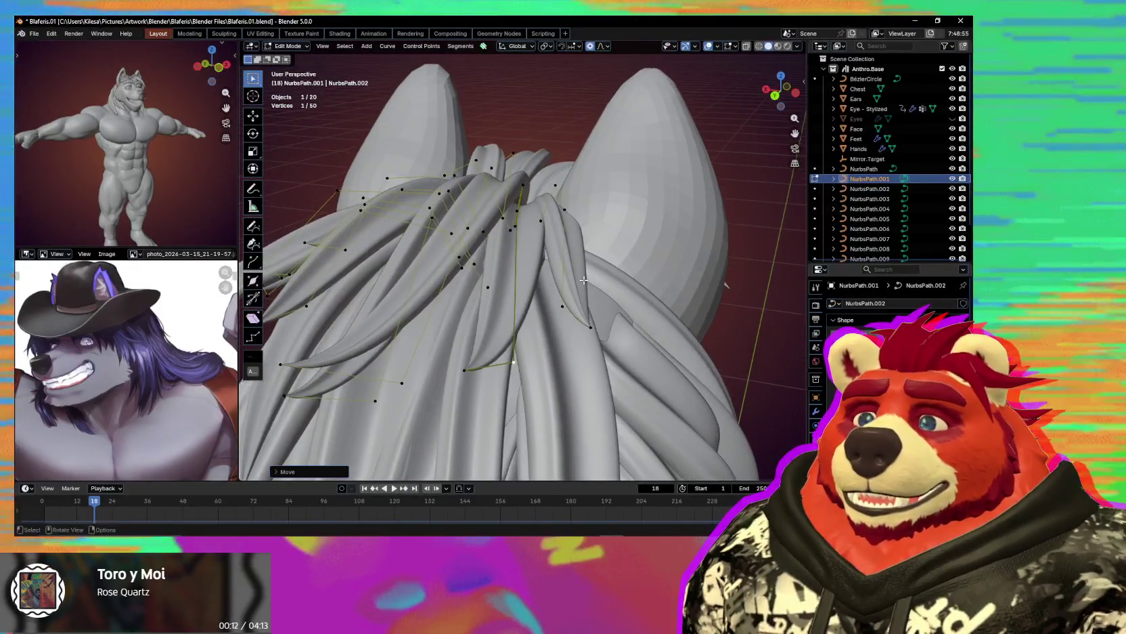
# Add a second strand point to the selection and move both points together.
pyautogui.keyDown('shift'); pyautogui.click(564, 210); pyautogui.keyUp('shift')
pyautogui.moveTo(564, 221)
pyautogui.mouseDown(button='middle')
pyautogui.moveTo(557, 189)
pyautogui.moveTo(587, 218)
pyautogui.mouseUp(button='middle')
pyautogui.press('g')
pyautogui.click(548, 201)
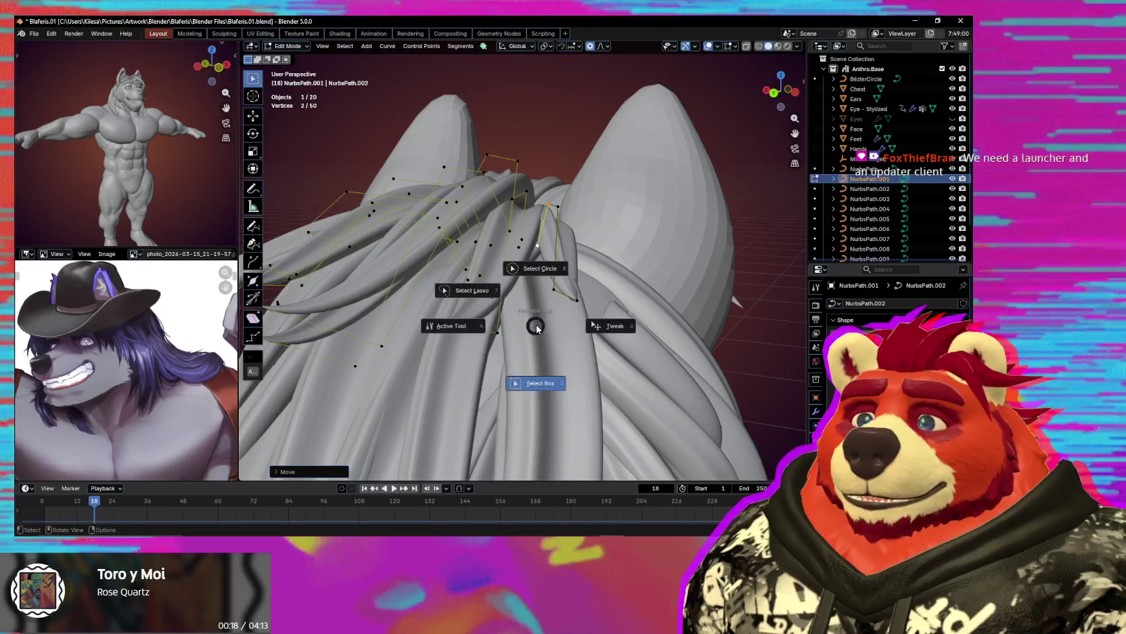
pyautogui.moveTo(550, 276); pyautogui.dragTo(571, 306, button='middle')
pyautogui.press('g')
# Select and move a control point on a back mane strand of NurbsPath.007.
pyautogui.click(577, 320)
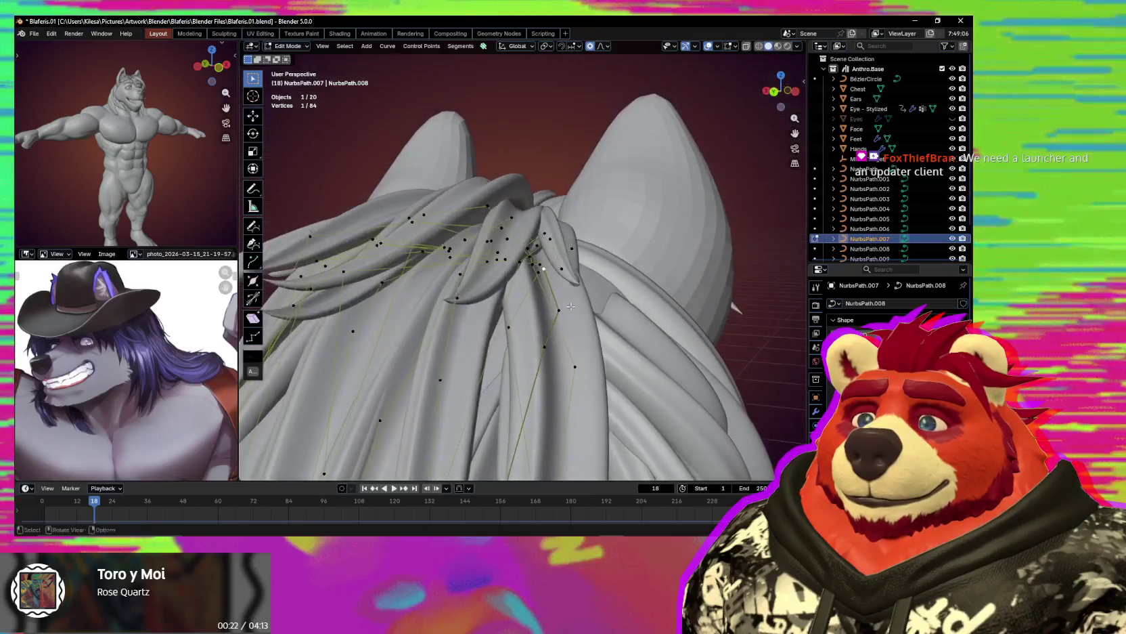
pyautogui.press('g')
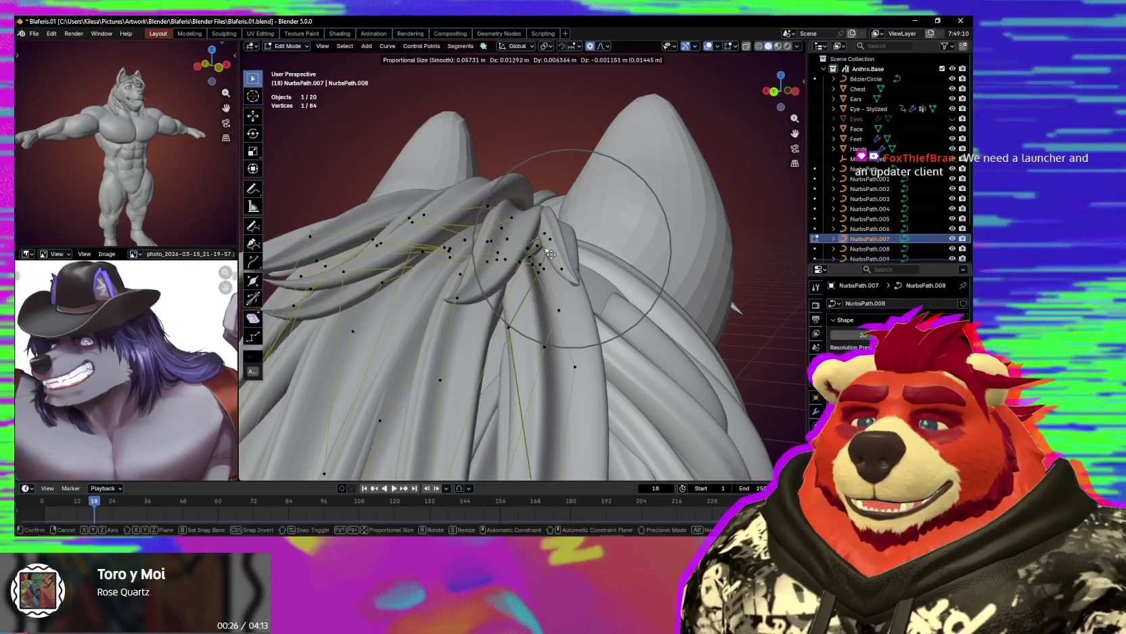
pyautogui.click(551, 254)
pyautogui.moveTo(551, 253)
pyautogui.mouseDown(button='middle')
pyautogui.moveTo(543, 314)
pyautogui.moveTo(577, 269)
pyautogui.mouseUp(button='middle')
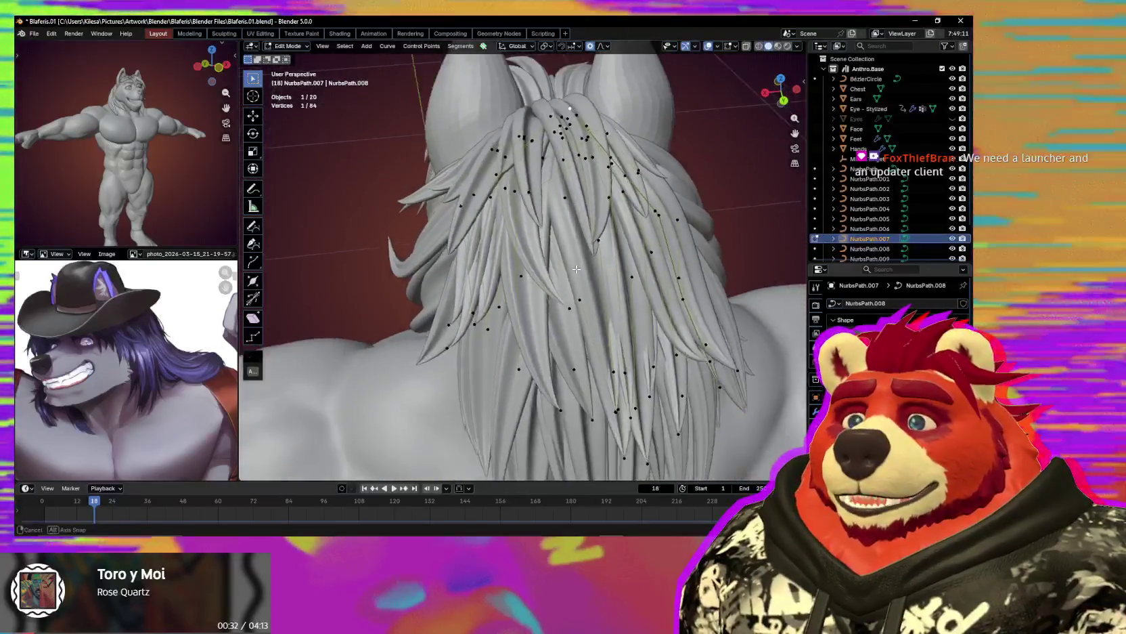
# Move a back mane point, then add another and rotate them to fan the strands.
pyautogui.moveTo(576, 268); pyautogui.dragTo(489, 259, button='middle')
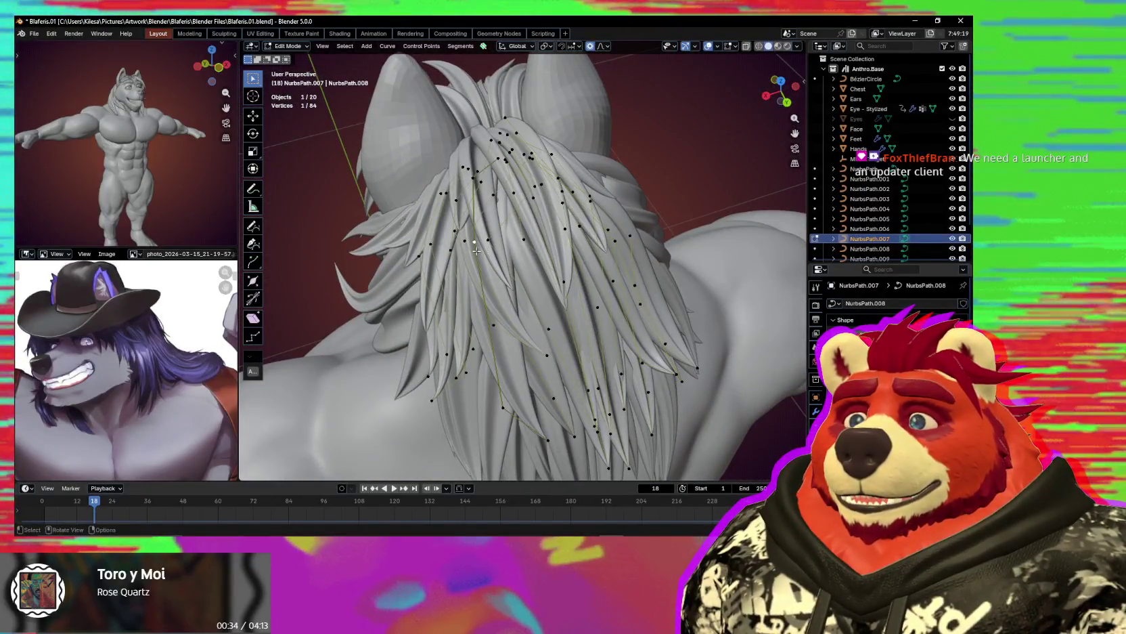
pyautogui.press('g')
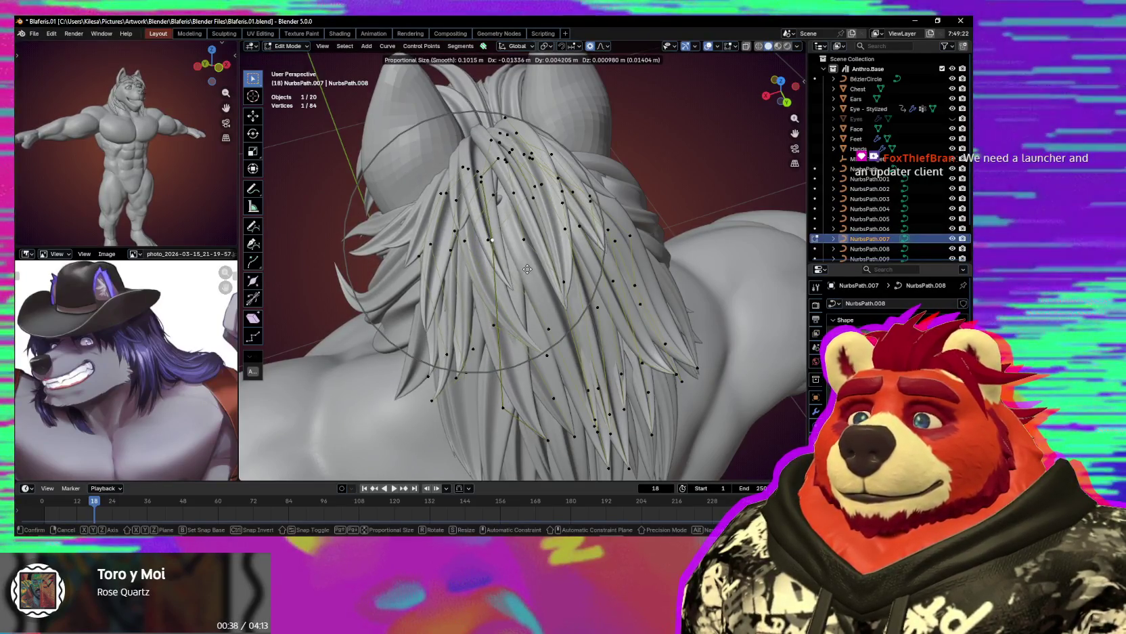
pyautogui.moveTo(519, 268); pyautogui.dragTo(470, 166, button='middle')
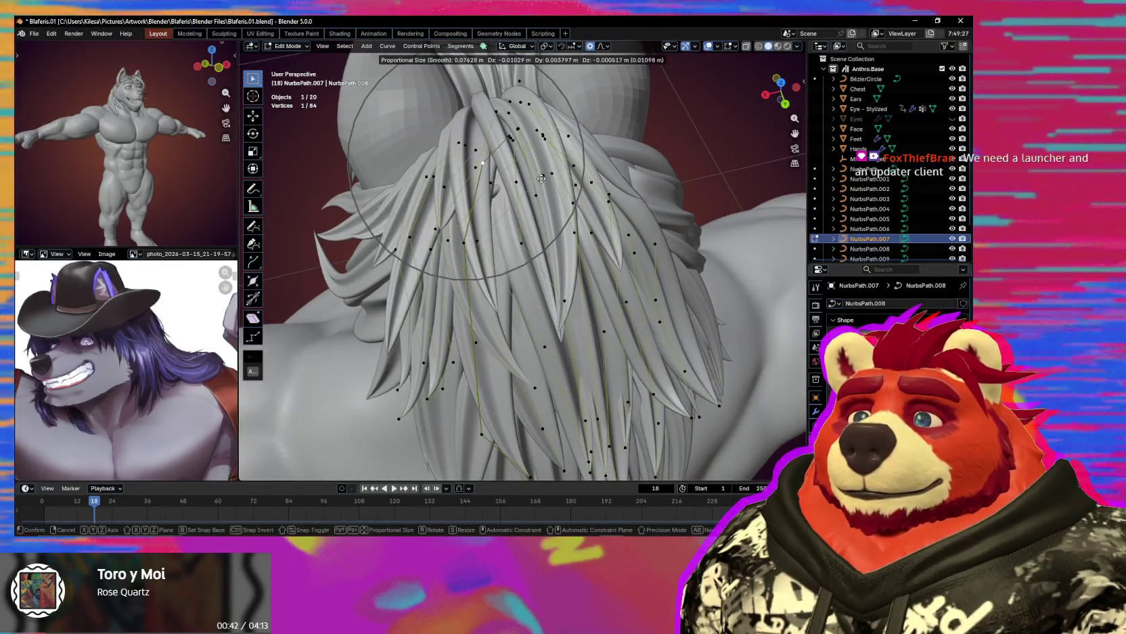
pyautogui.moveTo(527, 176)
pyautogui.mouseDown(button='middle')
pyautogui.moveTo(523, 149)
pyautogui.moveTo(637, 214)
pyautogui.mouseUp(button='middle')
pyautogui.keyDown('shift'); pyautogui.click(497, 160); pyautogui.keyUp('shift')
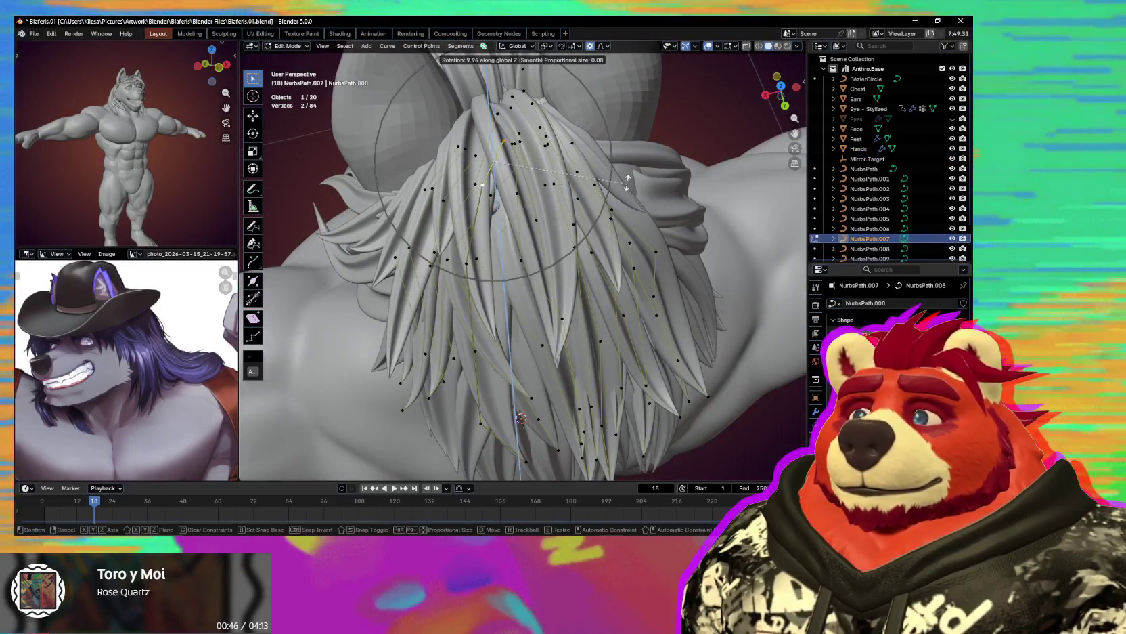
pyautogui.click(582, 148)
pyautogui.moveTo(582, 147)
pyautogui.mouseDown(button='middle')
pyautogui.moveTo(579, 173)
pyautogui.moveTo(540, 178)
pyautogui.mouseUp(button='middle')
# Move the selected mane points, then shift another point vertically along Z.
pyautogui.press('g')
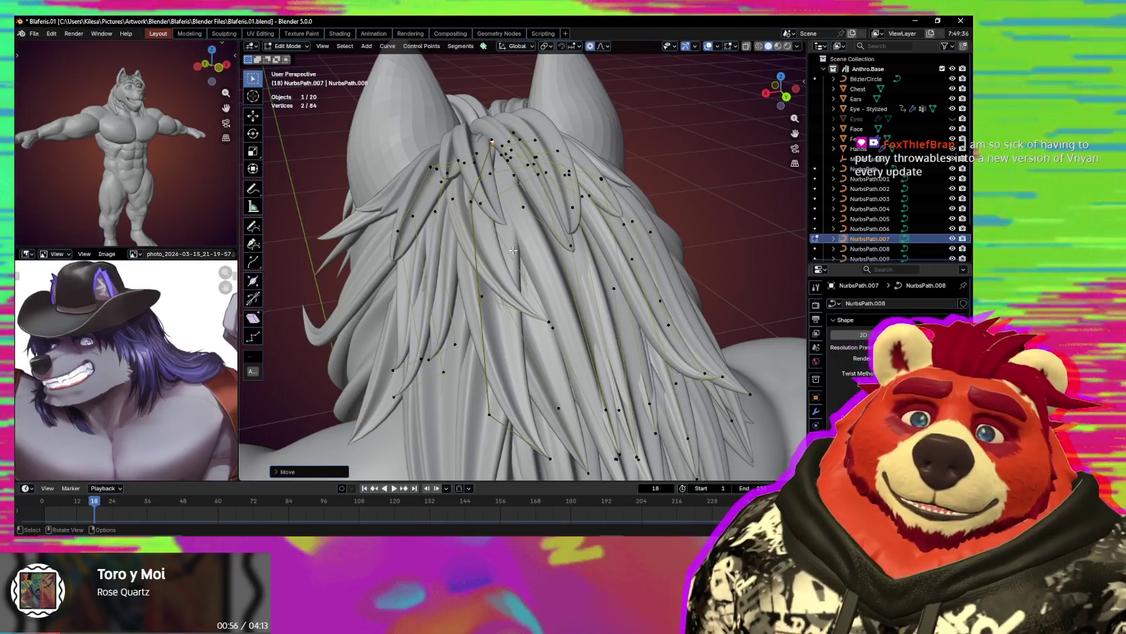
pyautogui.moveTo(478, 111)
pyautogui.mouseDown(button='middle')
pyautogui.moveTo(513, 217)
pyautogui.moveTo(468, 250)
pyautogui.mouseUp(button='middle')
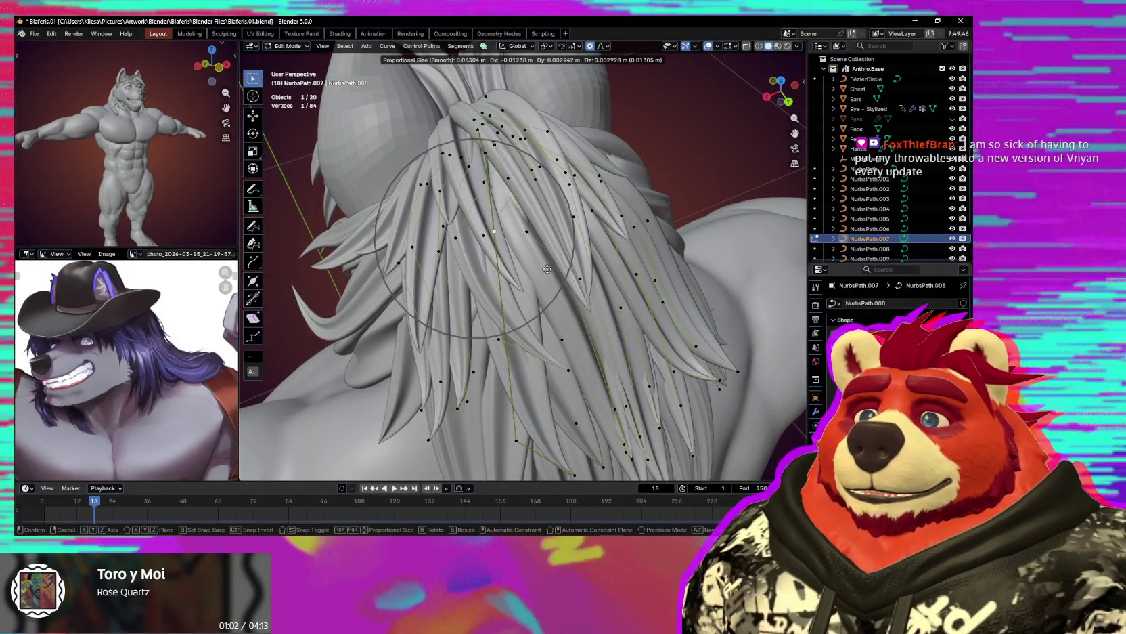
pyautogui.press('g')
pyautogui.press('z')
pyautogui.moveTo(547, 268)
pyautogui.mouseDown(button='middle')
pyautogui.moveTo(551, 246)
pyautogui.moveTo(513, 199)
pyautogui.moveTo(520, 158)
pyautogui.moveTo(549, 126)
pyautogui.moveTo(517, 192)
pyautogui.moveTo(519, 240)
pyautogui.moveTo(524, 195)
pyautogui.mouseUp(button='middle')
pyautogui.click(513, 199)
# Move another mane point and switch point editing to the NurbsPath.007 strands.
pyautogui.press('g')
pyautogui.click(530, 165)
pyautogui.hotkey('alt', 'q')
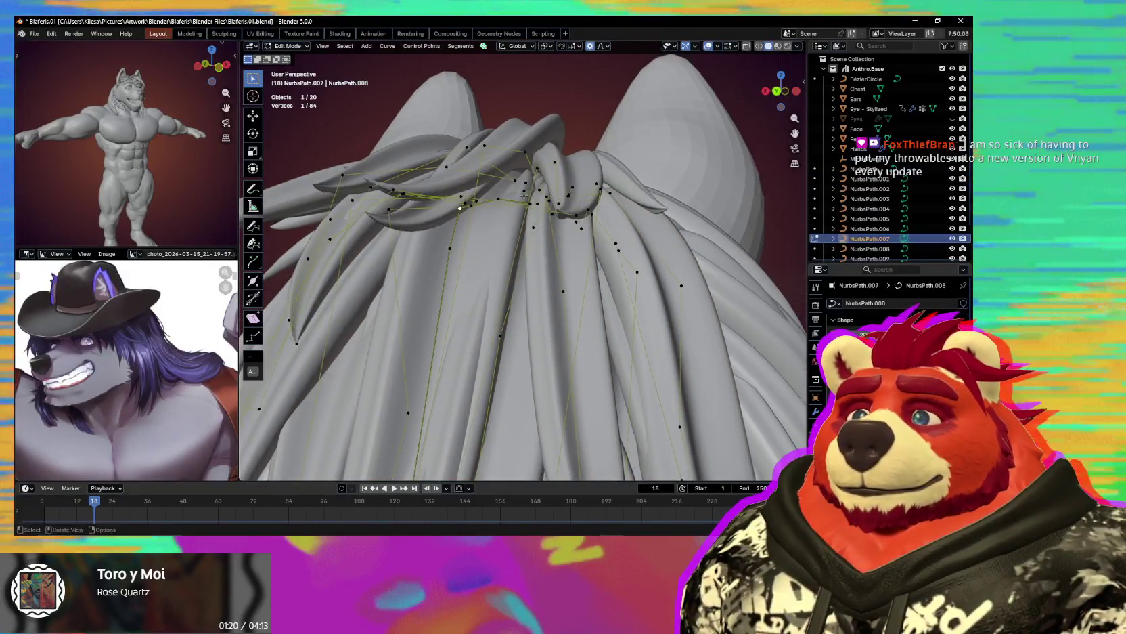
# Move the NurbsPath.007 and NurbsPath.008 crown points with smooth falloff, re-bunching the tufts.
pyautogui.press('g')
pyautogui.press('Escape')
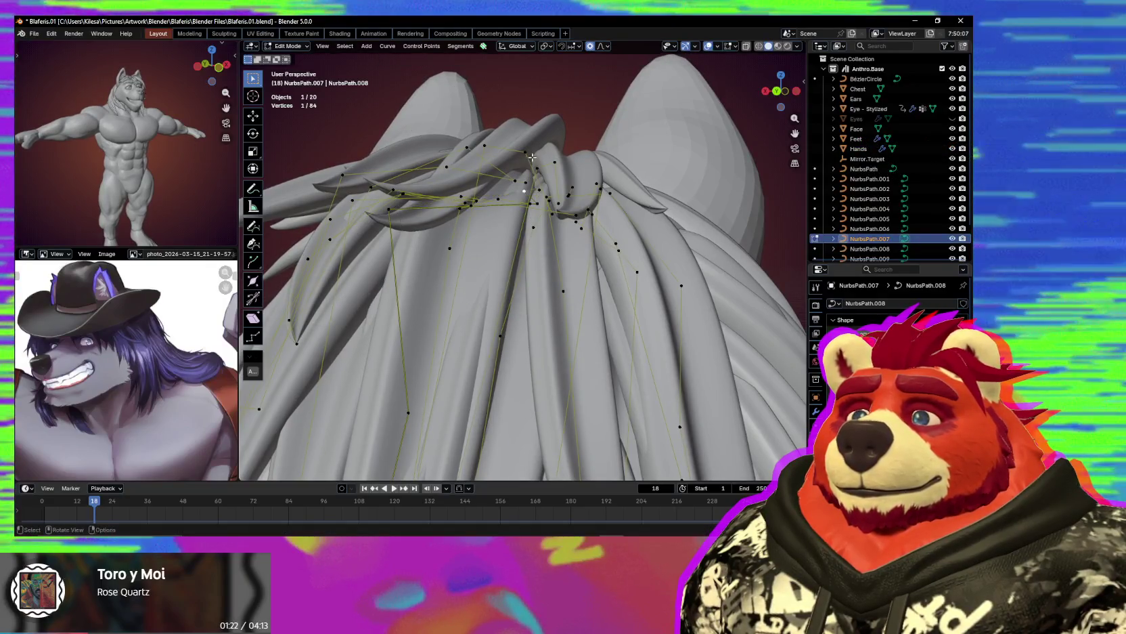
pyautogui.moveTo(519, 193); pyautogui.dragTo(518, 213, button='middle')
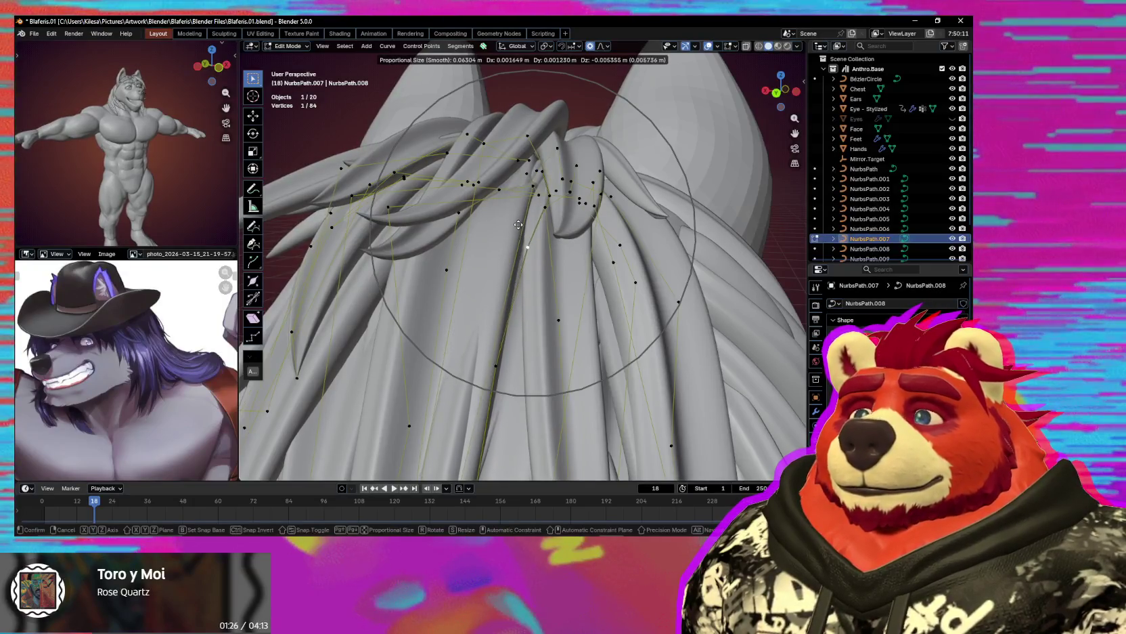
pyautogui.press('g')
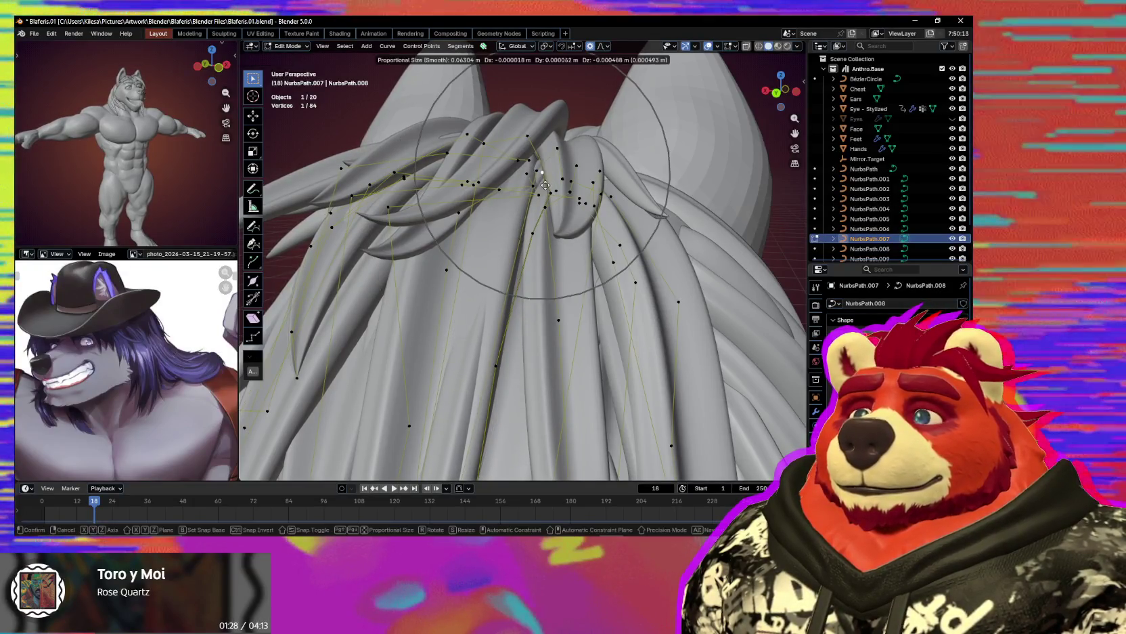
pyautogui.press('g')
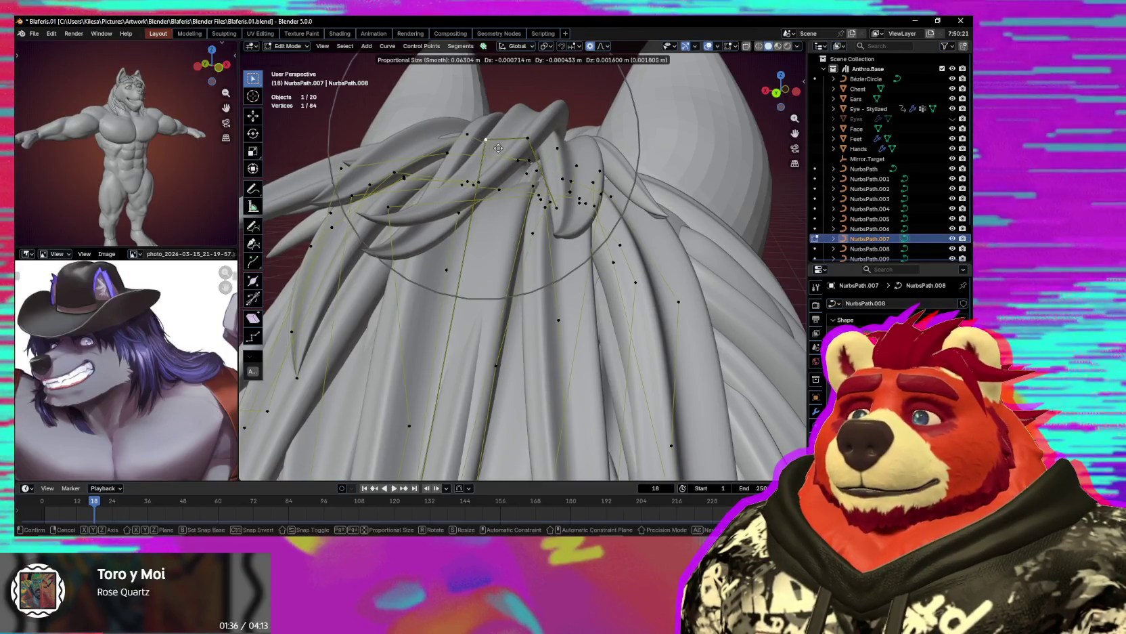
pyautogui.moveTo(519, 276); pyautogui.dragTo(506, 329, button='middle')
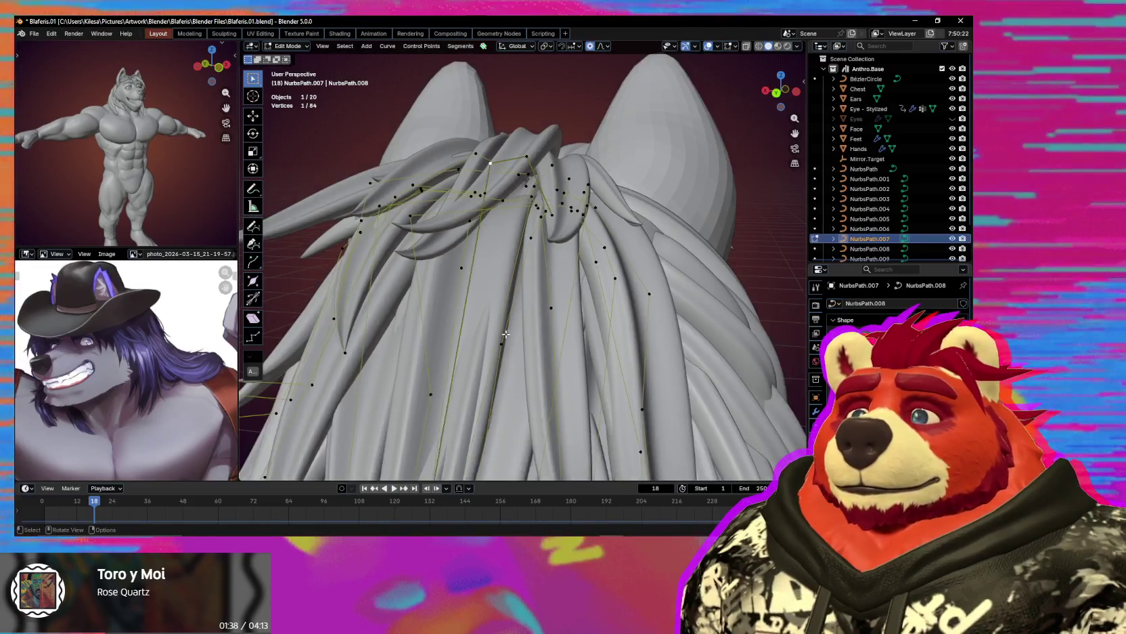
pyautogui.press('g')
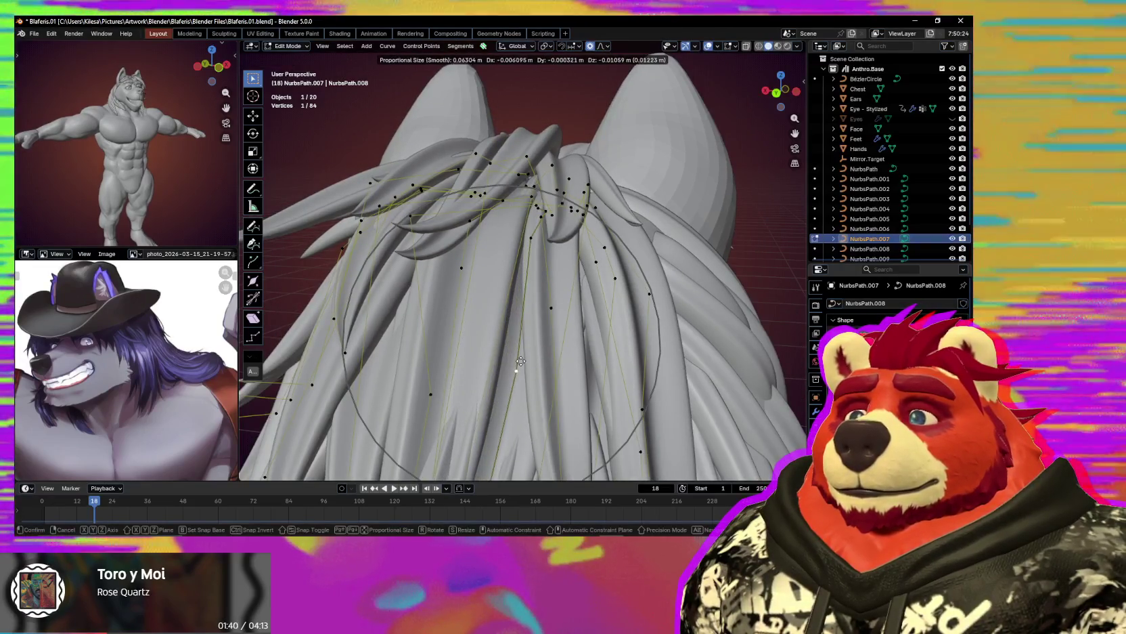
pyautogui.click(505, 314)
pyautogui.scroll(3, 512, 261)
pyautogui.scroll(-3, 511, 261)
# Move the mane hair points and strand curve points over the nape with proportional falloff.
pyautogui.press('g')
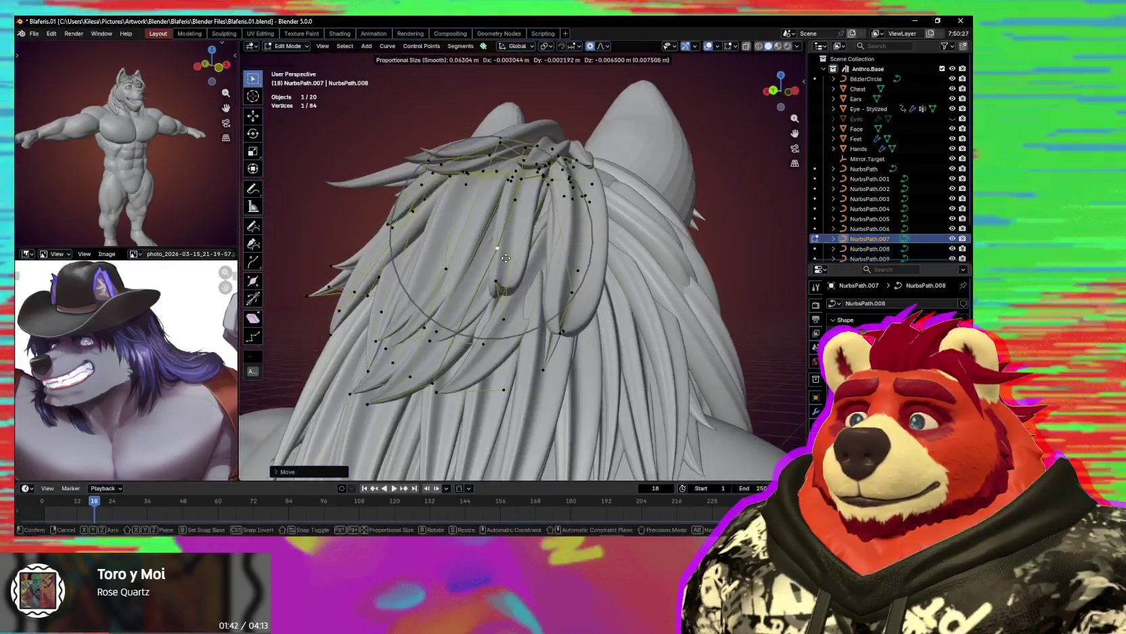
pyautogui.moveTo(510, 258)
pyautogui.mouseDown(button='middle')
pyautogui.moveTo(534, 283)
pyautogui.moveTo(522, 387)
pyautogui.mouseUp(button='middle')
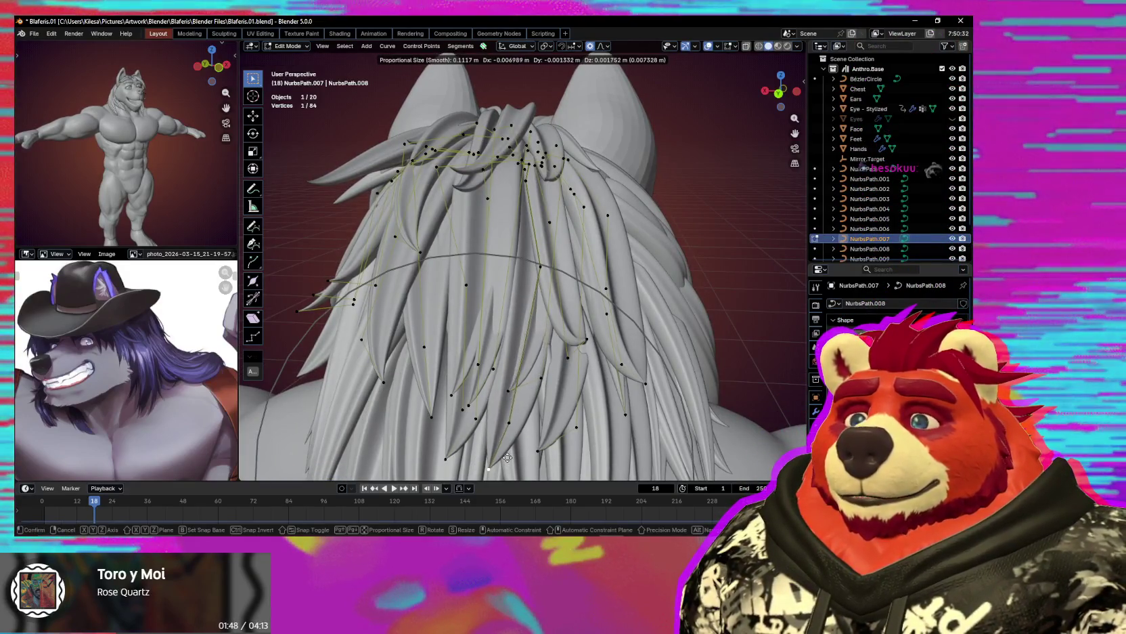
pyautogui.click(506, 457)
pyautogui.moveTo(505, 457); pyautogui.dragTo(675, 313, button='middle')
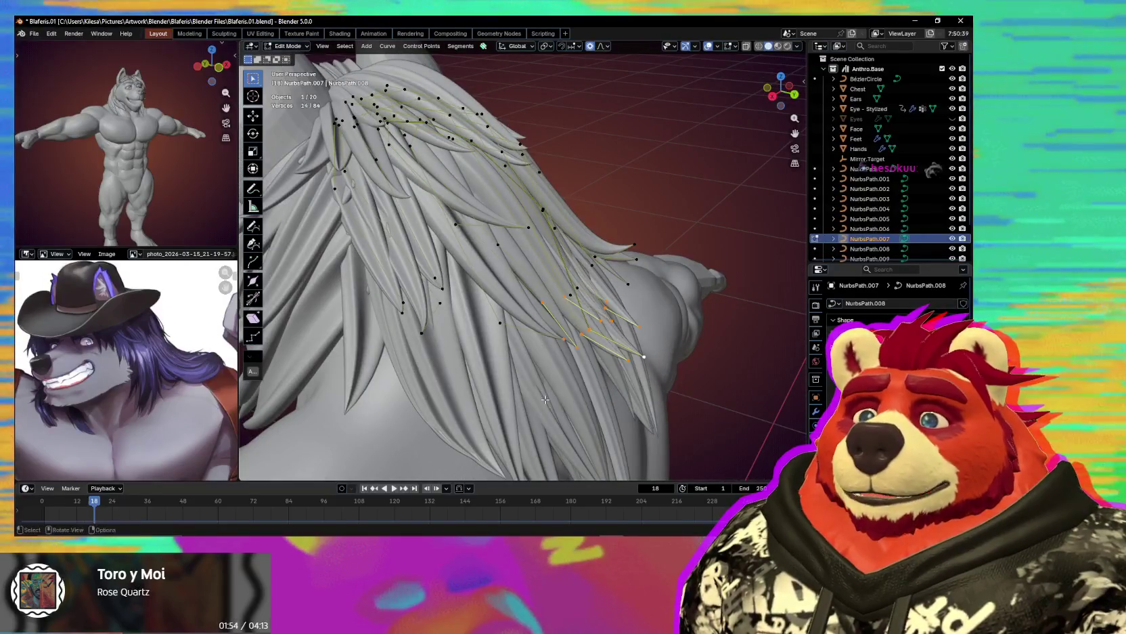
pyautogui.press('g')
pyautogui.click(562, 389)
pyautogui.moveTo(561, 390)
pyautogui.mouseDown(button='middle')
pyautogui.moveTo(623, 360)
pyautogui.moveTo(516, 348)
pyautogui.mouseUp(button='middle')
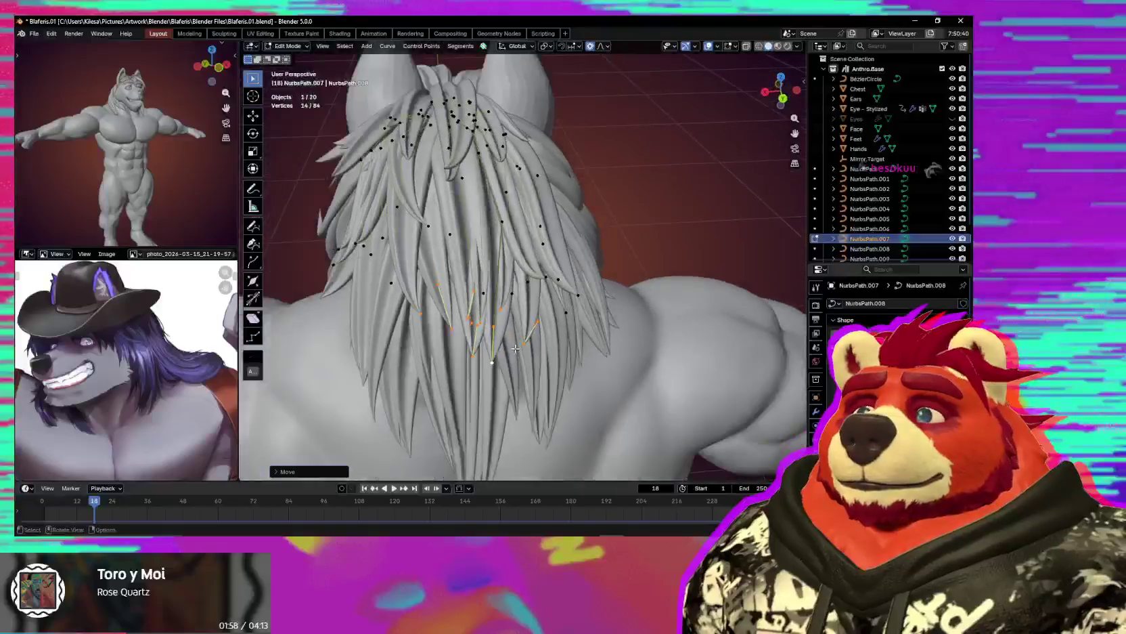
# Add another strand tip to the selection and scale the tips down to taper them.
pyautogui.scroll(2, 516, 349)
pyautogui.scroll(2, 507, 344)
pyautogui.scroll(2, 502, 338)
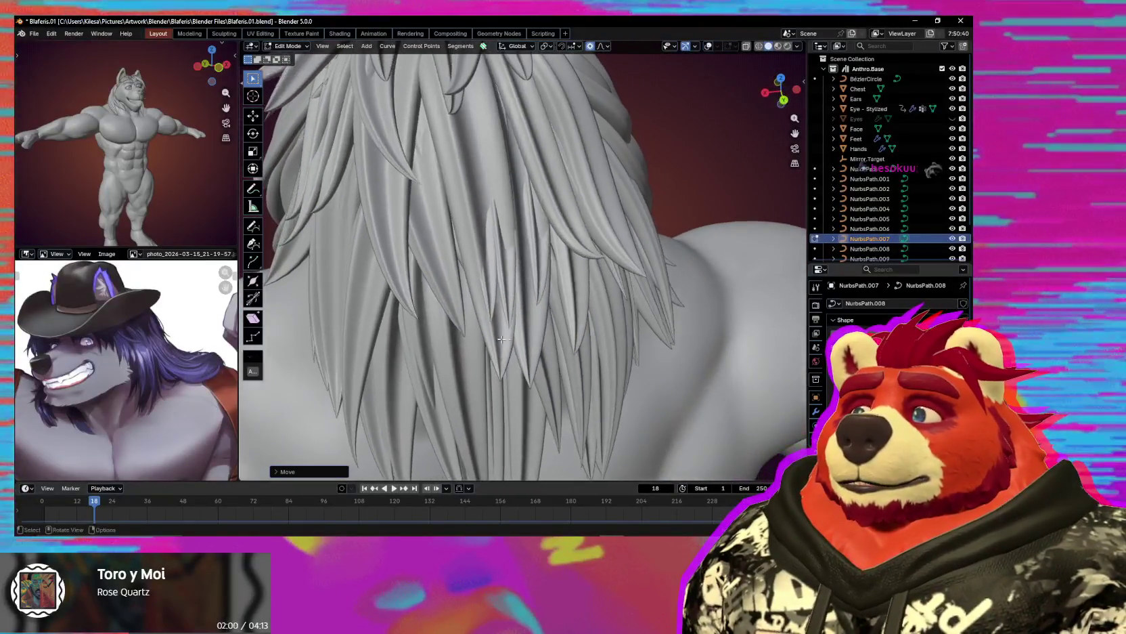
pyautogui.keyDown('shift'); pyautogui.click(419, 319); pyautogui.keyUp('shift')
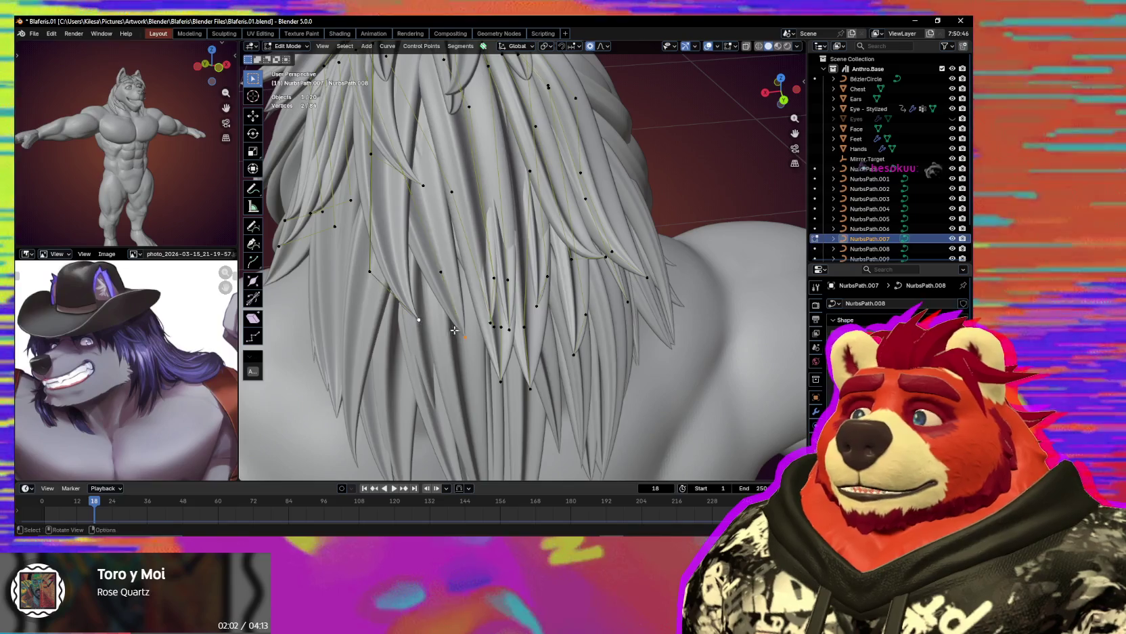
pyautogui.press('s')
pyautogui.click(514, 348)
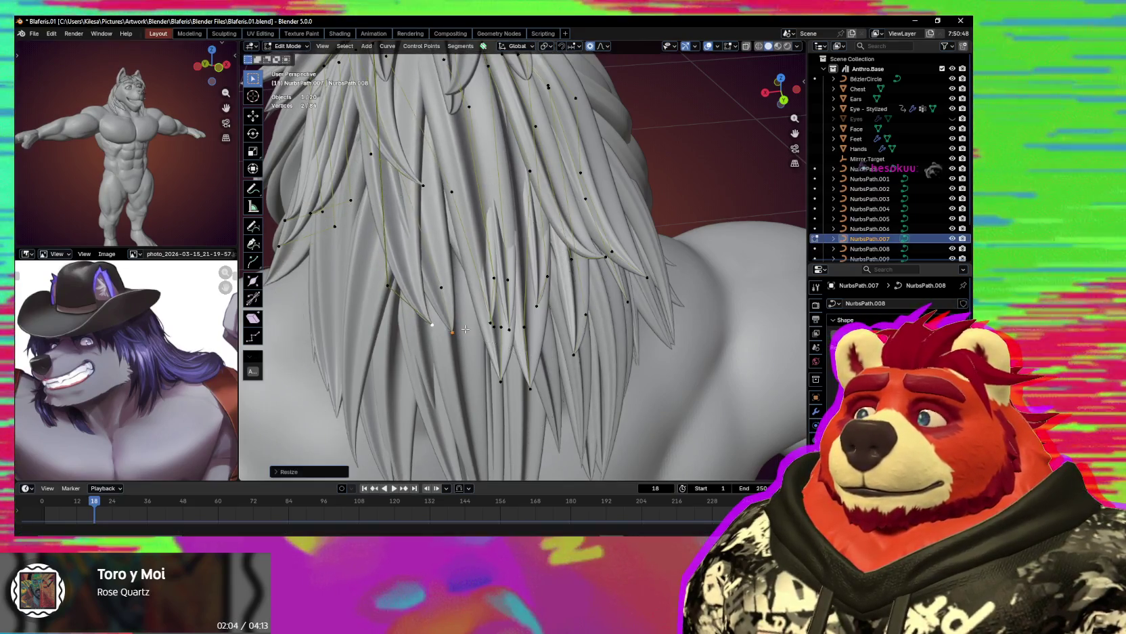
# Select another strand tip point and move the tips so they hang naturally.
pyautogui.scroll(-2, 488, 335)
pyautogui.scroll(-1, 466, 320)
pyautogui.keyDown('shift'); pyautogui.click(499, 346); pyautogui.keyUp('shift')
pyautogui.press('g')
pyautogui.click(501, 342)
pyautogui.moveTo(505, 339); pyautogui.dragTo(512, 322, button='middle')
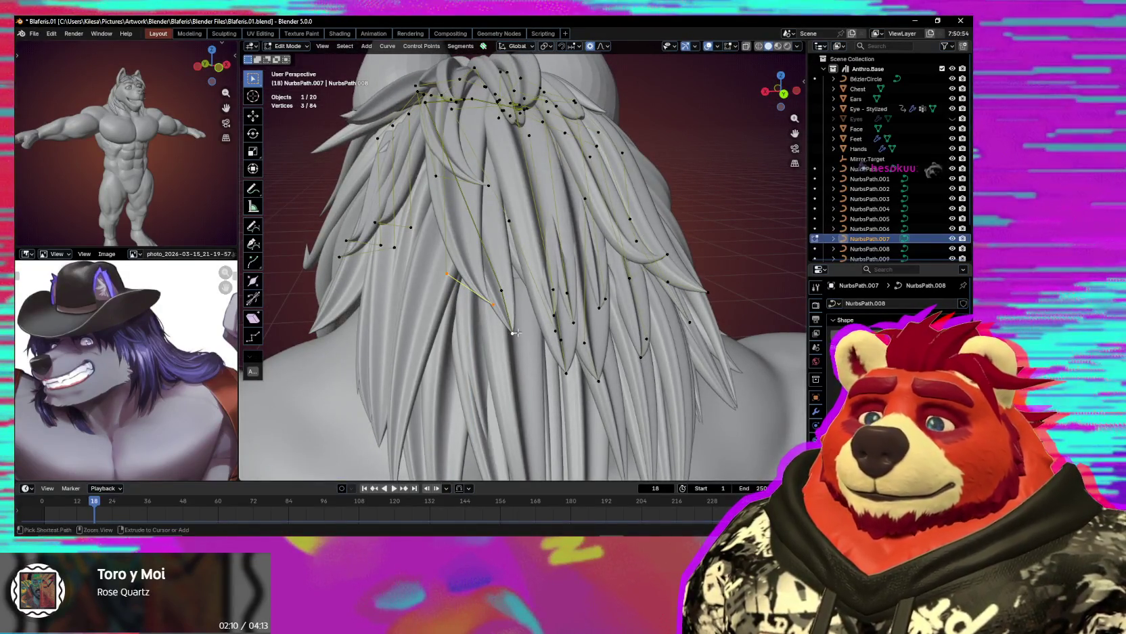
# Select a crown strand point and move it twice into a new position.
pyautogui.click(516, 334)
pyautogui.moveTo(516, 334)
pyautogui.mouseDown(button='middle')
pyautogui.moveTo(545, 274)
pyautogui.moveTo(504, 294)
pyautogui.mouseUp(button='middle')
pyautogui.click(545, 272)
pyautogui.press('g')
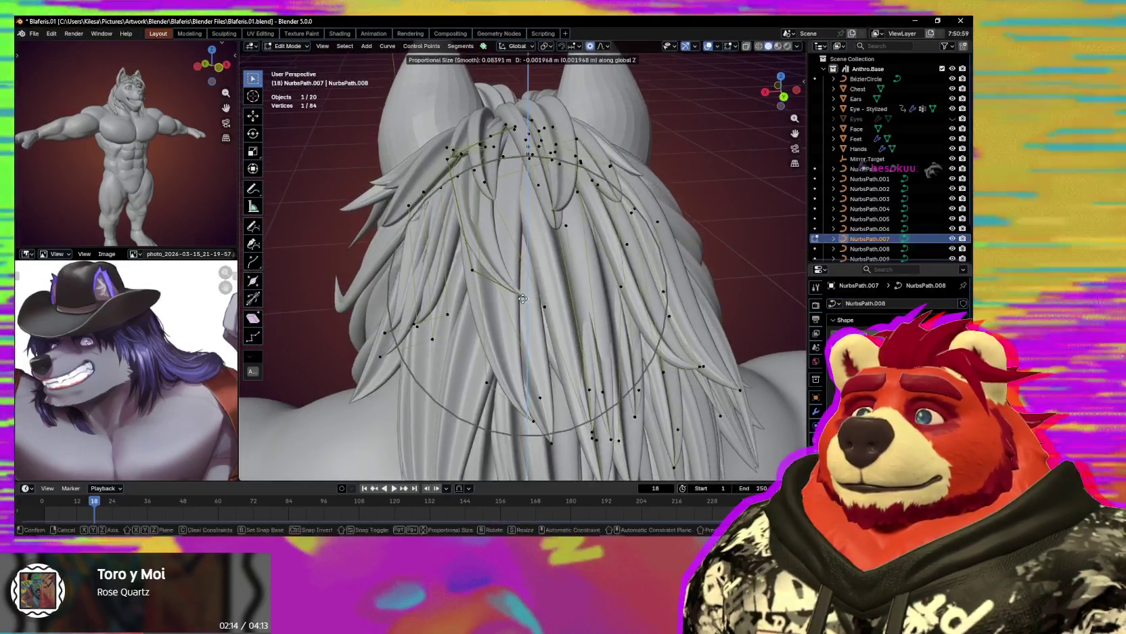
pyautogui.click(498, 298)
pyautogui.moveTo(498, 299)
pyautogui.mouseDown(button='middle')
pyautogui.moveTo(504, 268)
pyautogui.moveTo(503, 287)
pyautogui.mouseUp(button='middle')
pyautogui.press('g')
pyautogui.click(505, 273)
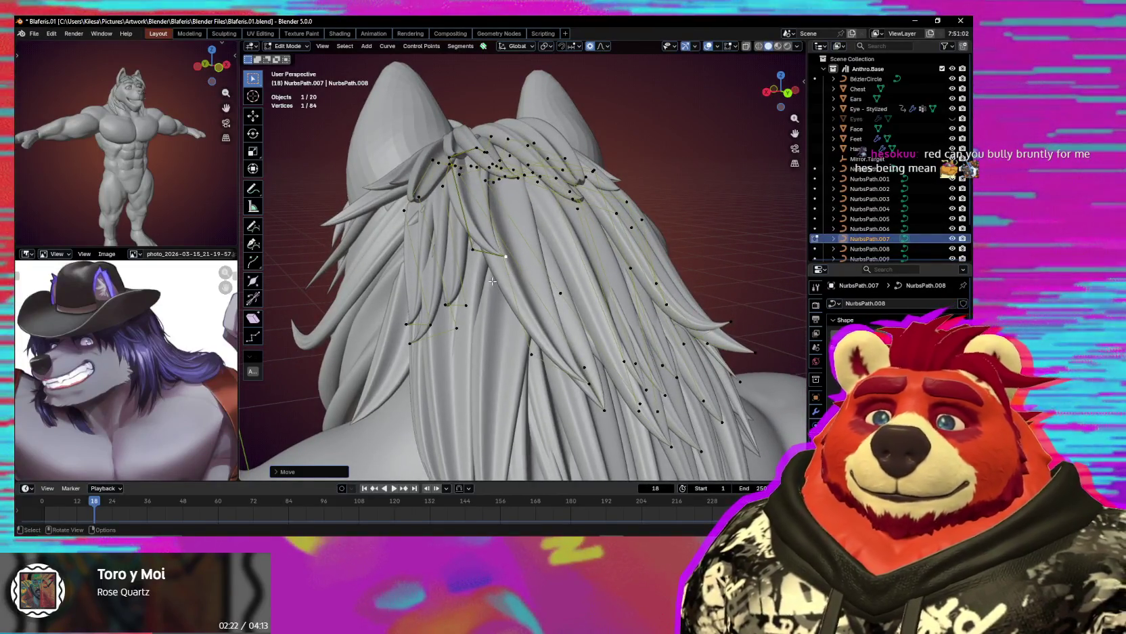
# Lift the crown tuft point straight up twice along Z.
pyautogui.moveTo(493, 281)
pyautogui.mouseDown(button='middle')
pyautogui.moveTo(509, 283)
pyautogui.moveTo(454, 267)
pyautogui.mouseUp(button='middle')
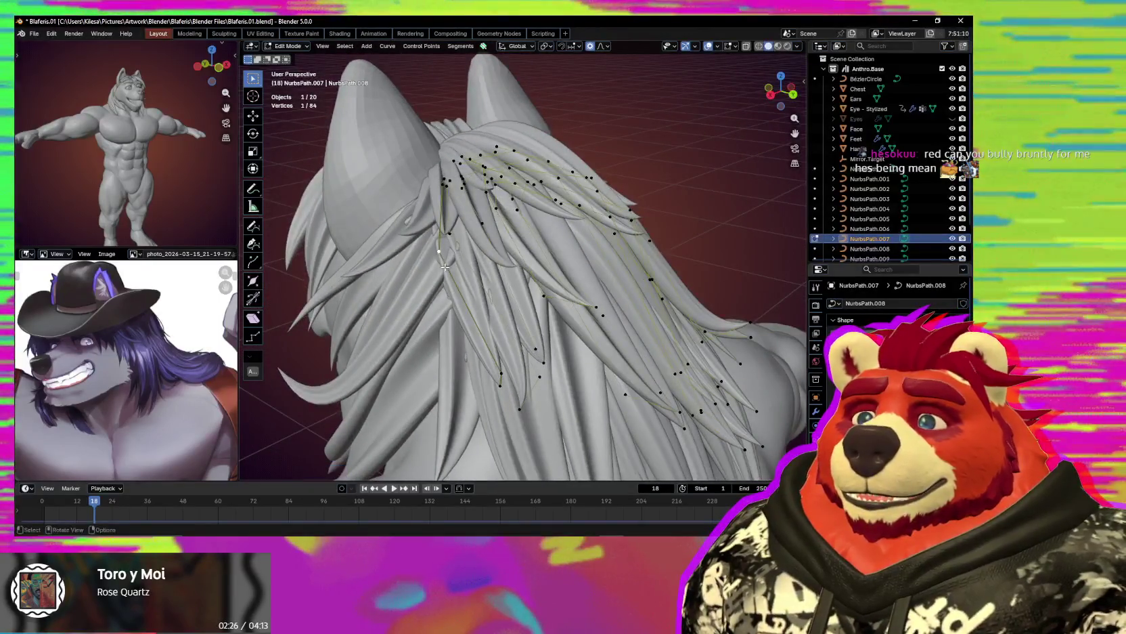
pyautogui.press('g')
pyautogui.press('z')
pyautogui.click(450, 248)
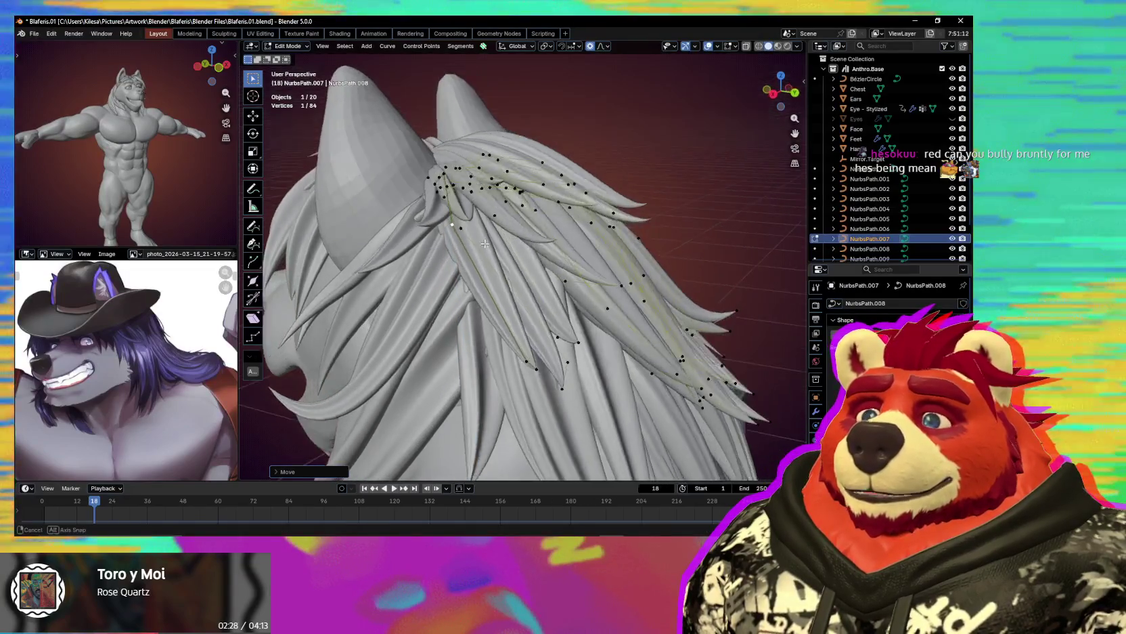
pyautogui.moveTo(449, 248); pyautogui.dragTo(490, 225, button='middle')
pyautogui.press('g')
pyautogui.press('z')
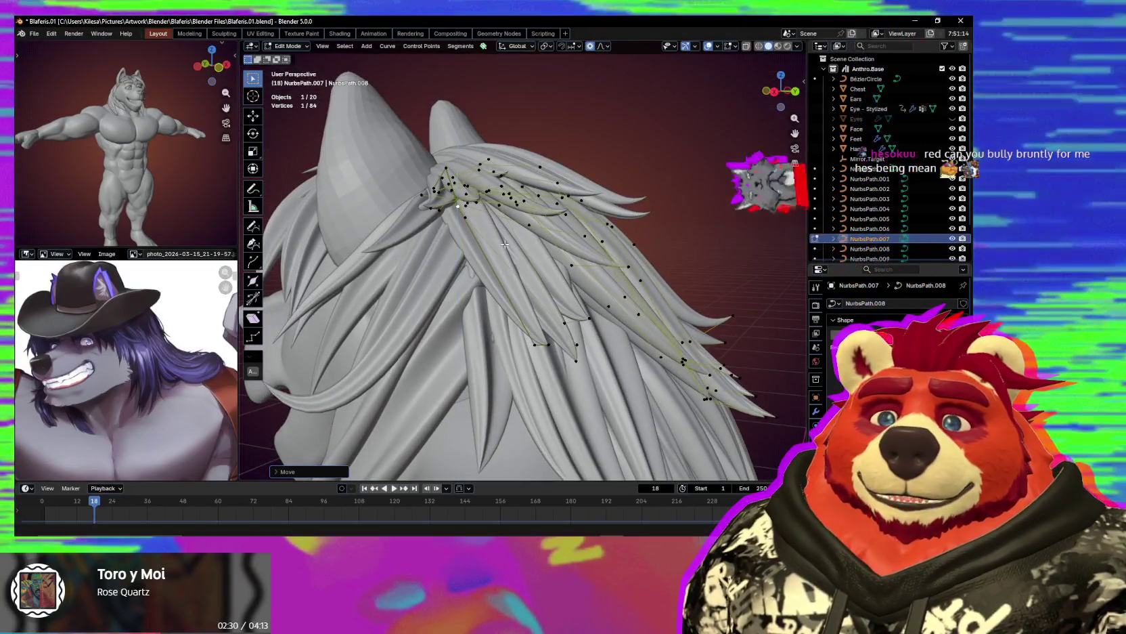
pyautogui.click(489, 225)
# Rotate the crown tuft, then raise its points vertically along Z.
pyautogui.moveTo(490, 224)
pyautogui.mouseDown(button='middle')
pyautogui.moveTo(490, 279)
pyautogui.moveTo(465, 272)
pyautogui.mouseUp(button='middle')
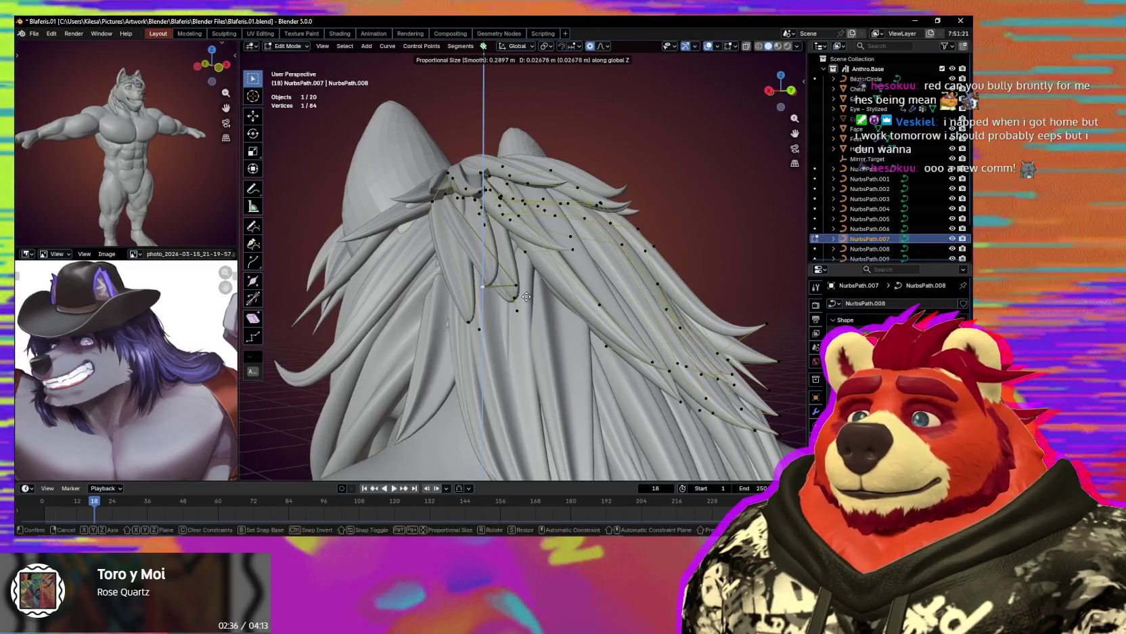
pyautogui.moveTo(526, 297); pyautogui.dragTo(602, 383, button='middle')
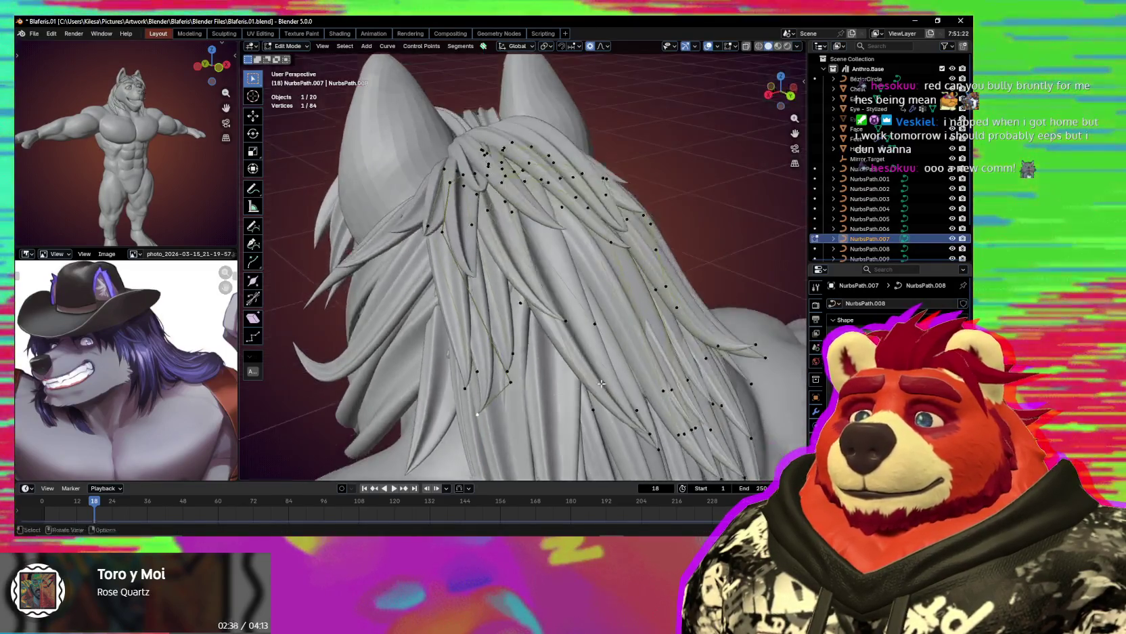
pyautogui.click(540, 330)
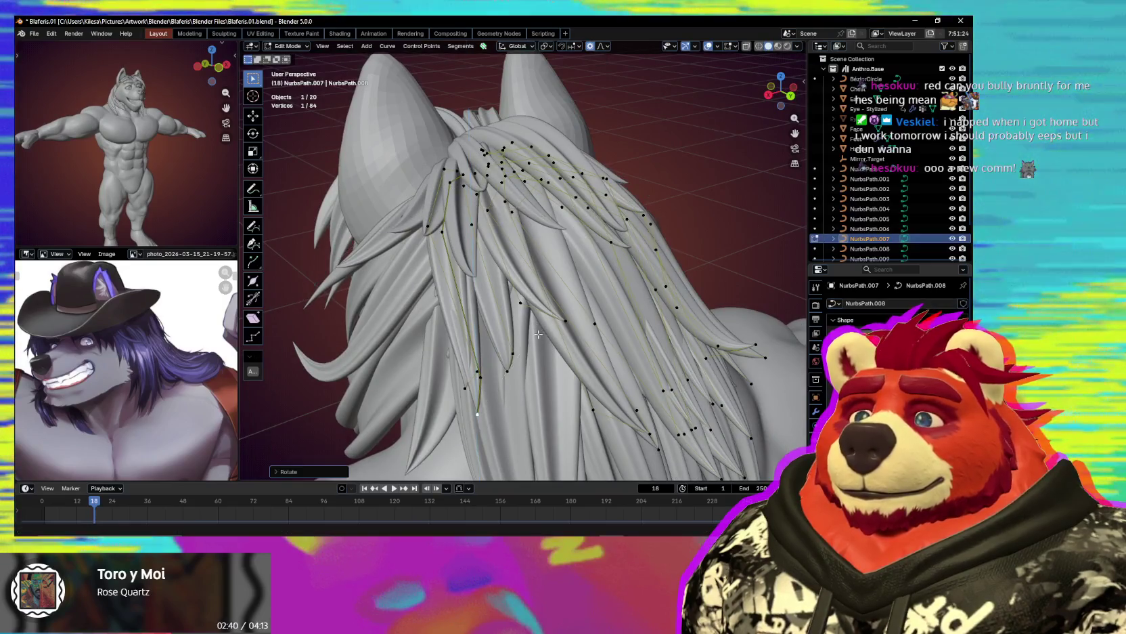
pyautogui.moveTo(539, 330); pyautogui.dragTo(582, 270, button='middle')
pyautogui.press('g')
pyautogui.press('z')
pyautogui.click(589, 251)
# Move the crown points freely so the mane top sweeps backward.
pyautogui.press('g')
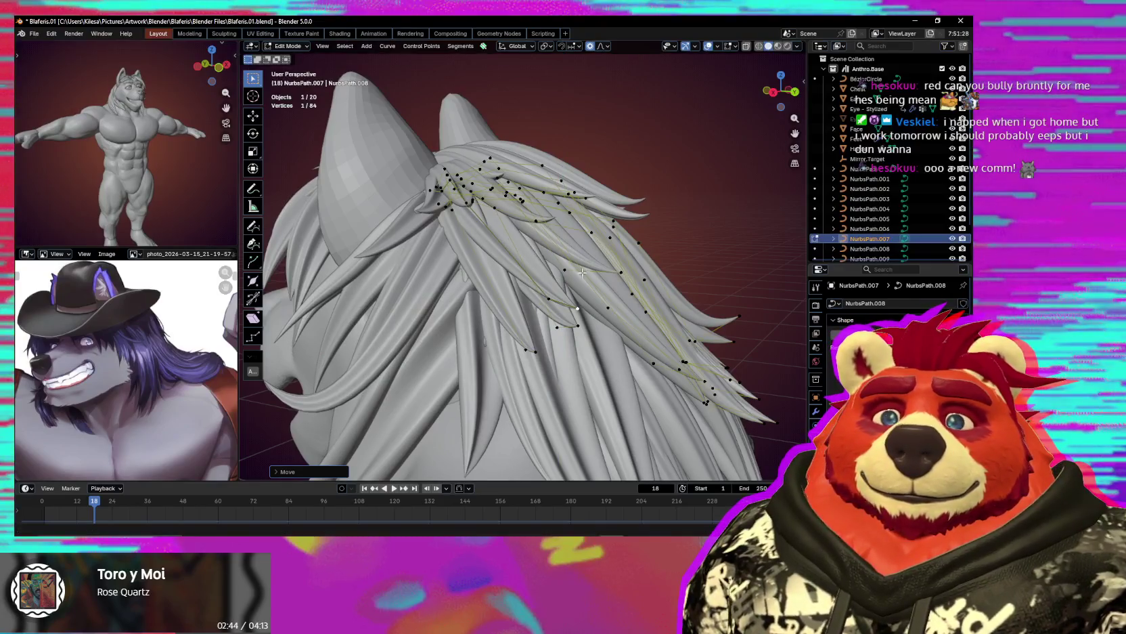
pyautogui.moveTo(582, 272); pyautogui.dragTo(566, 314, button='middle')
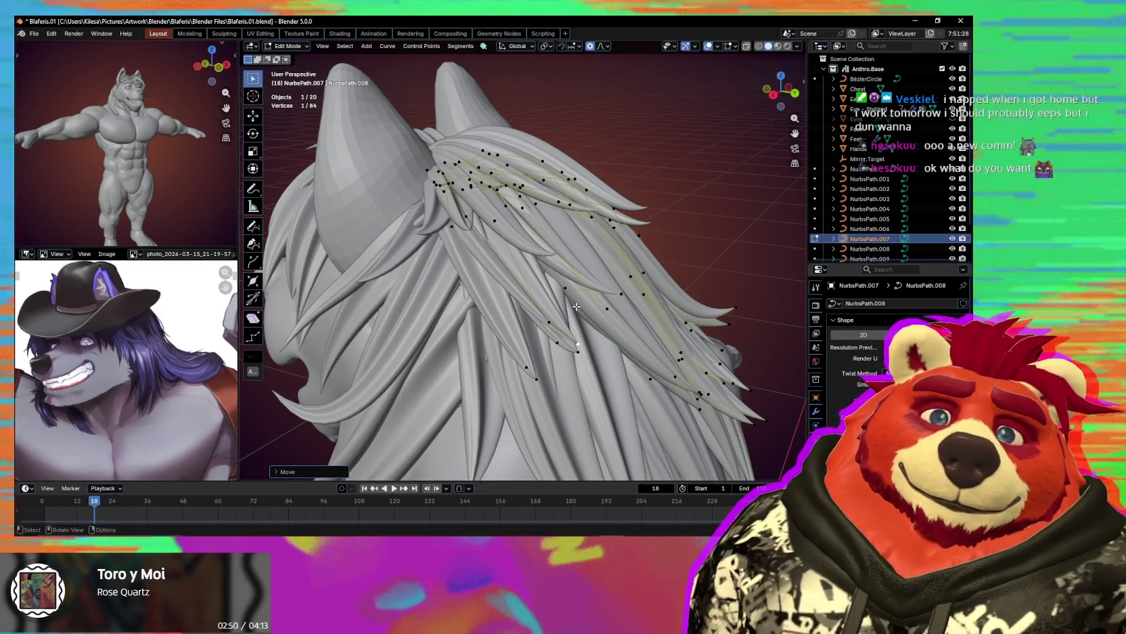
pyautogui.moveTo(573, 310); pyautogui.dragTo(460, 202, button='middle')
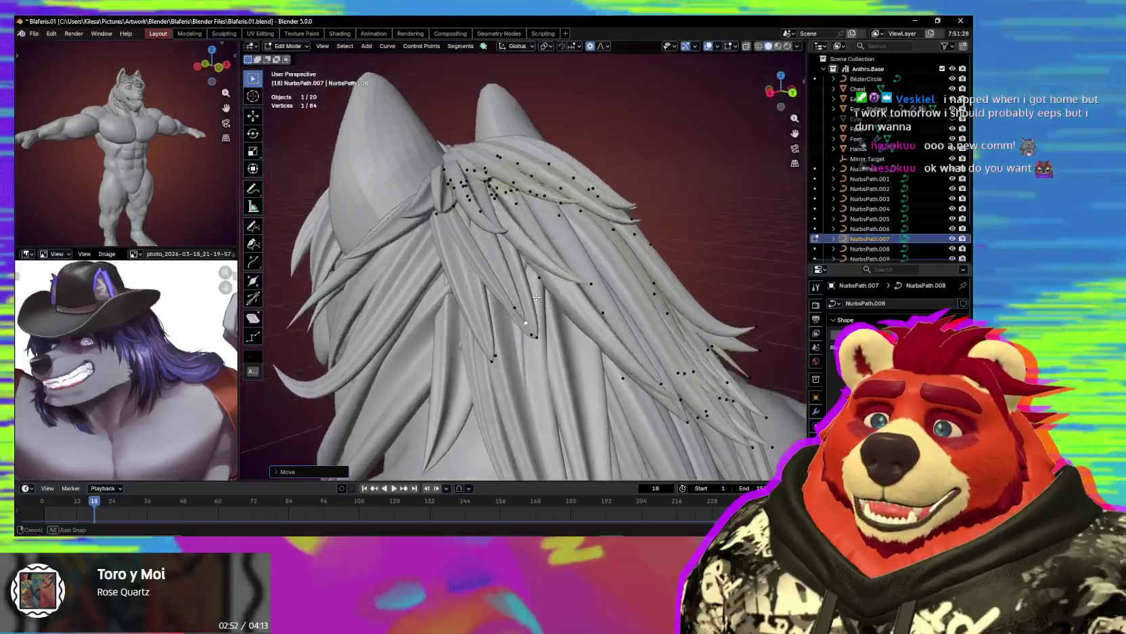
pyautogui.click(503, 203)
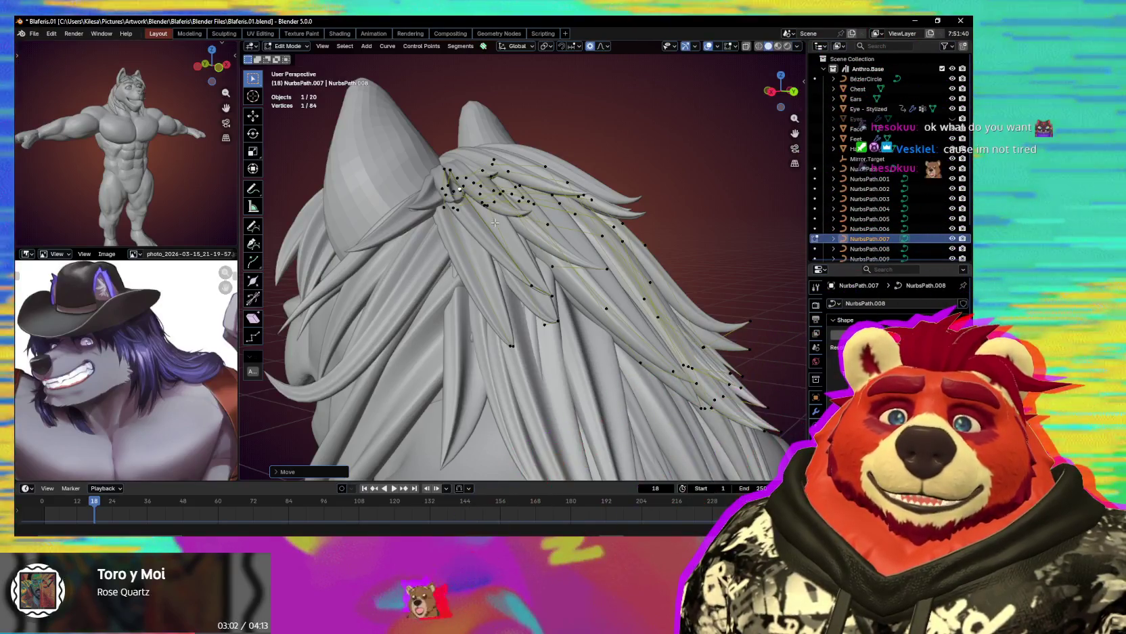
pyautogui.moveTo(495, 222)
pyautogui.mouseDown(button='middle')
pyautogui.moveTo(497, 196)
pyautogui.moveTo(573, 243)
pyautogui.mouseUp(button='middle')
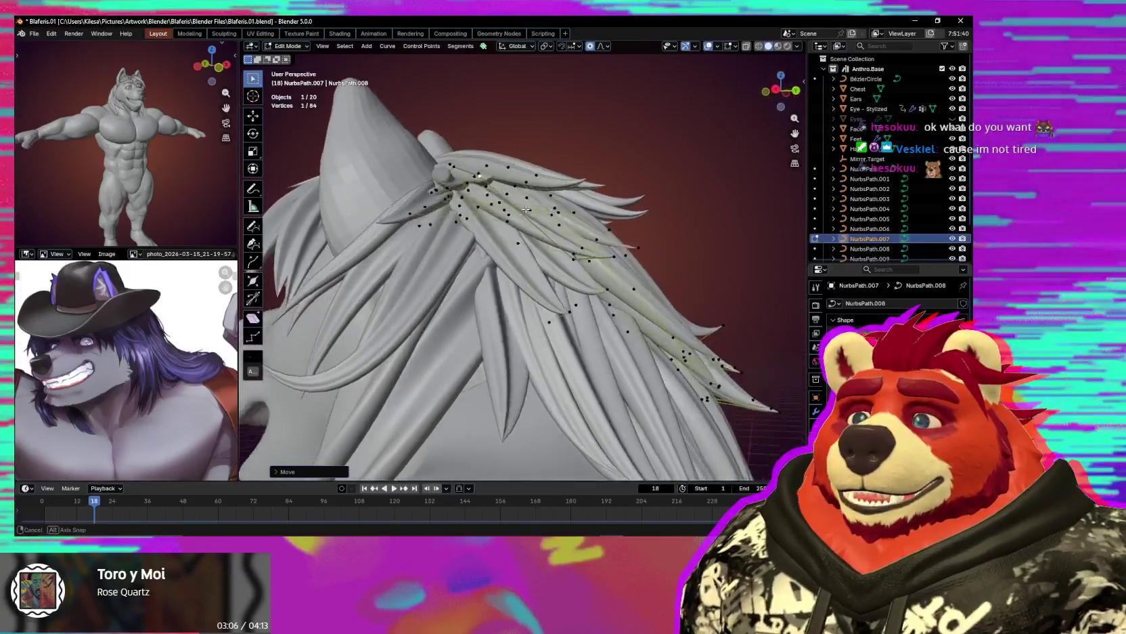
pyautogui.click(478, 282)
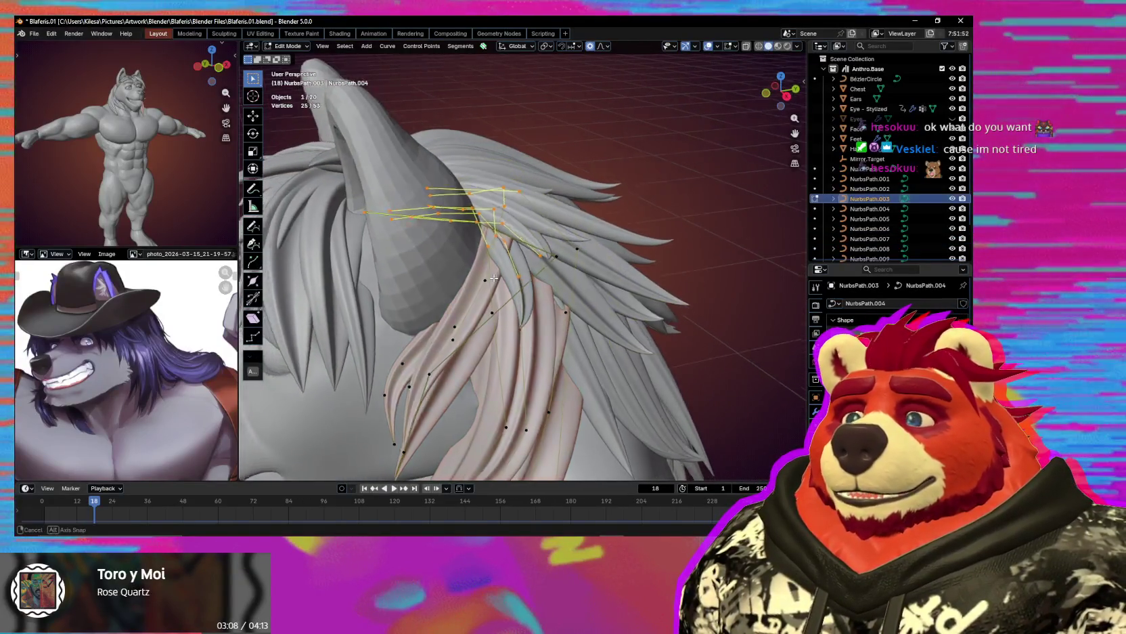
# Select a point on the side lock beside the ear and move it.
pyautogui.moveTo(479, 282); pyautogui.dragTo(543, 259, button='middle')
pyautogui.click(477, 278)
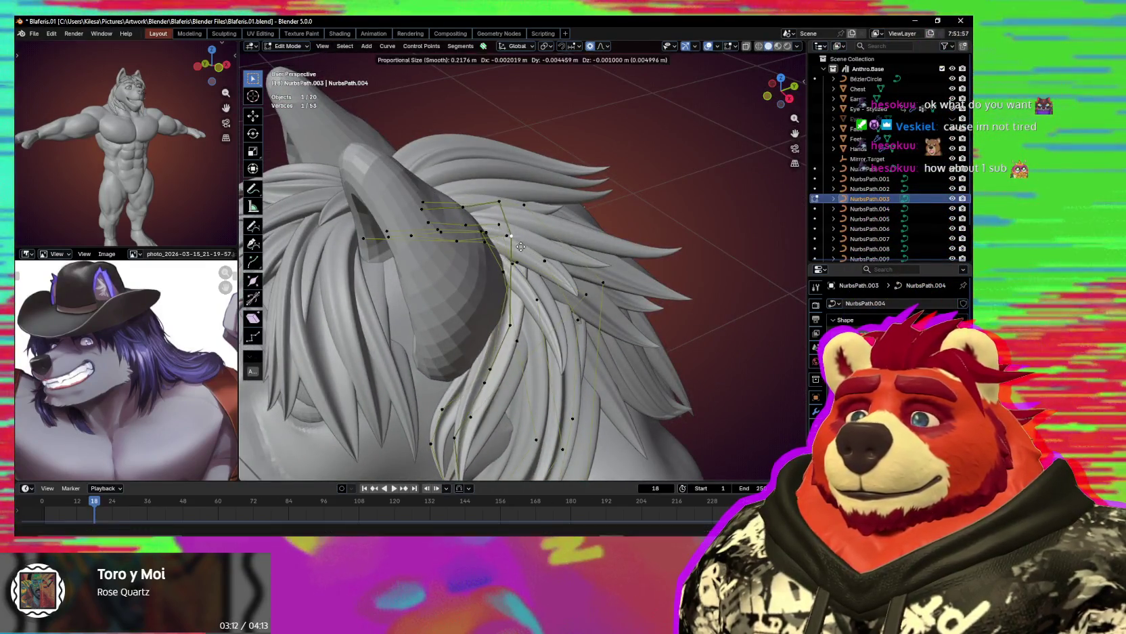
pyautogui.moveTo(517, 256); pyautogui.dragTo(526, 235, button='middle')
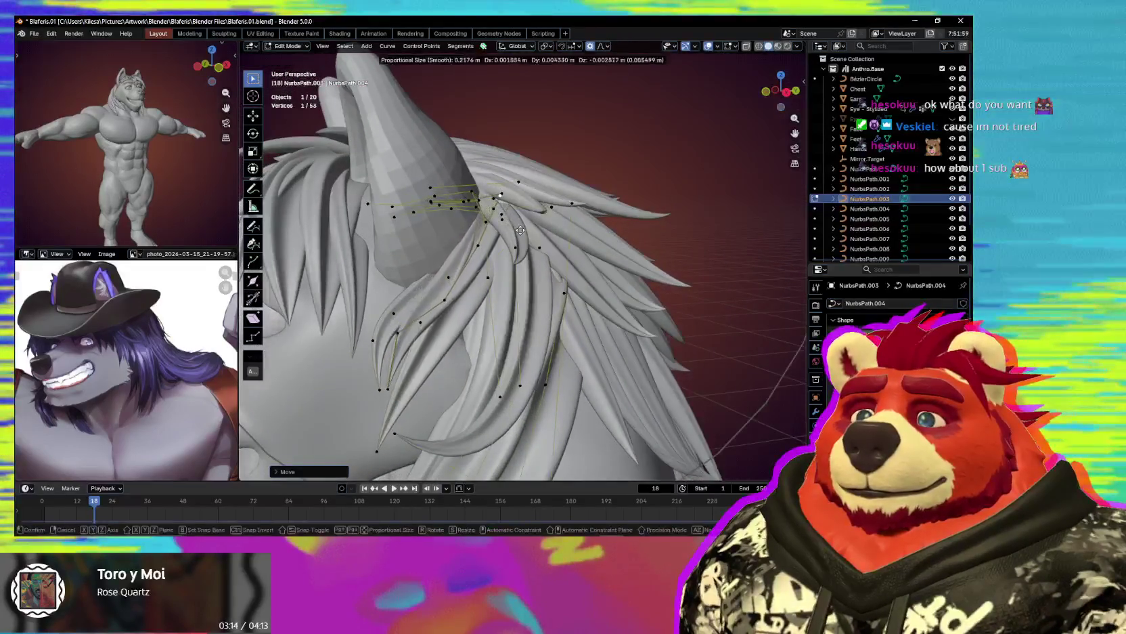
pyautogui.click(530, 233)
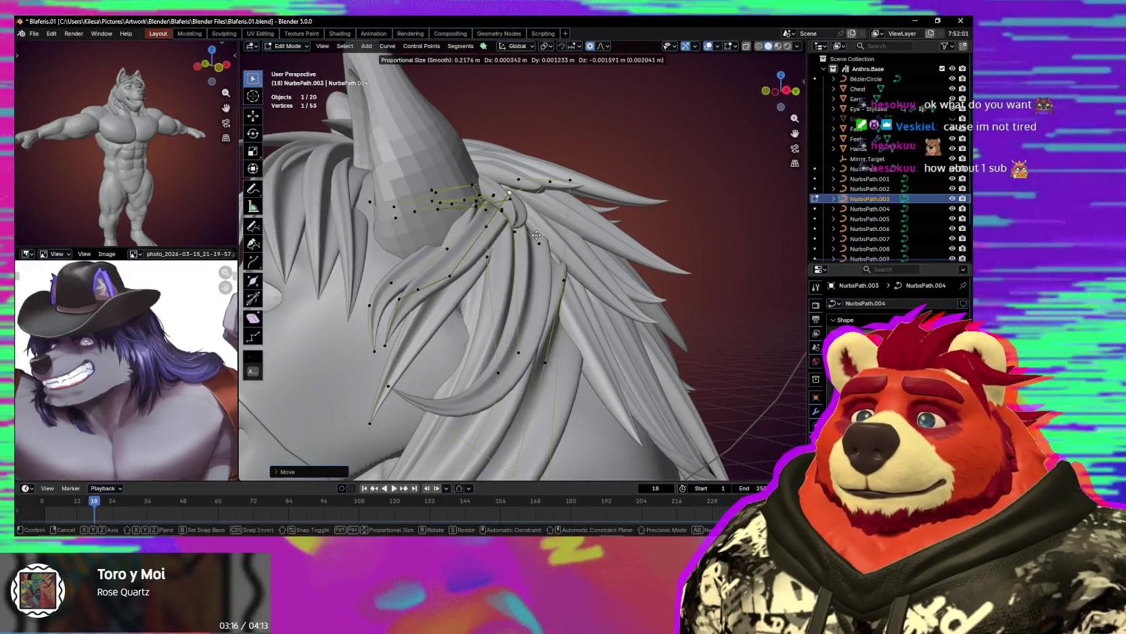
pyautogui.moveTo(537, 238); pyautogui.dragTo(449, 293, button='middle')
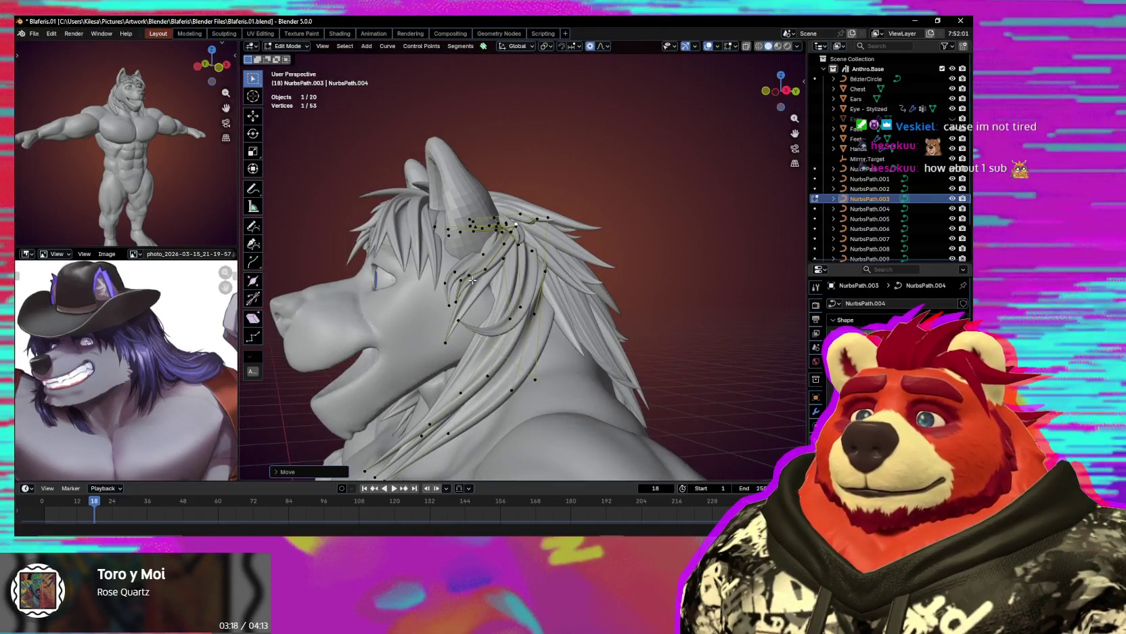
pyautogui.moveTo(426, 352); pyautogui.dragTo(481, 347, button='middle')
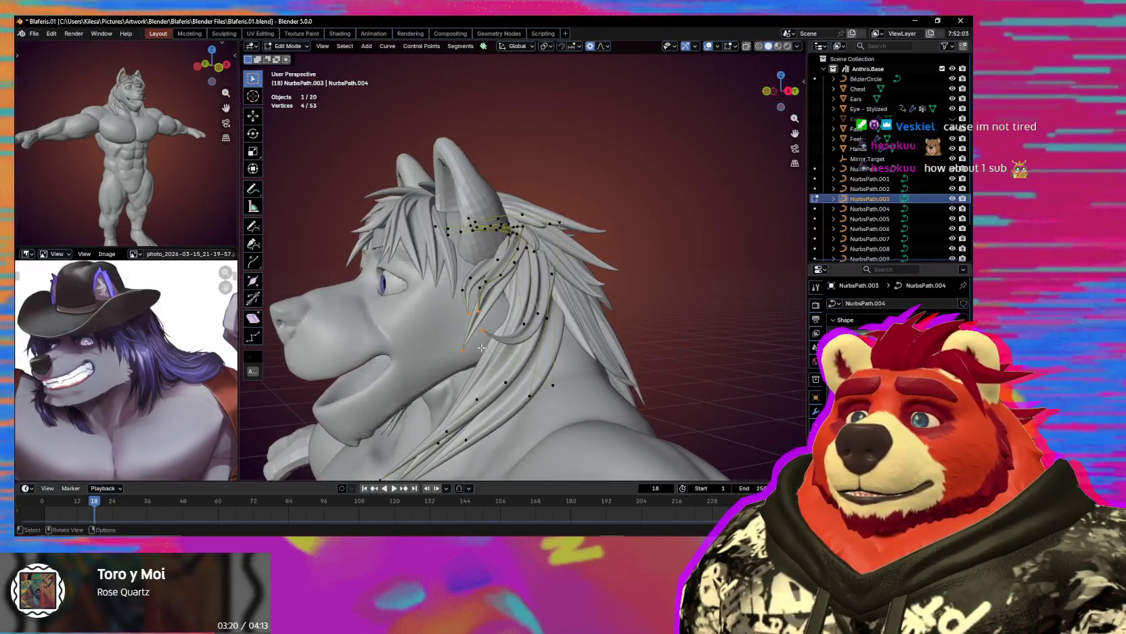
# Shrink, reposition and rotate the side lock points beside the face.
pyautogui.press('s')
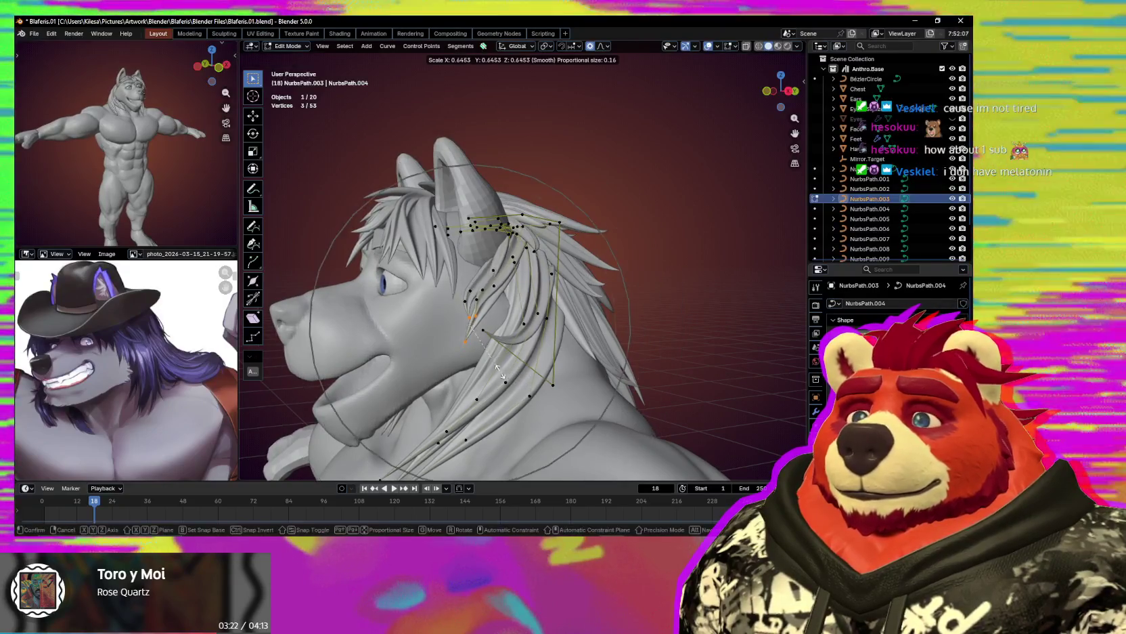
pyautogui.click(492, 366)
pyautogui.press('g')
pyautogui.click(525, 344)
pyautogui.moveTo(525, 344)
pyautogui.mouseDown(button='middle')
pyautogui.moveTo(589, 372)
pyautogui.moveTo(593, 354)
pyautogui.mouseUp(button='middle')
pyautogui.press('r')
pyautogui.click(595, 354)
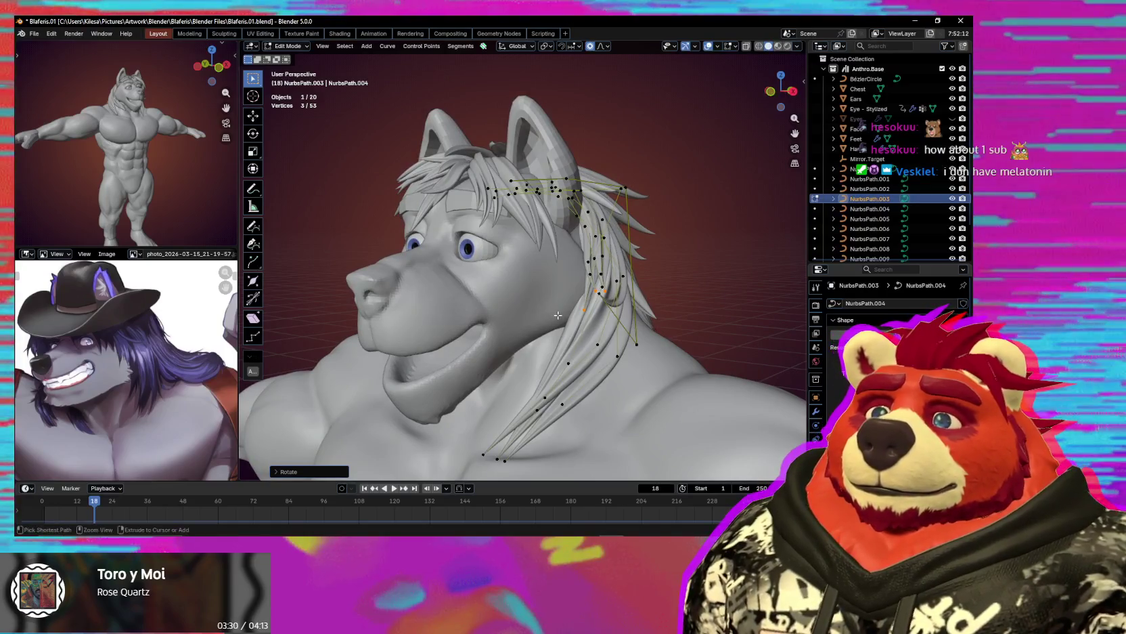
# Switch to the Eye - Stylized object in Edit Mode.
pyautogui.click(448, 316)
pyautogui.click(474, 258)
pyautogui.press('Tab')
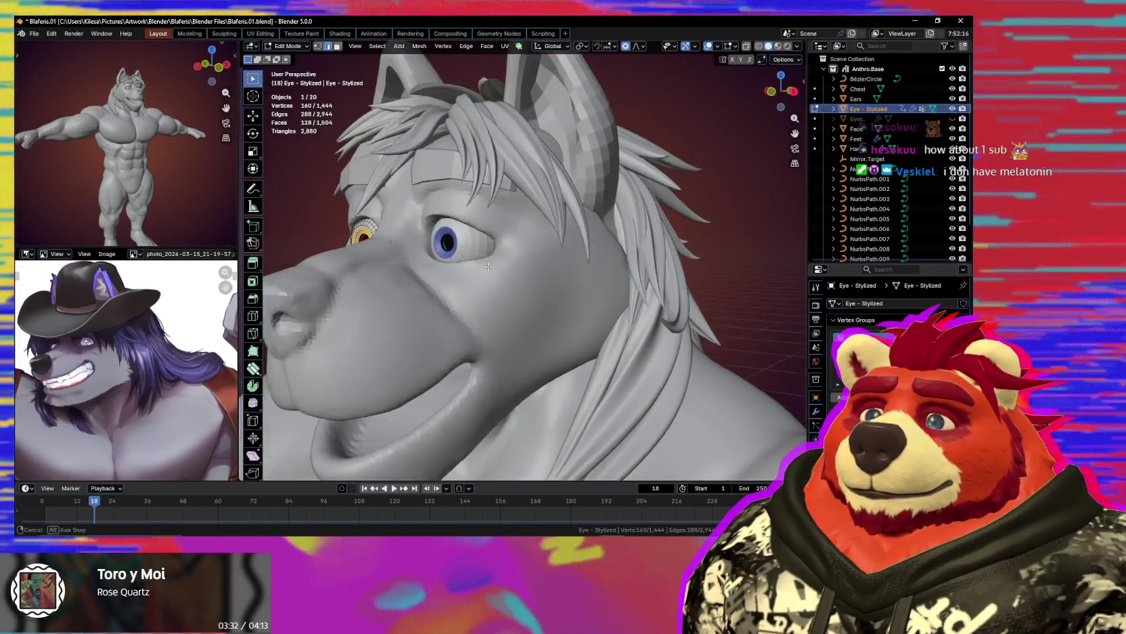
# Frame the eye mesh and enlarge its iris ring slightly.
pyautogui.moveTo(475, 258); pyautogui.dragTo(478, 269, button='middle')
pyautogui.press('KP_Decimal')
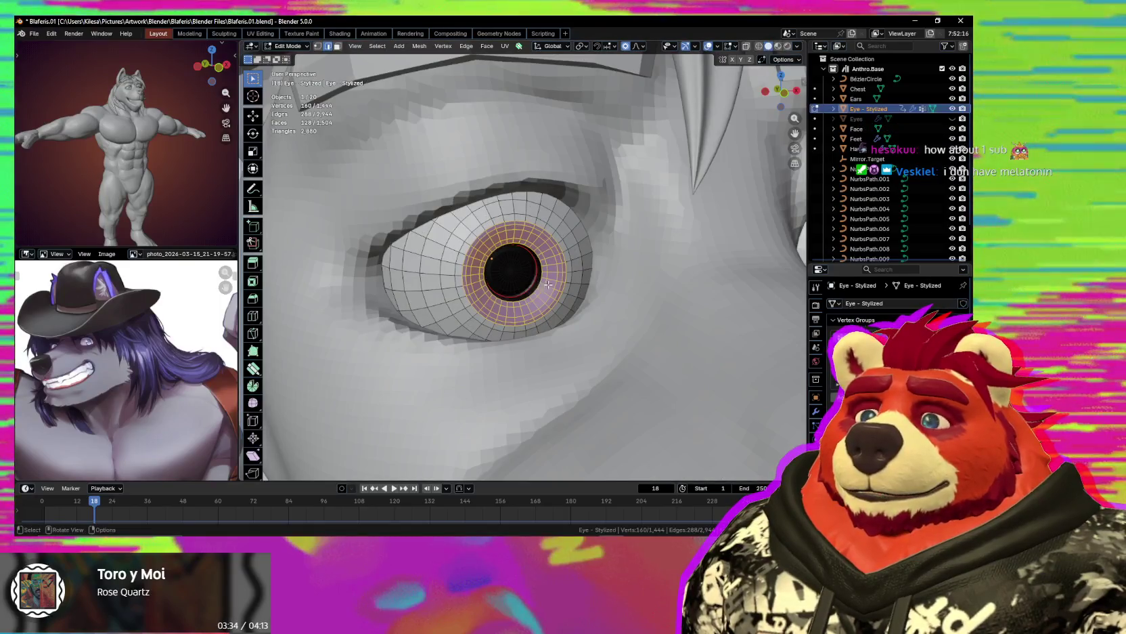
pyautogui.moveTo(562, 287)
pyautogui.mouseDown(button='middle')
pyautogui.moveTo(624, 254)
pyautogui.moveTo(589, 249)
pyautogui.mouseUp(button='middle')
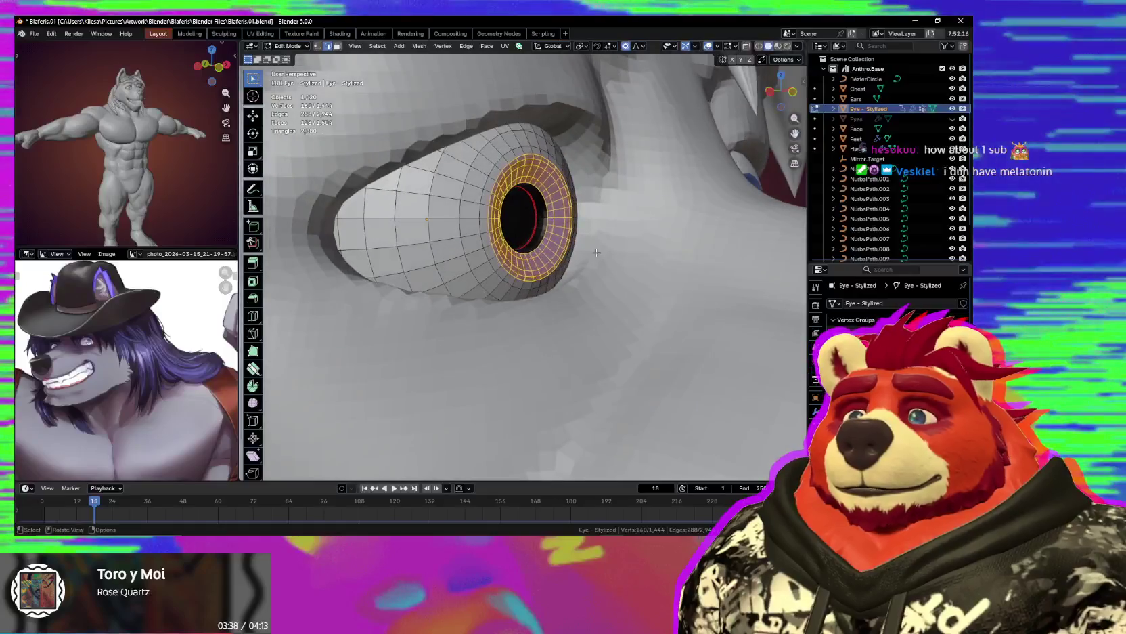
pyautogui.press('s')
pyautogui.click(596, 256)
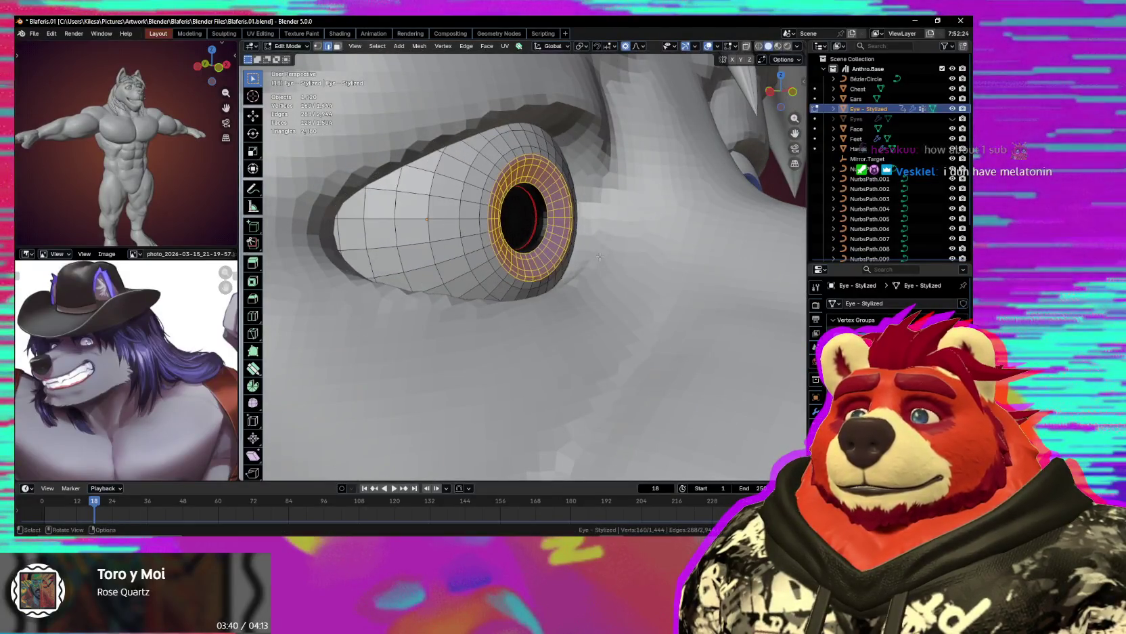
# Scale up the whole eye, settle it back into the socket, and exit Edit Mode.
pyautogui.hotkey('ctrl', 'l')
pyautogui.press('KP_Decimal')
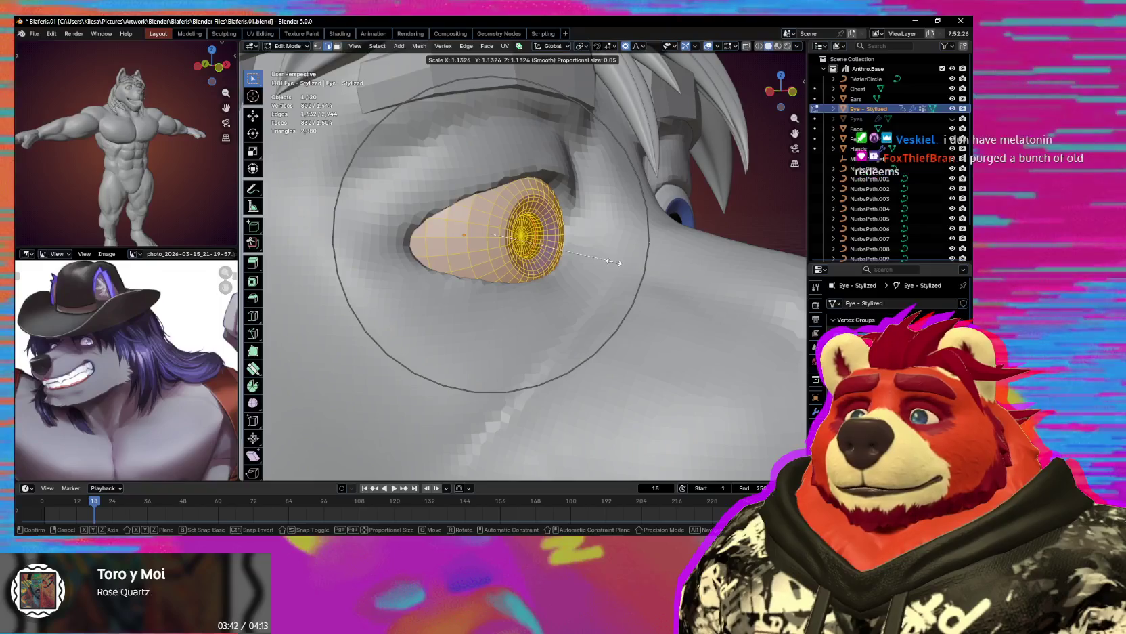
pyautogui.click(614, 261)
pyautogui.moveTo(614, 261)
pyautogui.mouseDown(button='middle')
pyautogui.moveTo(545, 291)
pyautogui.moveTo(623, 281)
pyautogui.moveTo(552, 288)
pyautogui.moveTo(596, 287)
pyautogui.mouseUp(button='middle')
pyautogui.hotkey('alt', 'z')
pyautogui.hotkey('alt', 'z')
pyautogui.press('s')
pyautogui.scroll(2, 552, 288)
pyautogui.scroll(-2, 552, 288)
pyautogui.press('g')
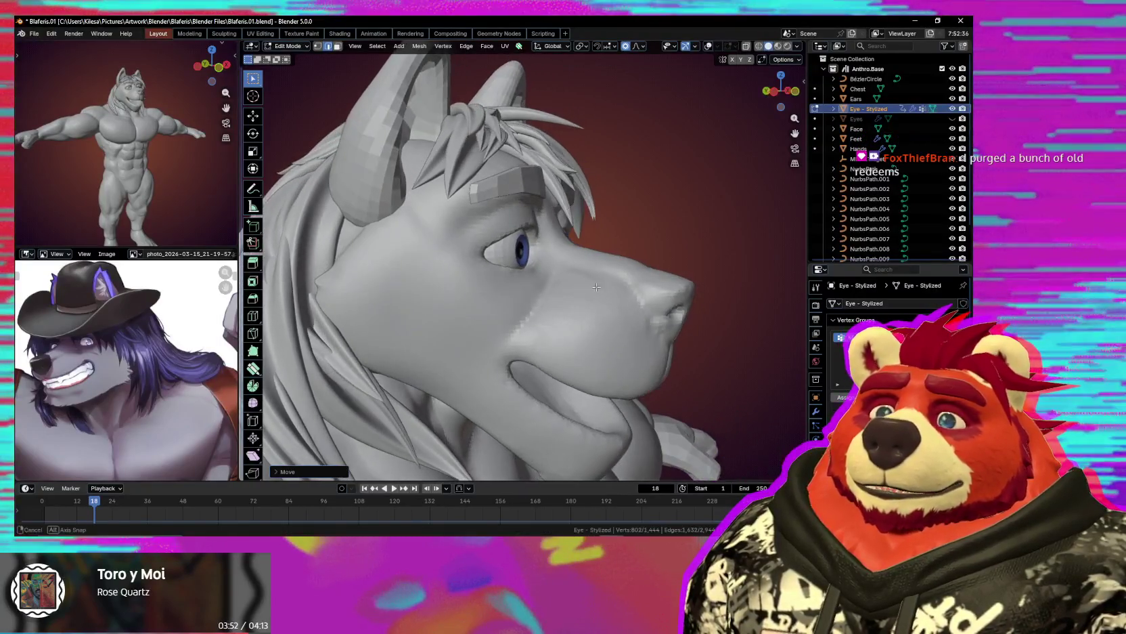
pyautogui.press('Tab')
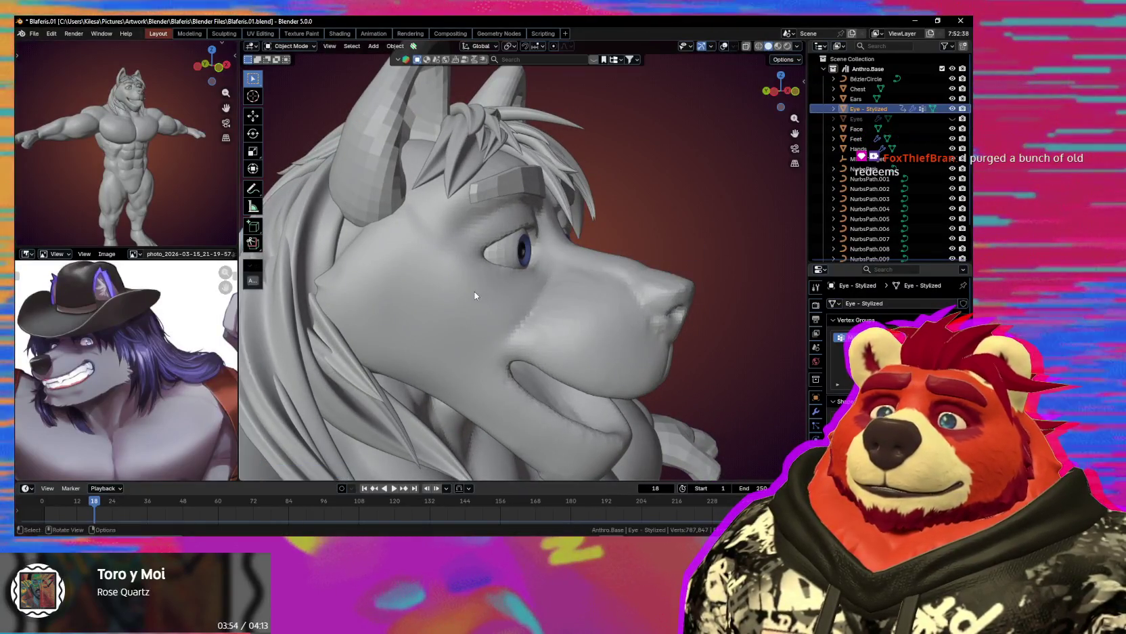
# Put the Face mesh in Sculpt Mode with a 194 px Grab brush.
pyautogui.moveTo(504, 291); pyautogui.dragTo(507, 291, button='middle')
pyautogui.click(507, 292)
pyautogui.hotkey('ctrl', 'Tab')
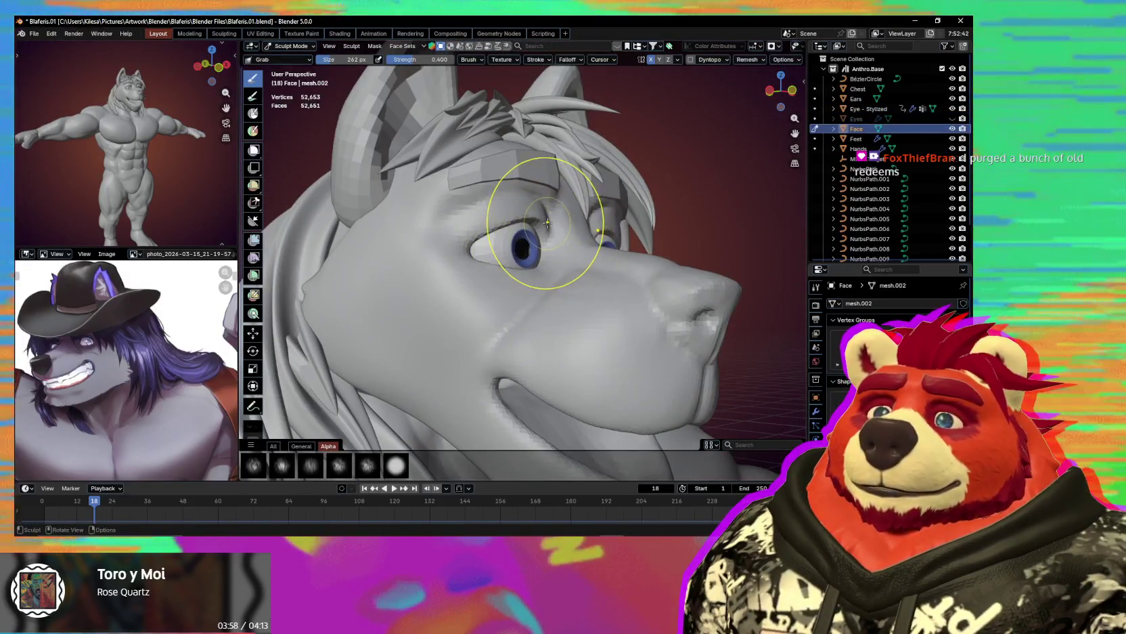
pyautogui.moveTo(539, 256)
pyautogui.mouseDown(button='middle')
pyautogui.moveTo(514, 244)
pyautogui.moveTo(537, 234)
pyautogui.mouseUp(button='middle')
pyautogui.moveTo(533, 275)
pyautogui.mouseDown(button='middle')
pyautogui.moveTo(507, 281)
pyautogui.moveTo(523, 248)
pyautogui.moveTo(556, 258)
pyautogui.moveTo(524, 235)
pyautogui.mouseUp(button='middle')
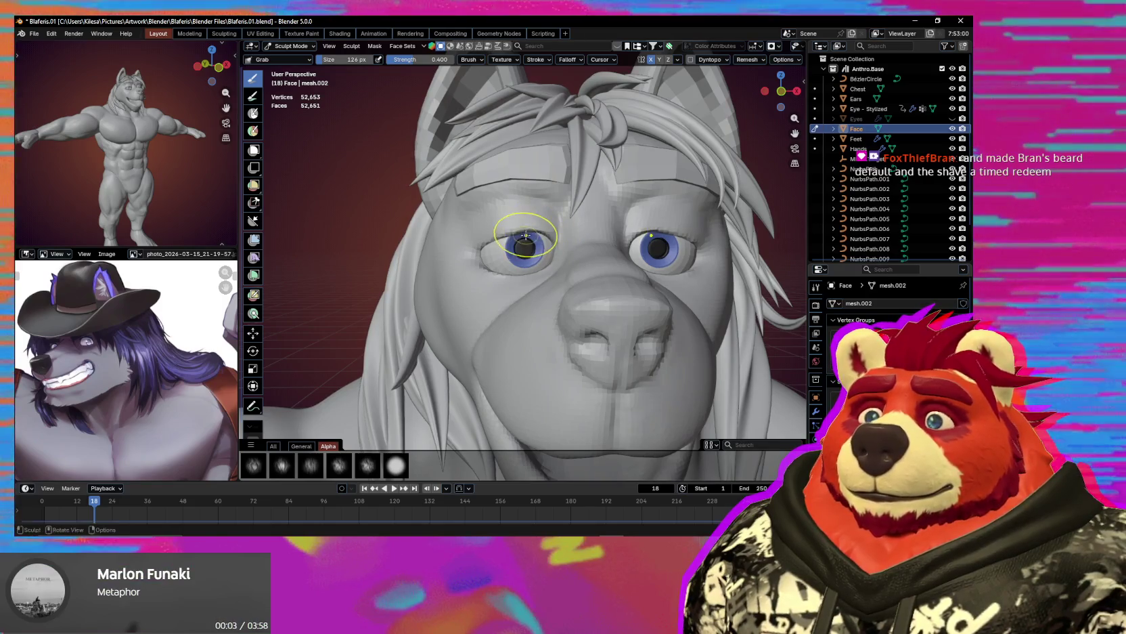
pyautogui.click(564, 244)
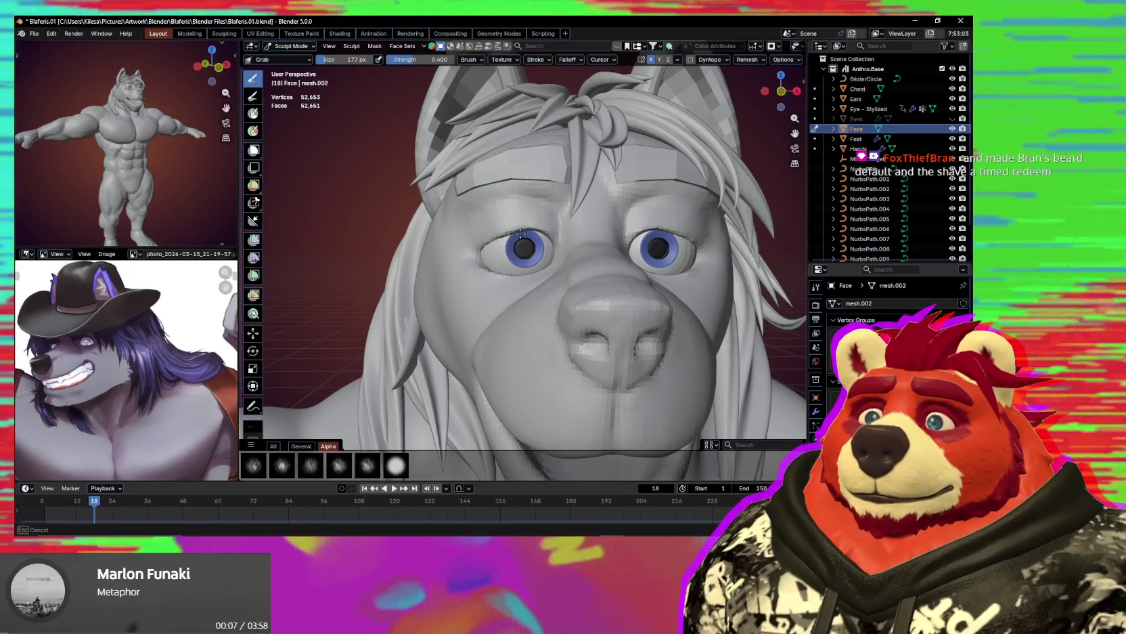
pyautogui.click(554, 238)
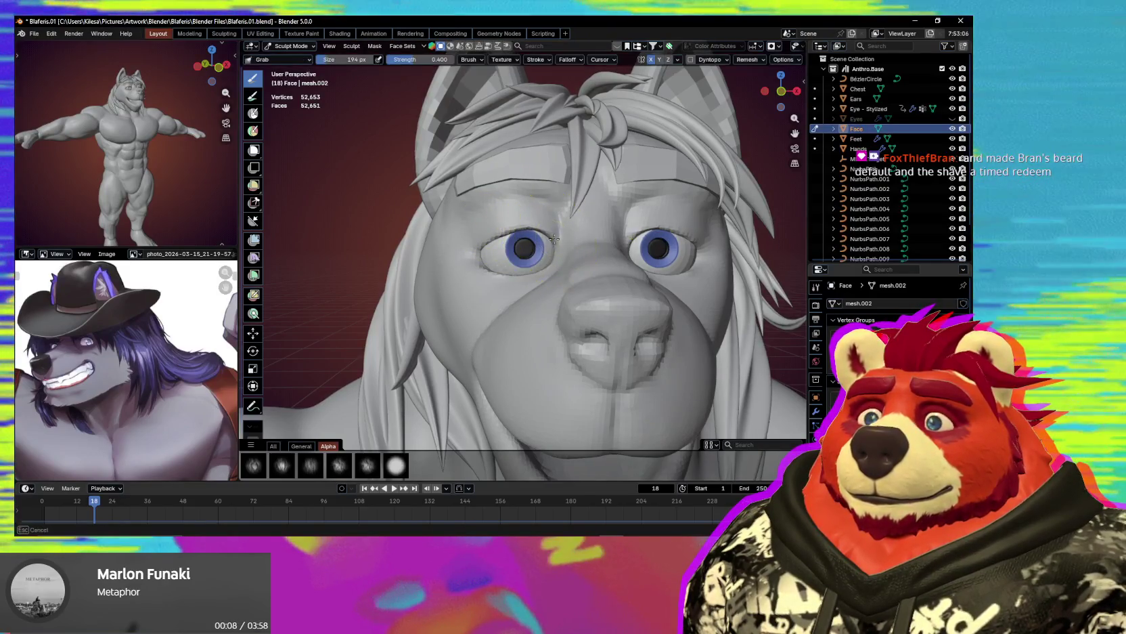
# Resize the brush and pull the eyelid areas over both eyes.
pyautogui.moveTo(553, 239)
pyautogui.mouseDown(button='middle')
pyautogui.moveTo(525, 249)
pyautogui.moveTo(545, 243)
pyautogui.moveTo(515, 289)
pyautogui.mouseUp(button='middle')
pyautogui.press('f')
pyautogui.scroll(-3, 528, 249)
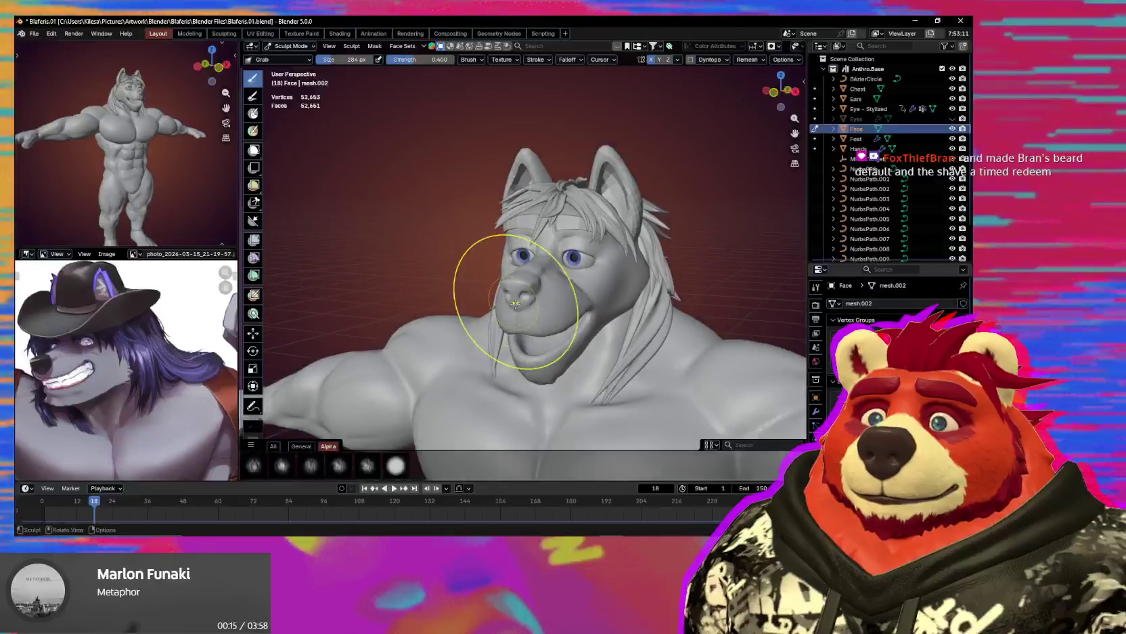
pyautogui.scroll(-2, 542, 304)
pyautogui.moveTo(582, 318); pyautogui.dragTo(627, 322, button='middle')
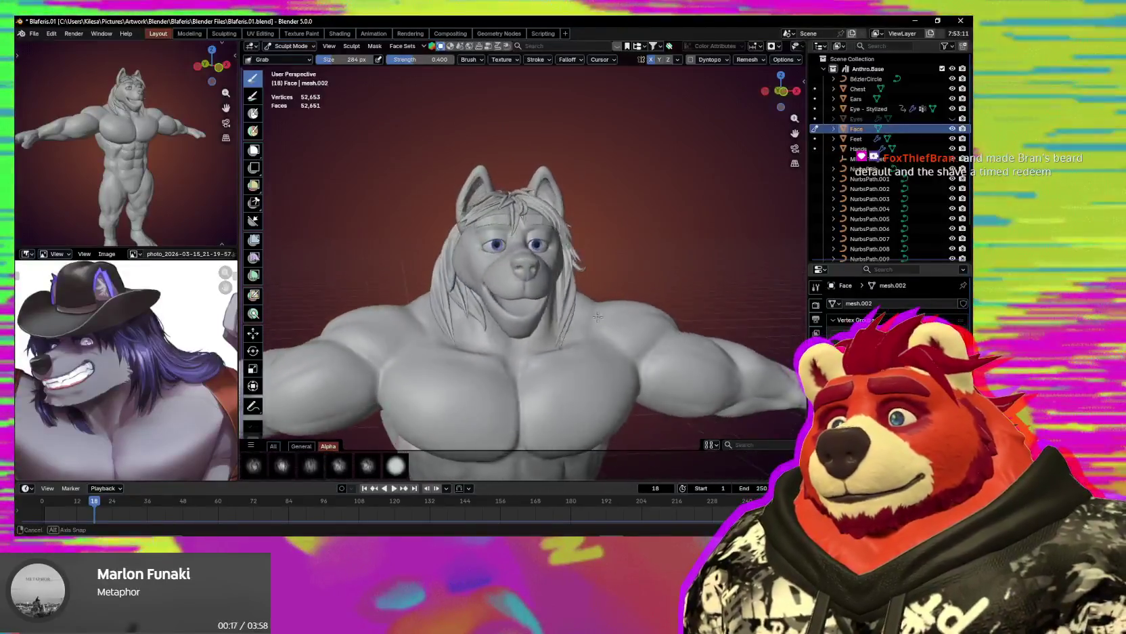
pyautogui.scroll(4, 627, 323)
pyautogui.moveTo(596, 304)
pyautogui.mouseDown(button='middle')
pyautogui.moveTo(546, 283)
pyautogui.moveTo(514, 222)
pyautogui.mouseUp(button='middle')
pyautogui.scroll(2, 548, 307)
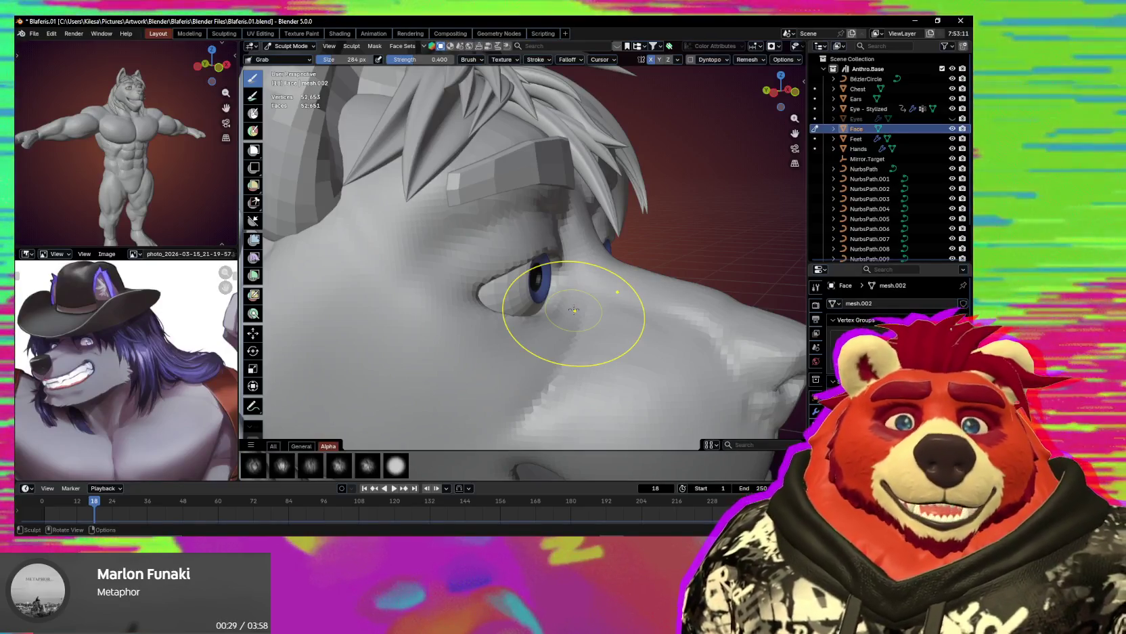
pyautogui.scroll(-5, 499, 268)
pyautogui.moveTo(499, 267)
pyautogui.mouseDown(button='middle')
pyautogui.moveTo(596, 329)
pyautogui.moveTo(532, 247)
pyautogui.mouseUp(button='middle')
pyautogui.hotkey('alt', 'q')
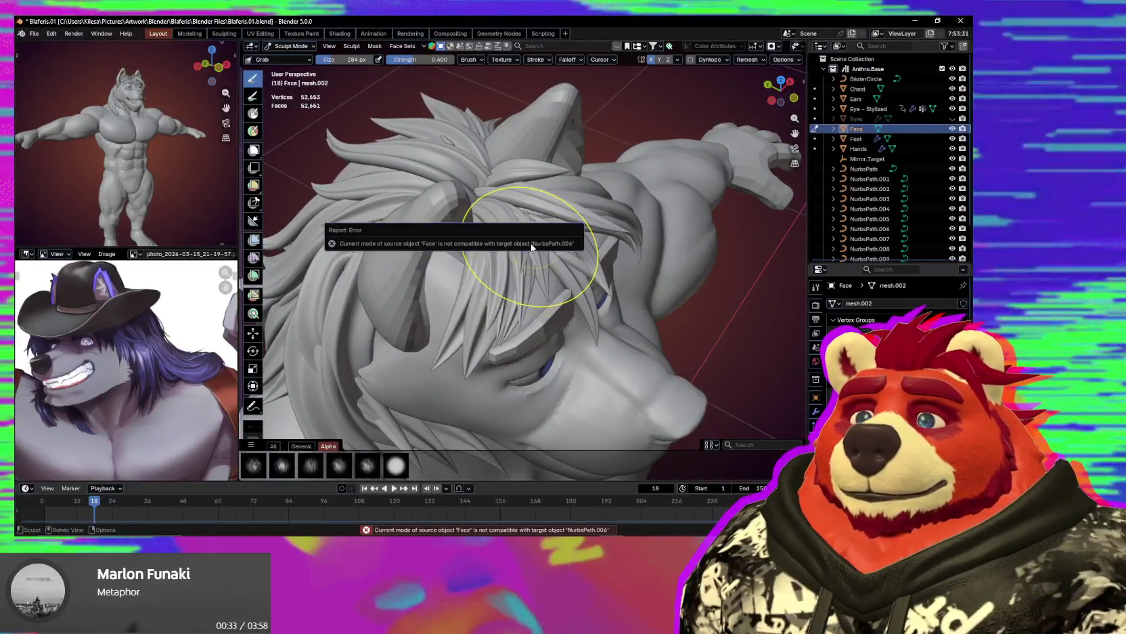
# Move a NurbsPath.006 crown hair point vertically along Z.
pyautogui.press('Tab')
pyautogui.moveTo(532, 222)
pyautogui.mouseDown(button='middle')
pyautogui.moveTo(518, 253)
pyautogui.moveTo(536, 174)
pyautogui.mouseUp(button='middle')
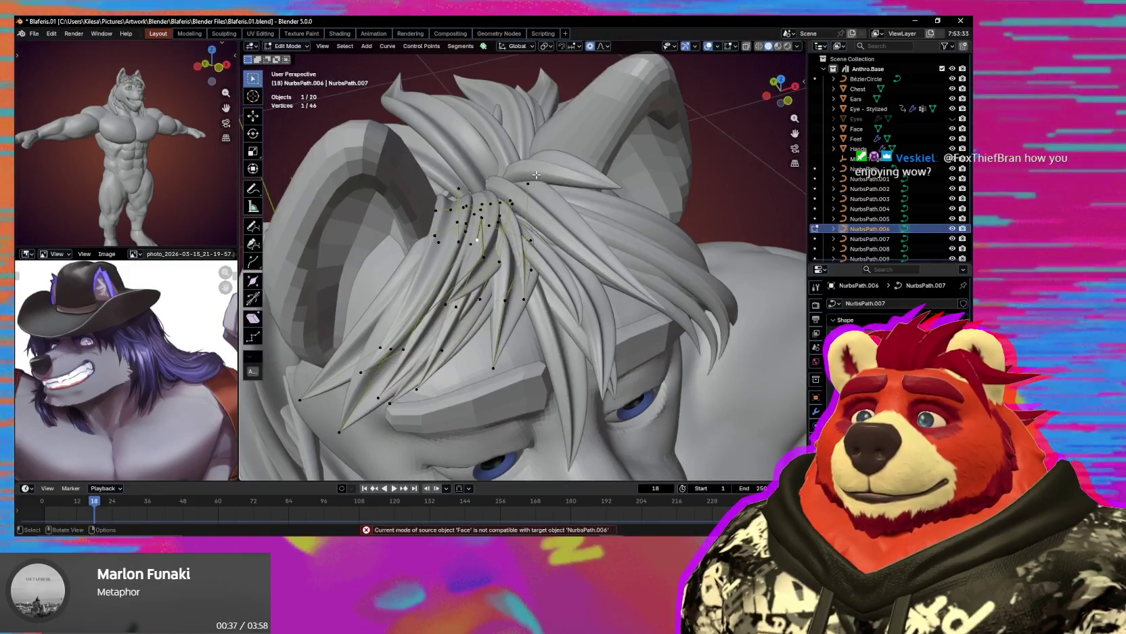
pyautogui.press('g')
pyautogui.press('z')
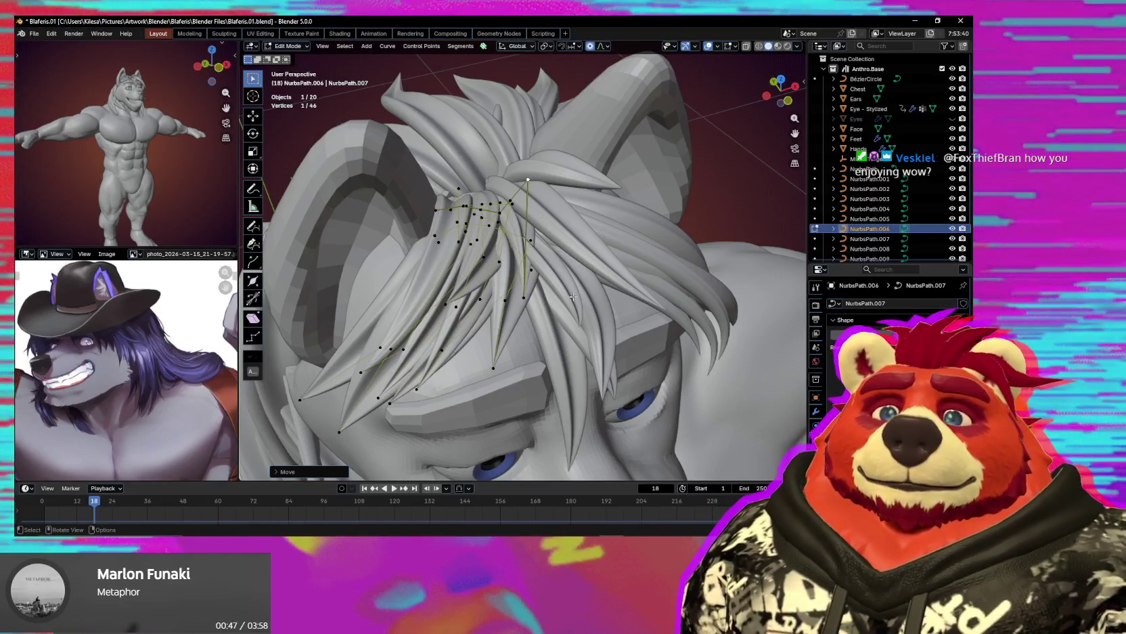
pyautogui.moveTo(570, 266)
pyautogui.mouseDown(button='middle')
pyautogui.moveTo(607, 264)
pyautogui.moveTo(605, 279)
pyautogui.mouseUp(button='middle')
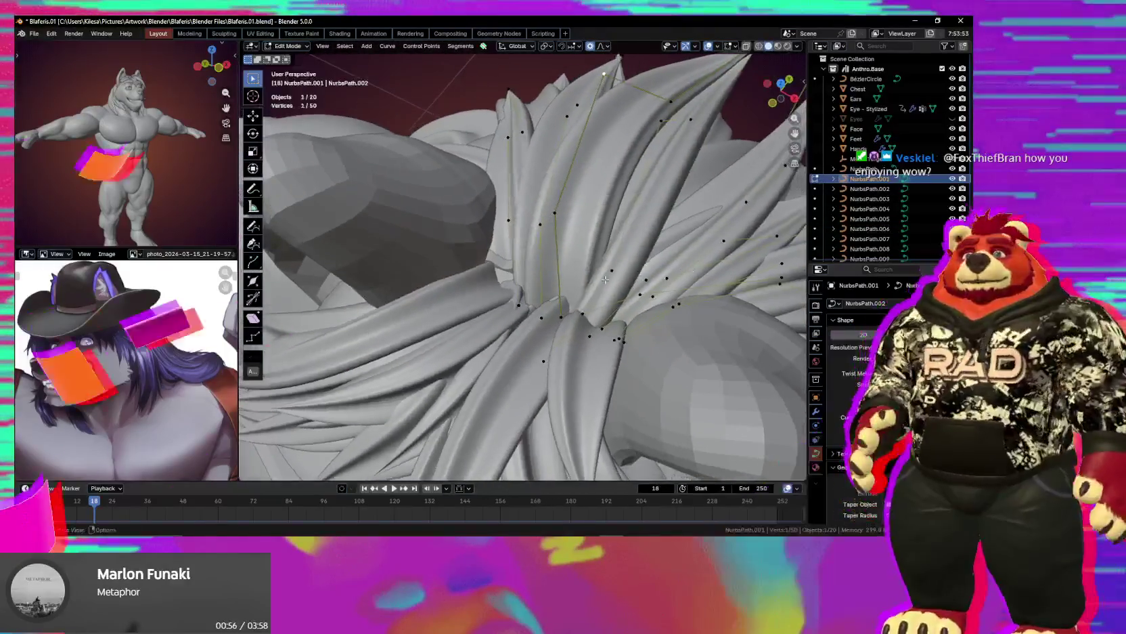
pyautogui.moveTo(606, 279)
pyautogui.mouseDown(button='middle')
pyautogui.moveTo(635, 305)
pyautogui.moveTo(584, 325)
pyautogui.mouseUp(button='middle')
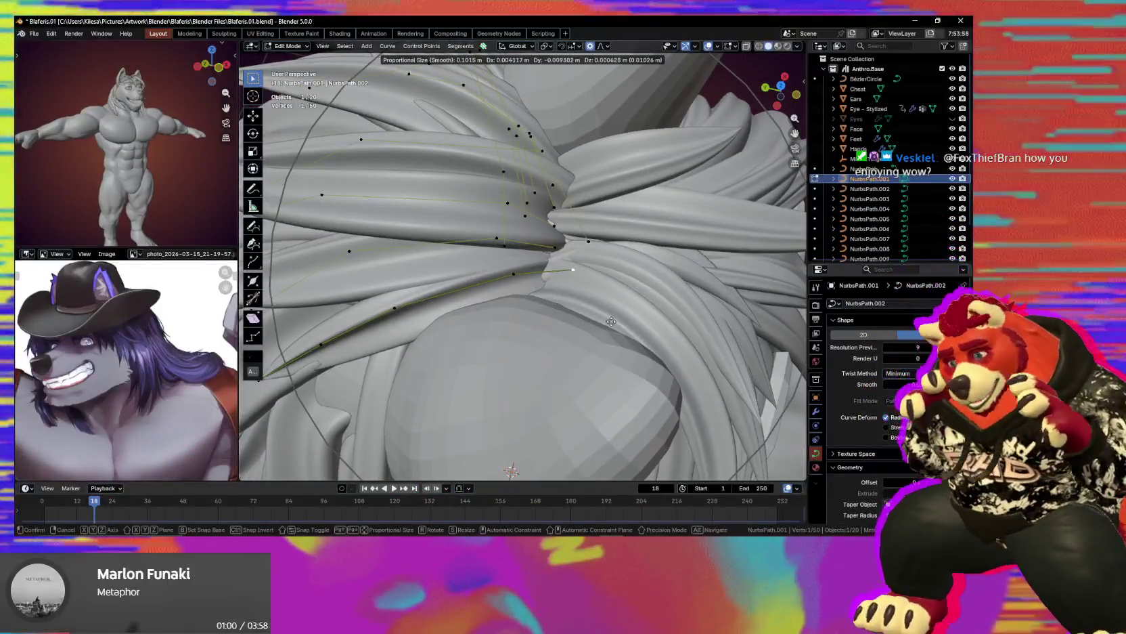
pyautogui.click(599, 318)
# Review the crown hair from several angles and select the forelock strand over the forehead.
pyautogui.moveTo(600, 318)
pyautogui.mouseDown(button='middle')
pyautogui.moveTo(637, 314)
pyautogui.moveTo(494, 312)
pyautogui.mouseUp(button='middle')
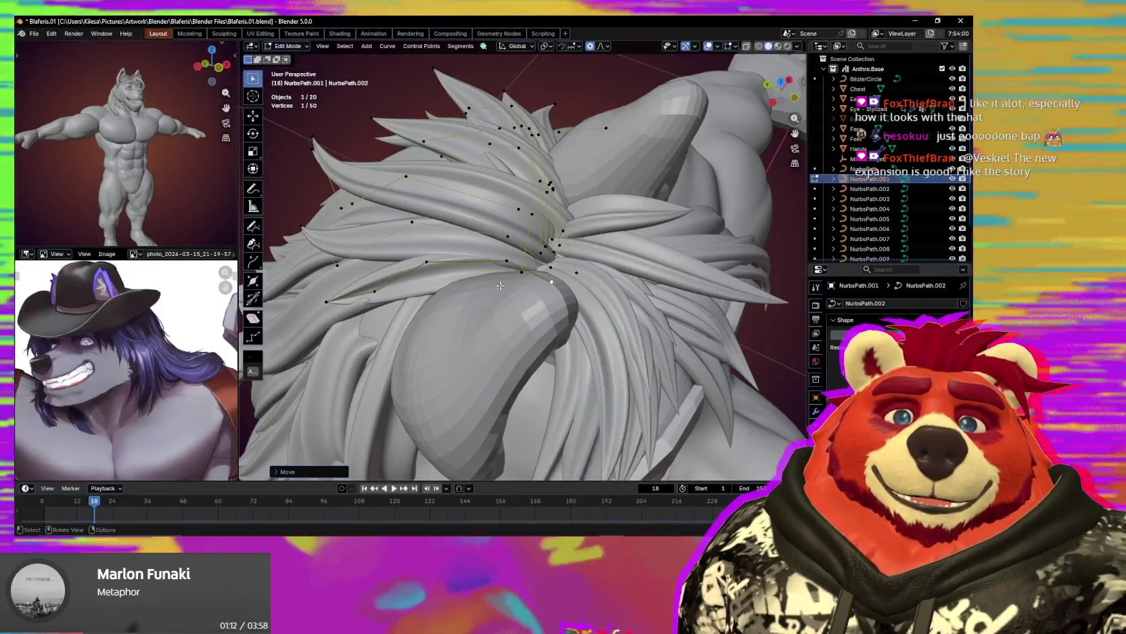
pyautogui.moveTo(500, 286)
pyautogui.mouseDown(button='middle')
pyautogui.moveTo(583, 294)
pyautogui.moveTo(456, 258)
pyautogui.moveTo(466, 238)
pyautogui.moveTo(495, 244)
pyautogui.mouseUp(button='middle')
pyautogui.scroll(-5, 583, 294)
pyautogui.moveTo(517, 284); pyautogui.dragTo(350, 279, button='middle')
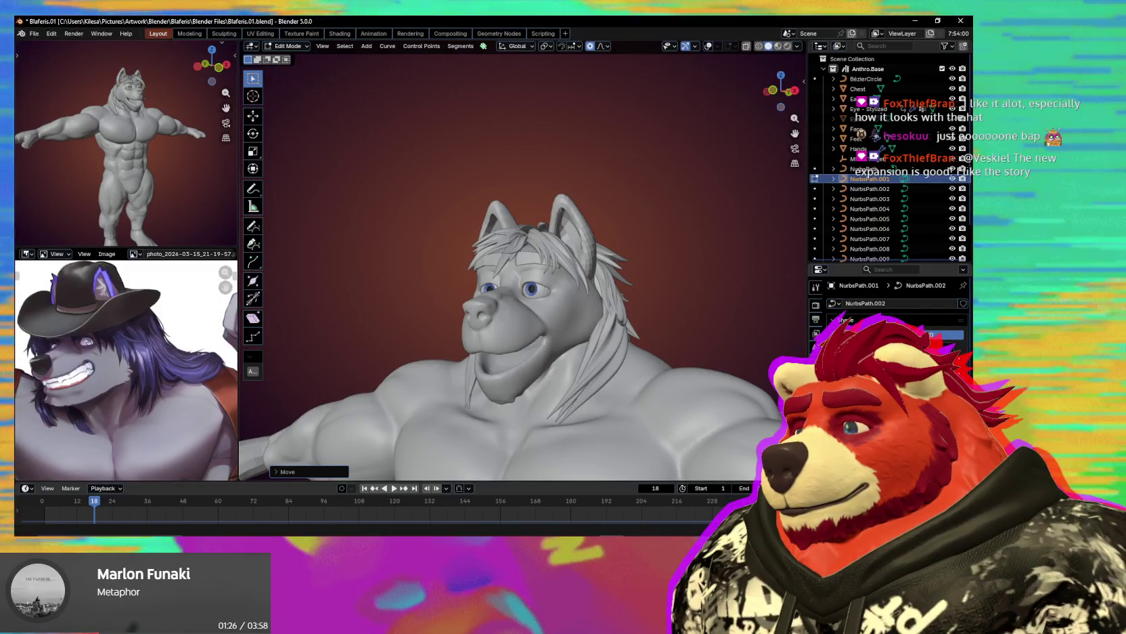
pyautogui.moveTo(379, 325); pyautogui.dragTo(395, 329, button='middle')
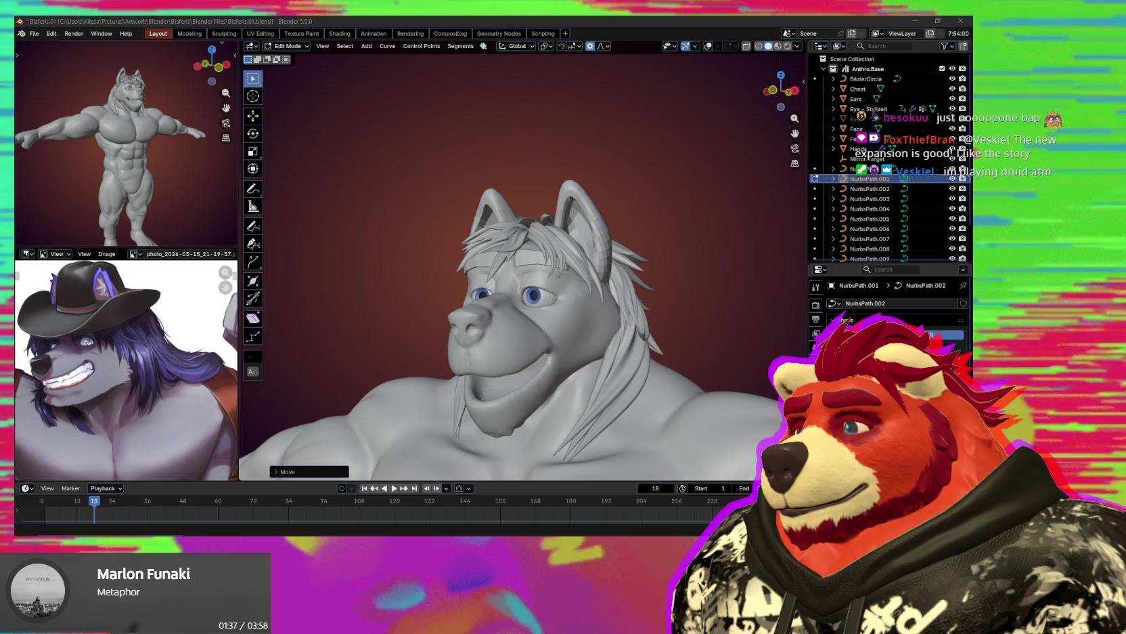
pyautogui.scroll(3, 712, 361)
pyautogui.moveTo(712, 361)
pyautogui.mouseDown(button='middle')
pyautogui.moveTo(572, 313)
pyautogui.moveTo(542, 325)
pyautogui.moveTo(565, 330)
pyautogui.mouseUp(button='middle')
pyautogui.hotkey('shift', 'alt', 'z')
pyautogui.click(539, 327)
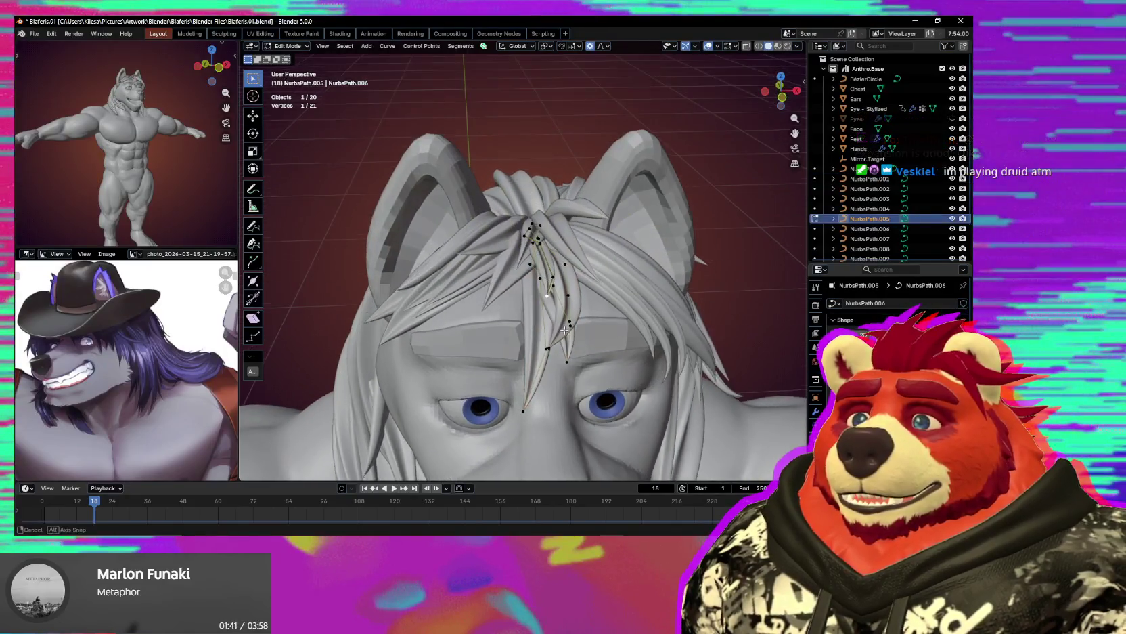
# Rotate and move the forelock strand's points over the brow.
pyautogui.click(521, 400)
pyautogui.press('g')
pyautogui.moveTo(521, 399)
pyautogui.mouseDown(button='middle')
pyautogui.moveTo(518, 359)
pyautogui.moveTo(488, 357)
pyautogui.moveTo(534, 389)
pyautogui.mouseUp(button='middle')
pyautogui.click(515, 378)
pyautogui.scroll(-3, 539, 393)
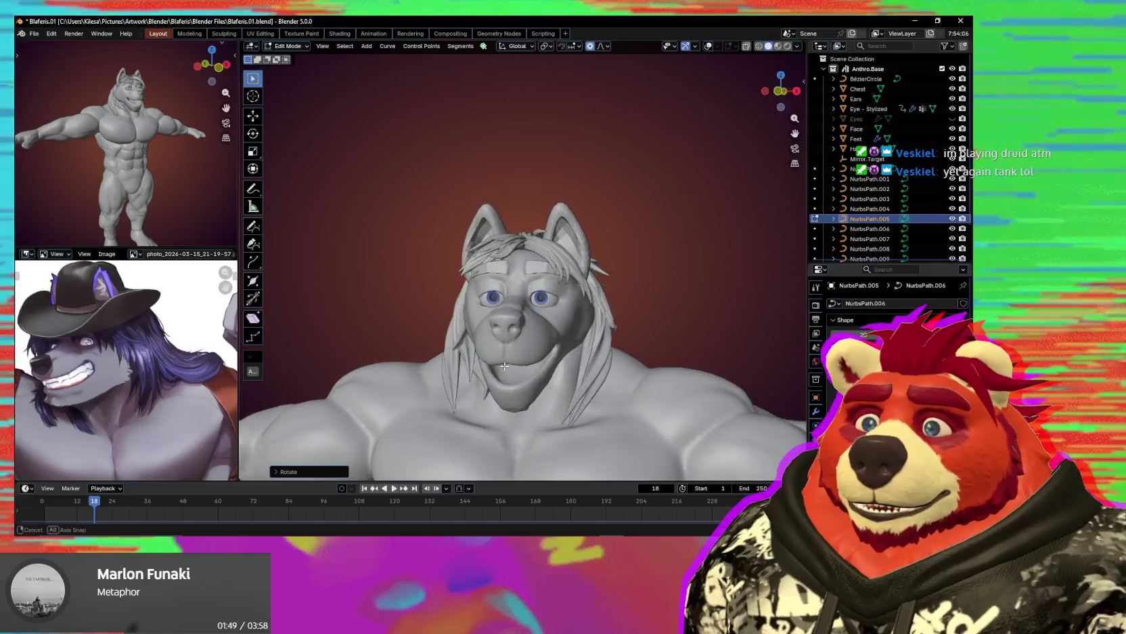
pyautogui.press('g')
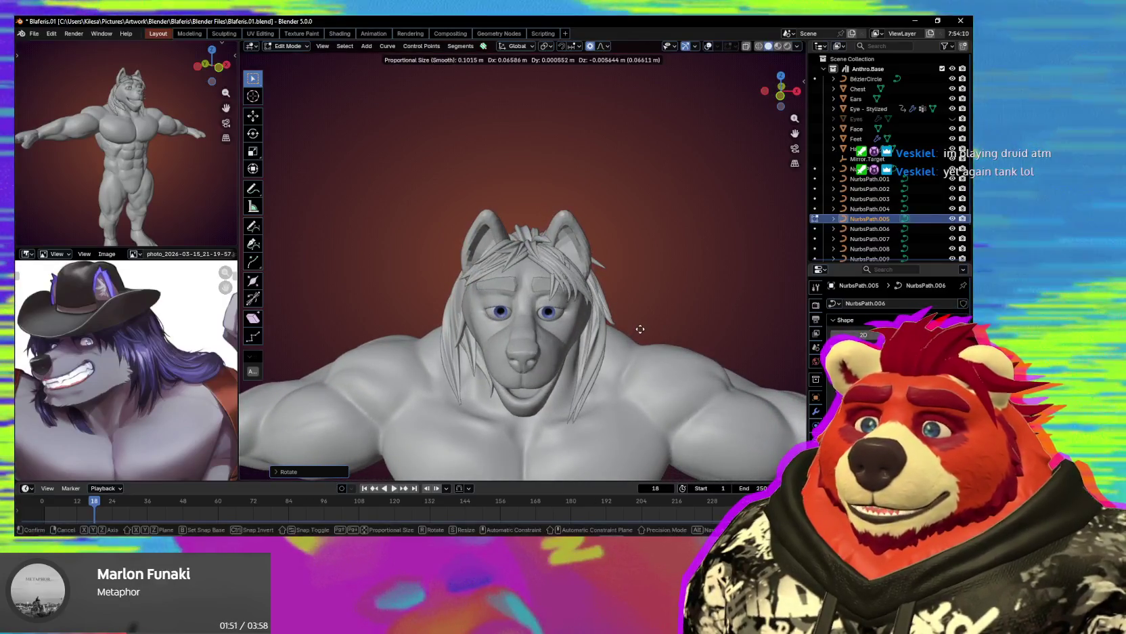
pyautogui.click(608, 339)
pyautogui.moveTo(608, 338); pyautogui.dragTo(556, 325, button='middle')
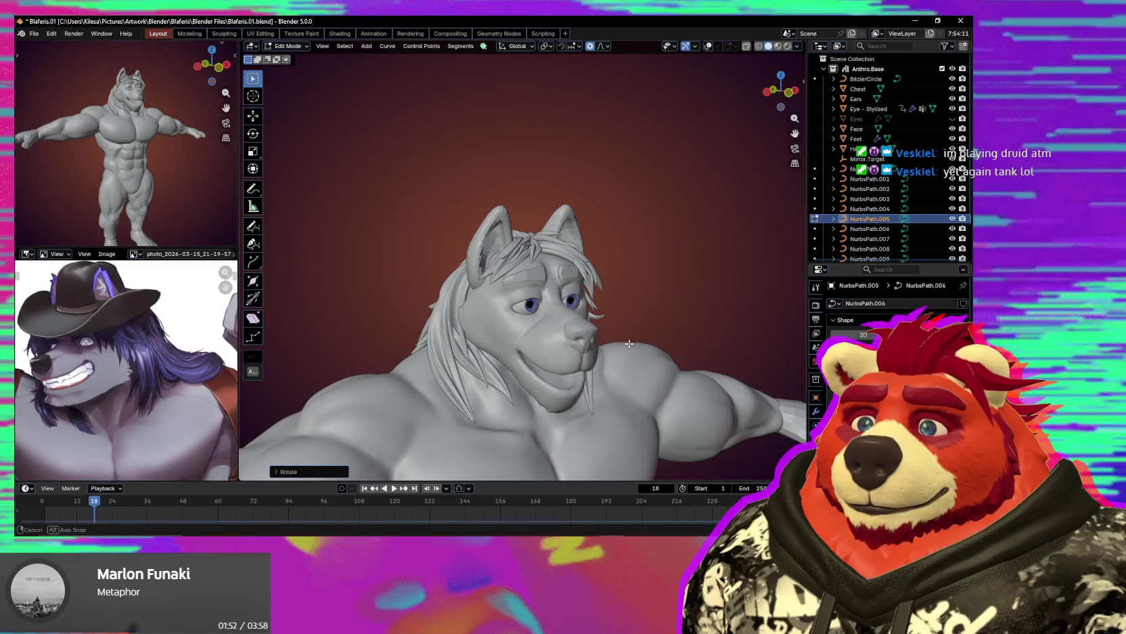
pyautogui.moveTo(629, 343)
pyautogui.mouseDown(button='middle')
pyautogui.moveTo(527, 289)
pyautogui.moveTo(560, 309)
pyautogui.moveTo(650, 325)
pyautogui.mouseUp(button='middle')
pyautogui.scroll(2, 527, 290)
# Scale the forelock vertically, move it, and rotate it around Z.
pyautogui.hotkey('shift', 'alt', 'z')
pyautogui.press('s')
pyautogui.press('z')
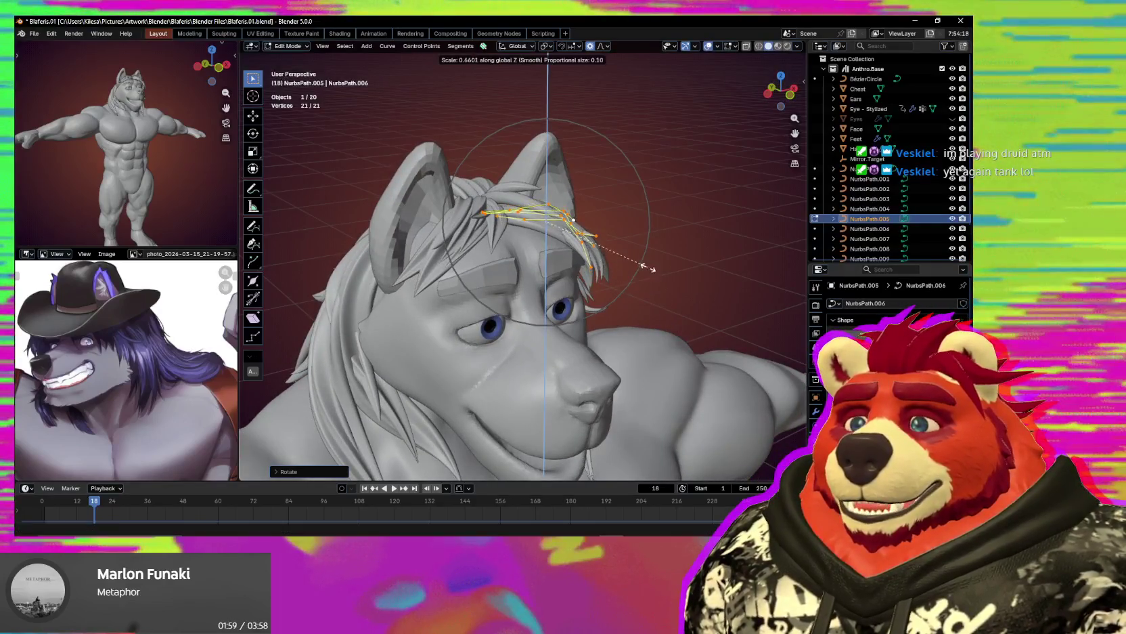
pyautogui.click(648, 268)
pyautogui.press('g')
pyautogui.moveTo(651, 256); pyautogui.dragTo(610, 270, button='middle')
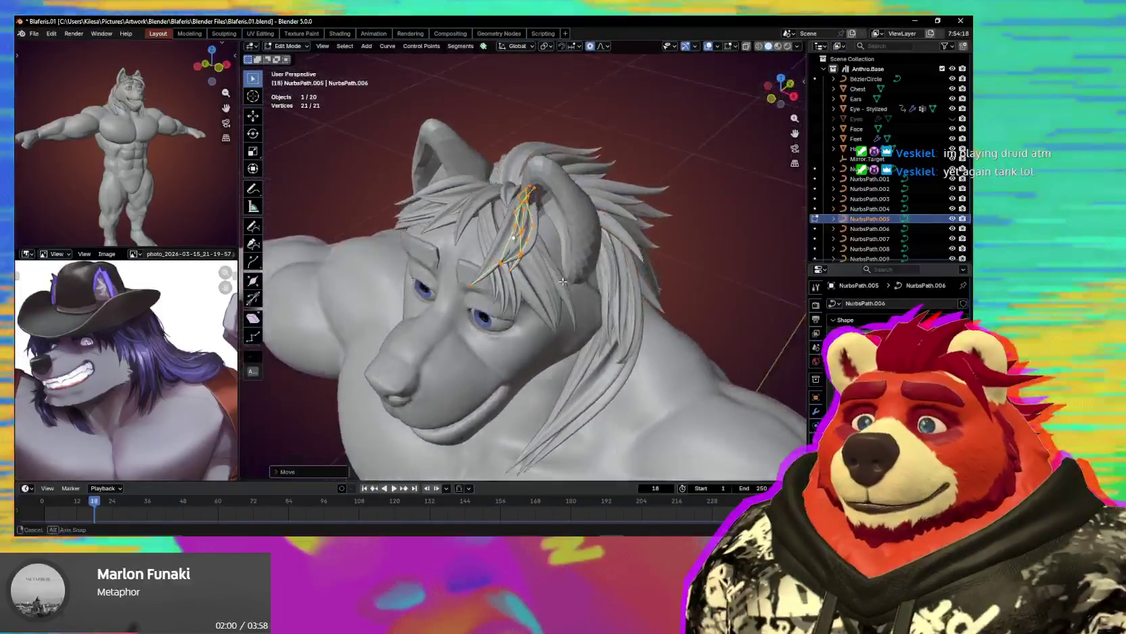
pyautogui.press('r')
pyautogui.press('z')
pyautogui.click(602, 272)
# Rotate the forelock again and shift its points with proportional editing.
pyautogui.hotkey('shift', 'alt', 'z')
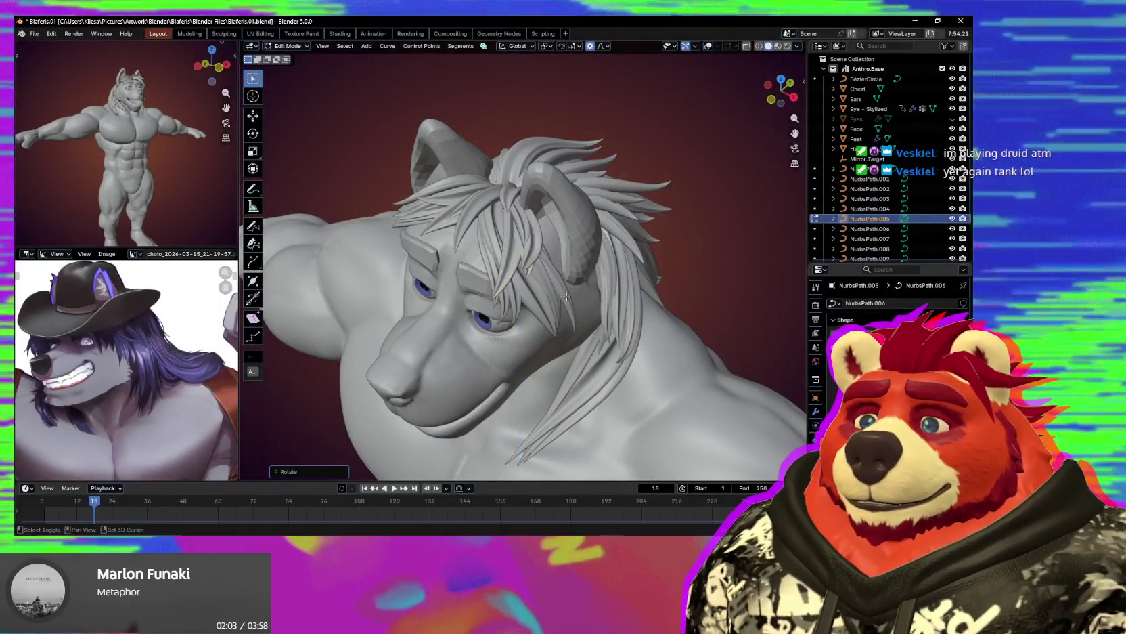
pyautogui.moveTo(603, 272); pyautogui.dragTo(558, 280, button='middle')
pyautogui.press('r')
pyautogui.moveTo(593, 338)
pyautogui.mouseDown(button='middle')
pyautogui.moveTo(603, 349)
pyautogui.moveTo(589, 332)
pyautogui.mouseUp(button='middle')
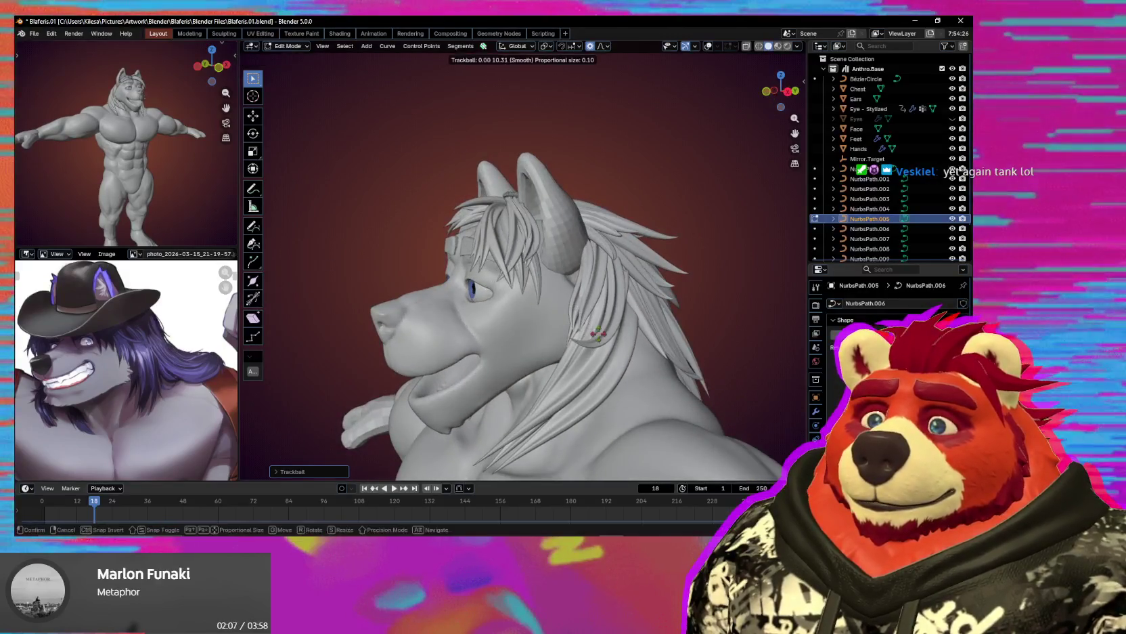
pyautogui.click(596, 343)
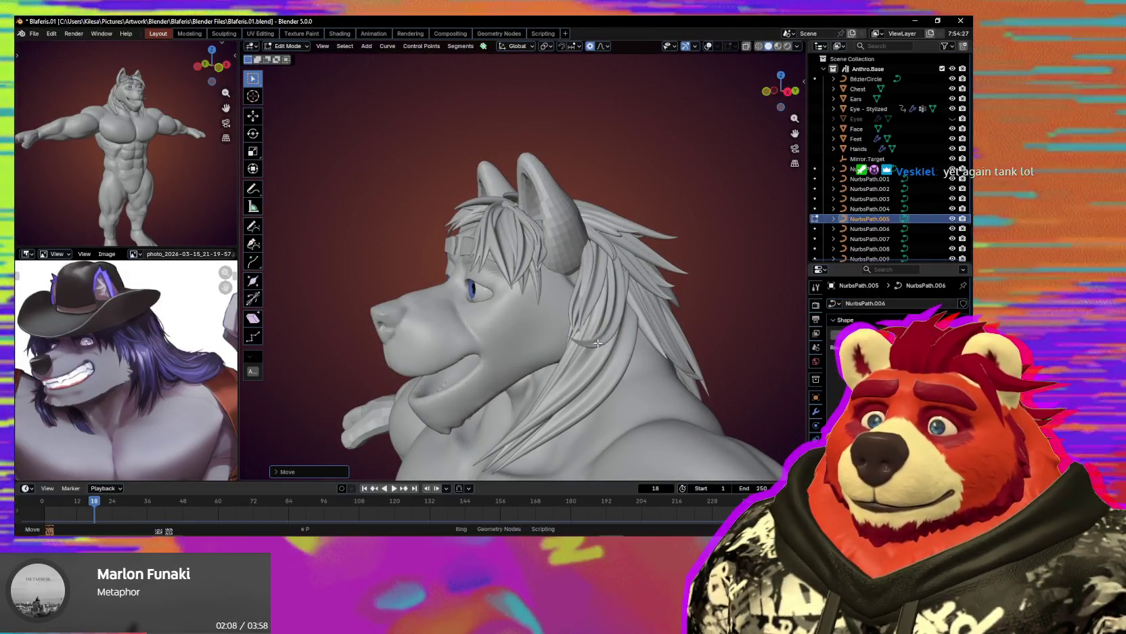
pyautogui.moveTo(596, 343); pyautogui.dragTo(699, 349, button='middle')
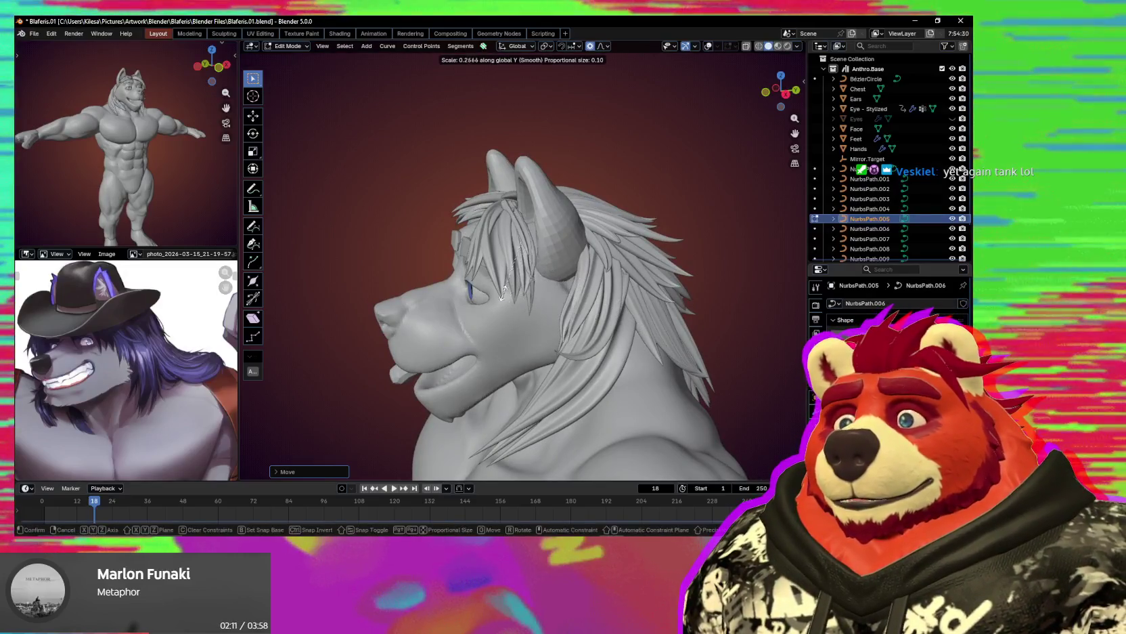
# Rotate the strand points and scale them to about 0.51, narrowing the tuft.
pyautogui.click(392, 165)
pyautogui.press('r')
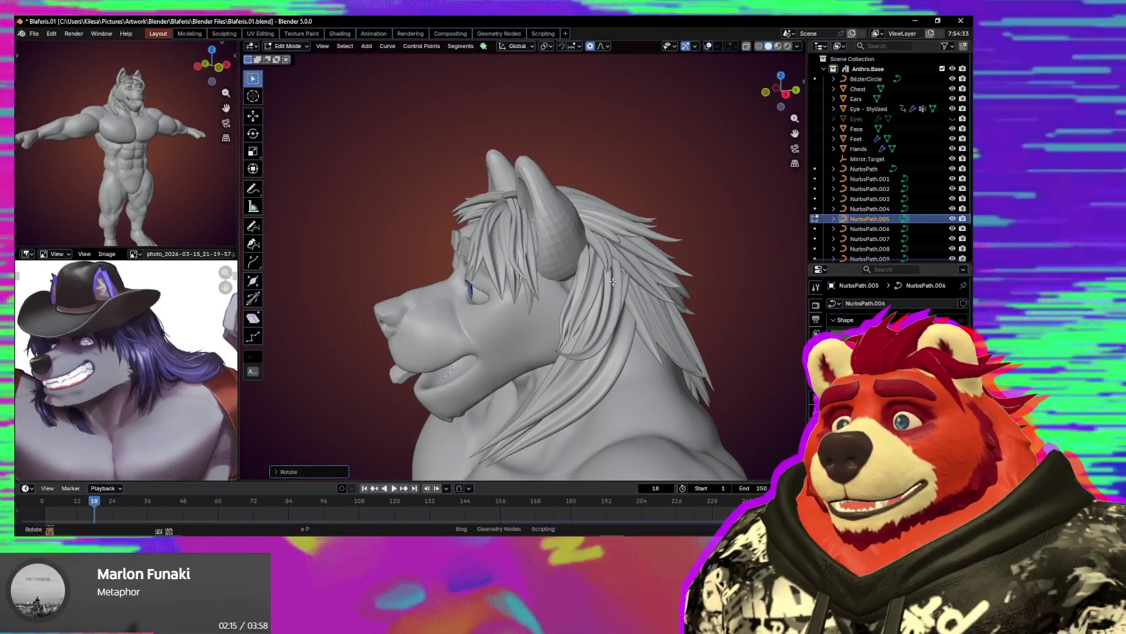
pyautogui.click(613, 282)
pyautogui.moveTo(612, 282); pyautogui.dragTo(689, 290, button='middle')
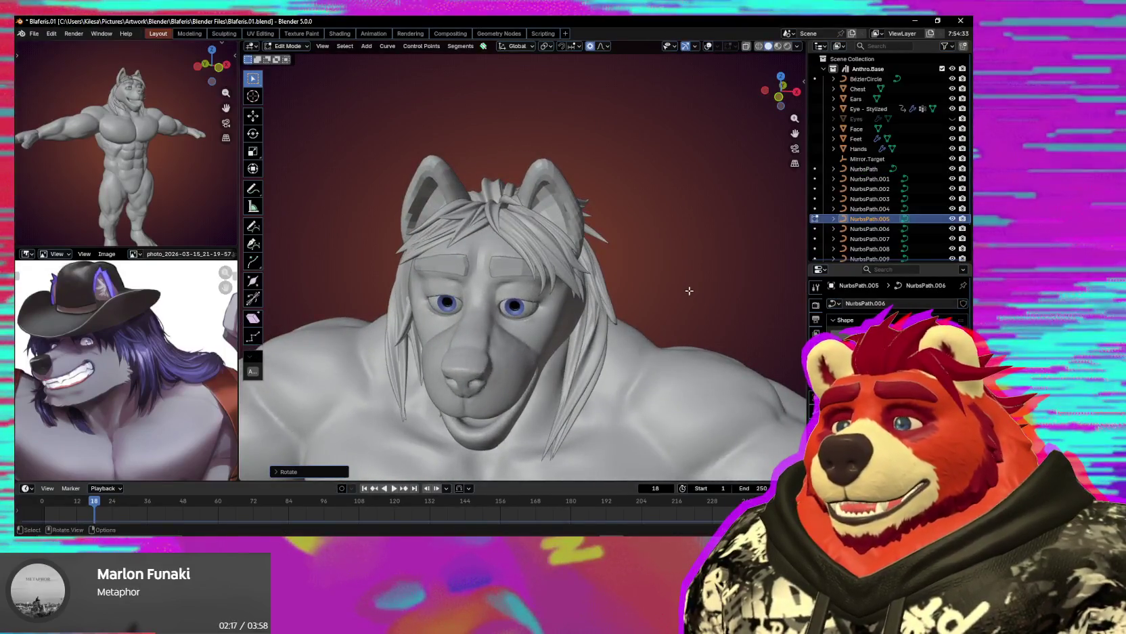
pyautogui.moveTo(658, 259)
pyautogui.mouseDown(button='middle')
pyautogui.moveTo(677, 241)
pyautogui.moveTo(669, 254)
pyautogui.mouseUp(button='middle')
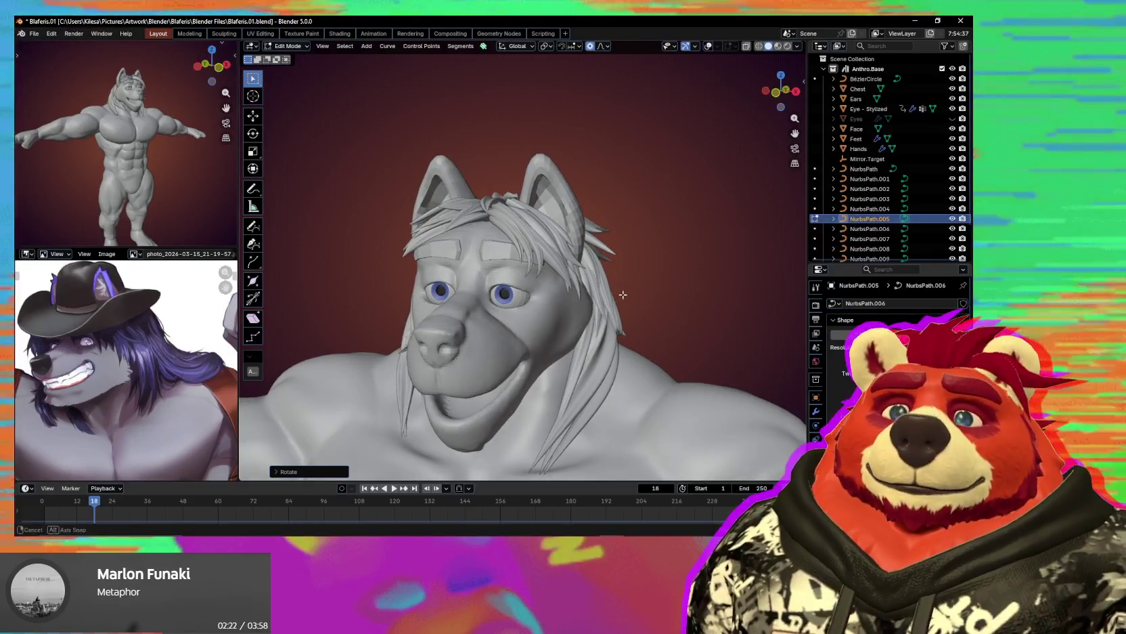
pyautogui.moveTo(623, 294)
pyautogui.mouseDown(button='middle')
pyautogui.moveTo(578, 343)
pyautogui.moveTo(529, 312)
pyautogui.moveTo(559, 385)
pyautogui.mouseUp(button='middle')
pyautogui.hotkey('shift', 'alt', 'z')
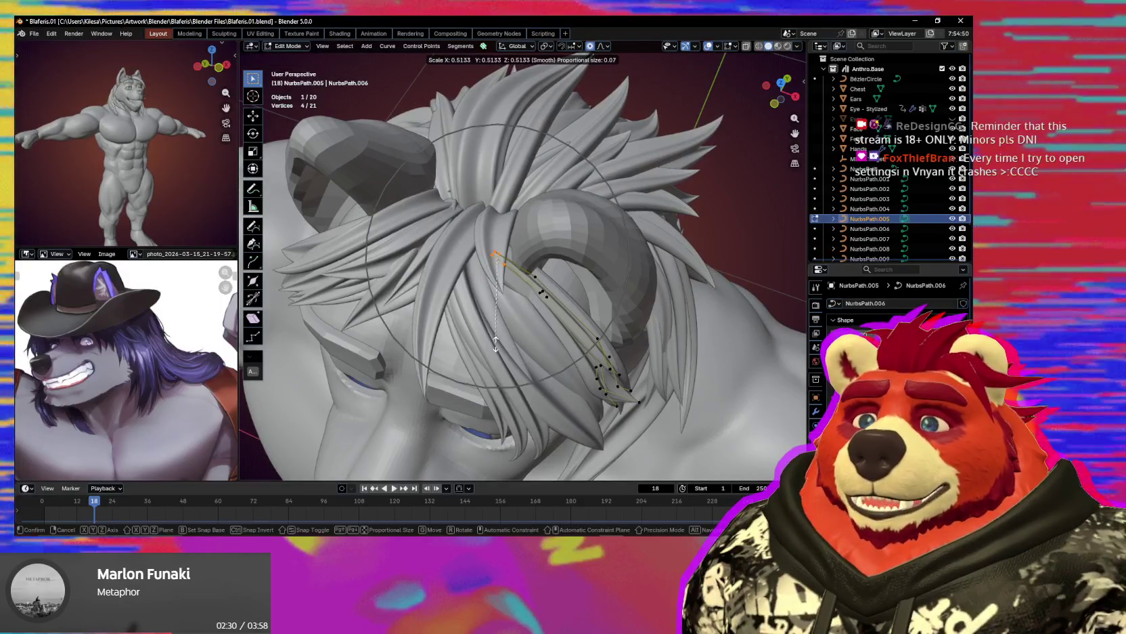
pyautogui.click(495, 349)
# Add a point to the crown strand selection and scale the points along Y.
pyautogui.moveTo(496, 349)
pyautogui.mouseDown(button='middle')
pyautogui.moveTo(532, 268)
pyautogui.moveTo(504, 235)
pyautogui.mouseUp(button='middle')
pyautogui.keyDown('shift'); pyautogui.click(505, 234); pyautogui.keyUp('shift')
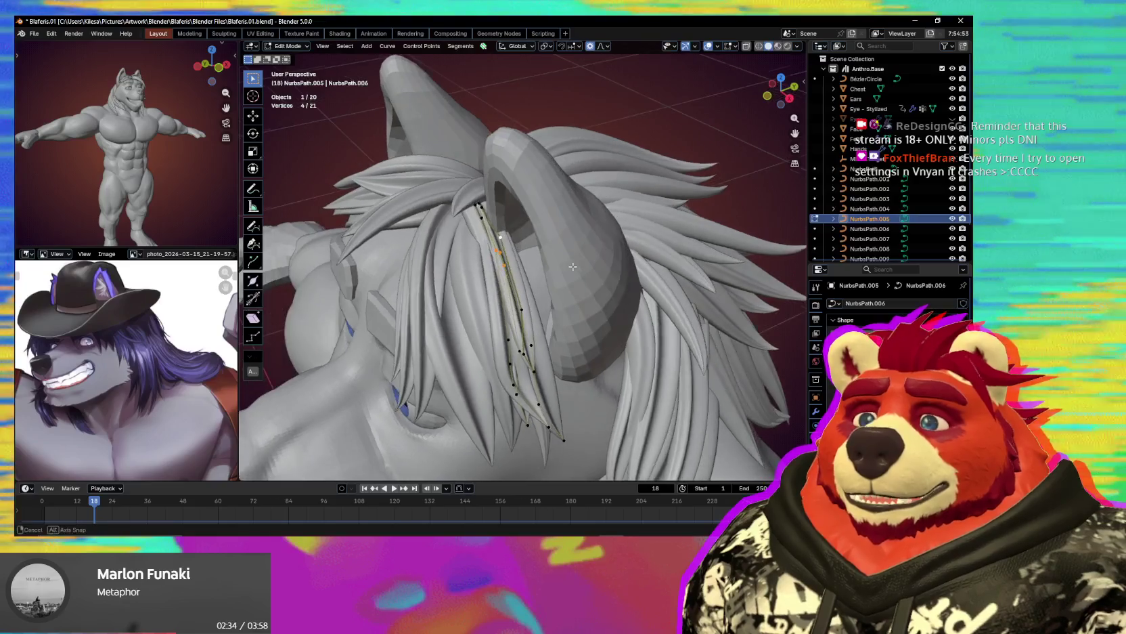
pyautogui.press('s')
pyautogui.press('y')
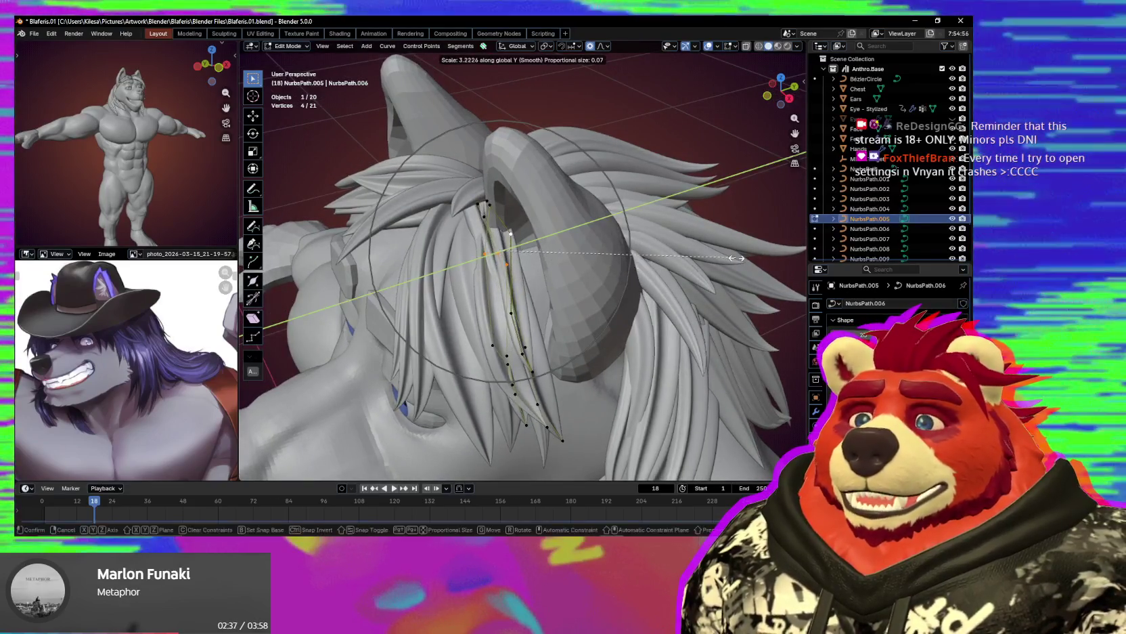
pyautogui.moveTo(580, 317); pyautogui.dragTo(556, 355, button='middle')
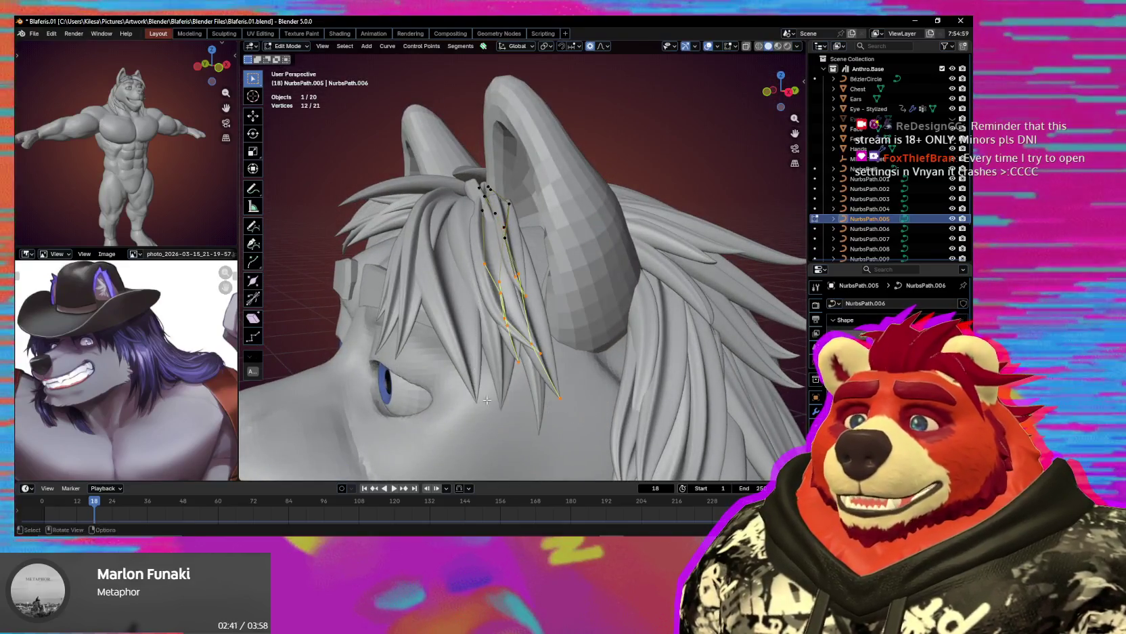
pyautogui.moveTo(575, 394); pyautogui.dragTo(569, 392, button='middle')
# Select the hair-tip points and move them into a new position.
pyautogui.moveTo(595, 343); pyautogui.dragTo(498, 436)
pyautogui.moveTo(501, 433)
pyautogui.mouseDown(button='middle')
pyautogui.moveTo(574, 416)
pyautogui.moveTo(612, 339)
pyautogui.moveTo(526, 275)
pyautogui.mouseUp(button='middle')
pyautogui.keyDown('shift'); pyautogui.click(596, 314); pyautogui.keyUp('shift')
pyautogui.press('g')
pyautogui.click(621, 336)
# Select the four hair-tip points and try a rotation, cancelling the last one.
pyautogui.moveTo(478, 204); pyautogui.dragTo(511, 257)
pyautogui.moveTo(512, 258)
pyautogui.mouseDown(button='middle')
pyautogui.moveTo(577, 365)
pyautogui.moveTo(538, 356)
pyautogui.moveTo(565, 361)
pyautogui.moveTo(572, 312)
pyautogui.mouseUp(button='middle')
pyautogui.press('r')
pyautogui.click(530, 385)
pyautogui.rightClick(614, 261)
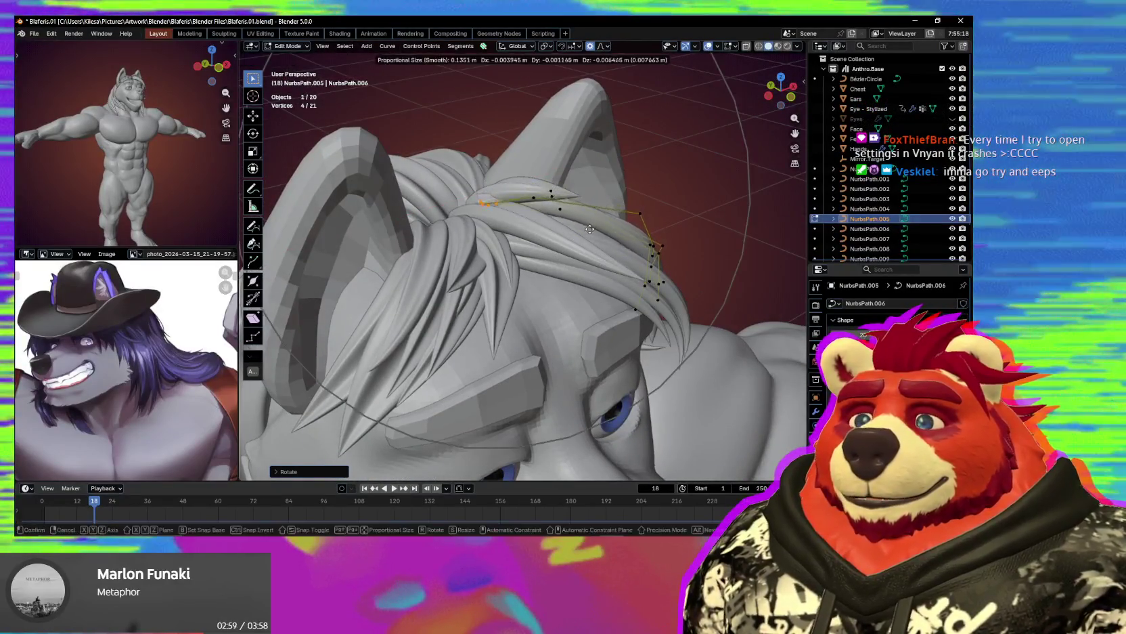
pyautogui.moveTo(613, 261)
pyautogui.mouseDown(button='middle')
pyautogui.moveTo(467, 246)
pyautogui.moveTo(549, 296)
pyautogui.mouseUp(button='middle')
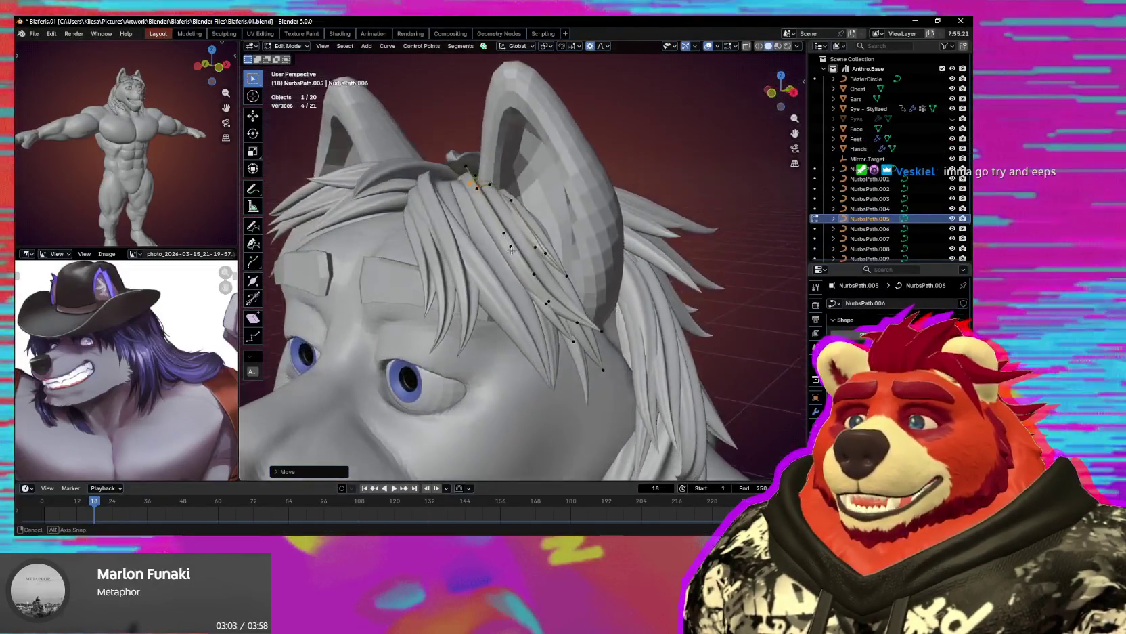
# Hide overlays to preview the reshaped hair cleanly around the head.
pyautogui.hotkey('shift', 'alt', 'z')
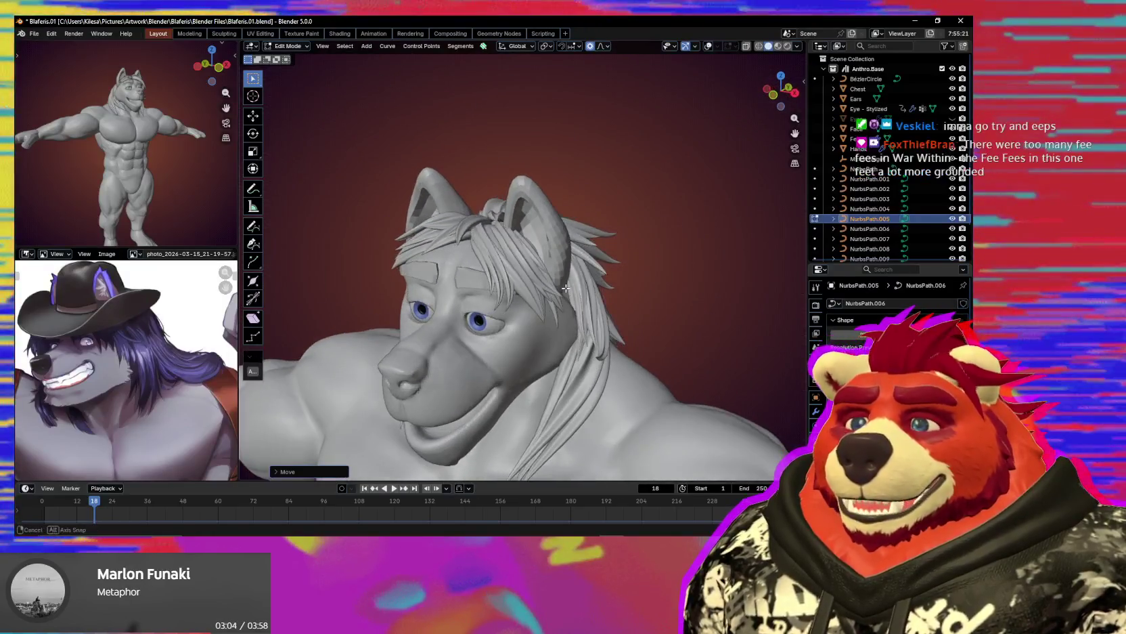
pyautogui.scroll(-4, 549, 296)
pyautogui.moveTo(549, 296)
pyautogui.mouseDown(button='middle')
pyautogui.moveTo(534, 305)
pyautogui.moveTo(595, 310)
pyautogui.moveTo(587, 323)
pyautogui.moveTo(538, 322)
pyautogui.moveTo(548, 237)
pyautogui.mouseUp(button='middle')
pyautogui.scroll(3, 584, 321)
pyautogui.scroll(2, 548, 237)
# Switch to the Ears mesh and enter Sculpt Mode.
pyautogui.hotkey('alt', 'q')
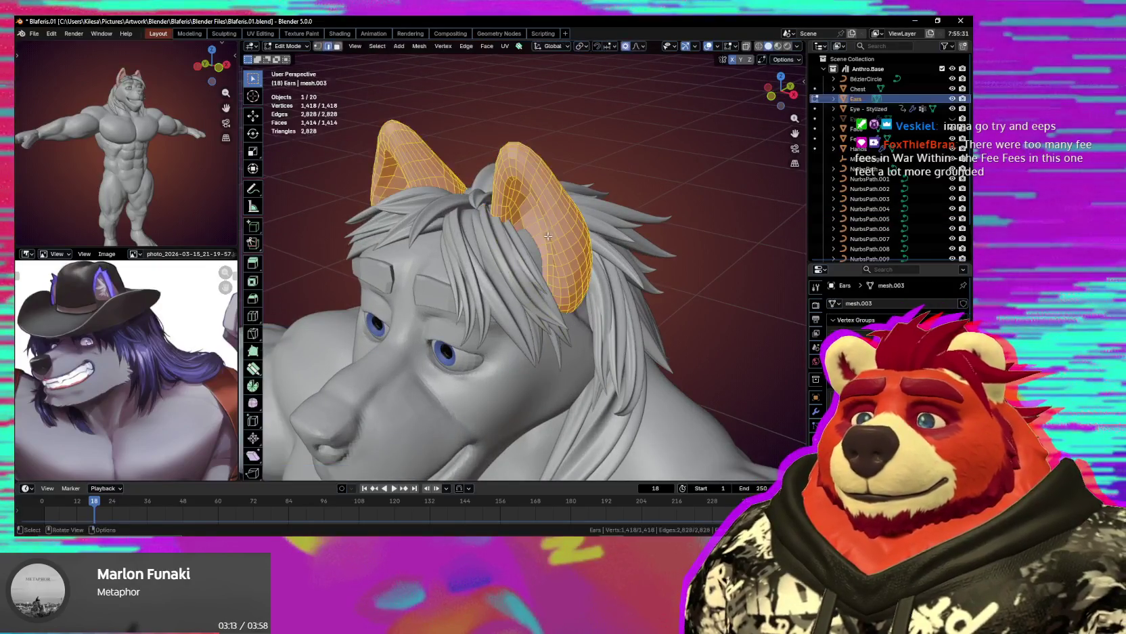
pyautogui.scroll(1, 545, 241)
pyautogui.click(529, 309)
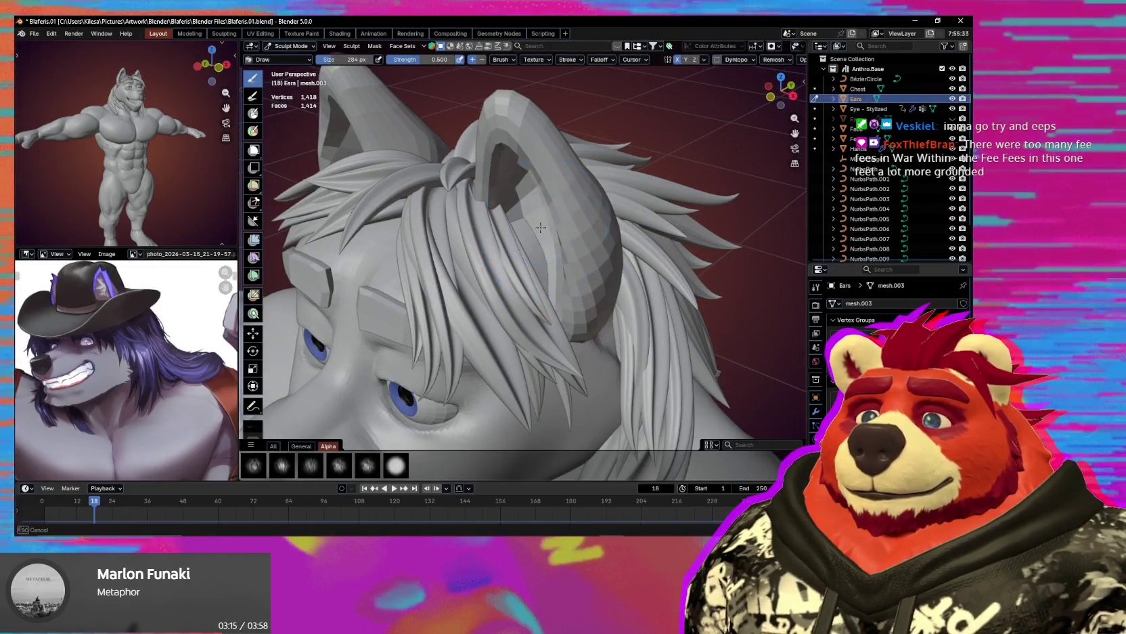
pyautogui.scroll(-4, 514, 250)
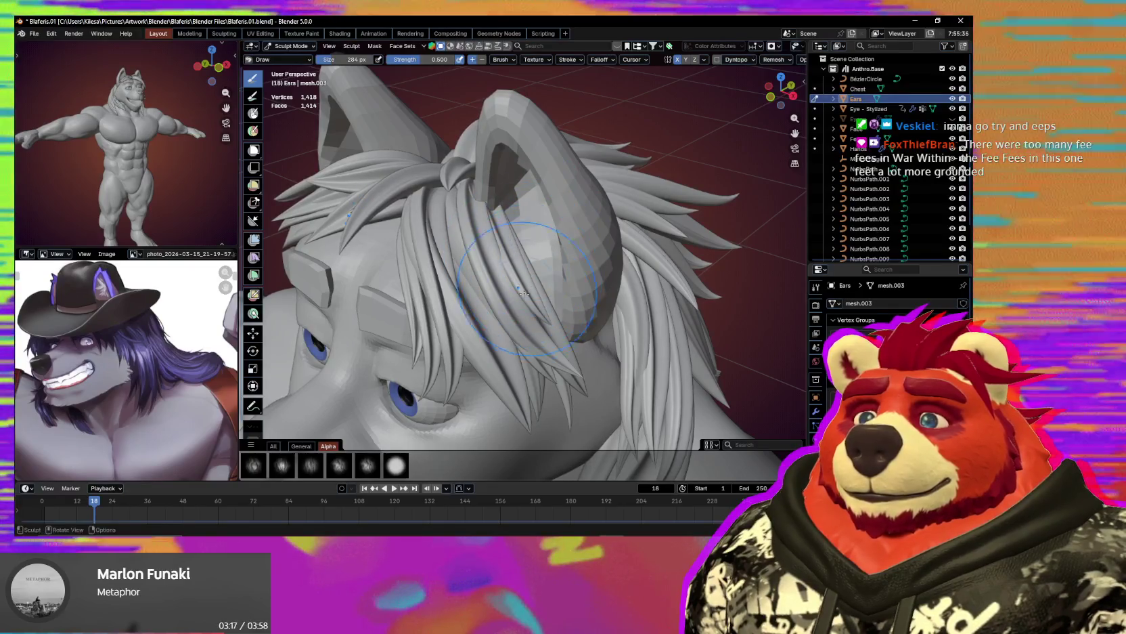
pyautogui.moveTo(514, 250)
pyautogui.mouseDown(button='middle')
pyautogui.moveTo(566, 328)
pyautogui.moveTo(508, 266)
pyautogui.mouseUp(button='middle')
# Return to Object Mode and select a crown hair curve.
pyautogui.scroll(1, 508, 265)
pyautogui.hotkey('ctrl', 'Tab')
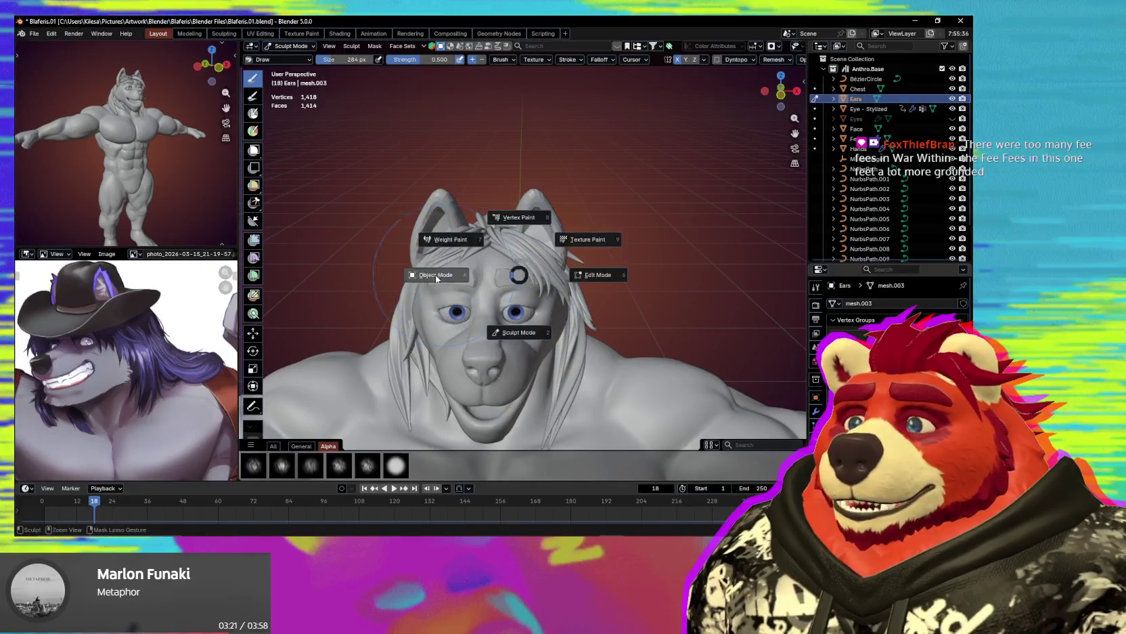
pyautogui.click(436, 274)
pyautogui.scroll(-3, 514, 271)
pyautogui.click(527, 277)
pyautogui.moveTo(527, 276); pyautogui.dragTo(567, 276, button='middle')
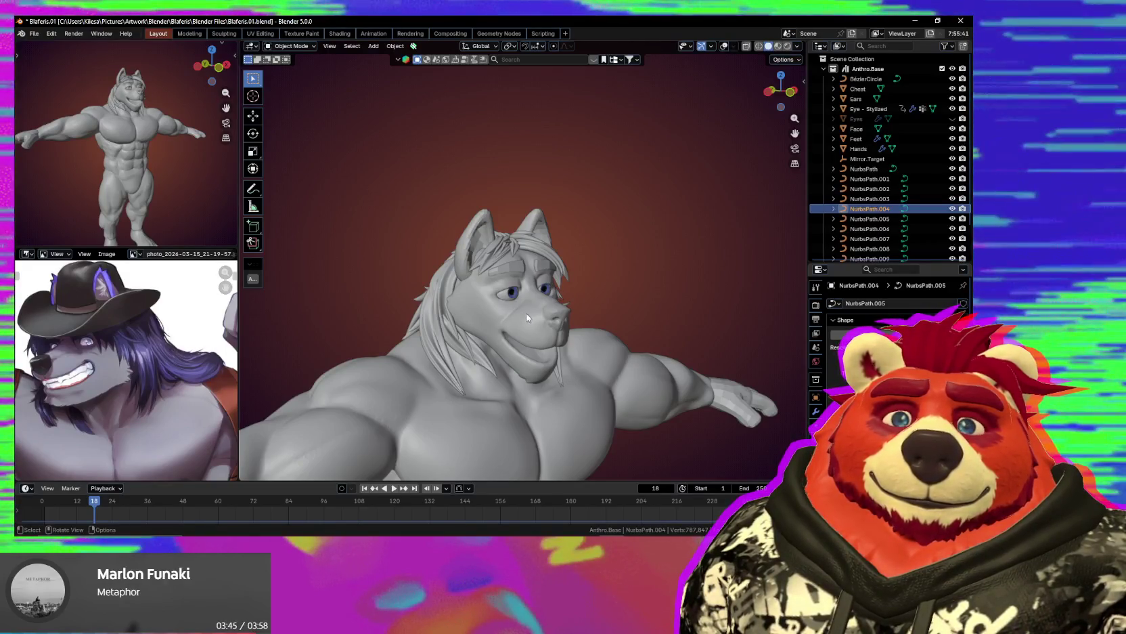
# Zoom in on the head from above and show overlays again.
pyautogui.scroll(1, 531, 308)
pyautogui.scroll(2, 538, 301)
pyautogui.scroll(2, 540, 257)
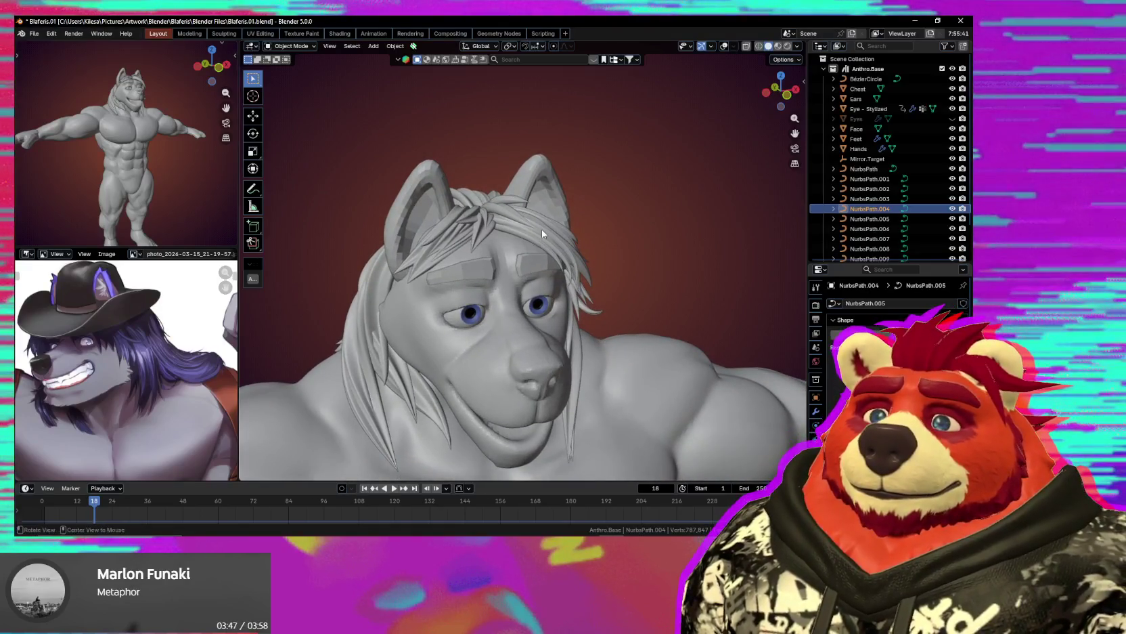
pyautogui.scroll(2, 542, 234)
pyautogui.moveTo(535, 246); pyautogui.dragTo(479, 261, button='middle')
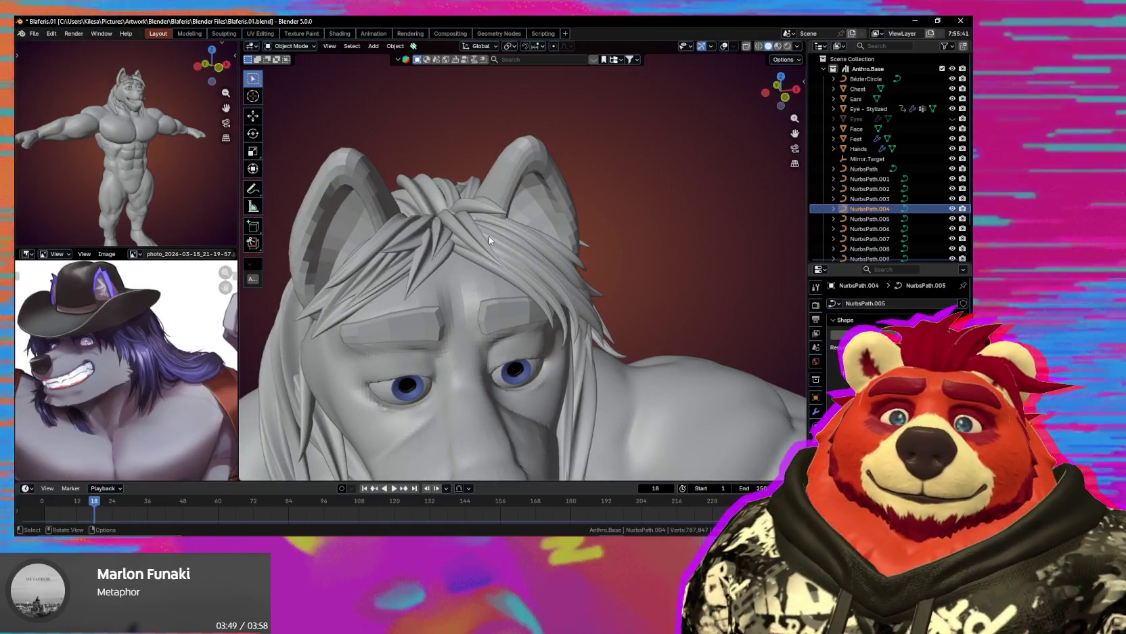
pyautogui.hotkey('shift', 'alt', 'z')
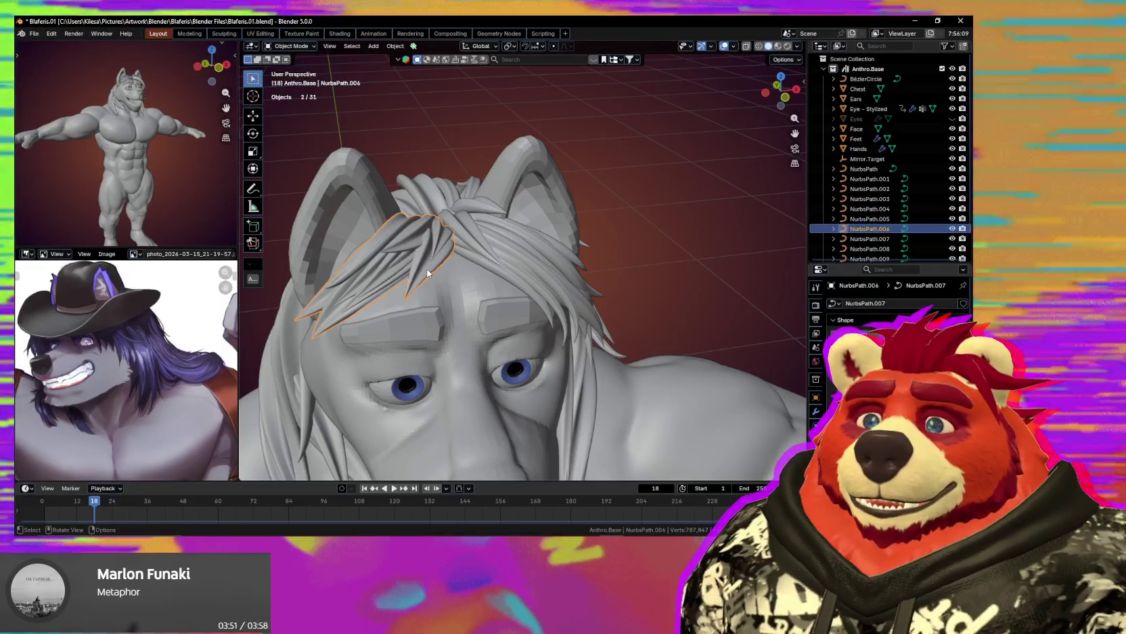
# Put NurbsPath.006 into Edit Mode with overlays hidden.
pyautogui.click(430, 249)
pyautogui.press('Tab')
pyautogui.moveTo(430, 250)
pyautogui.mouseDown(button='middle')
pyautogui.moveTo(532, 269)
pyautogui.moveTo(454, 308)
pyautogui.moveTo(704, 321)
pyautogui.mouseUp(button='middle')
pyautogui.scroll(-3, 533, 269)
pyautogui.hotkey('shift', 'alt', 'z')
pyautogui.hotkey('shift', 'alt', 'z')
pyautogui.scroll(4, 608, 327)
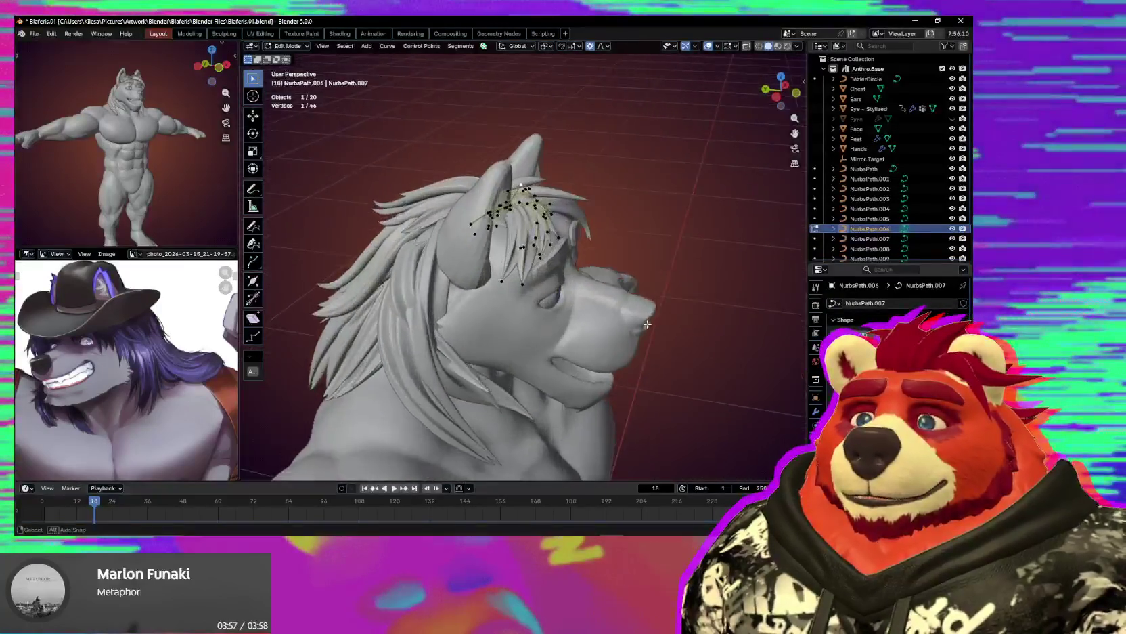
# Select the two lower crown tuft points and move them.
pyautogui.moveTo(546, 244); pyautogui.dragTo(442, 357)
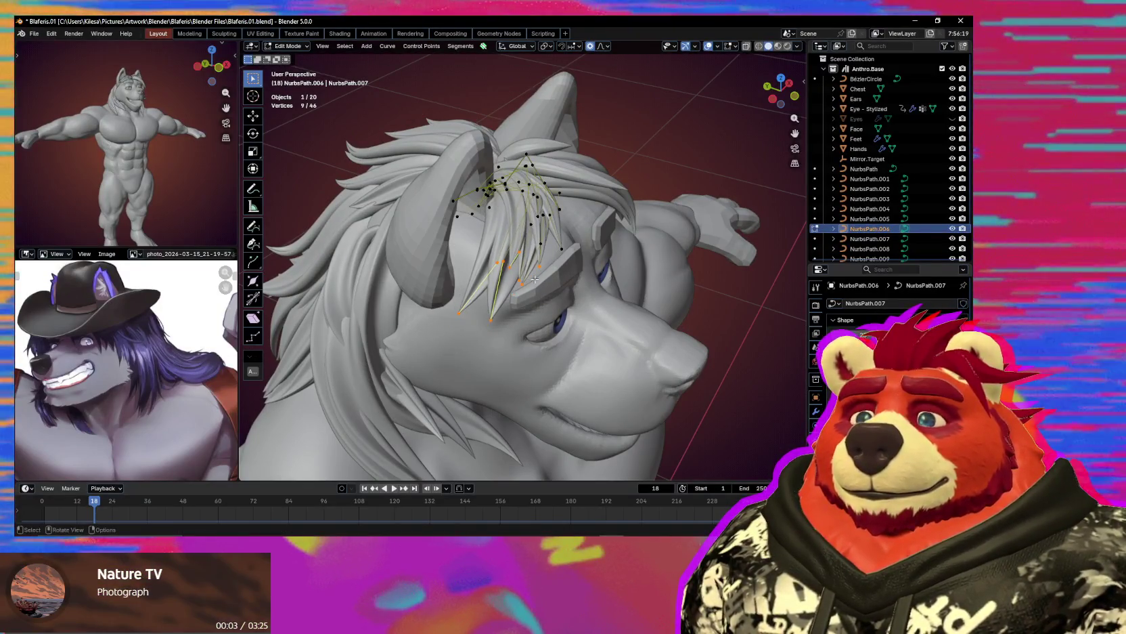
pyautogui.moveTo(561, 253); pyautogui.dragTo(534, 280, button='middle')
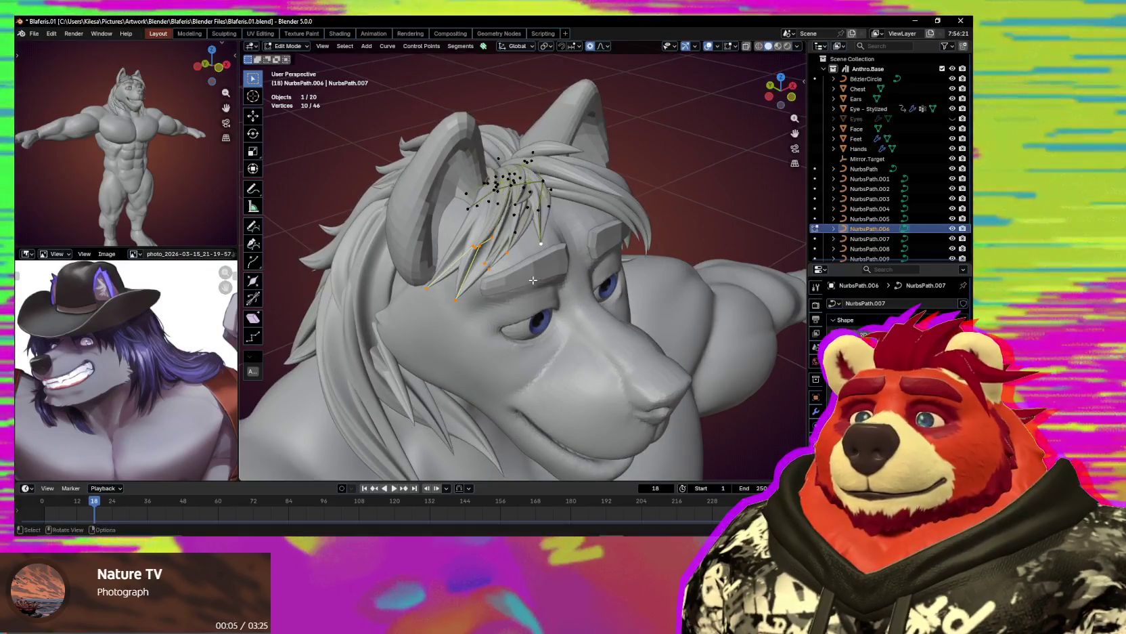
pyautogui.moveTo(467, 269); pyautogui.dragTo(415, 325)
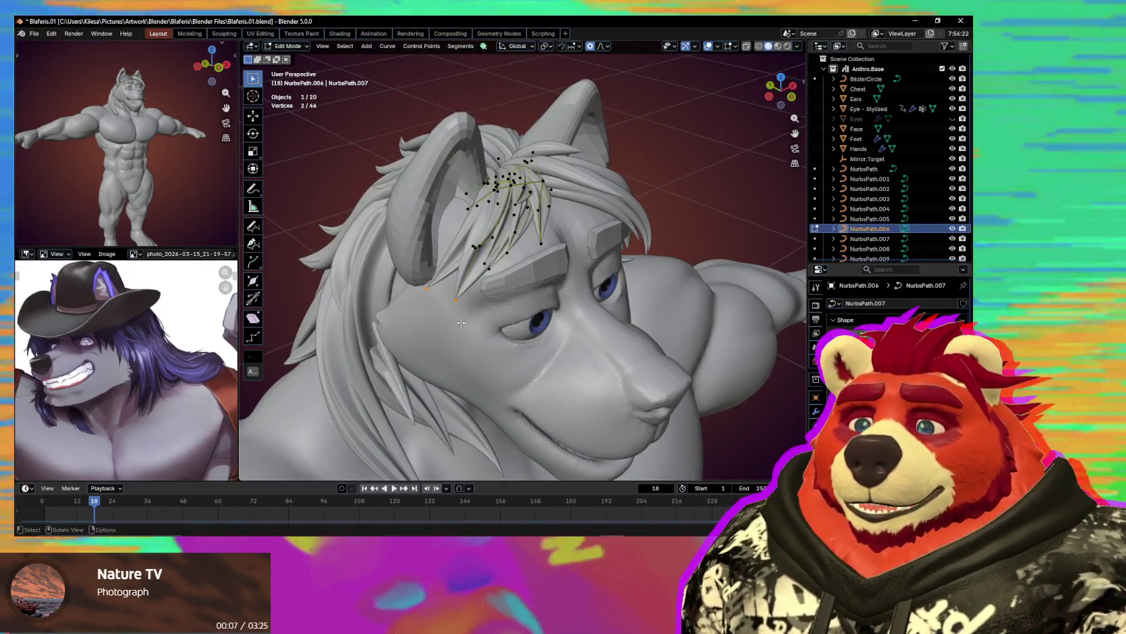
pyautogui.moveTo(478, 309); pyautogui.dragTo(520, 280, button='middle')
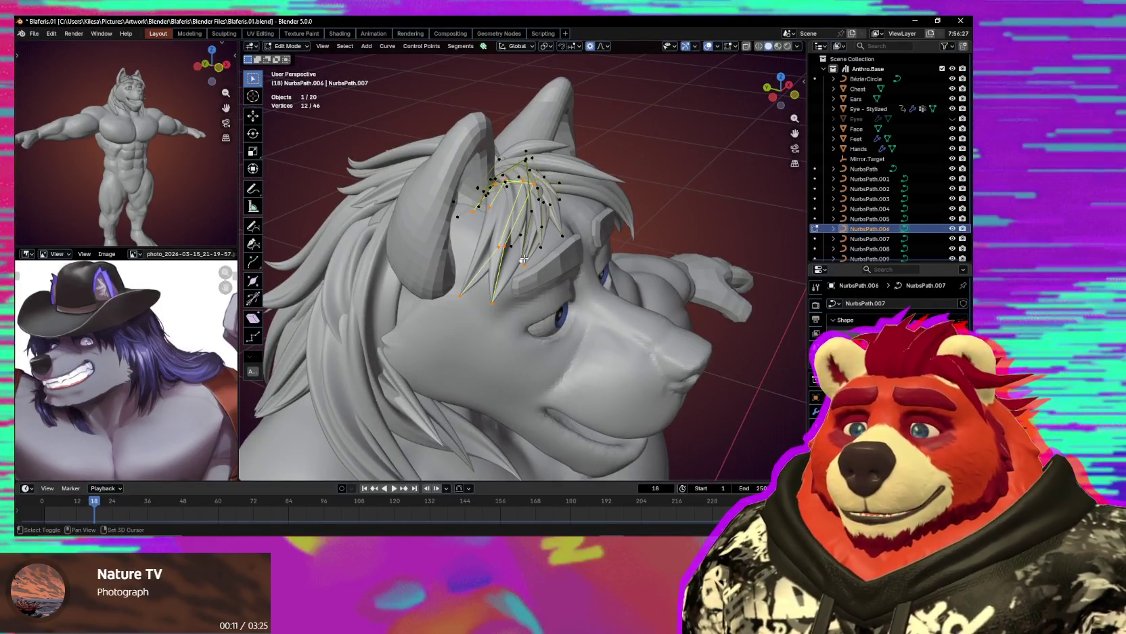
pyautogui.moveTo(543, 297)
pyautogui.mouseDown(button='middle')
pyautogui.moveTo(547, 324)
pyautogui.moveTo(570, 314)
pyautogui.moveTo(553, 316)
pyautogui.mouseUp(button='middle')
pyautogui.press('g')
pyautogui.rightClick(537, 323)
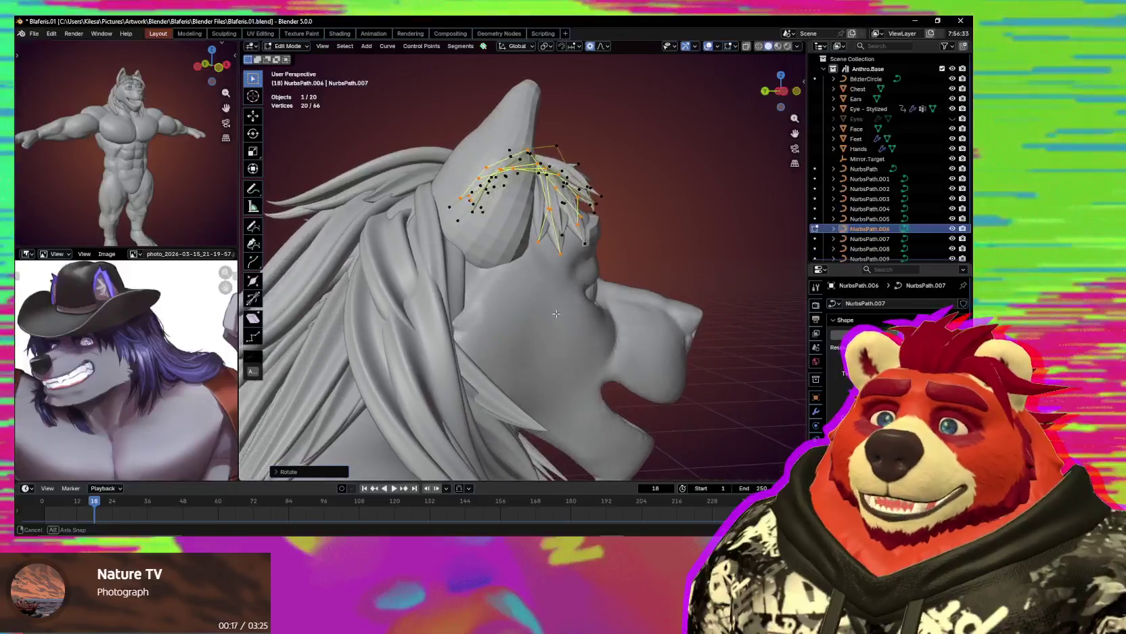
pyautogui.press('g')
pyautogui.click(551, 317)
# Scale the selected tuft points along the Z axis.
pyautogui.moveTo(569, 326)
pyautogui.mouseDown(button='middle')
pyautogui.moveTo(505, 346)
pyautogui.moveTo(599, 342)
pyautogui.mouseUp(button='middle')
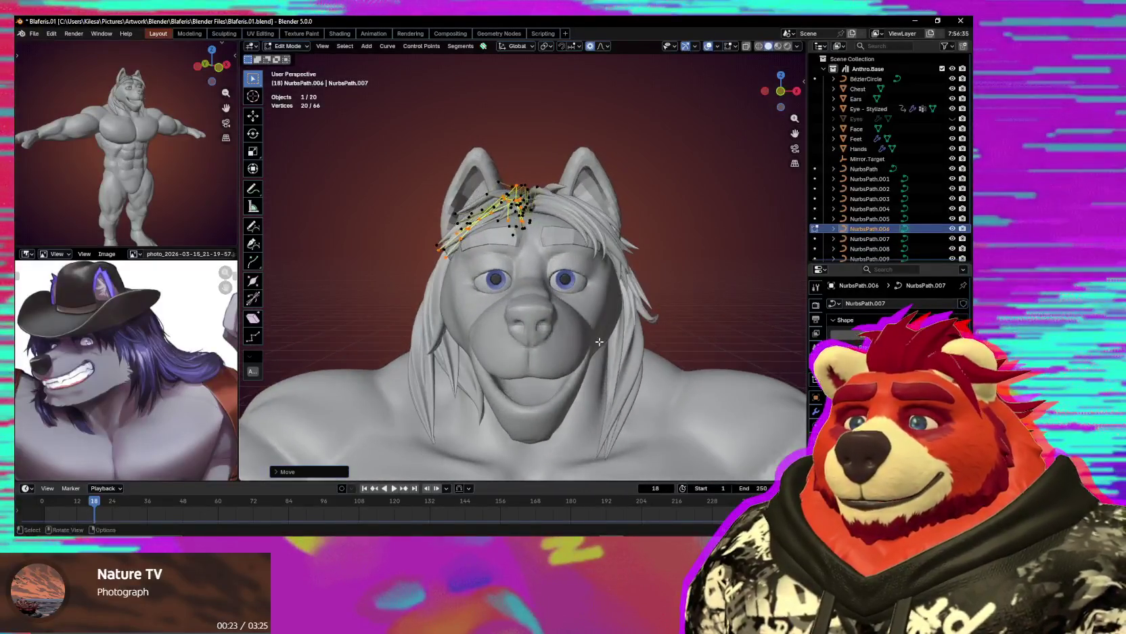
pyautogui.press('s')
pyautogui.press('z')
pyautogui.moveTo(589, 353)
pyautogui.mouseDown(button='middle')
pyautogui.moveTo(686, 382)
pyautogui.moveTo(645, 376)
pyautogui.mouseUp(button='middle')
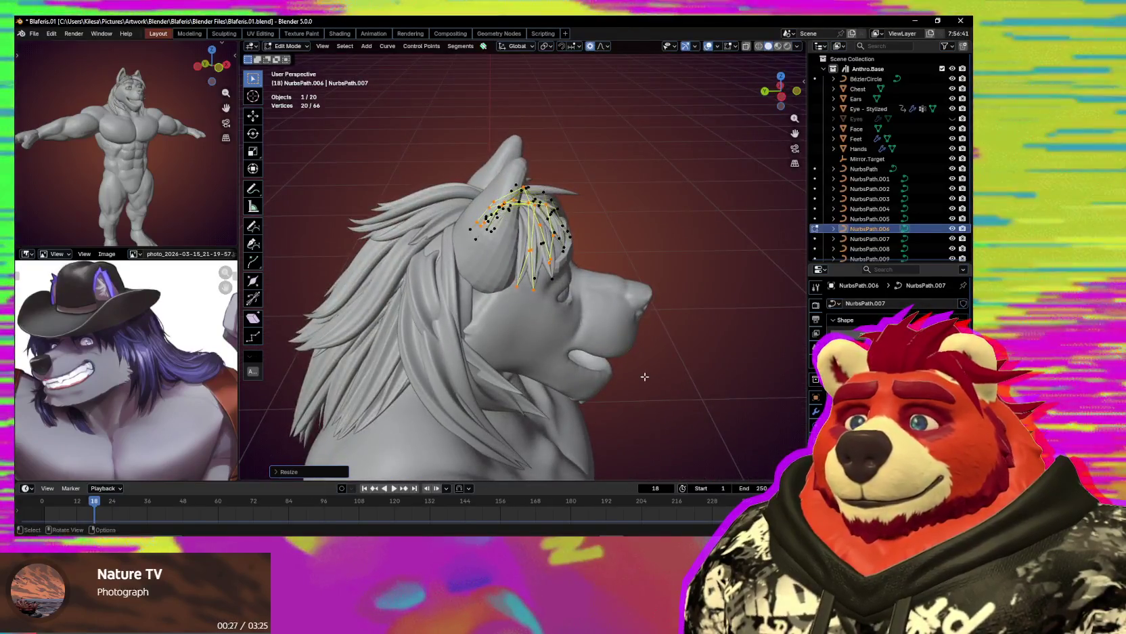
pyautogui.click(553, 334)
pyautogui.moveTo(553, 334)
pyautogui.mouseDown(button='middle')
pyautogui.moveTo(434, 306)
pyautogui.moveTo(494, 306)
pyautogui.mouseUp(button='middle')
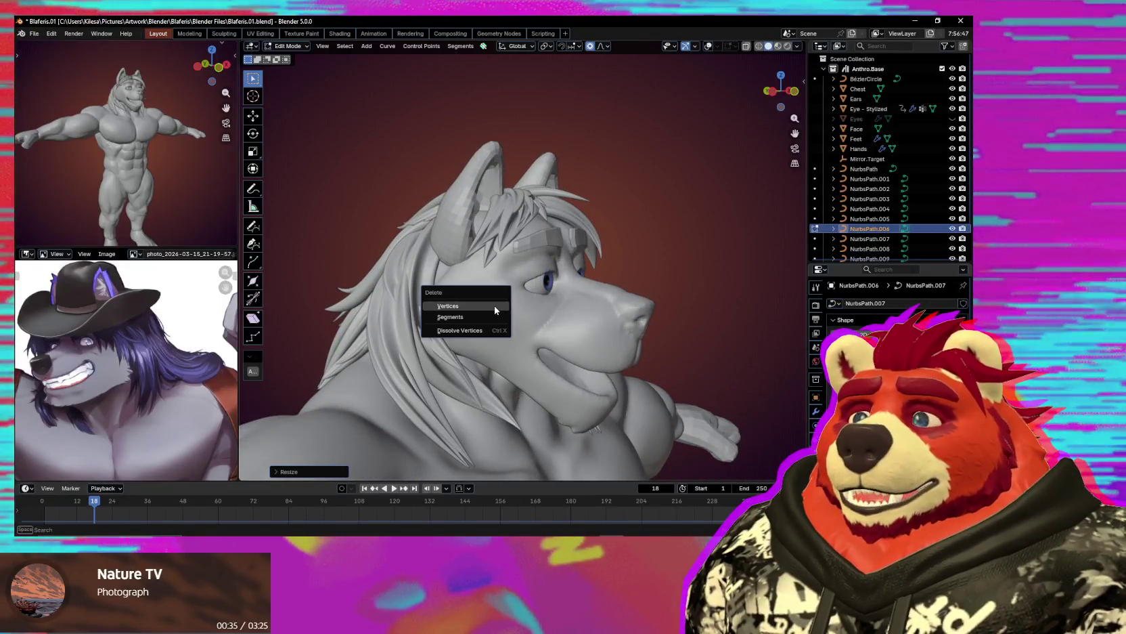
# Show overlays, leave NurbsPath.006, and put NurbsPath.010 into Edit Mode.
pyautogui.moveTo(495, 305)
pyautogui.mouseDown(button='middle')
pyautogui.moveTo(512, 287)
pyautogui.moveTo(492, 346)
pyautogui.moveTo(411, 296)
pyautogui.moveTo(488, 343)
pyautogui.moveTo(503, 258)
pyautogui.moveTo(515, 260)
pyautogui.moveTo(550, 210)
pyautogui.moveTo(570, 206)
pyautogui.moveTo(562, 256)
pyautogui.moveTo(582, 257)
pyautogui.mouseUp(button='middle')
pyautogui.scroll(3, 515, 283)
pyautogui.scroll(2, 490, 310)
pyautogui.hotkey('shift', 'alt', 'z')
pyautogui.hotkey('shift', 'alt', 'z')
pyautogui.press('Tab')
pyautogui.click(572, 208)
pyautogui.press('Tab')
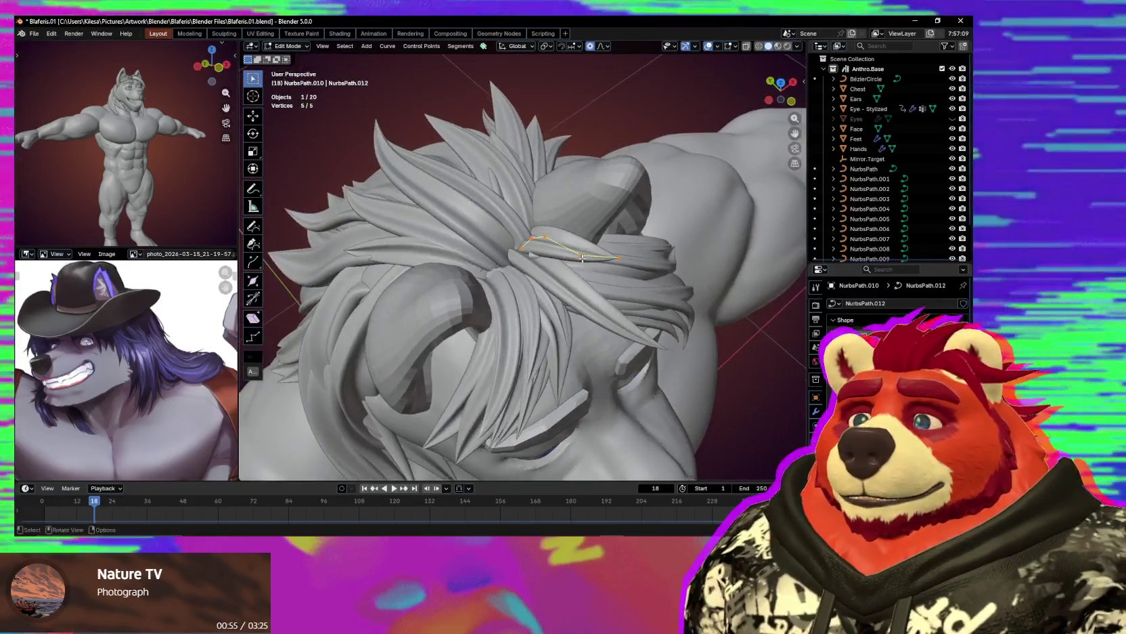
# Rotate the selected curve points around Z and lift the point higher.
pyautogui.press('r')
pyautogui.press('z')
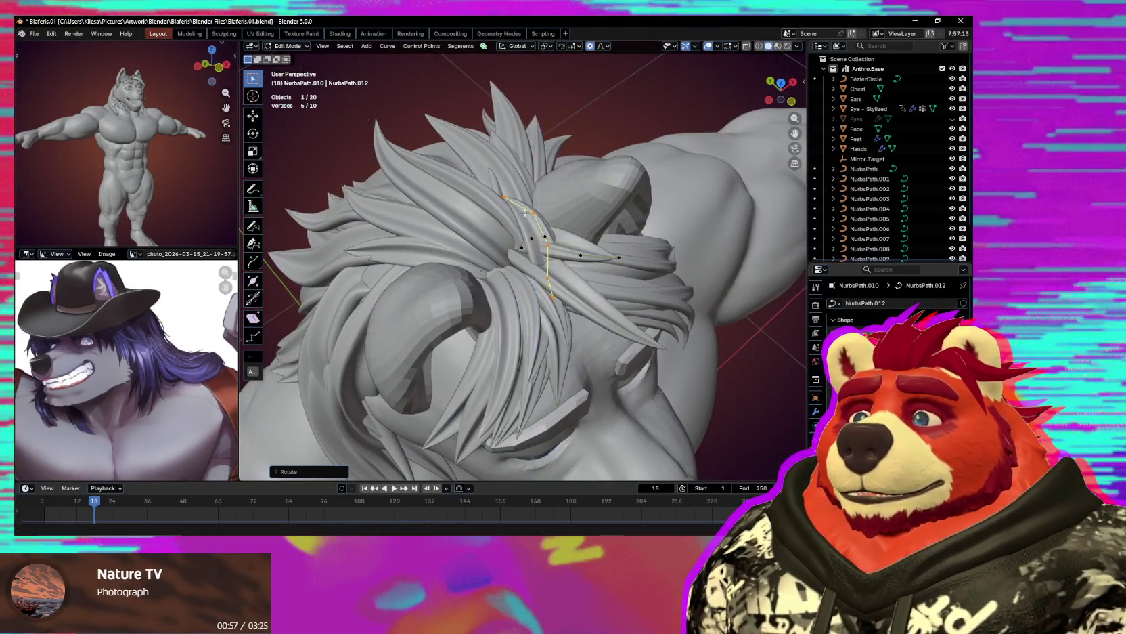
pyautogui.moveTo(525, 212); pyautogui.dragTo(594, 195, button='middle')
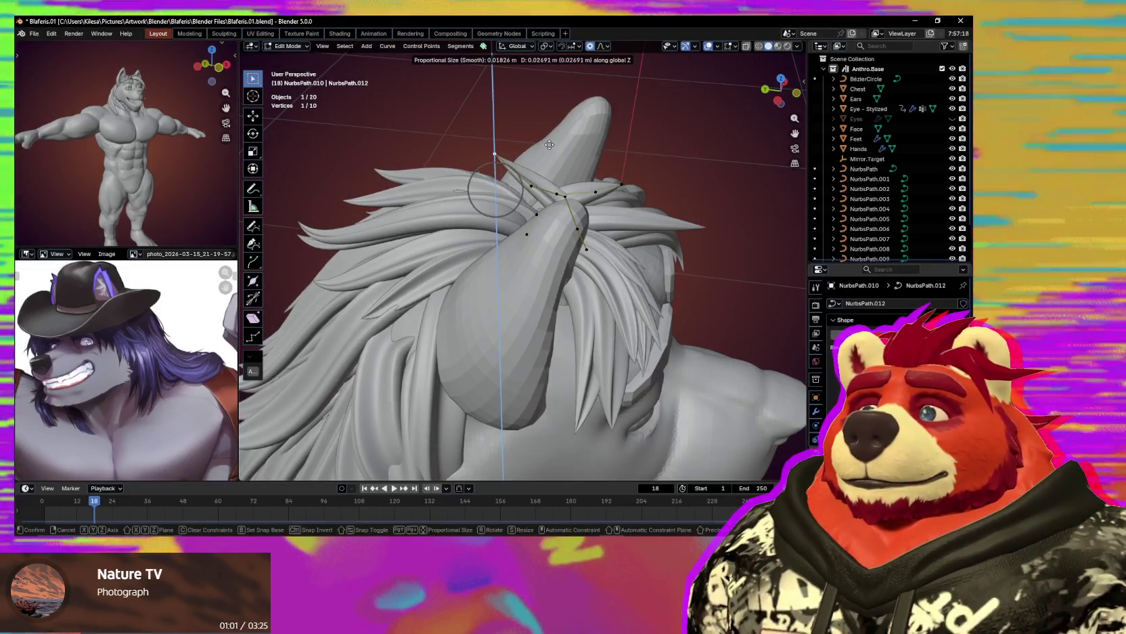
pyautogui.click(512, 196)
pyautogui.click(536, 195)
# Select the whole hair strand, rotate it, and move a point with smooth falloff.
pyautogui.press('l')
pyautogui.moveTo(534, 194)
pyautogui.mouseDown(button='middle')
pyautogui.moveTo(469, 250)
pyautogui.moveTo(514, 257)
pyautogui.mouseUp(button='middle')
pyautogui.press('r')
pyautogui.click(546, 264)
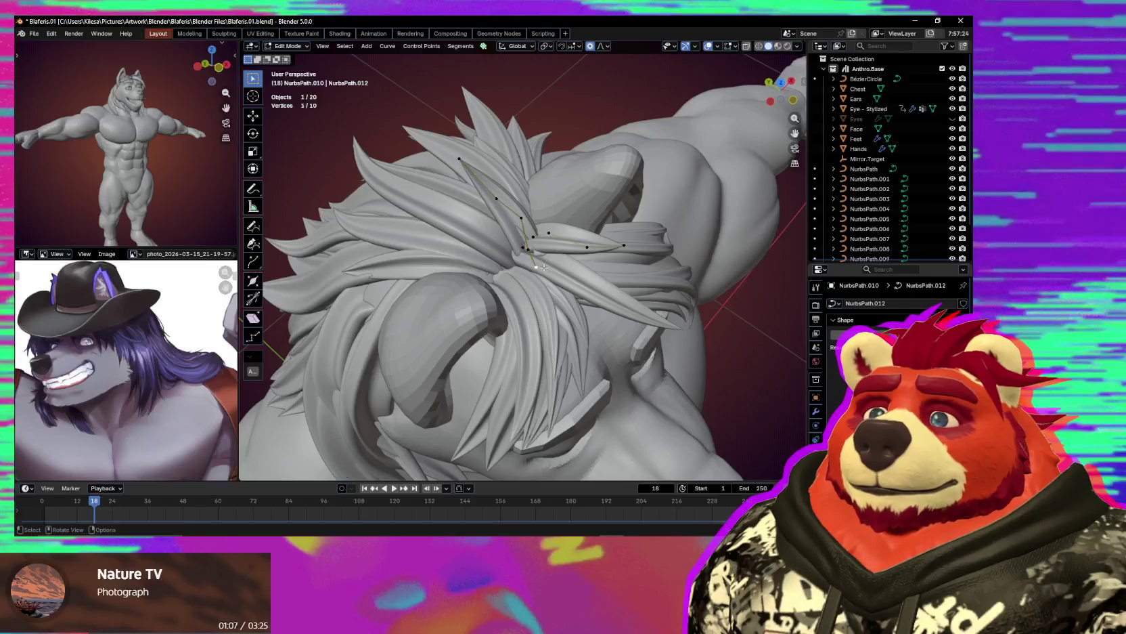
pyautogui.click(587, 254)
pyautogui.moveTo(587, 254); pyautogui.dragTo(609, 255, button='middle')
pyautogui.press('g')
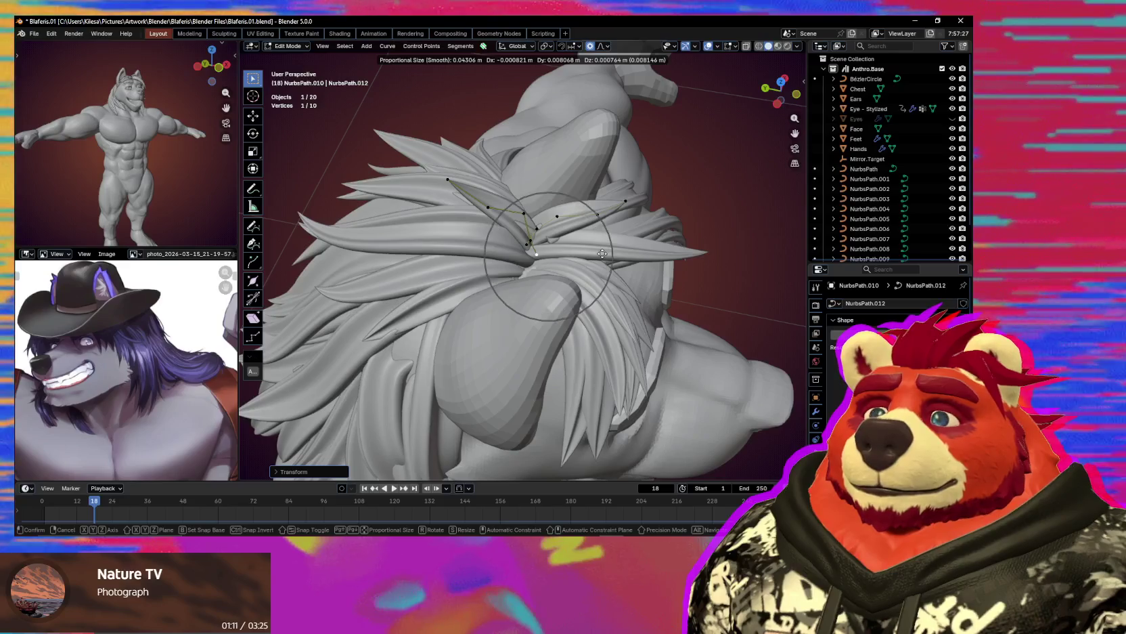
pyautogui.click(601, 253)
pyautogui.moveTo(602, 253); pyautogui.dragTo(548, 234, button='middle')
# Rotate two tuft points with smooth falloff and move them into place.
pyautogui.press('g')
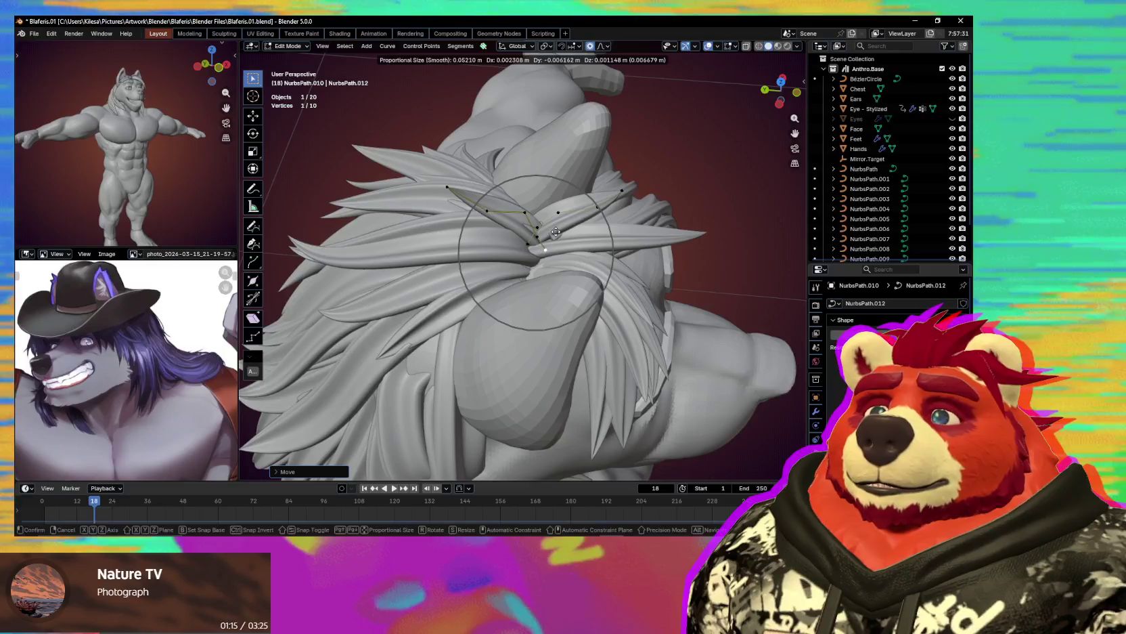
pyautogui.press('r')
pyautogui.moveTo(555, 231); pyautogui.dragTo(560, 239, button='middle')
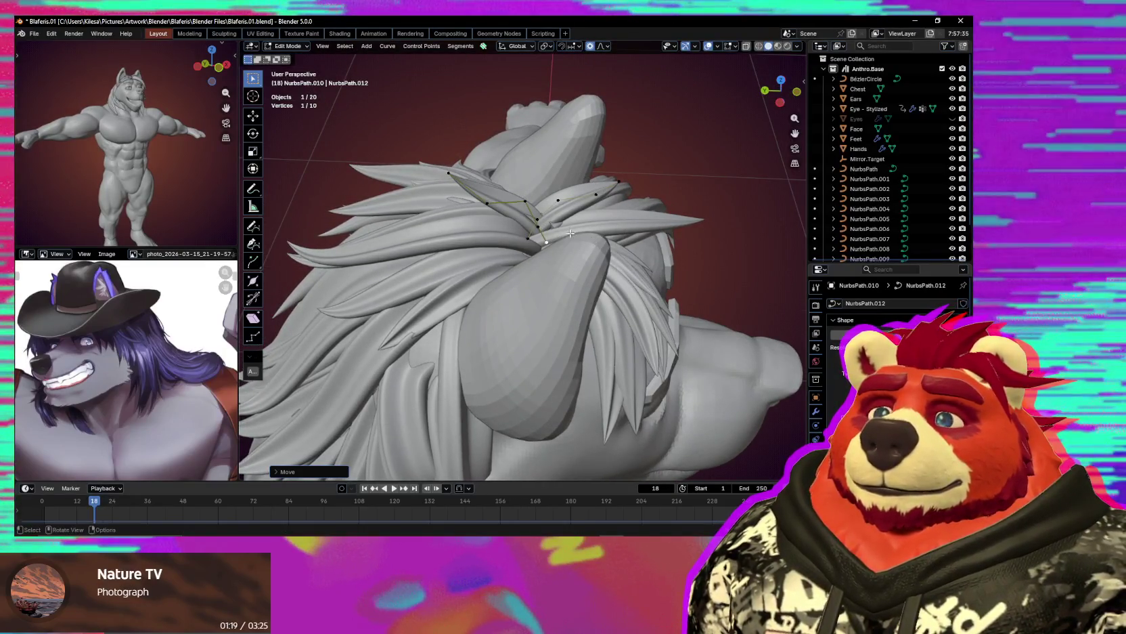
pyautogui.moveTo(571, 233); pyautogui.dragTo(582, 244, button='middle')
pyautogui.keyDown('shift'); pyautogui.click(542, 223); pyautogui.keyUp('shift')
pyautogui.press('r')
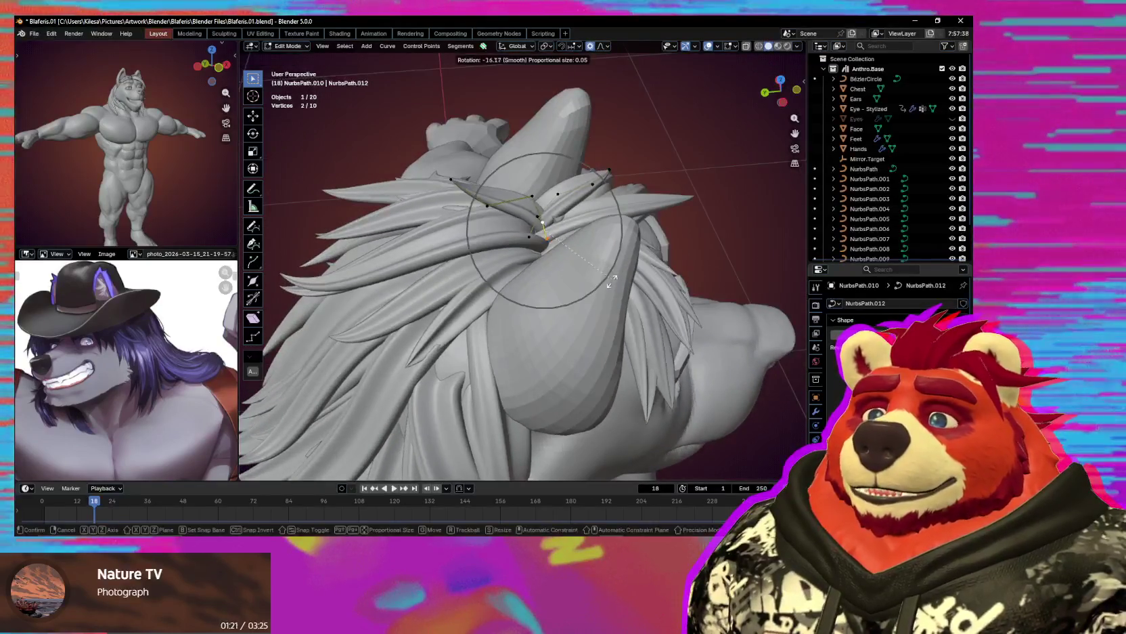
pyautogui.click(576, 285)
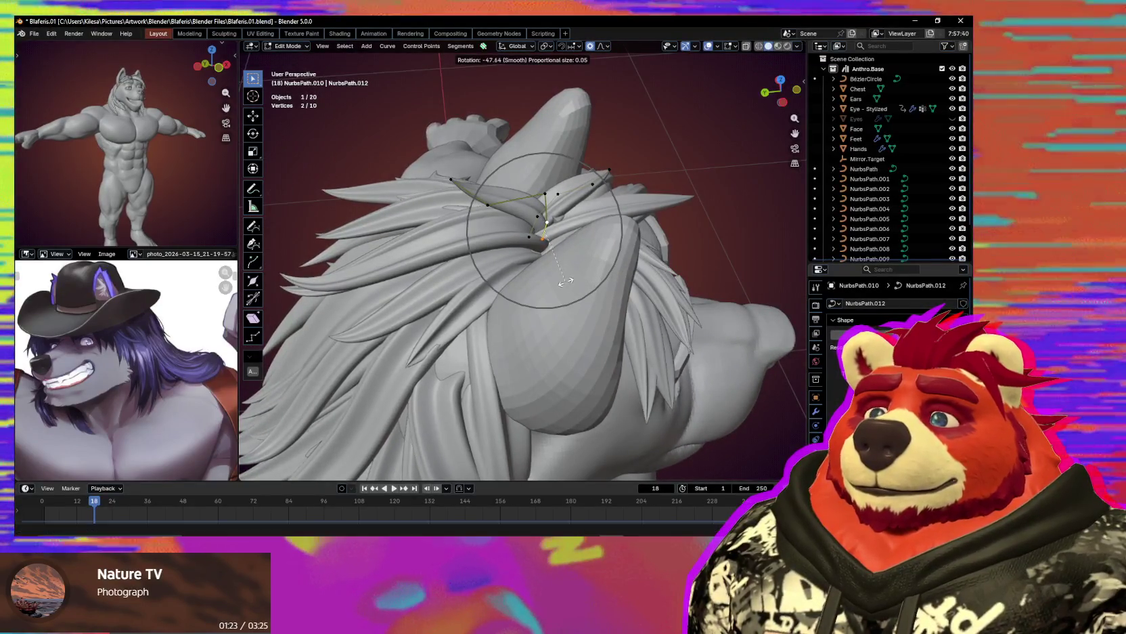
pyautogui.moveTo(577, 285)
pyautogui.mouseDown(button='middle')
pyautogui.moveTo(449, 295)
pyautogui.moveTo(557, 249)
pyautogui.moveTo(558, 320)
pyautogui.moveTo(599, 216)
pyautogui.mouseUp(button='middle')
pyautogui.click(553, 248)
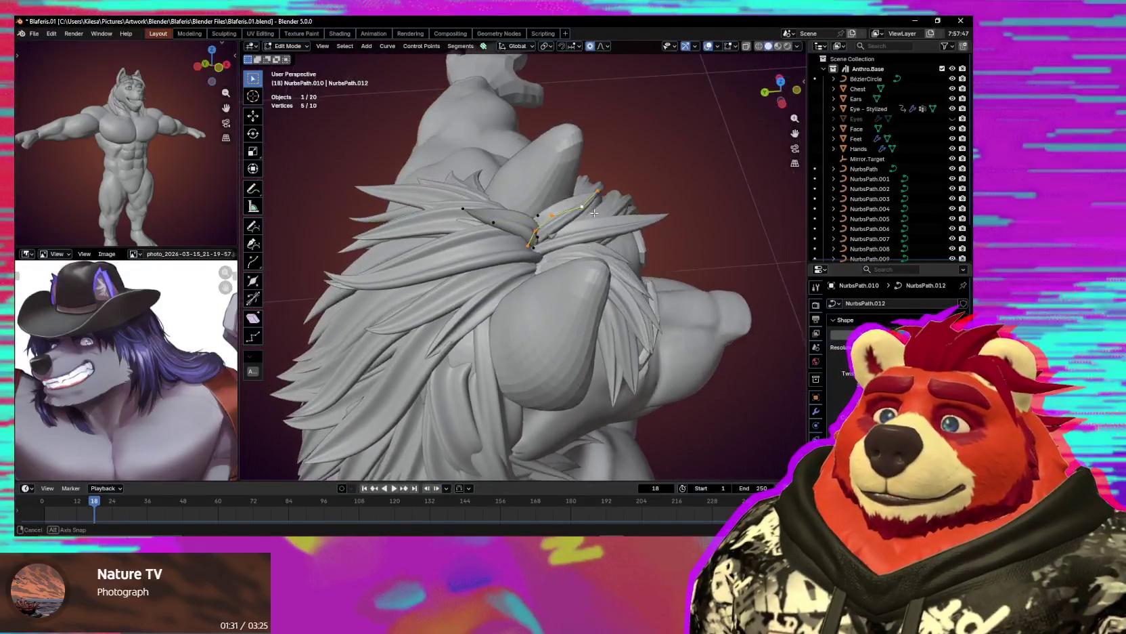
# Select the linked strand, then switch to NurbsPath.004 and move its points.
pyautogui.hotkey('ctrl', 'l')
pyautogui.press('g')
pyautogui.moveTo(598, 215)
pyautogui.mouseDown(button='middle')
pyautogui.moveTo(645, 238)
pyautogui.moveTo(636, 222)
pyautogui.moveTo(529, 235)
pyautogui.moveTo(647, 277)
pyautogui.moveTo(542, 308)
pyautogui.moveTo(443, 245)
pyautogui.moveTo(487, 272)
pyautogui.mouseUp(button='middle')
pyautogui.hotkey('alt', 'q')
pyautogui.hotkey('alt', 'q')
pyautogui.press('g')
pyautogui.click(529, 235)
# Scale and smoothly move the curve points, then select NurbsPath.012 crown points.
pyautogui.press('s')
pyautogui.press('g')
pyautogui.click(437, 243)
pyautogui.click(512, 214)
pyautogui.moveTo(513, 214)
pyautogui.mouseDown(button='middle')
pyautogui.moveTo(604, 262)
pyautogui.moveTo(601, 250)
pyautogui.moveTo(526, 250)
pyautogui.moveTo(495, 216)
pyautogui.moveTo(576, 222)
pyautogui.mouseUp(button='middle')
pyautogui.press('g')
pyautogui.press('g')
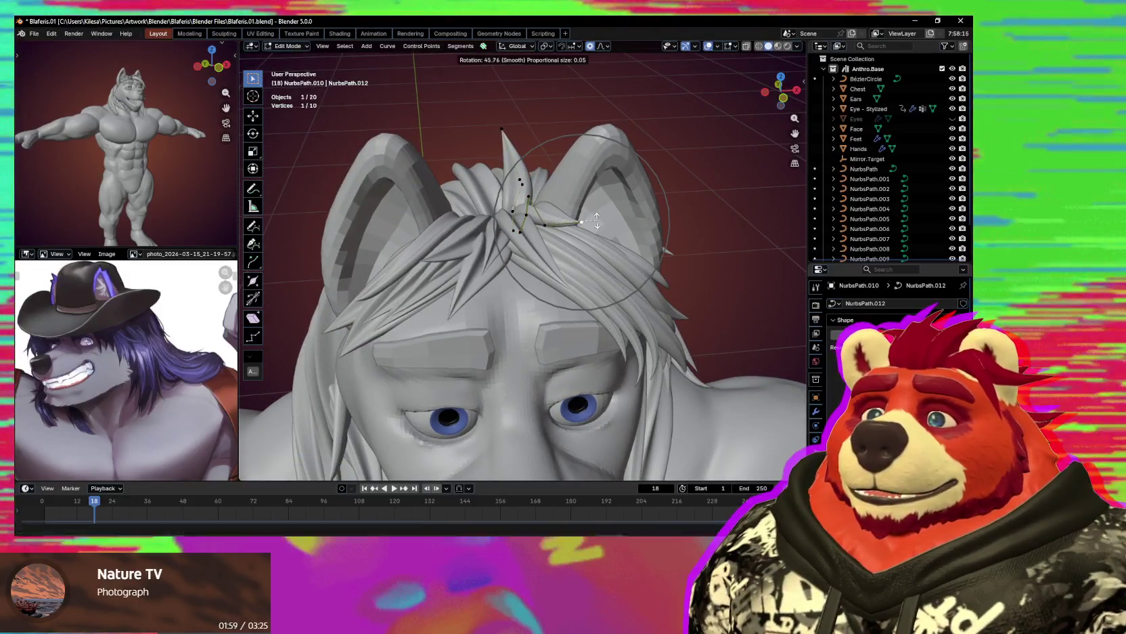
# Cancel the pending move and scale the tuft points with smooth falloff.
pyautogui.moveTo(590, 210); pyautogui.dragTo(587, 252, button='middle')
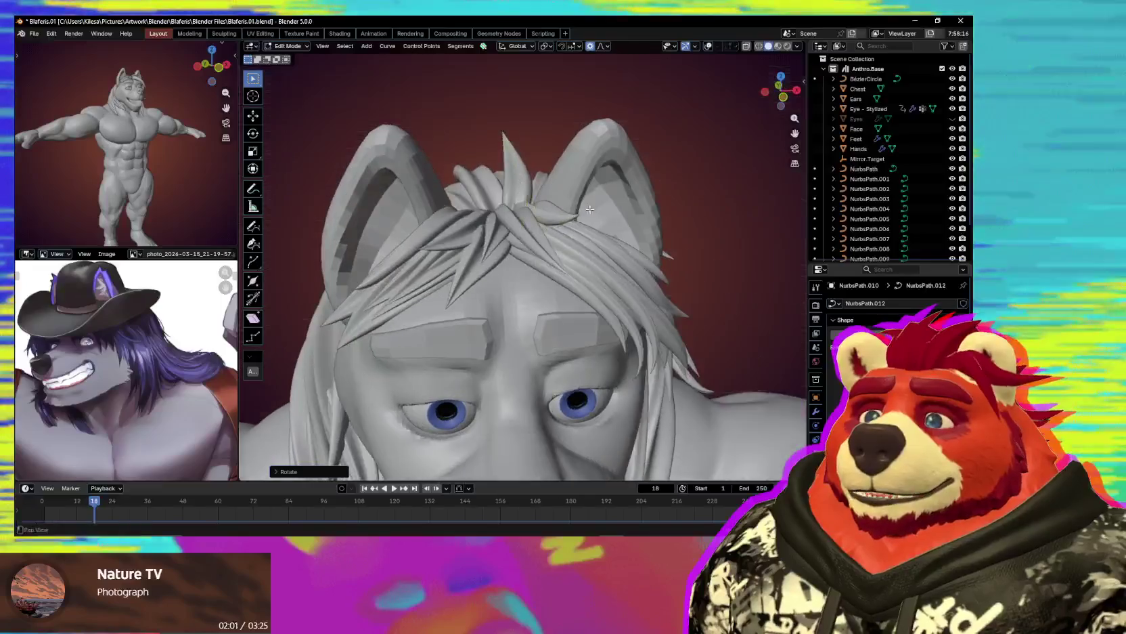
pyautogui.moveTo(587, 251)
pyautogui.mouseDown(button='middle')
pyautogui.moveTo(604, 284)
pyautogui.moveTo(624, 284)
pyautogui.mouseUp(button='middle')
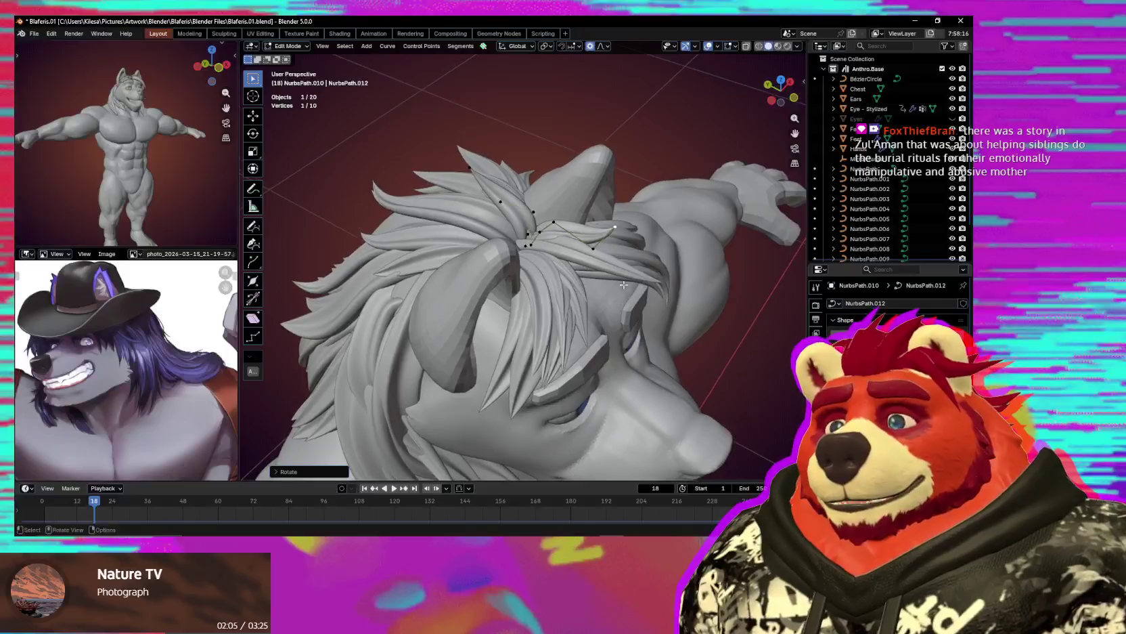
pyautogui.moveTo(600, 246); pyautogui.dragTo(621, 287, button='middle')
pyautogui.press('Escape')
pyautogui.press('s')
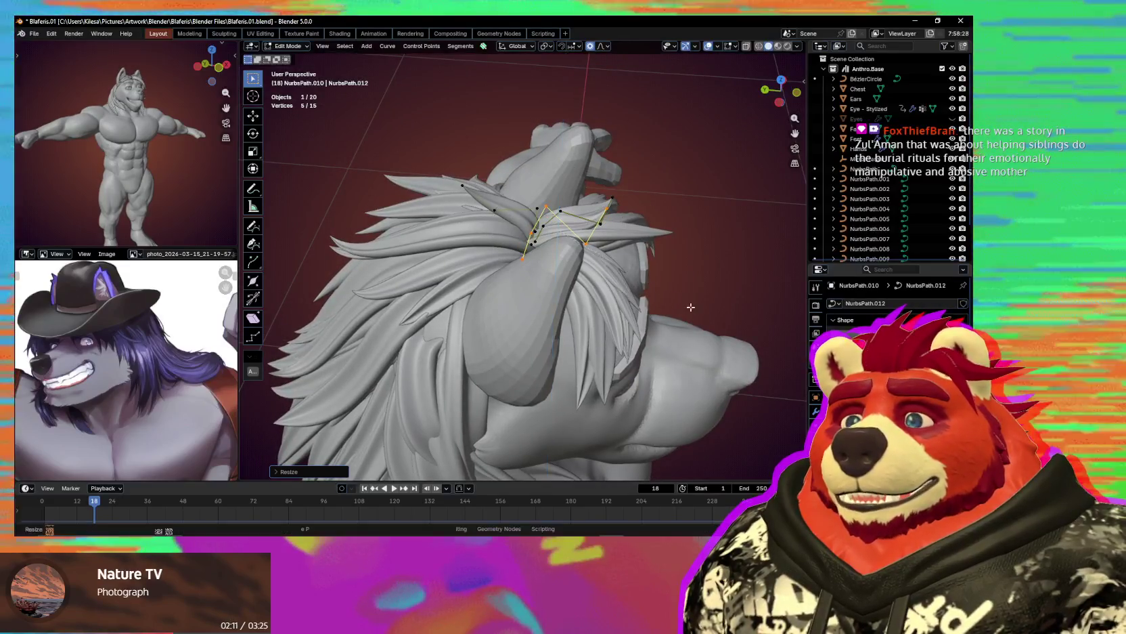
pyautogui.moveTo(691, 307); pyautogui.dragTo(589, 240, button='middle')
# Raise a single crown tuft tip point along the vertical Z axis.
pyautogui.click(581, 231)
pyautogui.press('g')
pyautogui.press('z')
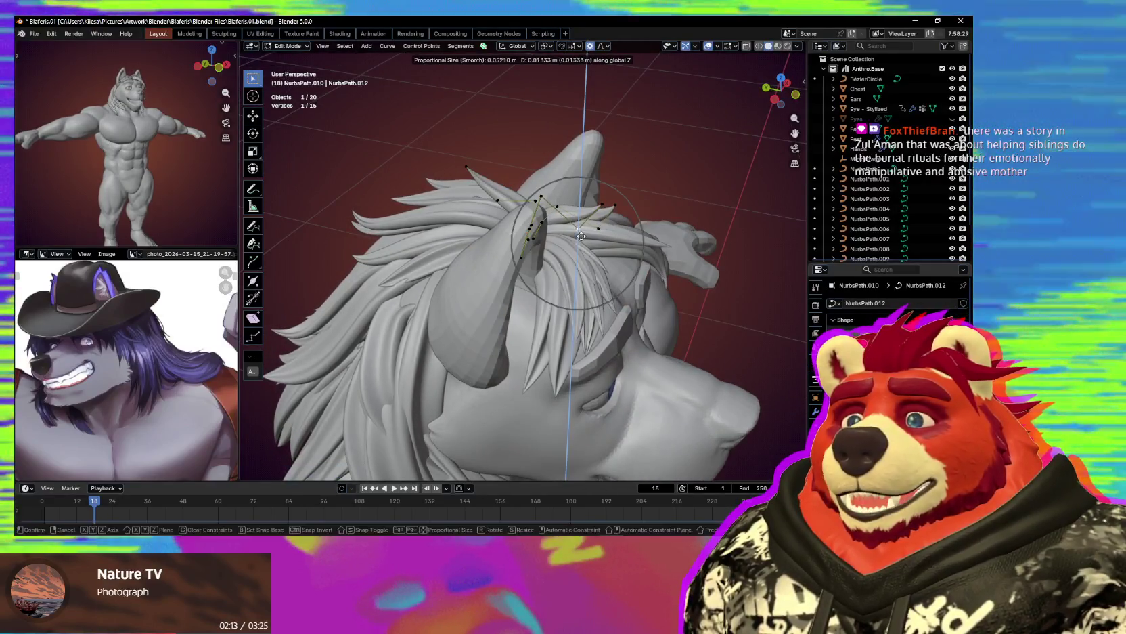
pyautogui.click(581, 236)
pyautogui.moveTo(599, 203); pyautogui.dragTo(547, 237, button='middle')
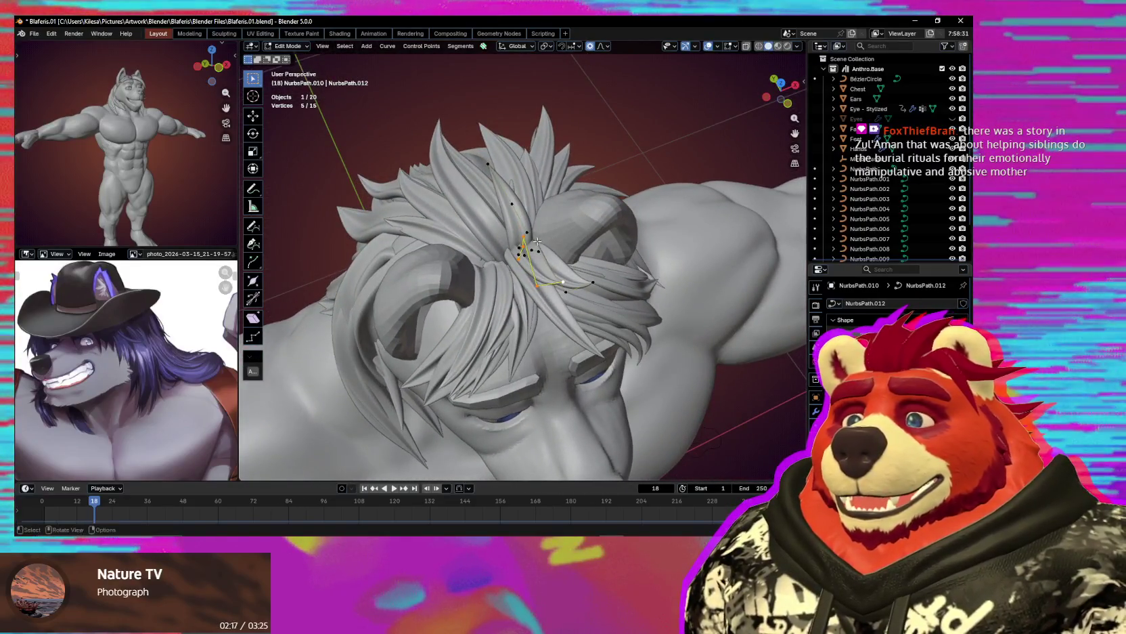
pyautogui.click(476, 254)
pyautogui.moveTo(475, 254); pyautogui.dragTo(540, 299, button='middle')
# Rotate the tuft points around Z, then around global X.
pyautogui.press('r')
pyautogui.press('z')
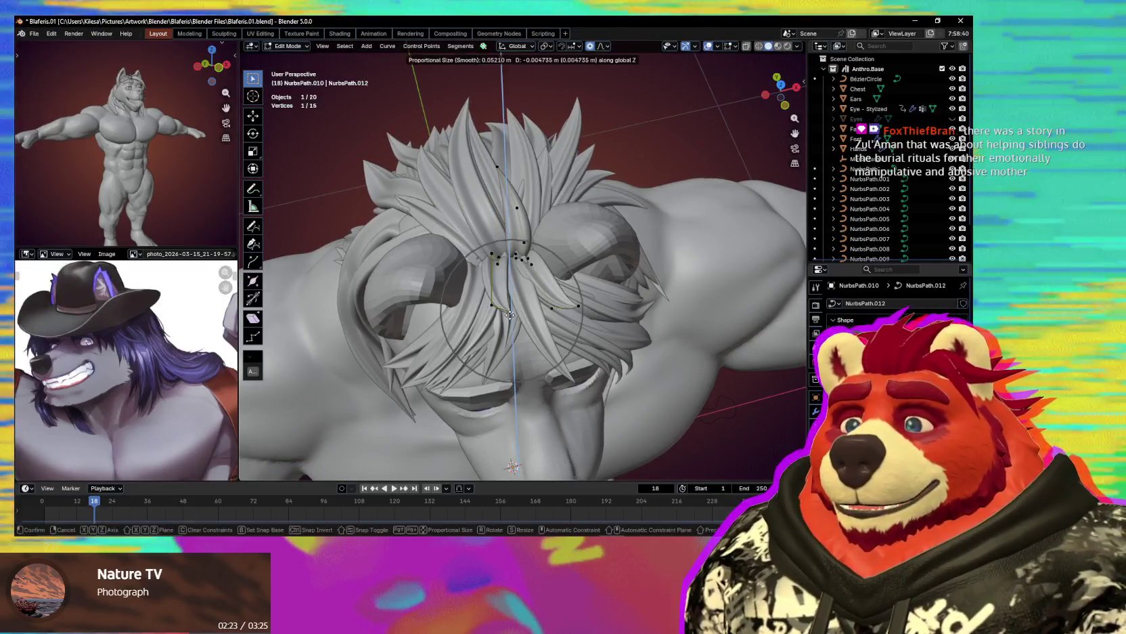
pyautogui.scroll(12, 495, 318)
pyautogui.press('x')
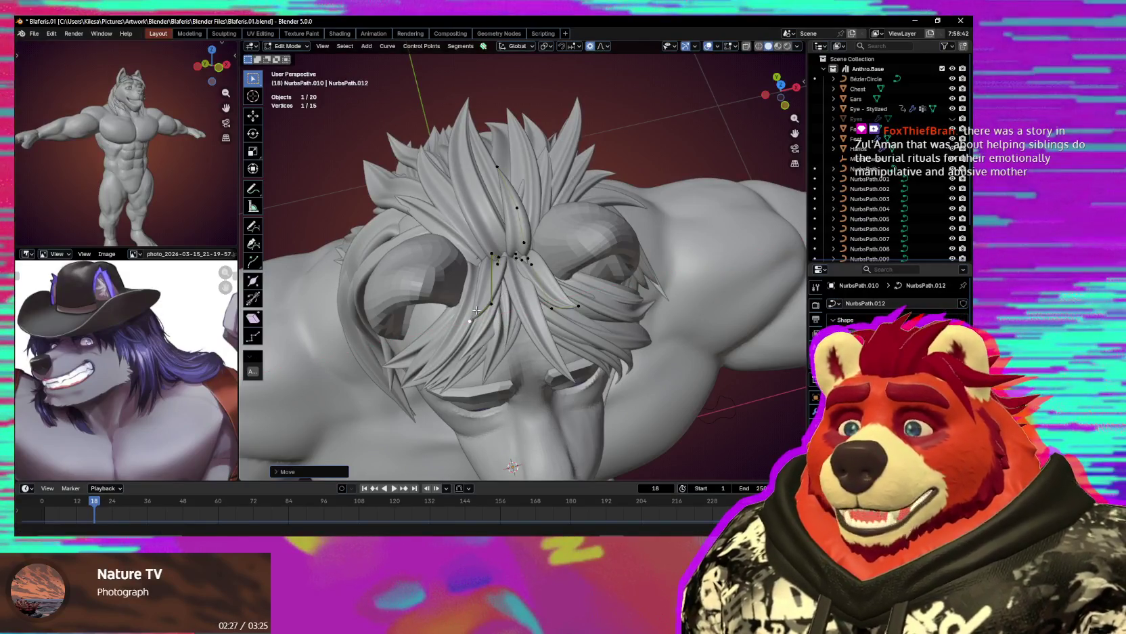
pyautogui.moveTo(485, 307); pyautogui.dragTo(526, 289, button='middle')
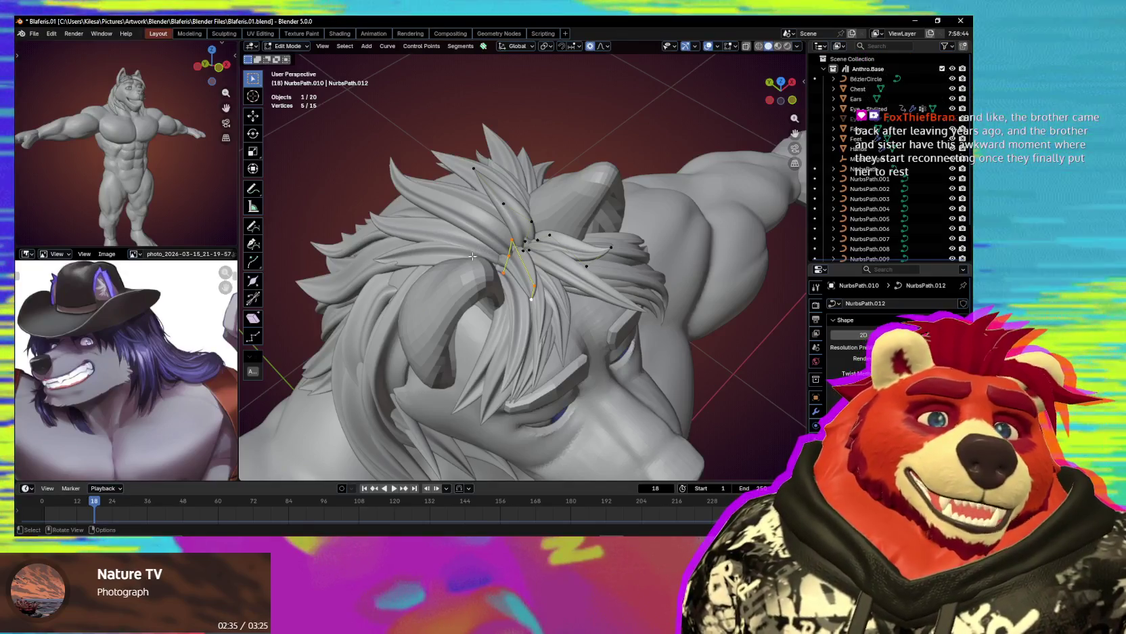
pyautogui.moveTo(461, 260); pyautogui.dragTo(469, 257, button='middle')
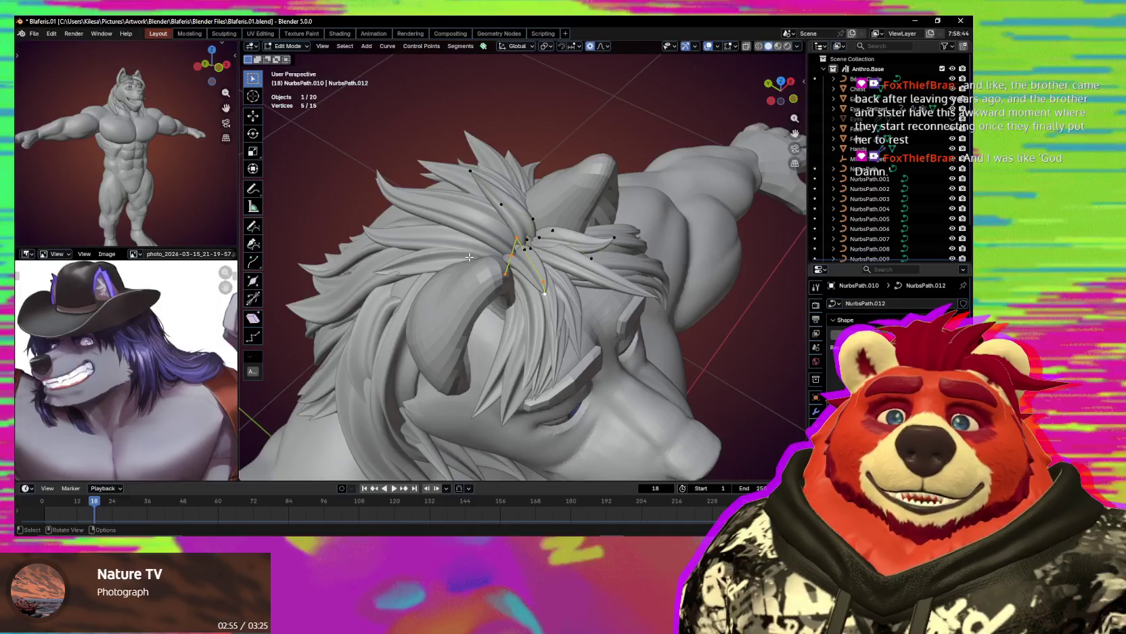
pyautogui.moveTo(415, 265)
pyautogui.mouseDown(button='middle')
pyautogui.moveTo(451, 262)
pyautogui.moveTo(556, 300)
pyautogui.mouseUp(button='middle')
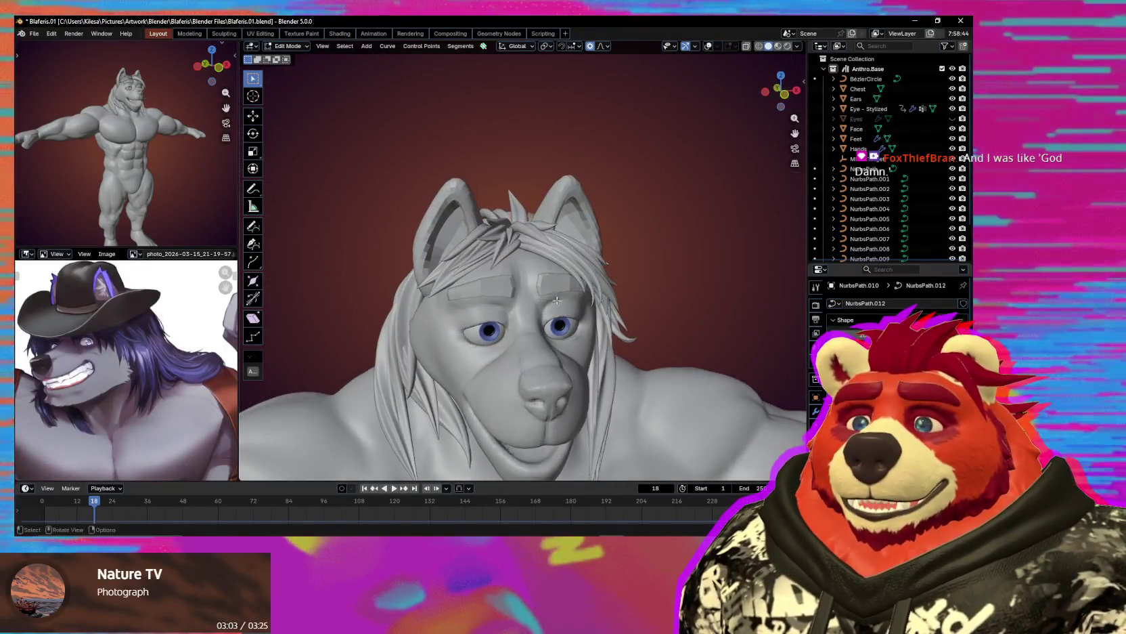
# Nudge a crown tuft point with smooth falloff, then duplicate the tuft strand.
pyautogui.scroll(2, 556, 300)
pyautogui.click(469, 196)
pyautogui.press('g')
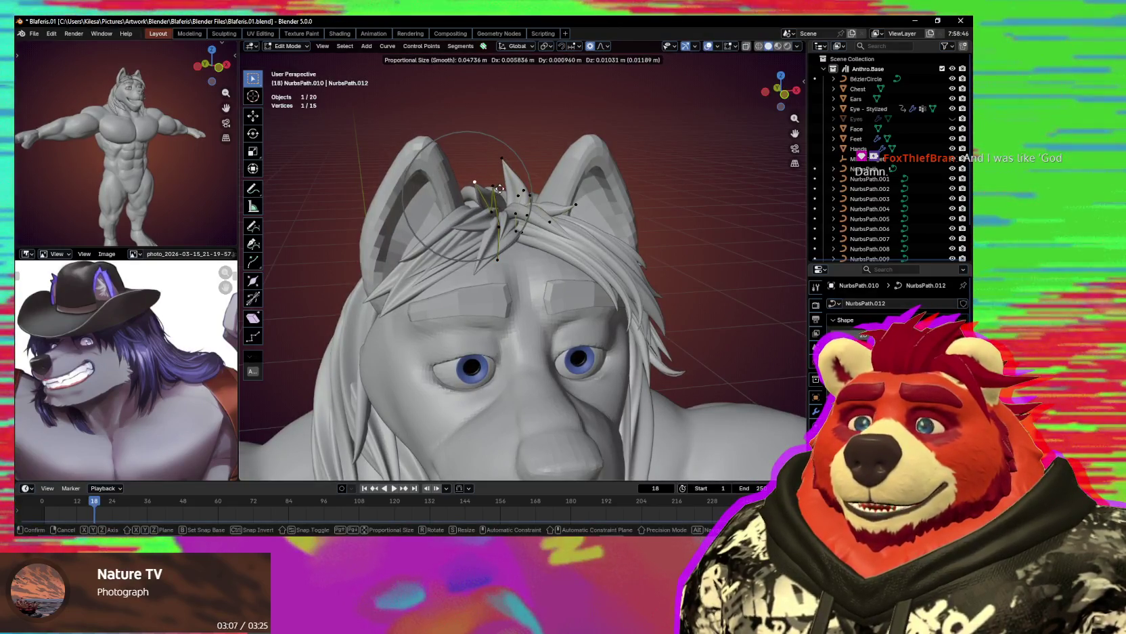
pyautogui.click(499, 189)
pyautogui.scroll(-4, 500, 203)
pyautogui.moveTo(501, 217)
pyautogui.mouseDown(button='middle')
pyautogui.moveTo(505, 241)
pyautogui.moveTo(539, 237)
pyautogui.mouseUp(button='middle')
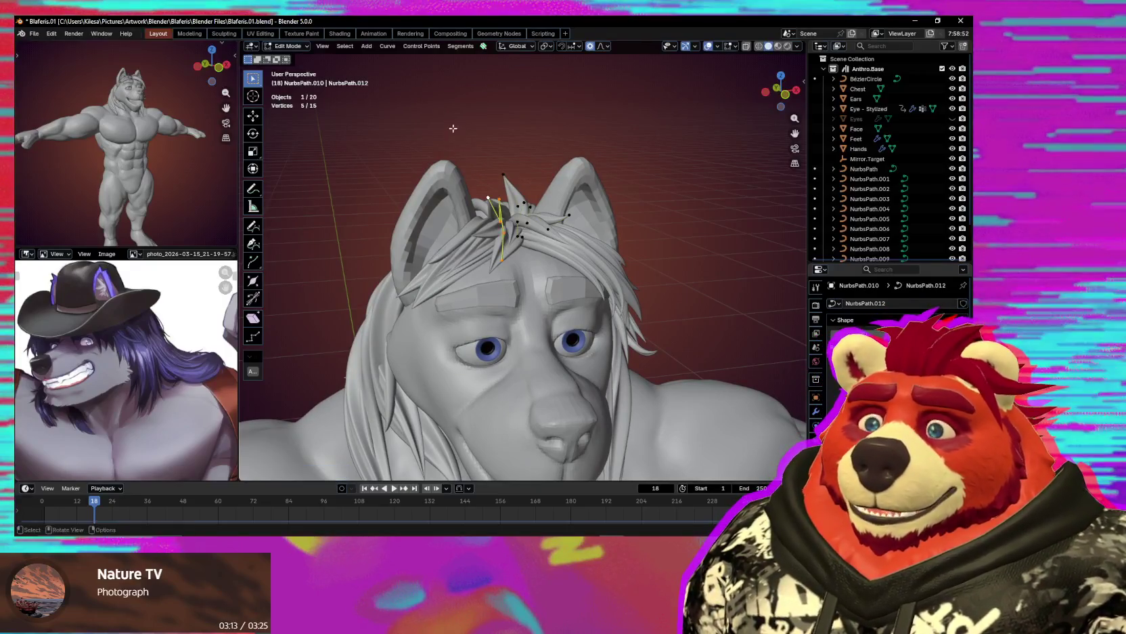
pyautogui.moveTo(453, 128); pyautogui.dragTo(468, 265, button='middle')
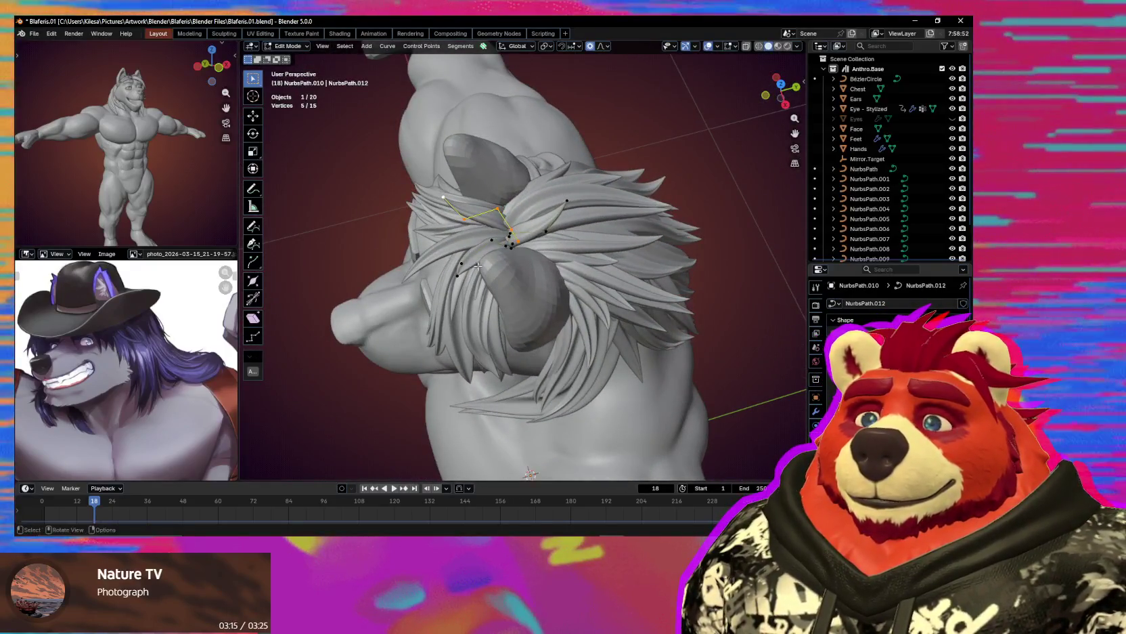
pyautogui.click(477, 266)
pyautogui.moveTo(477, 266)
pyautogui.mouseDown(button='middle')
pyautogui.moveTo(569, 253)
pyautogui.moveTo(644, 264)
pyautogui.mouseUp(button='middle')
pyautogui.press('g')
pyautogui.press('g')
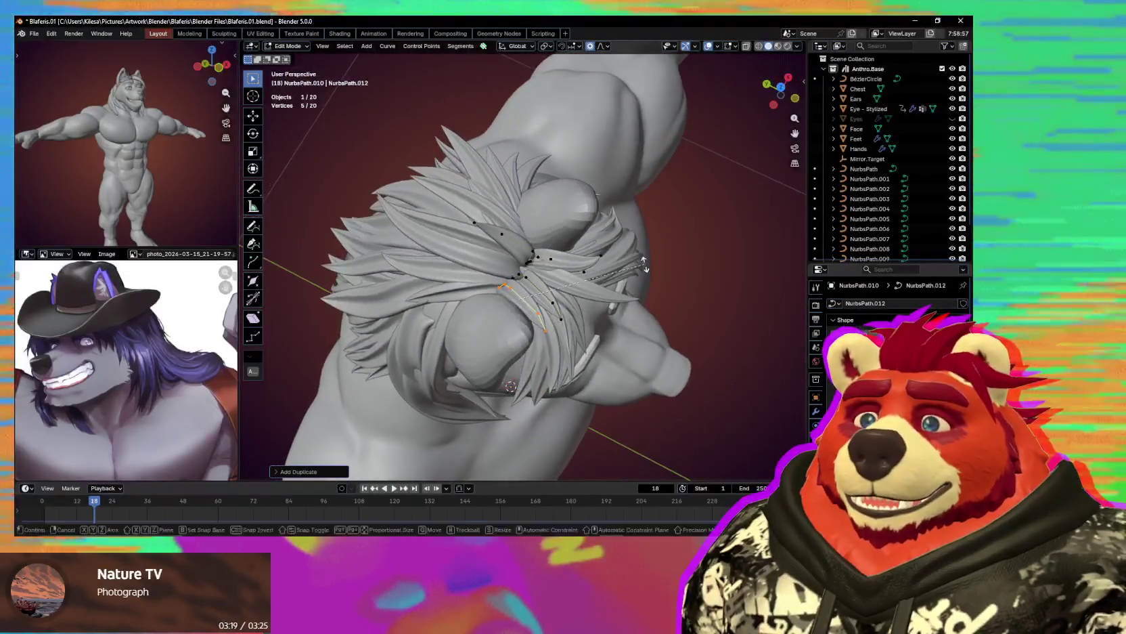
# Place the duplicated strand at the crown and twist it to tilt beside the ear.
pyautogui.click(525, 327)
pyautogui.moveTo(525, 326)
pyautogui.mouseDown(button='middle')
pyautogui.moveTo(409, 244)
pyautogui.moveTo(669, 247)
pyautogui.moveTo(586, 306)
pyautogui.mouseUp(button='middle')
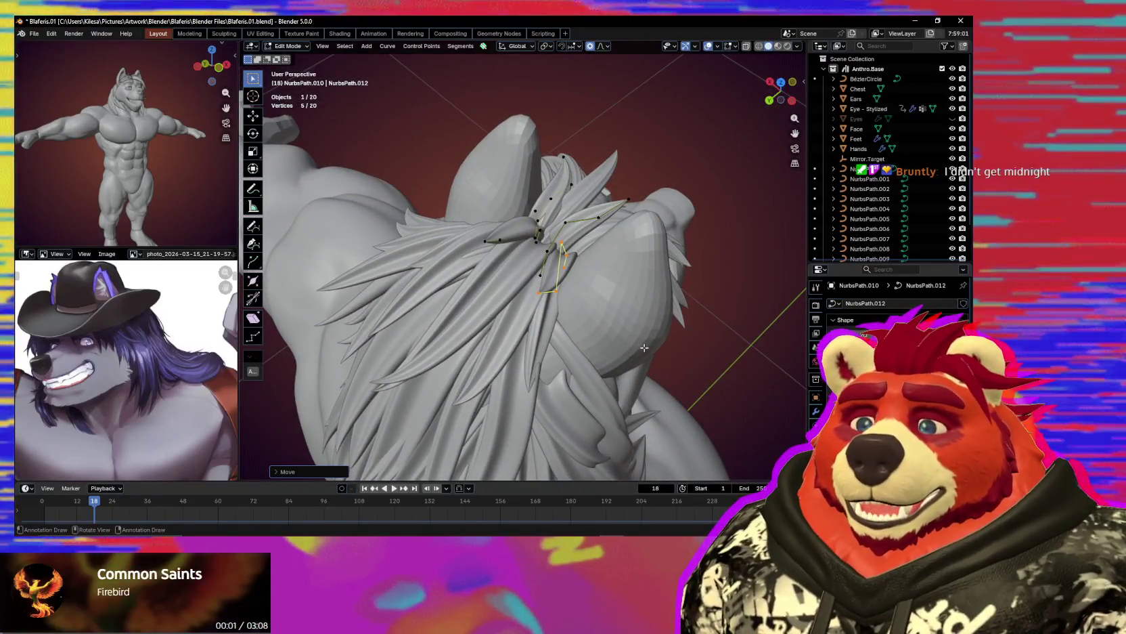
pyautogui.hotkey('alt', 's')
pyautogui.click(679, 348)
pyautogui.moveTo(678, 347)
pyautogui.mouseDown(button='middle')
pyautogui.moveTo(688, 324)
pyautogui.moveTo(681, 291)
pyautogui.mouseUp(button='middle')
pyautogui.click(662, 251)
# Move the strand with proportional falloff so it arches upward, checking from a side view.
pyautogui.press('g')
pyautogui.click(660, 254)
pyautogui.moveTo(660, 254)
pyautogui.mouseDown(button='middle')
pyautogui.moveTo(576, 261)
pyautogui.moveTo(404, 207)
pyautogui.mouseUp(button='middle')
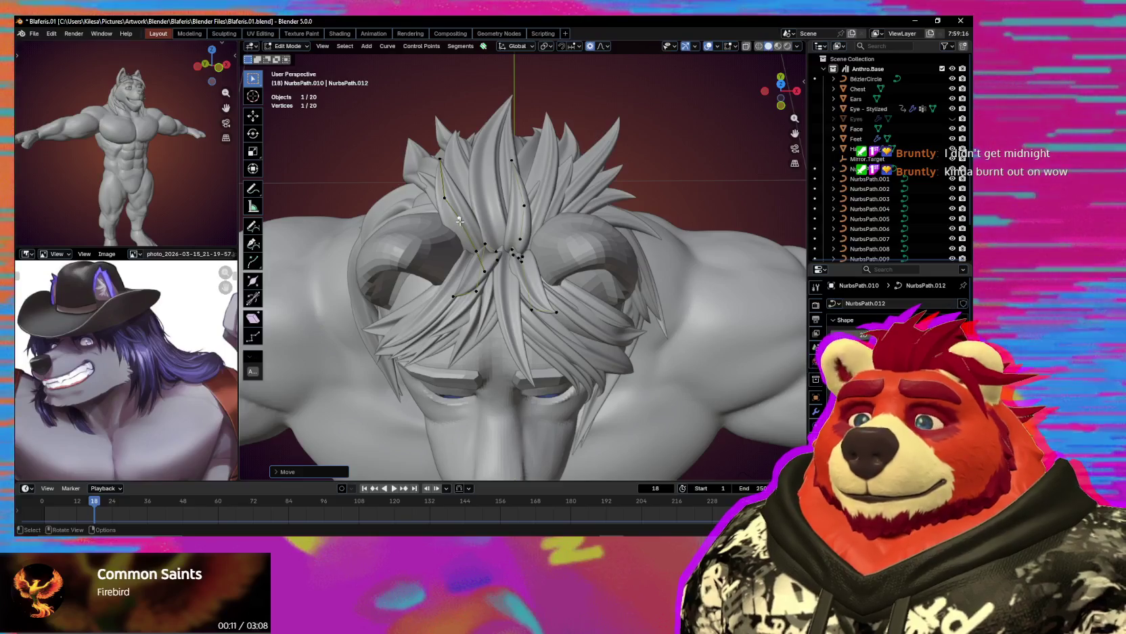
pyautogui.moveTo(467, 233); pyautogui.dragTo(375, 171, button='middle')
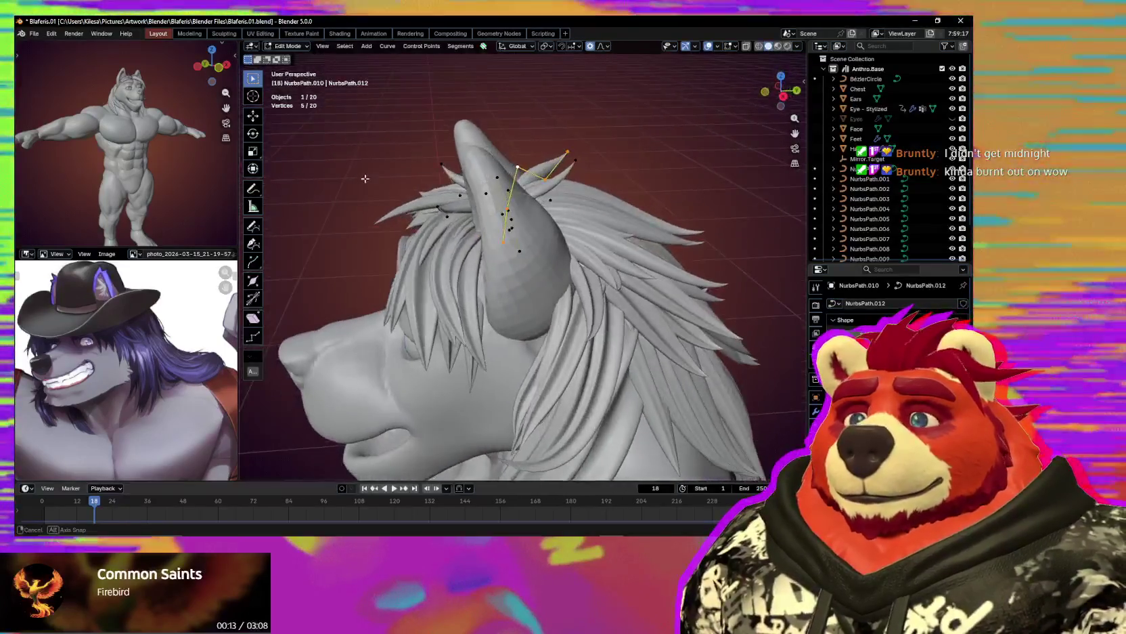
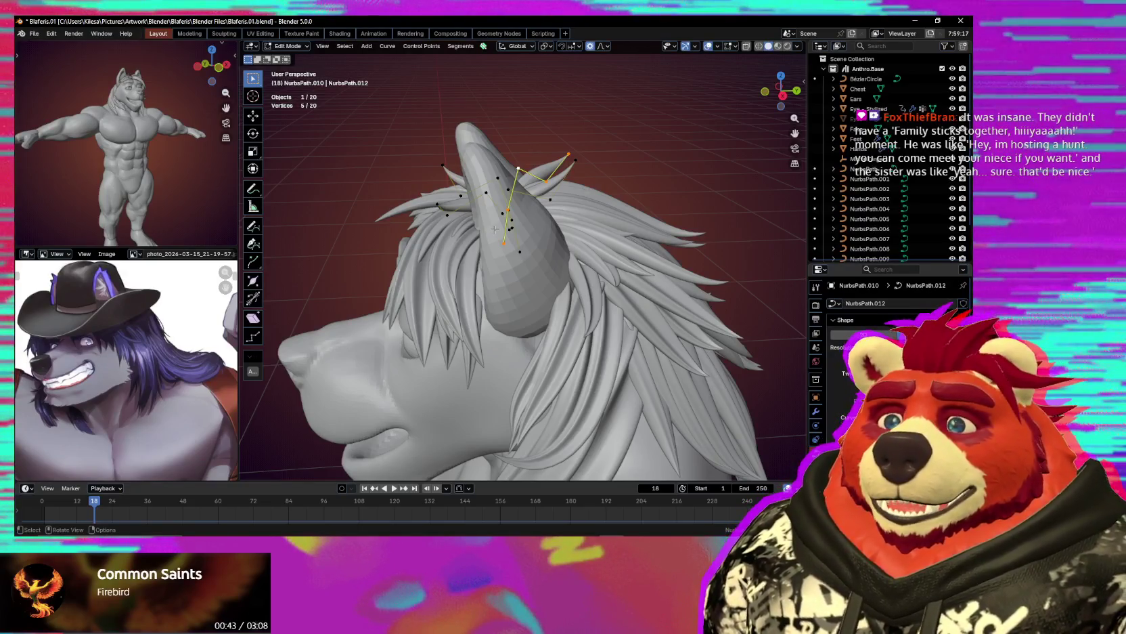
# Scale and move the hair curve's control points behind the ear with proportional falloff.
pyautogui.moveTo(455, 141); pyautogui.dragTo(545, 317, button='middle')
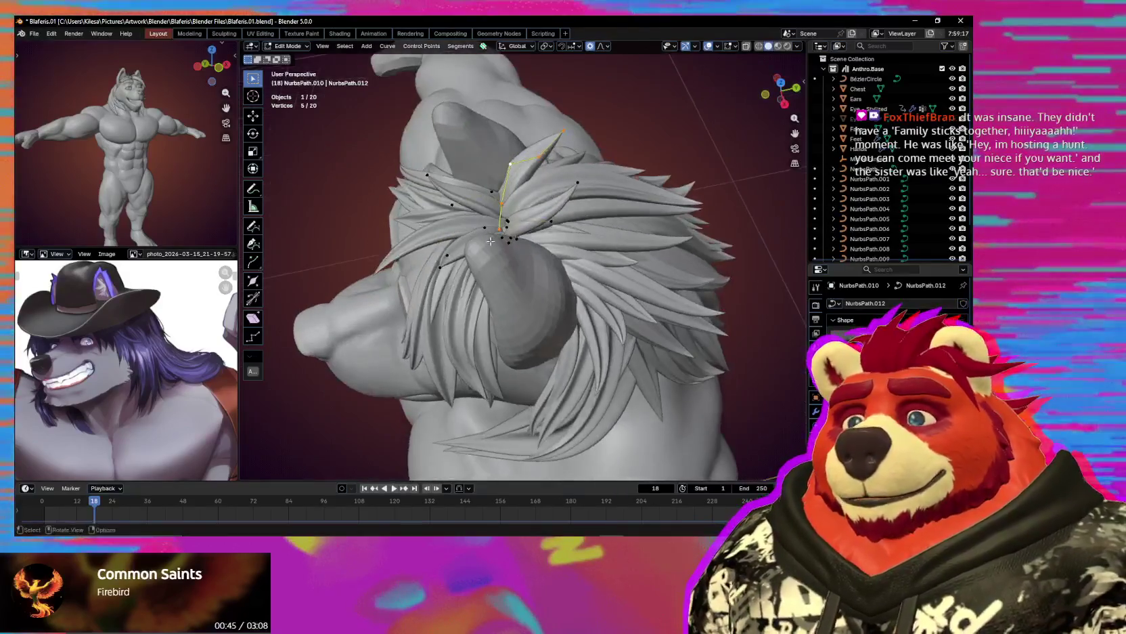
pyautogui.press('s')
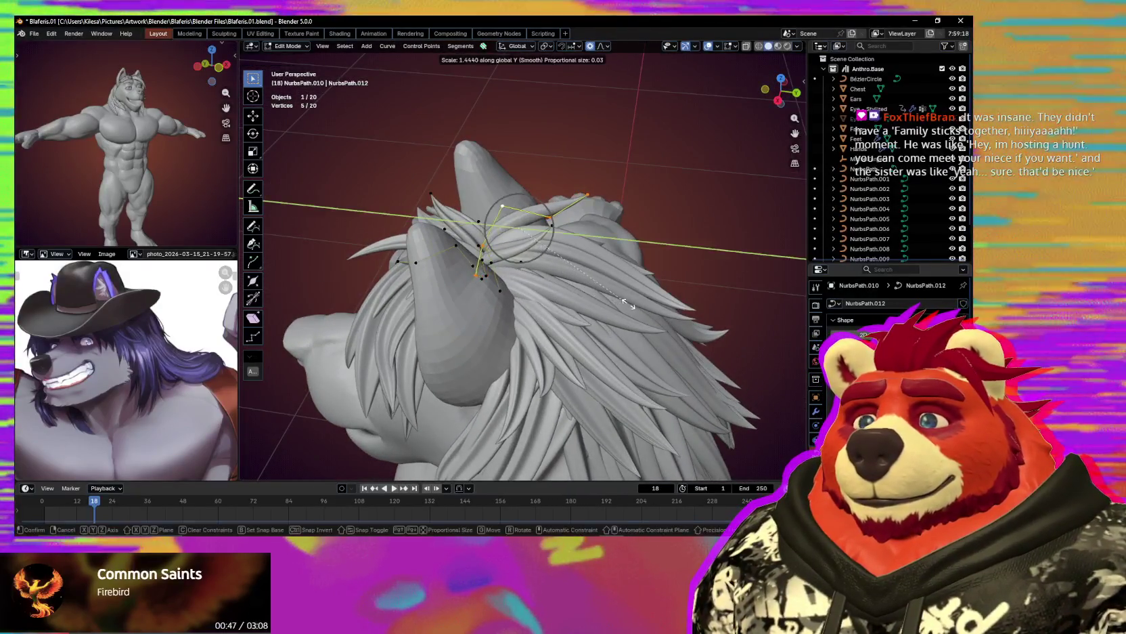
pyautogui.click(545, 316)
pyautogui.moveTo(545, 316)
pyautogui.mouseDown(button='middle')
pyautogui.moveTo(579, 302)
pyautogui.moveTo(469, 319)
pyautogui.moveTo(573, 352)
pyautogui.moveTo(564, 367)
pyautogui.moveTo(366, 314)
pyautogui.moveTo(455, 316)
pyautogui.mouseUp(button='middle')
pyautogui.press('g')
pyautogui.rightClick(468, 319)
pyautogui.press('g')
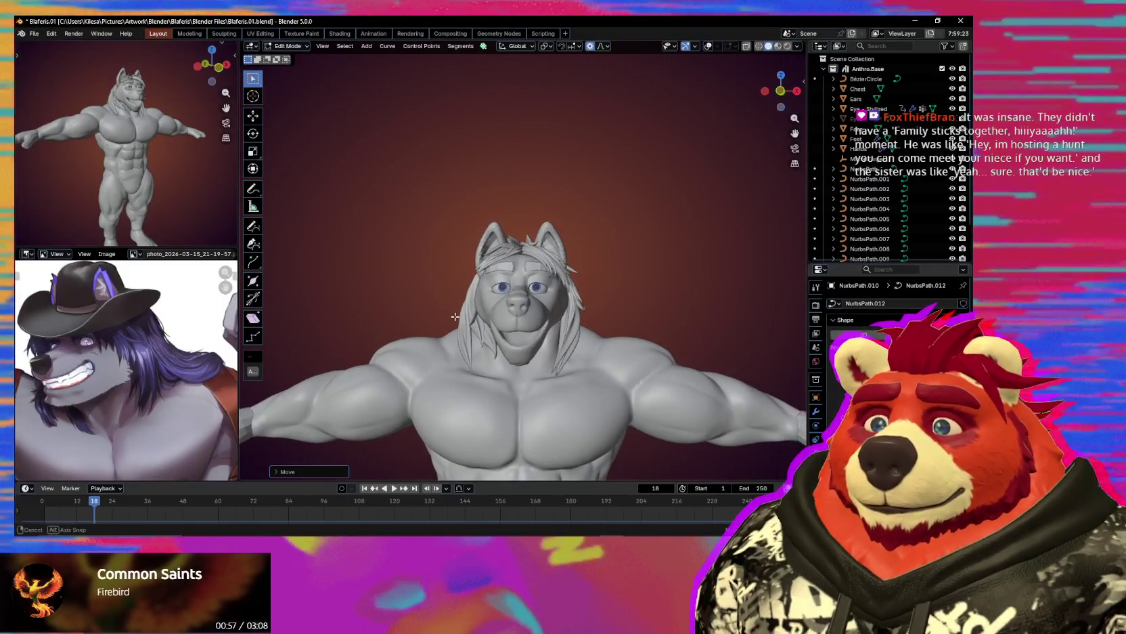
# Leave curve editing and zoom out to view the whole character.
pyautogui.moveTo(466, 328); pyautogui.dragTo(652, 334, button='middle')
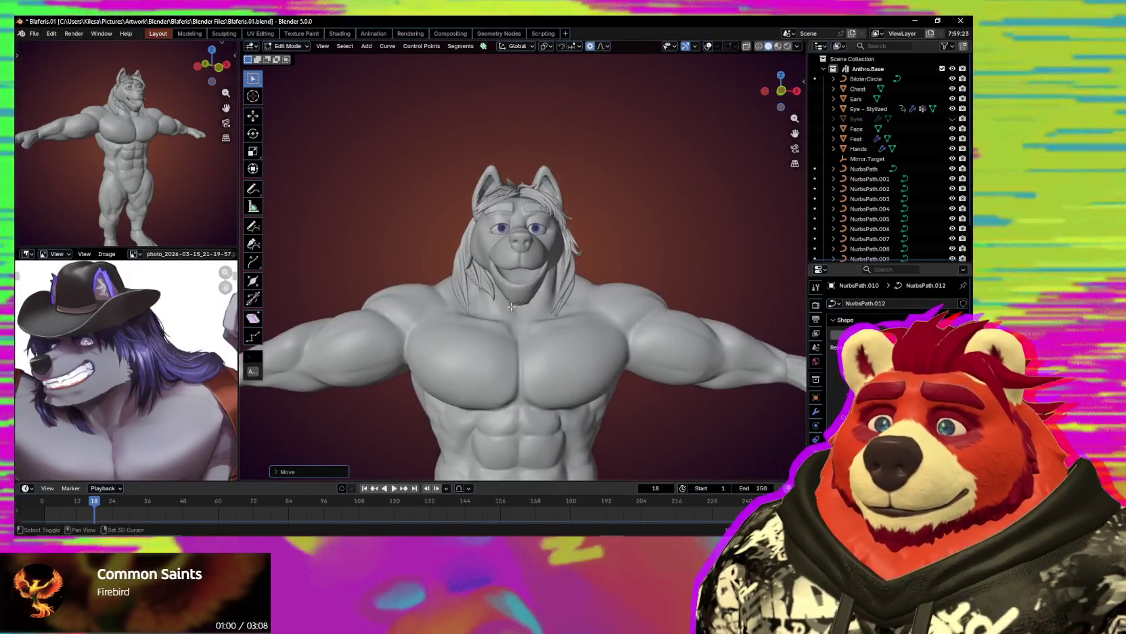
pyautogui.press('Tab')
pyautogui.scroll(-3, 614, 278)
pyautogui.scroll(-3, 614, 278)
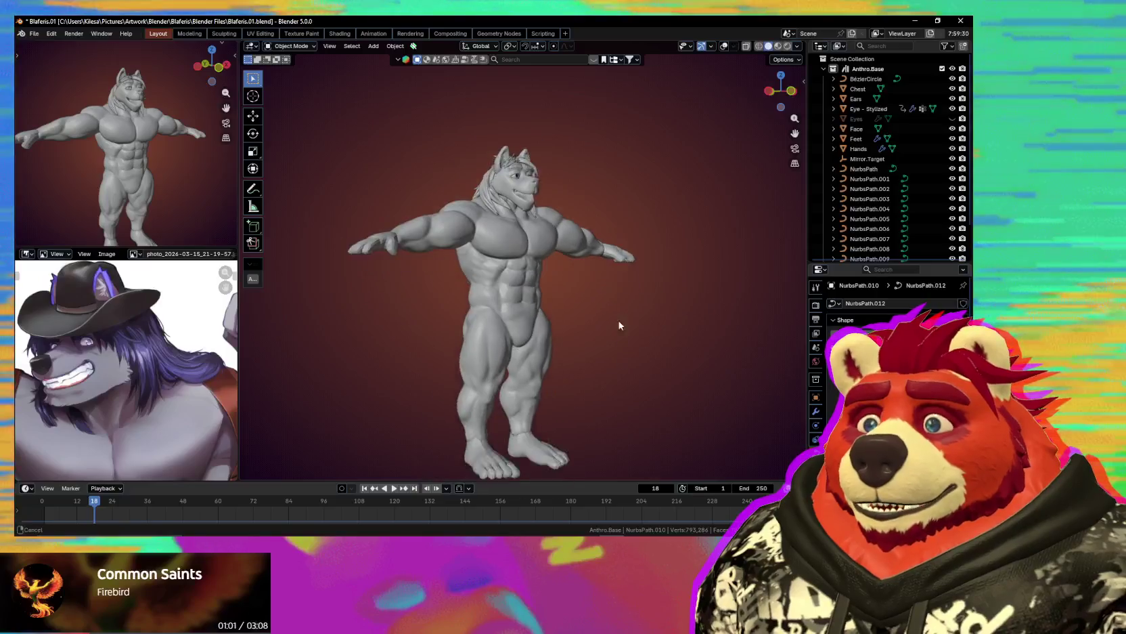
pyautogui.scroll(-2, 614, 278)
# Restore the floor grid and stats, then add a cube mesh at the character's feet.
pyautogui.hotkey('shift', 'alt', 'z')
pyautogui.moveTo(595, 299)
pyautogui.mouseDown(button='middle')
pyautogui.moveTo(567, 278)
pyautogui.moveTo(582, 281)
pyautogui.mouseUp(button='middle')
pyautogui.hotkey('shift', 'a')
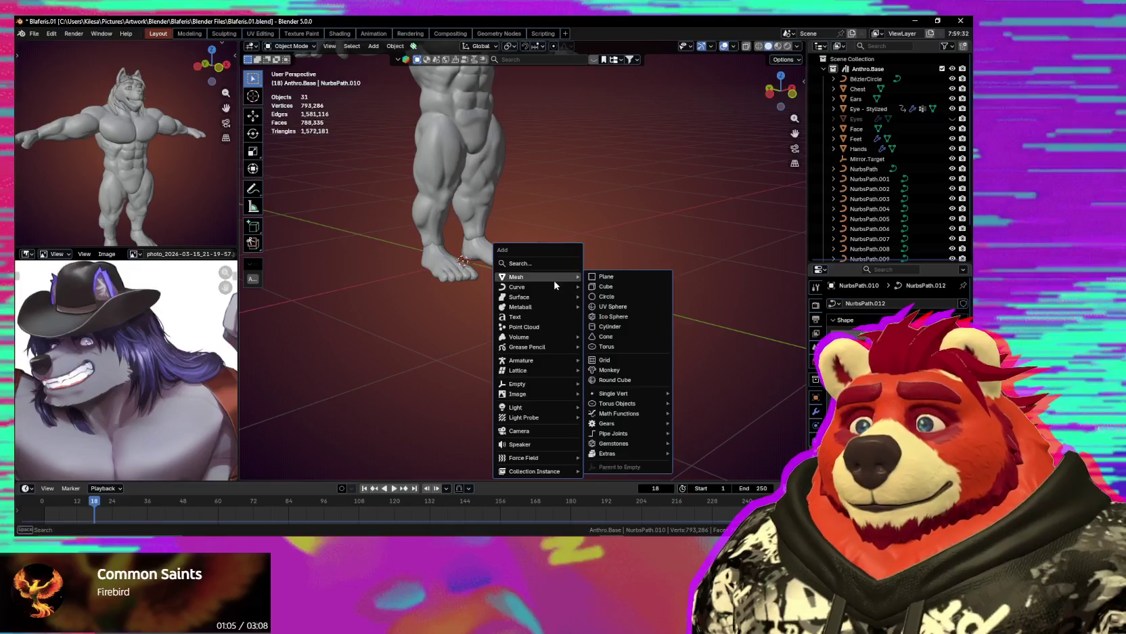
pyautogui.click(614, 287)
pyautogui.scroll(-4, 596, 298)
pyautogui.moveTo(589, 302); pyautogui.dragTo(650, 318, button='middle')
pyautogui.scroll(1, 606, 311)
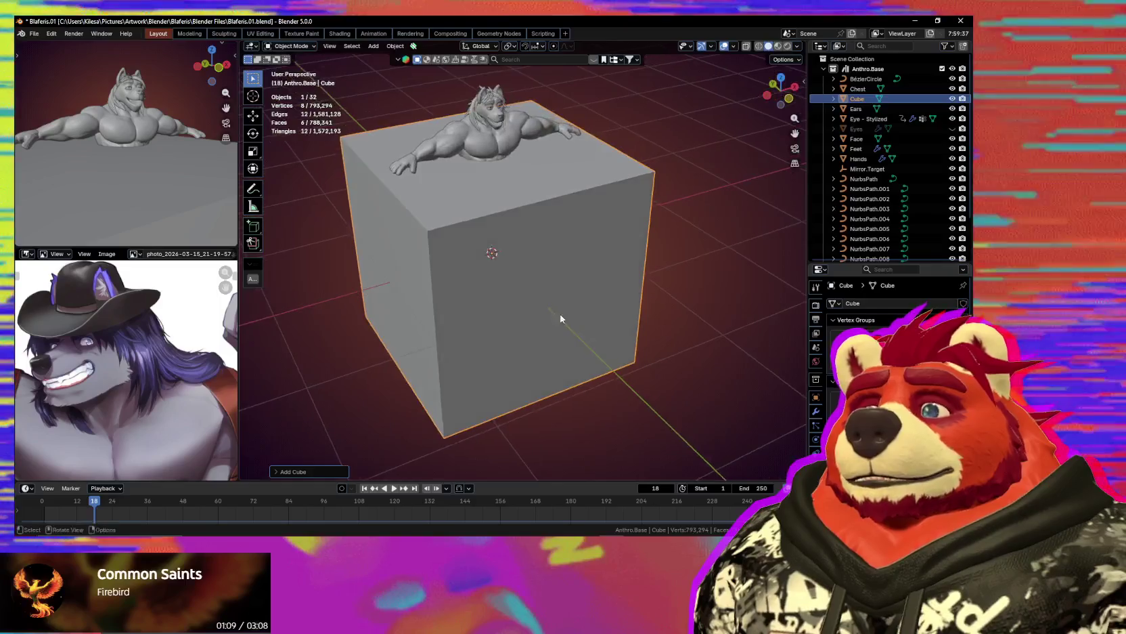
# Shrink the cube in Edit Mode and move it along the Y axis.
pyautogui.press('Tab')
pyautogui.scroll(1, 687, 321)
pyautogui.press('s')
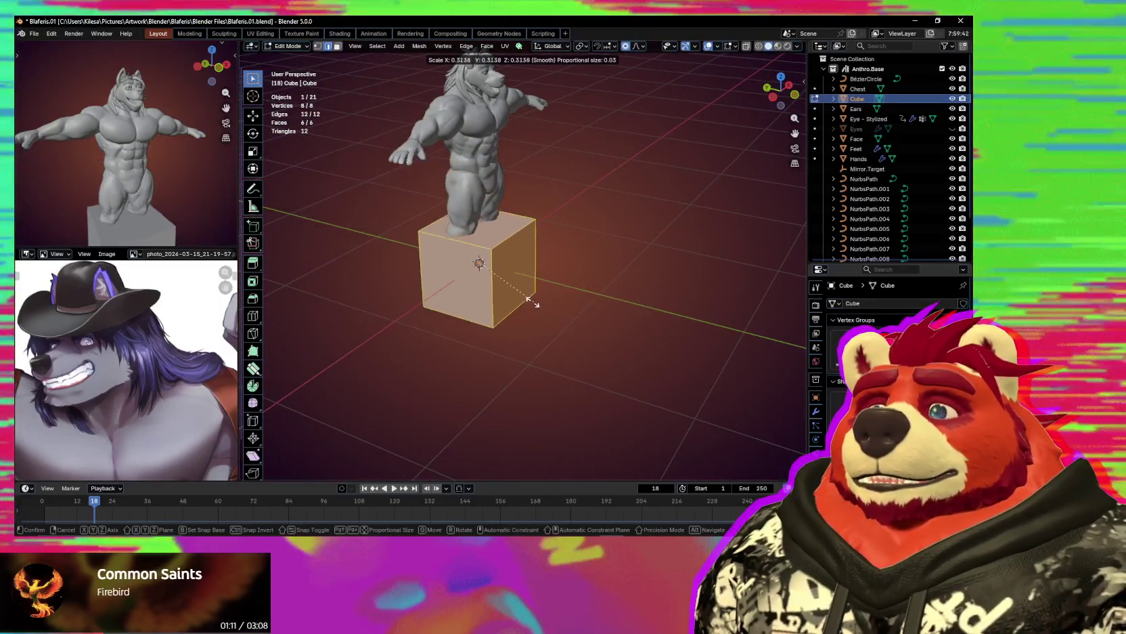
pyautogui.press('g')
pyautogui.press('y')
pyautogui.click(582, 312)
pyautogui.scroll(2, 562, 305)
pyautogui.moveTo(561, 305)
pyautogui.mouseDown(button='middle')
pyautogui.moveTo(541, 315)
pyautogui.moveTo(522, 301)
pyautogui.moveTo(460, 303)
pyautogui.moveTo(490, 246)
pyautogui.moveTo(573, 248)
pyautogui.mouseUp(button='middle')
# Delete two of the cube's faces to open it, then return to Object Mode.
pyautogui.click(438, 306)
pyautogui.press('x')
pyautogui.click(435, 312)
pyautogui.click(573, 248)
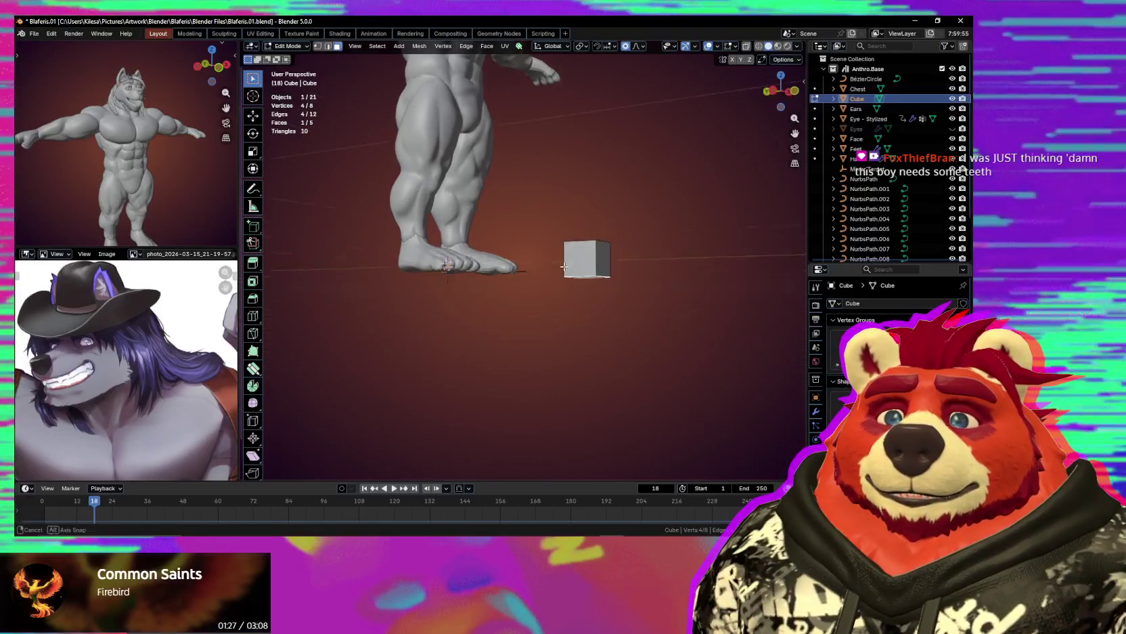
pyautogui.scroll(1, 569, 258)
pyautogui.scroll(2, 574, 264)
pyautogui.scroll(3, 578, 271)
pyautogui.moveTo(579, 271)
pyautogui.mouseDown(button='middle')
pyautogui.moveTo(583, 308)
pyautogui.moveTo(481, 280)
pyautogui.moveTo(609, 287)
pyautogui.moveTo(564, 305)
pyautogui.moveTo(478, 301)
pyautogui.mouseUp(button='middle')
pyautogui.press('x')
pyautogui.click(563, 305)
pyautogui.press('Tab')
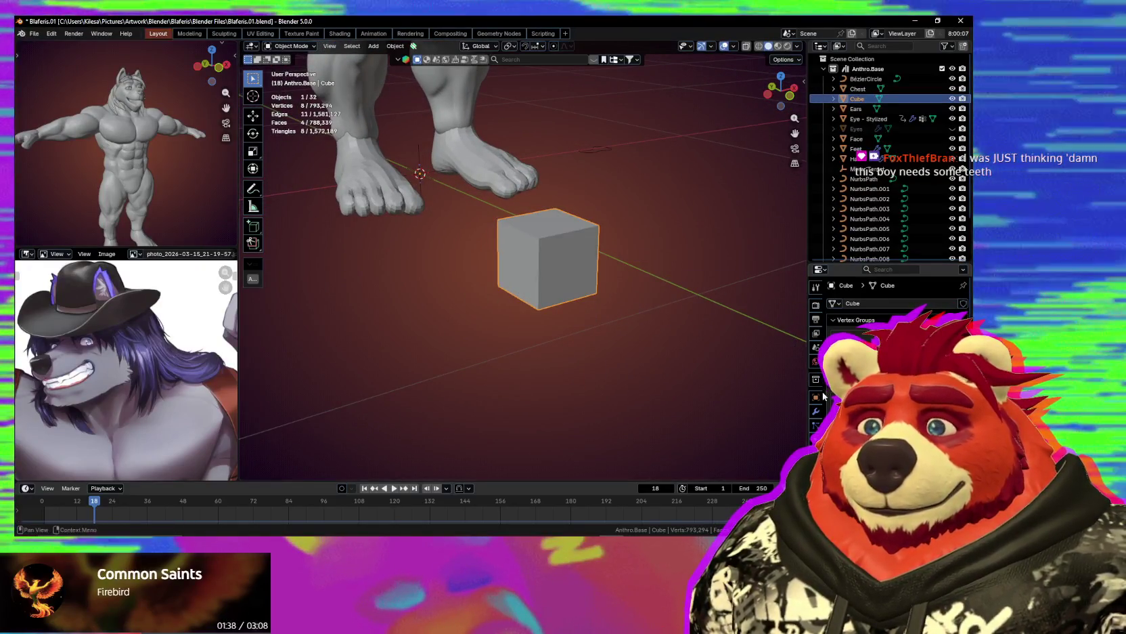
# Add a Mirror modifier, move the cube to meet its mirror, and save the file.
pyautogui.click(816, 411)
pyautogui.moveTo(580, 295); pyautogui.dragTo(562, 294, button='middle')
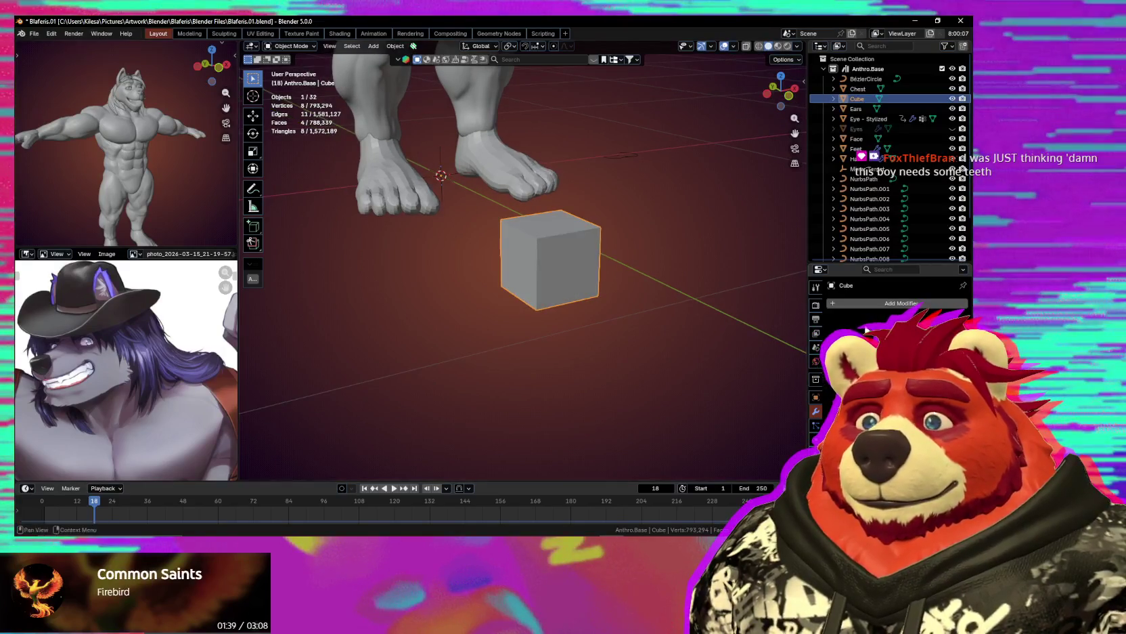
pyautogui.click(817, 226)
pyautogui.moveTo(648, 266)
pyautogui.mouseDown(button='middle')
pyautogui.moveTo(617, 300)
pyautogui.moveTo(563, 276)
pyautogui.mouseUp(button='middle')
pyautogui.press('Tab')
pyautogui.press('a')
pyautogui.press('g')
pyautogui.click(626, 300)
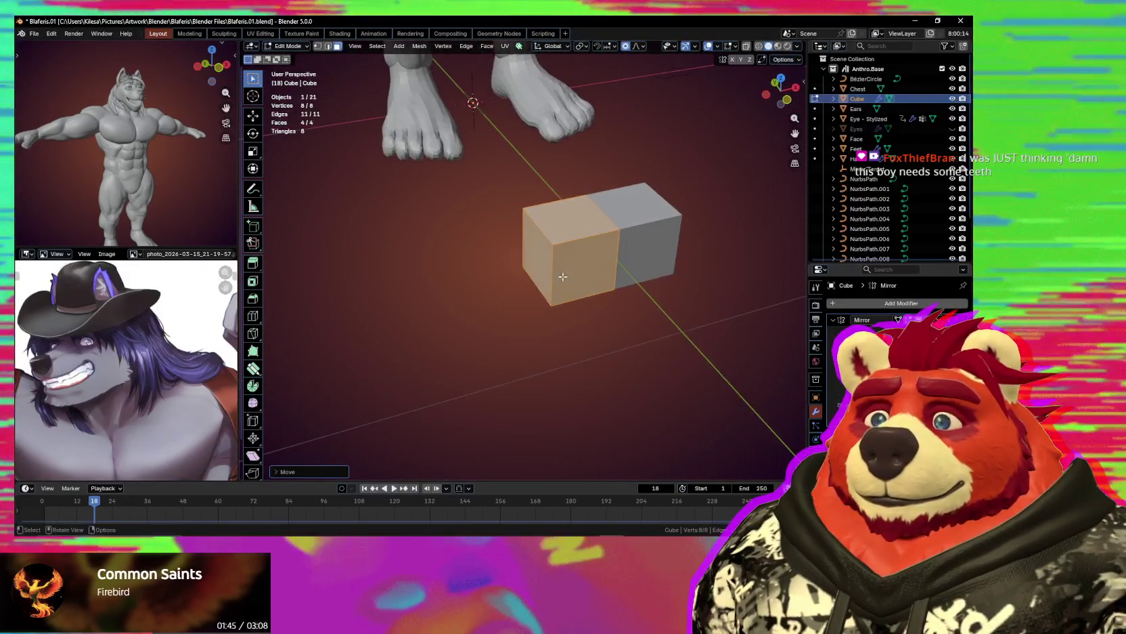
pyautogui.hotkey('ctrl', 's')
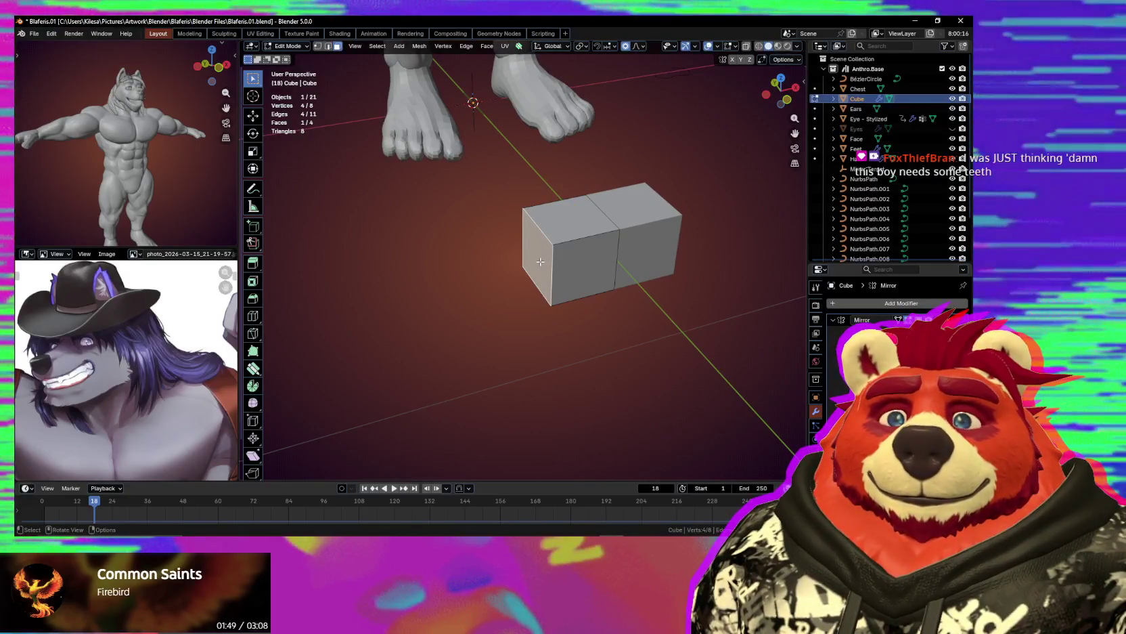
# Flatten the mesh along Z and stretch its end along X into a long bar.
pyautogui.moveTo(540, 261); pyautogui.dragTo(538, 290, button='middle')
pyautogui.press('a')
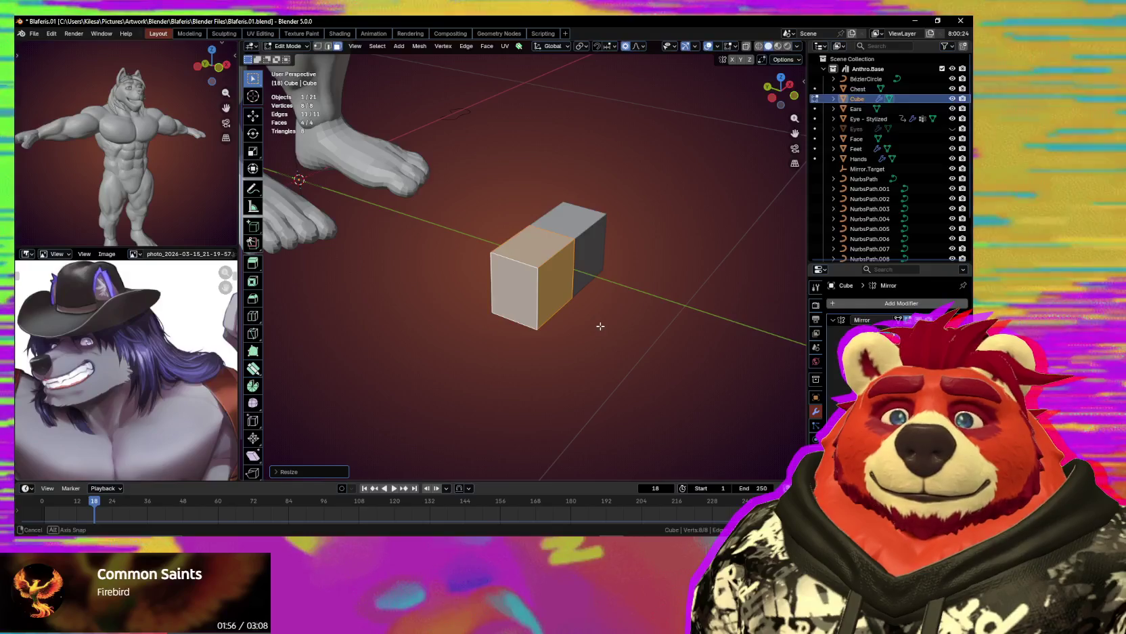
pyautogui.moveTo(598, 324); pyautogui.dragTo(628, 322, button='middle')
pyautogui.press('s')
pyautogui.press('z')
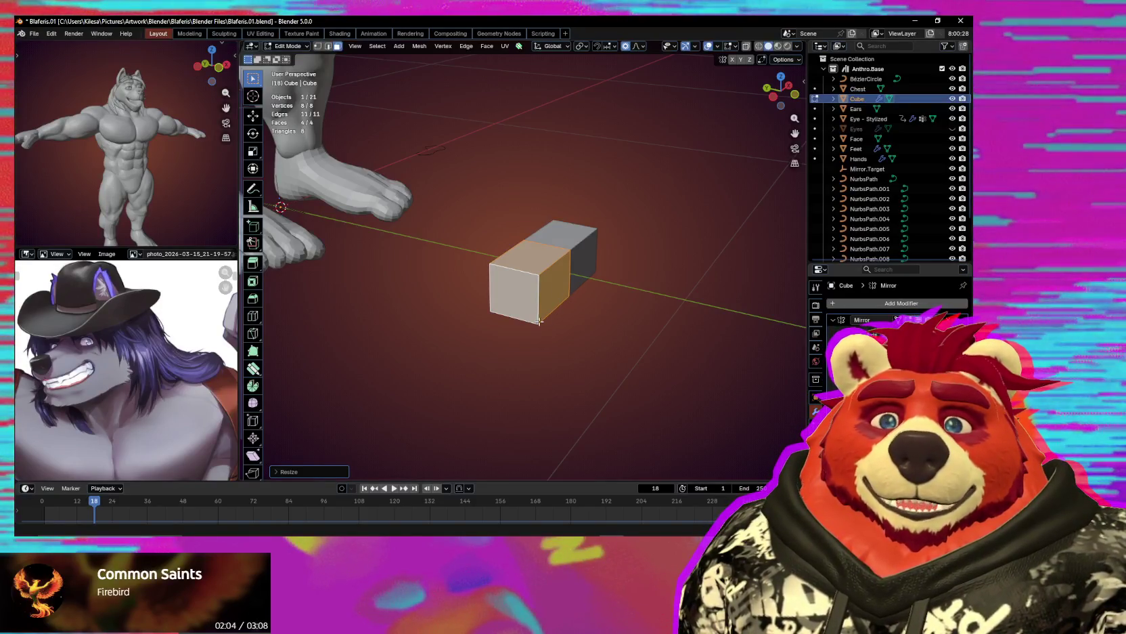
pyautogui.moveTo(568, 289)
pyautogui.mouseDown(button='middle')
pyautogui.moveTo(597, 333)
pyautogui.moveTo(437, 317)
pyautogui.moveTo(488, 306)
pyautogui.mouseUp(button='middle')
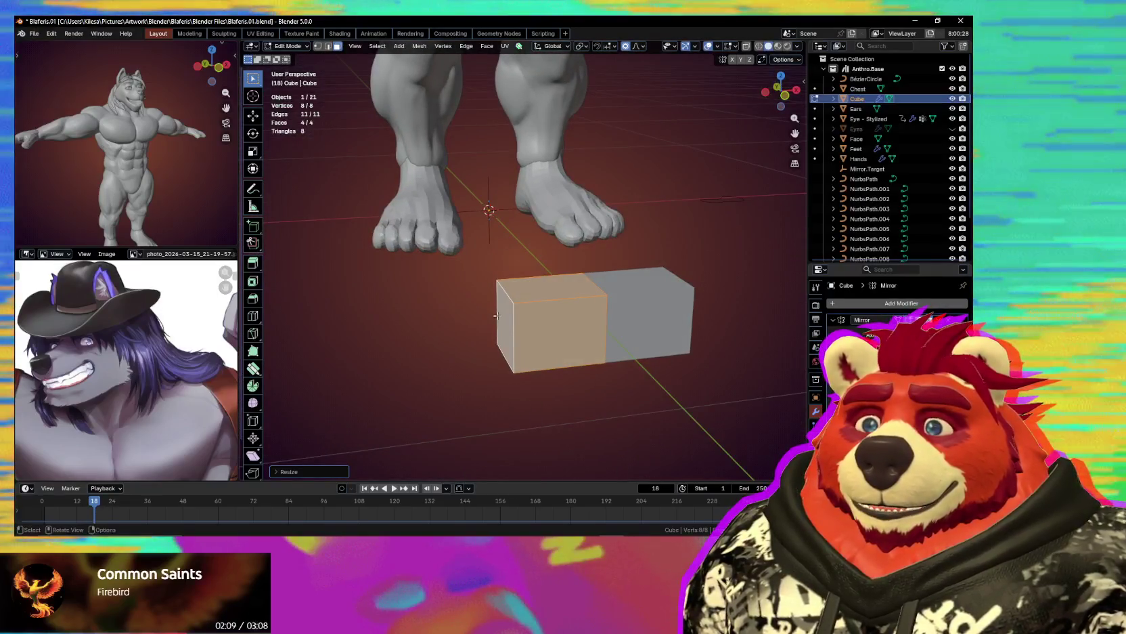
pyautogui.press('g')
pyautogui.press('x')
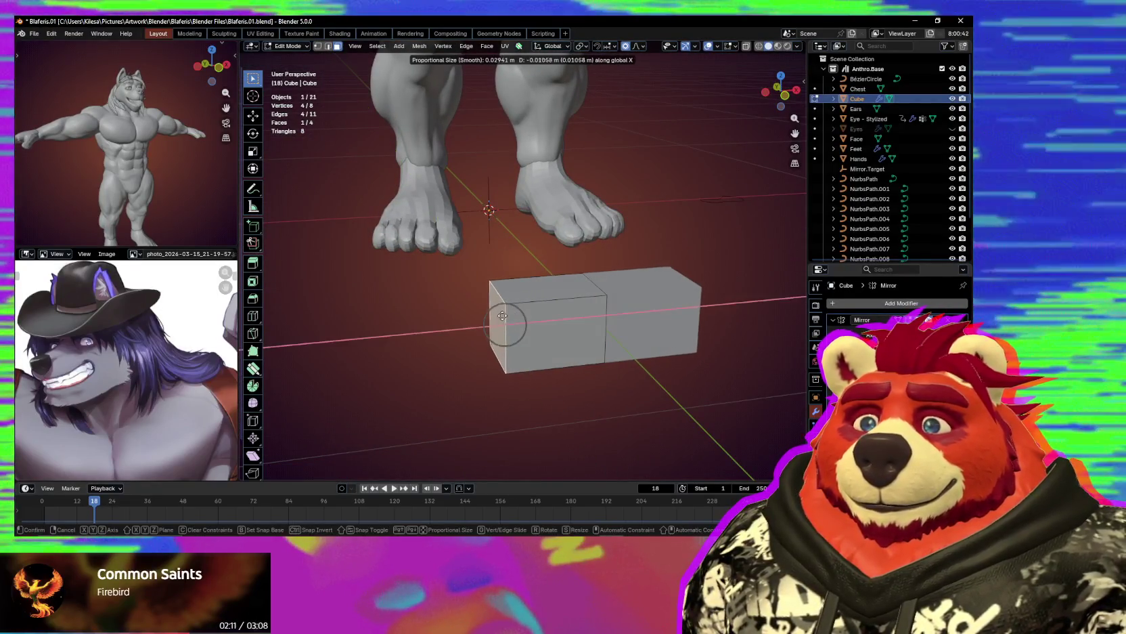
pyautogui.moveTo(469, 317); pyautogui.dragTo(505, 294, button='middle')
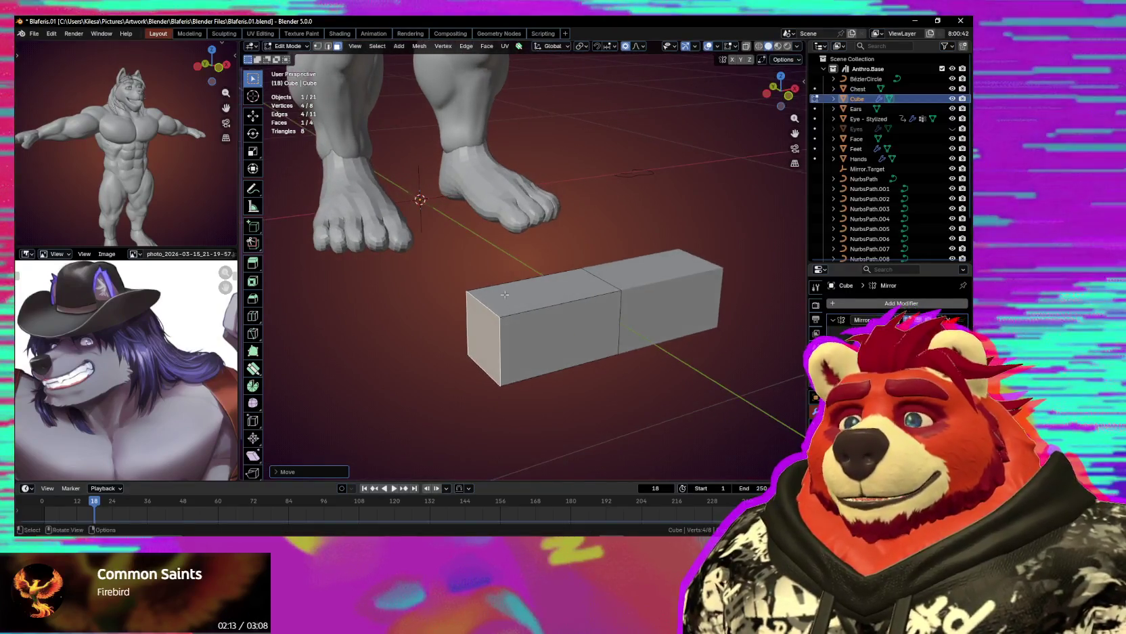
pyautogui.moveTo(508, 371)
pyautogui.mouseDown(button='middle')
pyautogui.moveTo(660, 342)
pyautogui.moveTo(551, 319)
pyautogui.moveTo(589, 318)
pyautogui.moveTo(542, 325)
pyautogui.moveTo(648, 334)
pyautogui.mouseUp(button='middle')
# Slide the edge loop along X and extrude the end face into the U's arm.
pyautogui.press('g')
pyautogui.press('x')
pyautogui.click(516, 344)
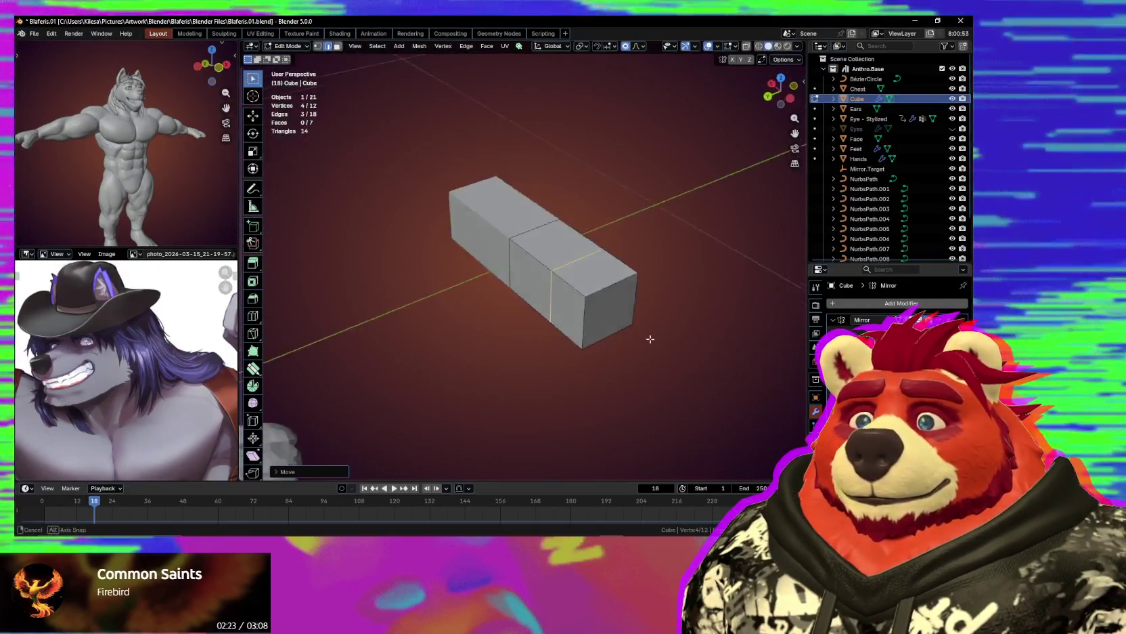
pyautogui.press('3')
pyautogui.click(594, 289)
pyautogui.press('e')
# Select the open boundary beneath the U and fill in the missing face.
pyautogui.moveTo(679, 390)
pyautogui.mouseDown(button='middle')
pyautogui.moveTo(622, 347)
pyautogui.moveTo(457, 348)
pyautogui.moveTo(503, 293)
pyautogui.mouseUp(button='middle')
pyautogui.press('a')
pyautogui.click(457, 348)
pyautogui.keyDown('shift'); pyautogui.click(511, 301); pyautogui.keyUp('shift')
pyautogui.press('x')
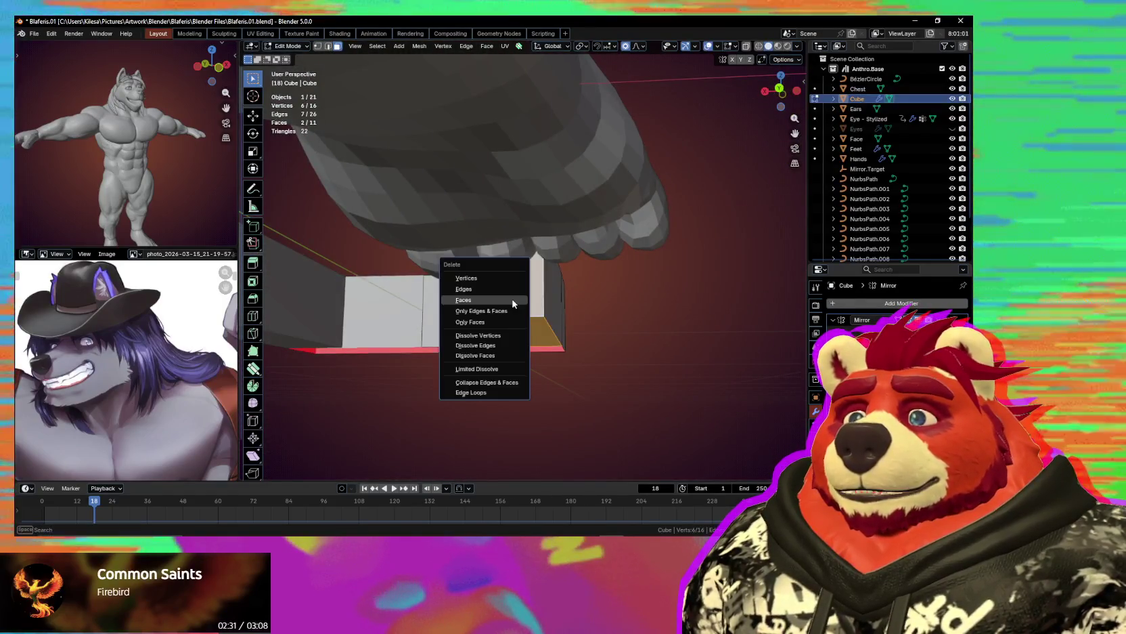
pyautogui.press('Escape')
pyautogui.moveTo(512, 303); pyautogui.dragTo(562, 215, button='middle')
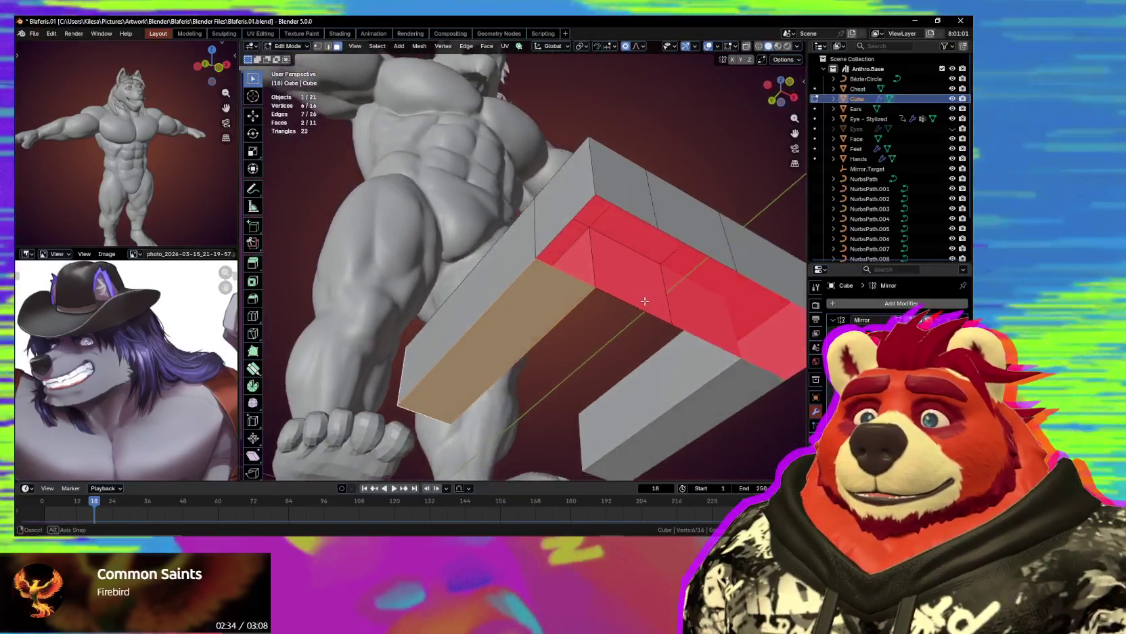
pyautogui.hotkey('ctrl', 'z')
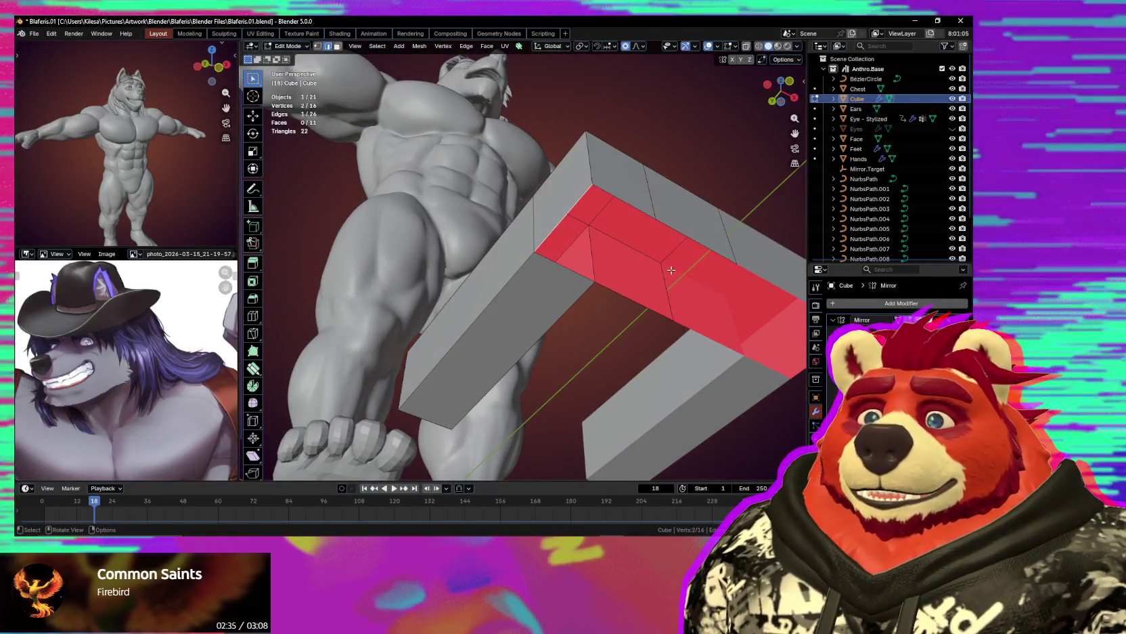
pyautogui.press('f')
pyautogui.moveTo(677, 275)
pyautogui.mouseDown(button='middle')
pyautogui.moveTo(578, 342)
pyautogui.moveTo(513, 349)
pyautogui.mouseUp(button='middle')
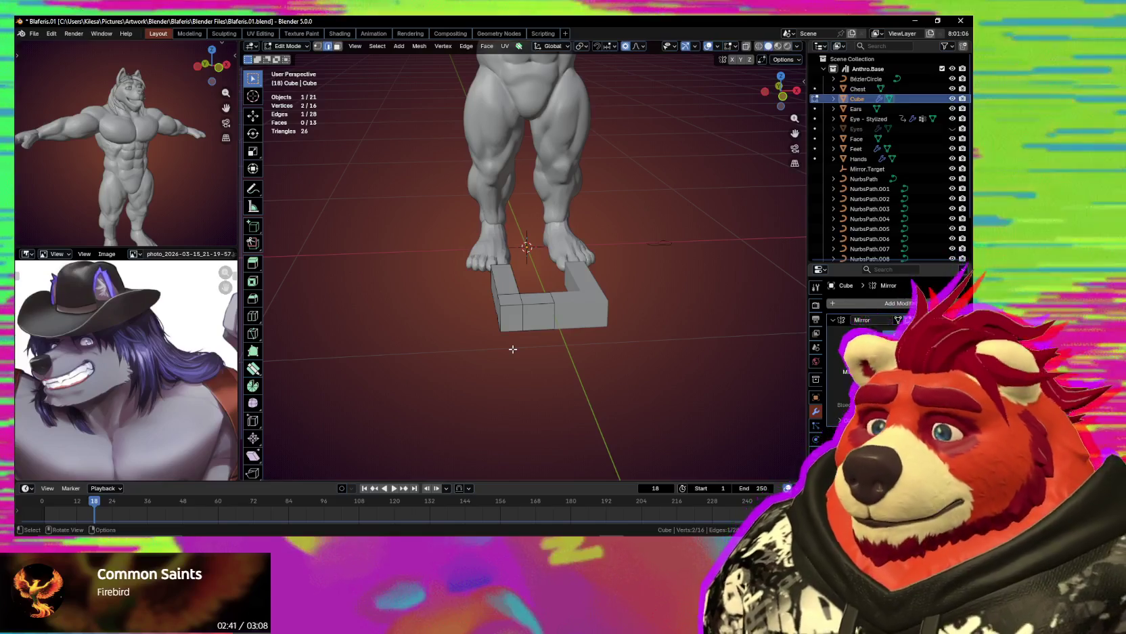
# Switch to vertex select and cut a new edge loop across the bar.
pyautogui.moveTo(517, 344); pyautogui.dragTo(541, 336, button='middle')
pyautogui.scroll(3, 549, 332)
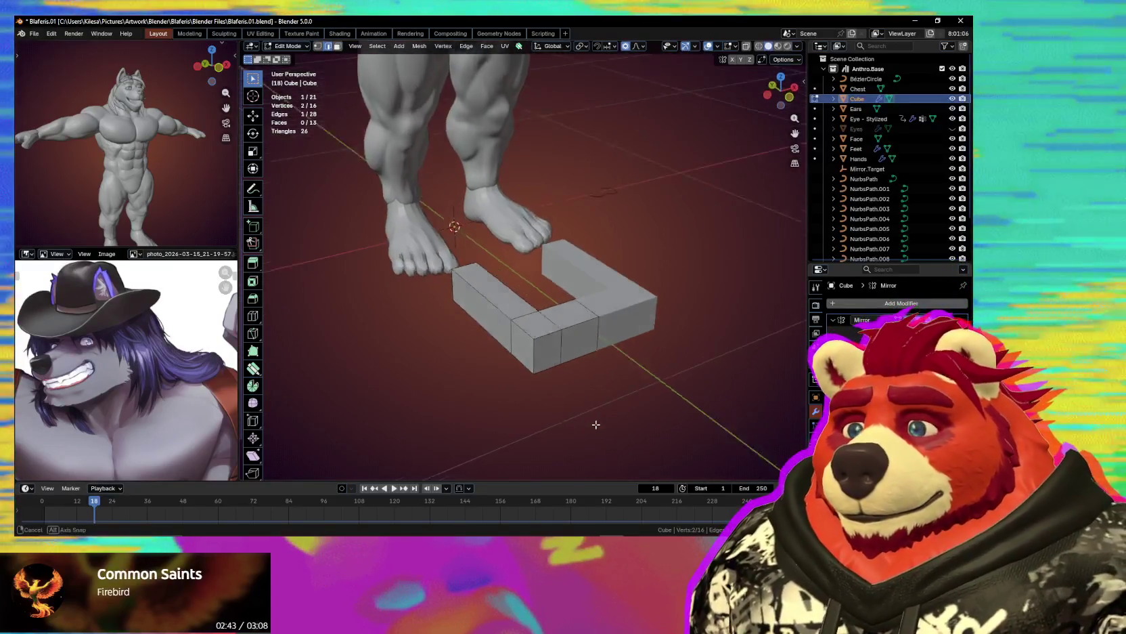
pyautogui.scroll(2, 558, 328)
pyautogui.press('1')
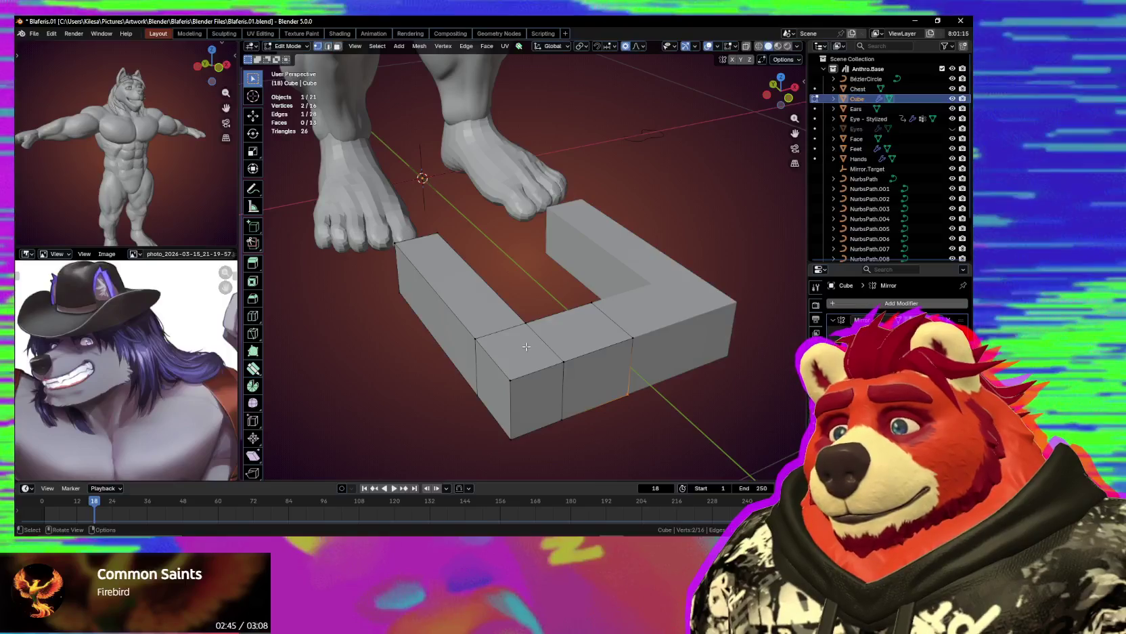
pyautogui.moveTo(534, 350); pyautogui.dragTo(573, 357, button='middle')
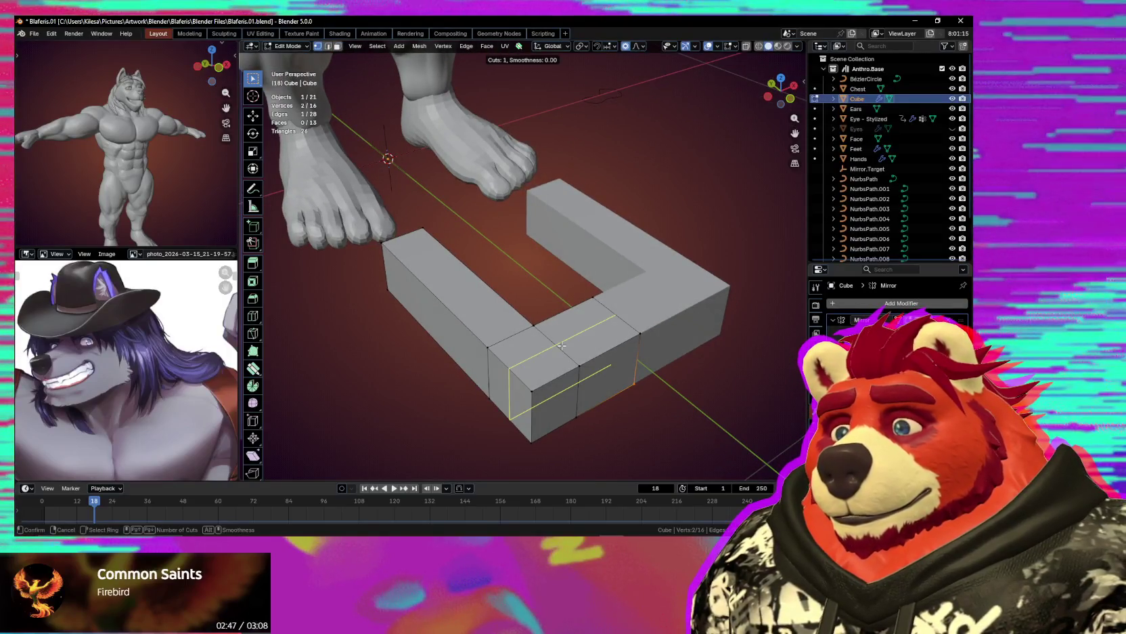
pyautogui.moveTo(505, 328)
pyautogui.mouseDown(button='middle')
pyautogui.moveTo(491, 315)
pyautogui.moveTo(535, 325)
pyautogui.moveTo(580, 367)
pyautogui.mouseUp(button='middle')
pyautogui.hotkey('ctrl', 'r')
pyautogui.click(543, 325)
# Apply the Mirror modifier as real geometry and turn on X-axis mirror editing.
pyautogui.hotkey('ctrl', 'Tab')
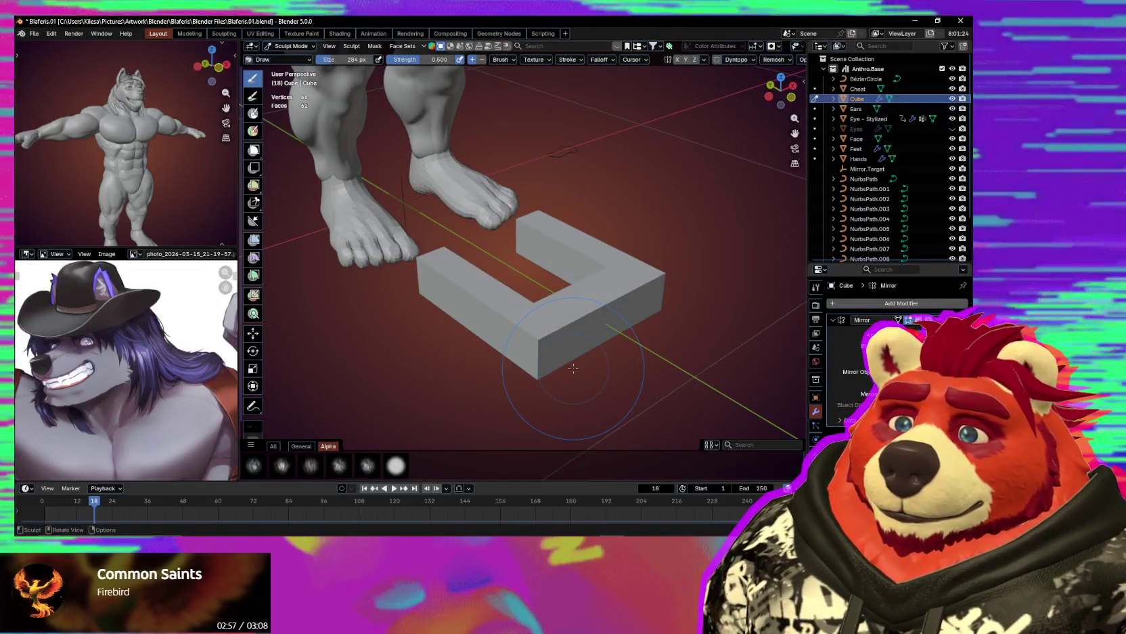
pyautogui.hotkey('ctrl', 'Tab')
pyautogui.click(671, 352)
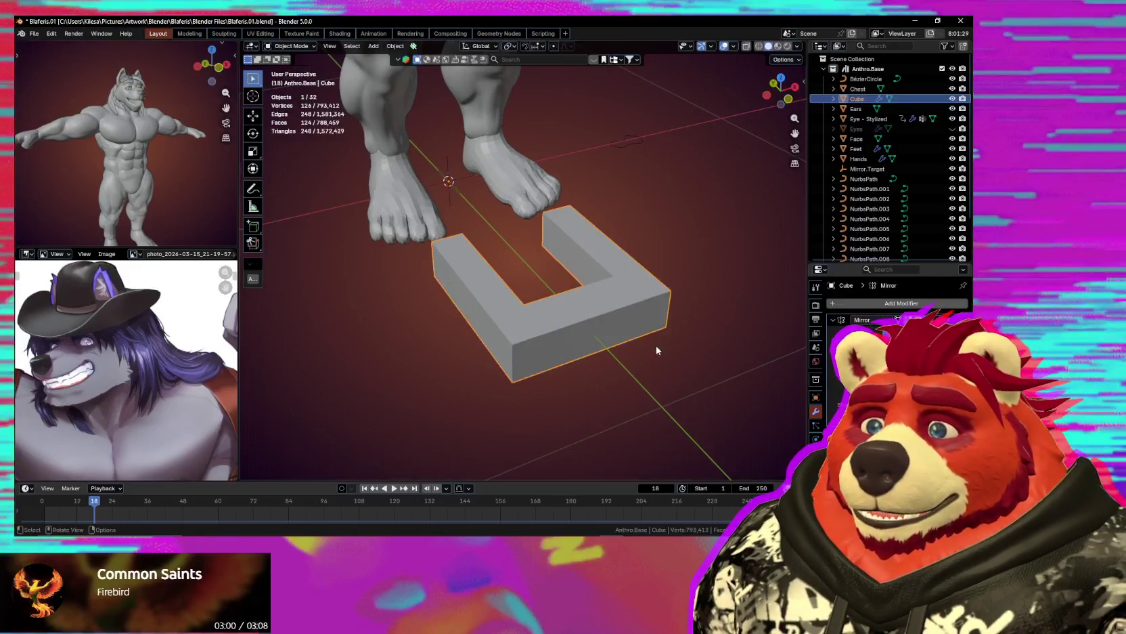
pyautogui.moveTo(643, 352); pyautogui.dragTo(600, 337, button='middle')
pyautogui.moveTo(701, 359); pyautogui.dragTo(589, 318, button='middle')
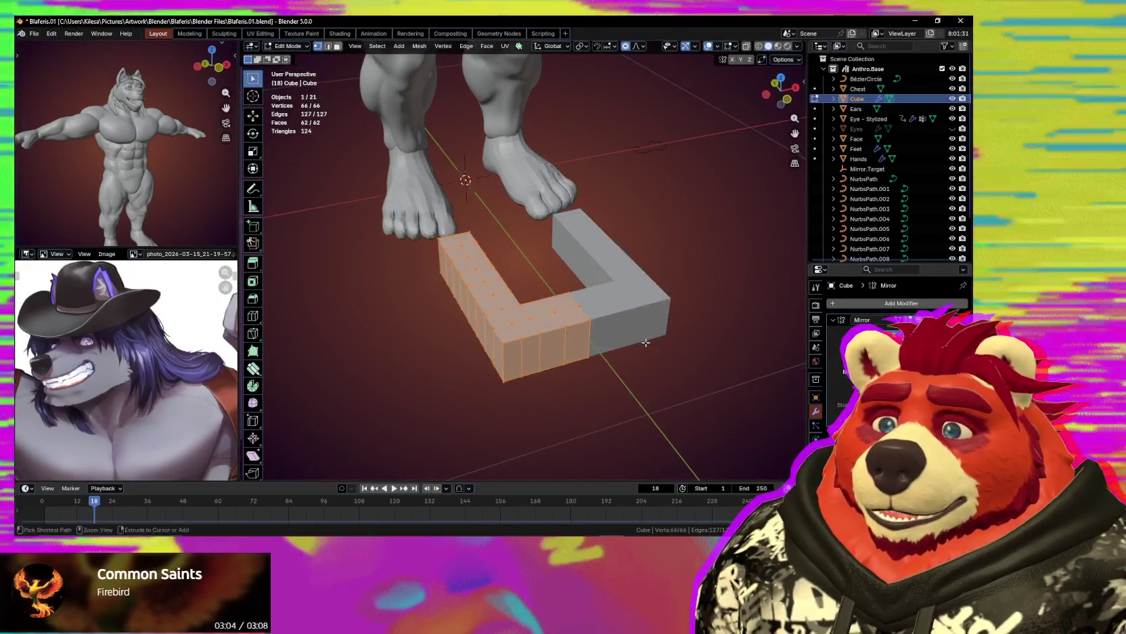
pyautogui.press('Tab')
pyautogui.hotkey('ctrl', 'a')
pyautogui.press('Tab')
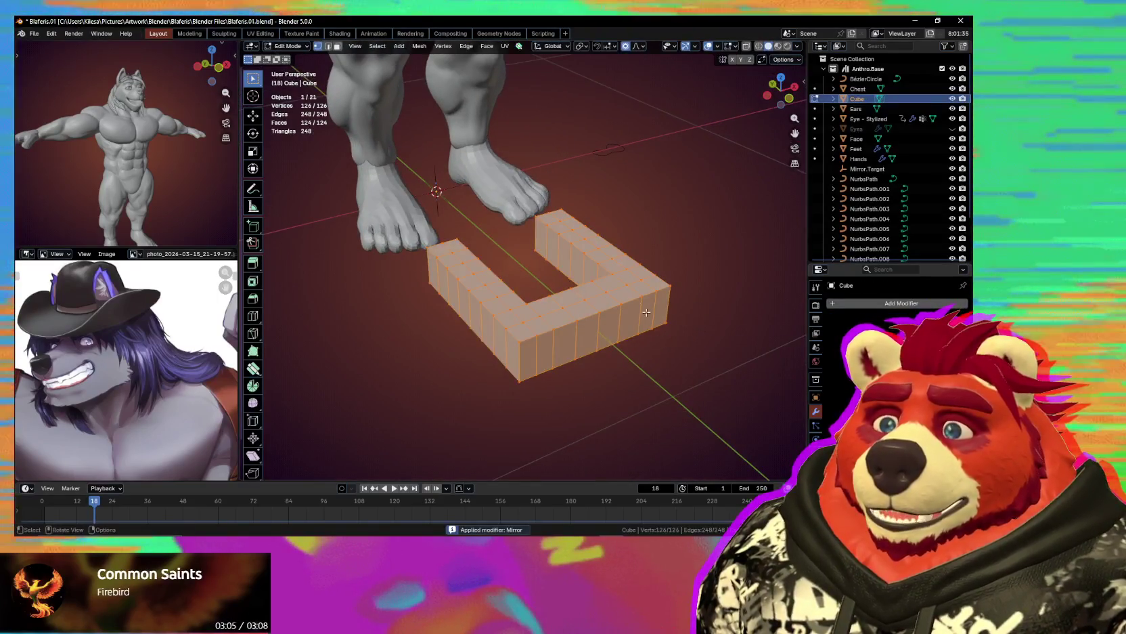
pyautogui.click(731, 59)
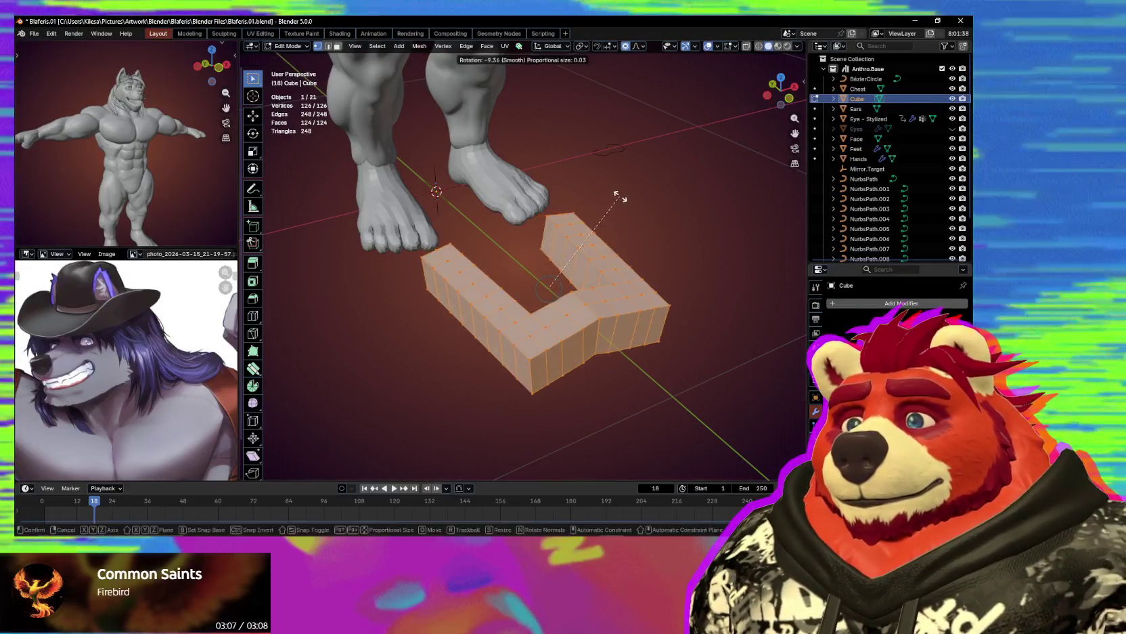
pyautogui.moveTo(609, 284)
pyautogui.mouseDown(button='middle')
pyautogui.moveTo(626, 296)
pyautogui.moveTo(555, 345)
pyautogui.mouseUp(button='middle')
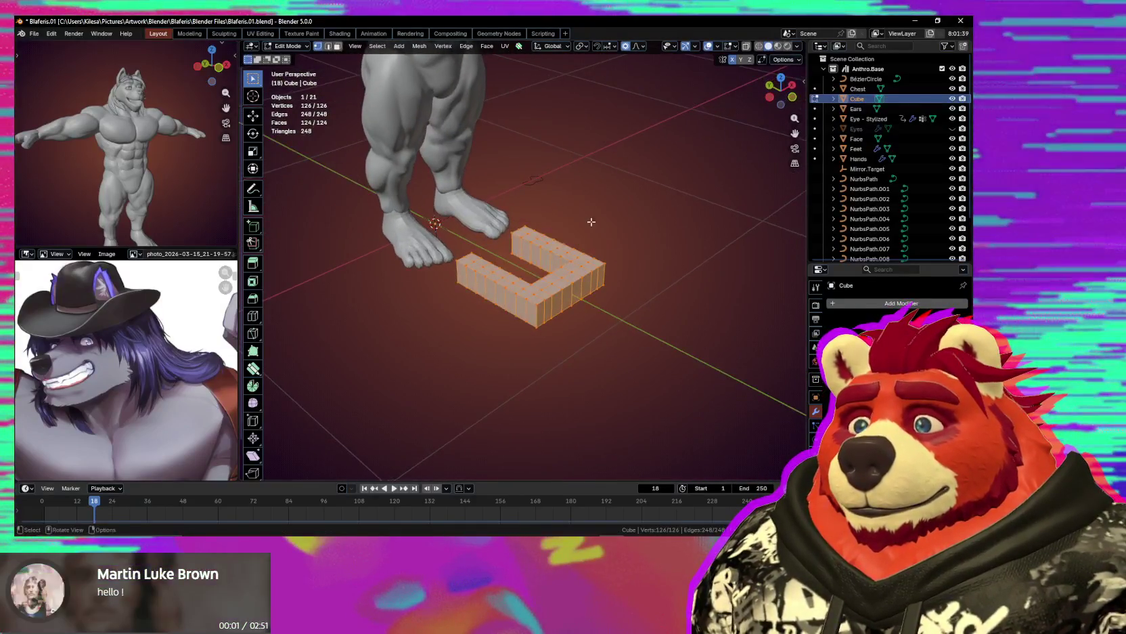
pyautogui.hotkey('ctrl', 'Tab')
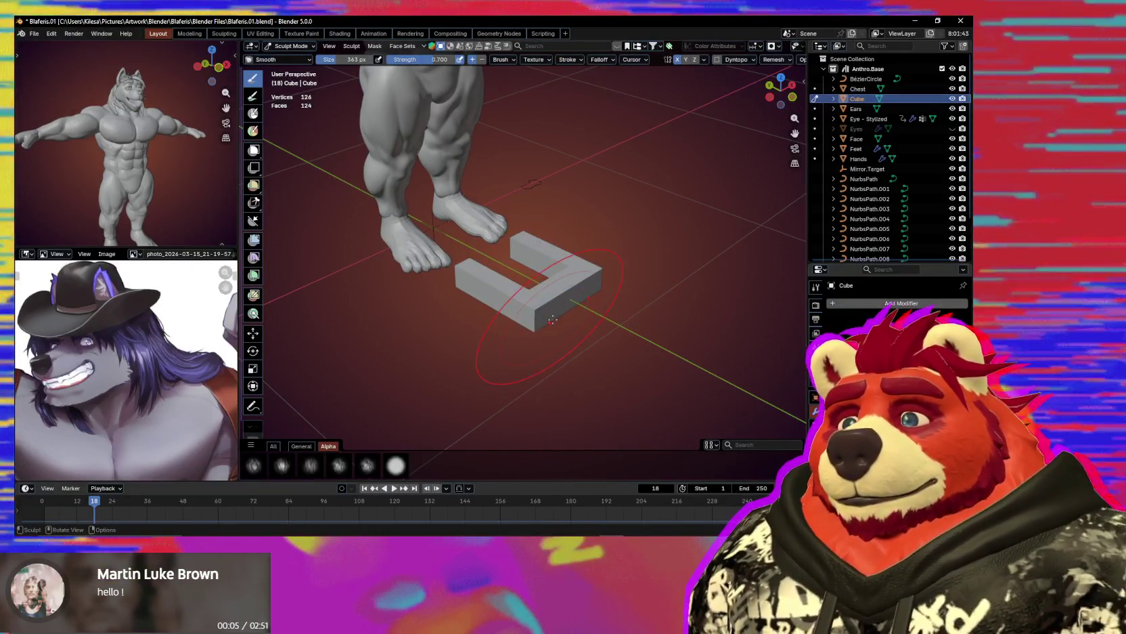
# Lower the sculpt brush strength to 0.333 and view the U from above.
pyautogui.hotkey('shift', 'f')
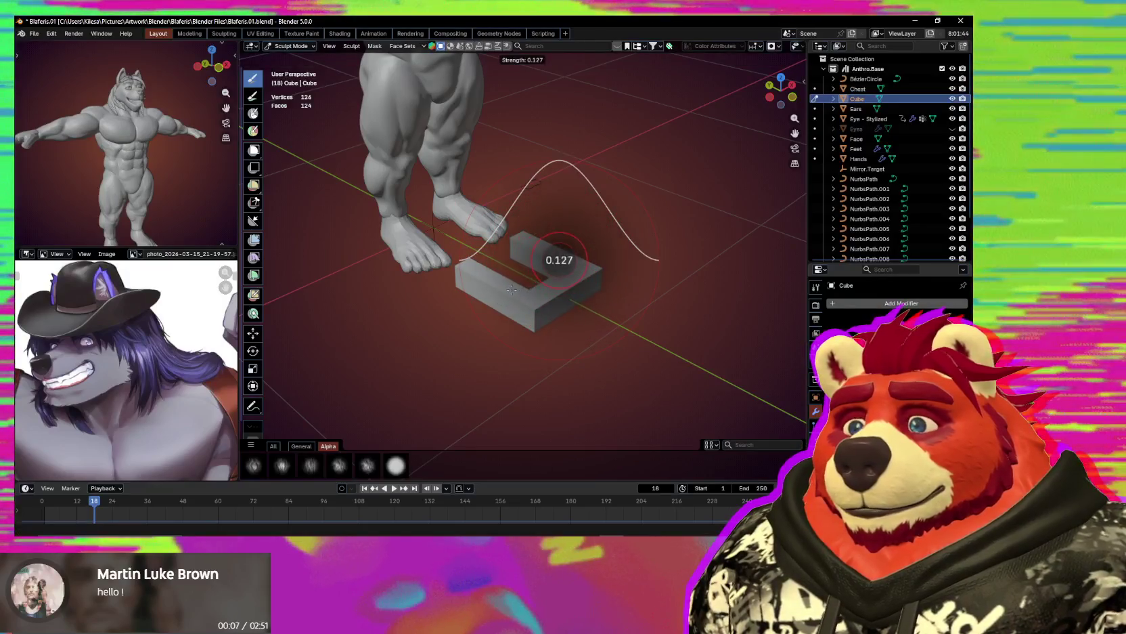
pyautogui.click(513, 290)
pyautogui.hotkey('shift', 'f')
pyautogui.click(544, 299)
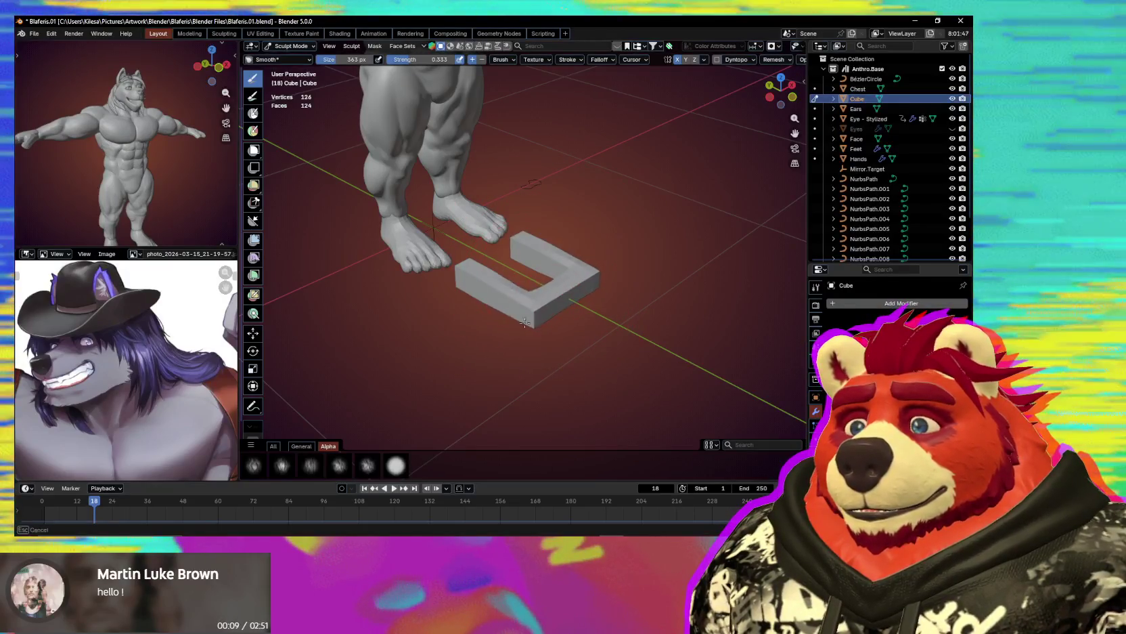
pyautogui.moveTo(524, 322); pyautogui.dragTo(559, 247, button='middle')
pyautogui.scroll(2, 559, 247)
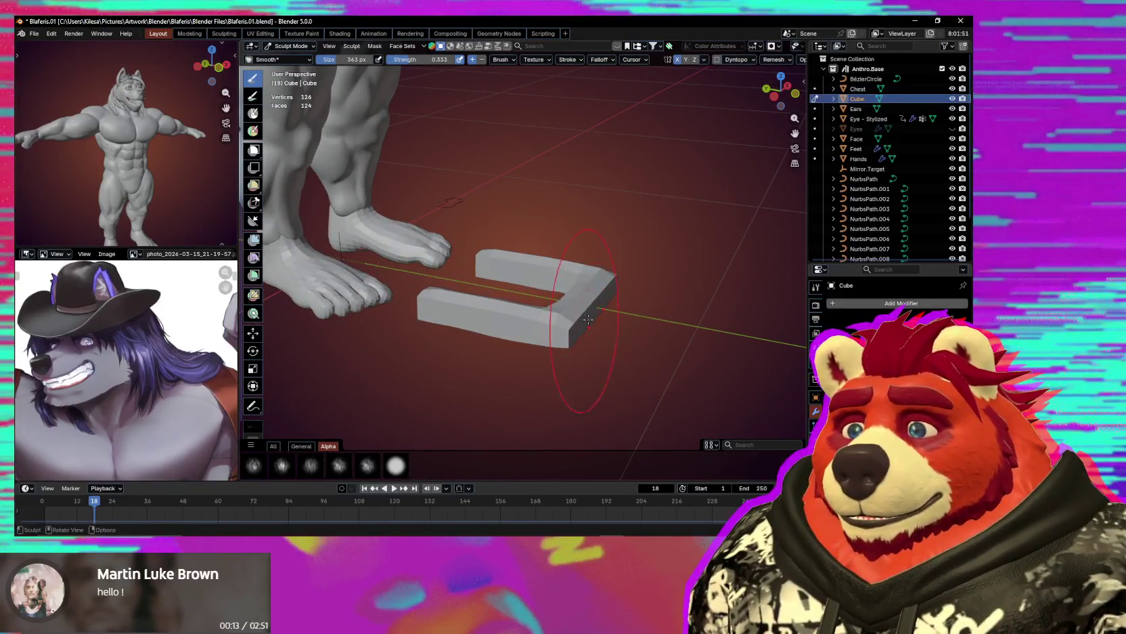
pyautogui.moveTo(588, 320); pyautogui.dragTo(564, 336, button='middle')
# Pull in the U's bottom corners with the Grab brush and set its size to 215 px.
pyautogui.press('g')
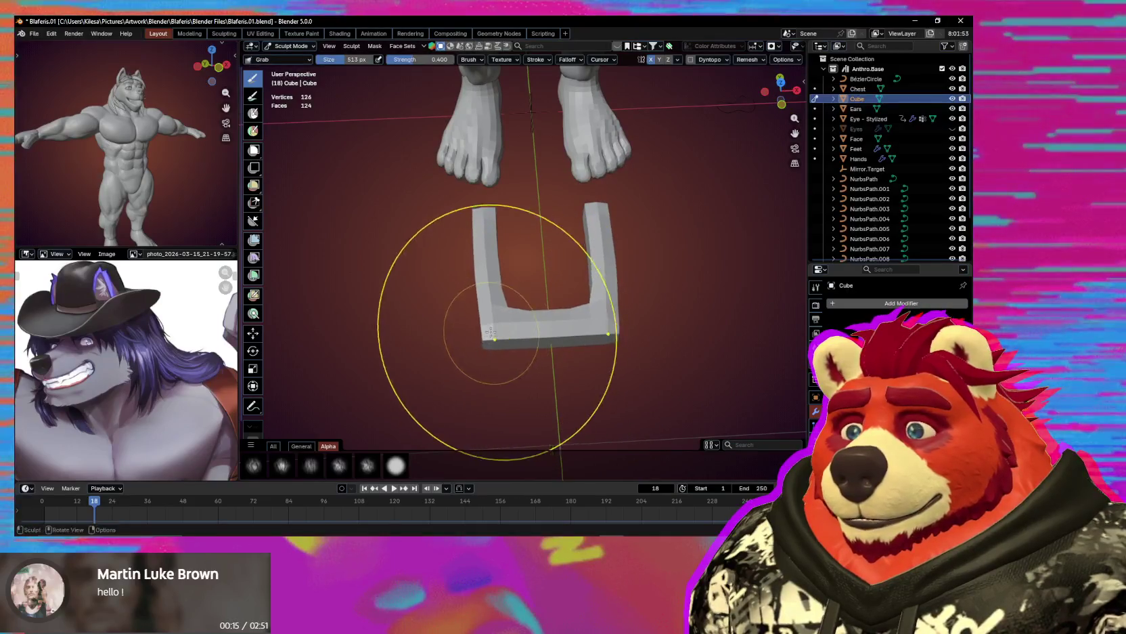
pyautogui.moveTo(538, 399); pyautogui.dragTo(514, 291, button='middle')
pyautogui.press('f')
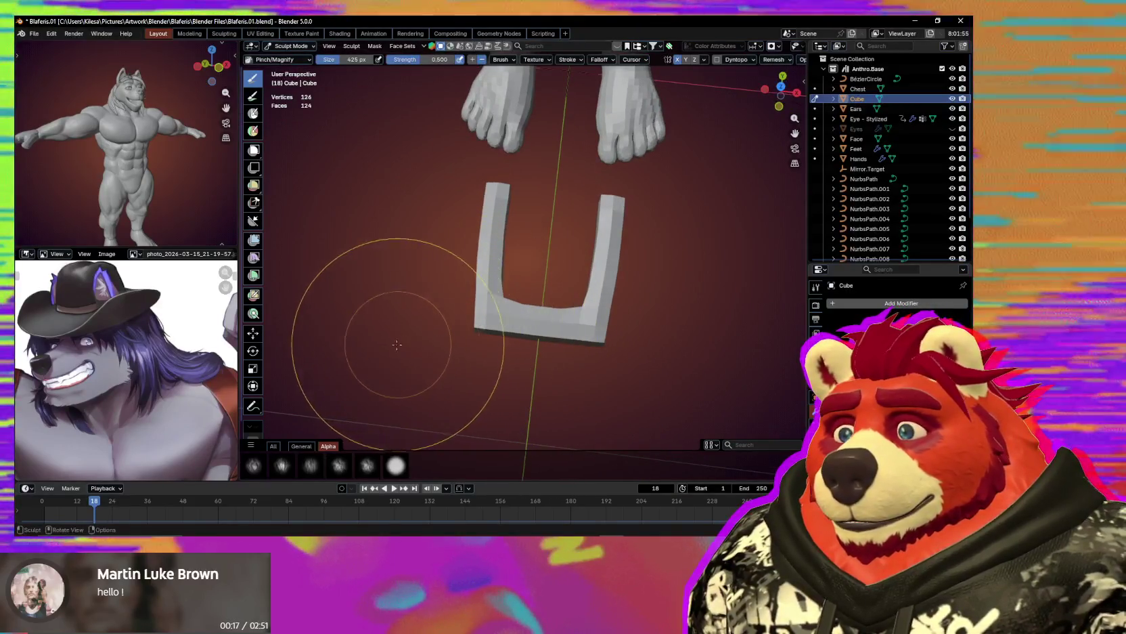
pyautogui.click(427, 338)
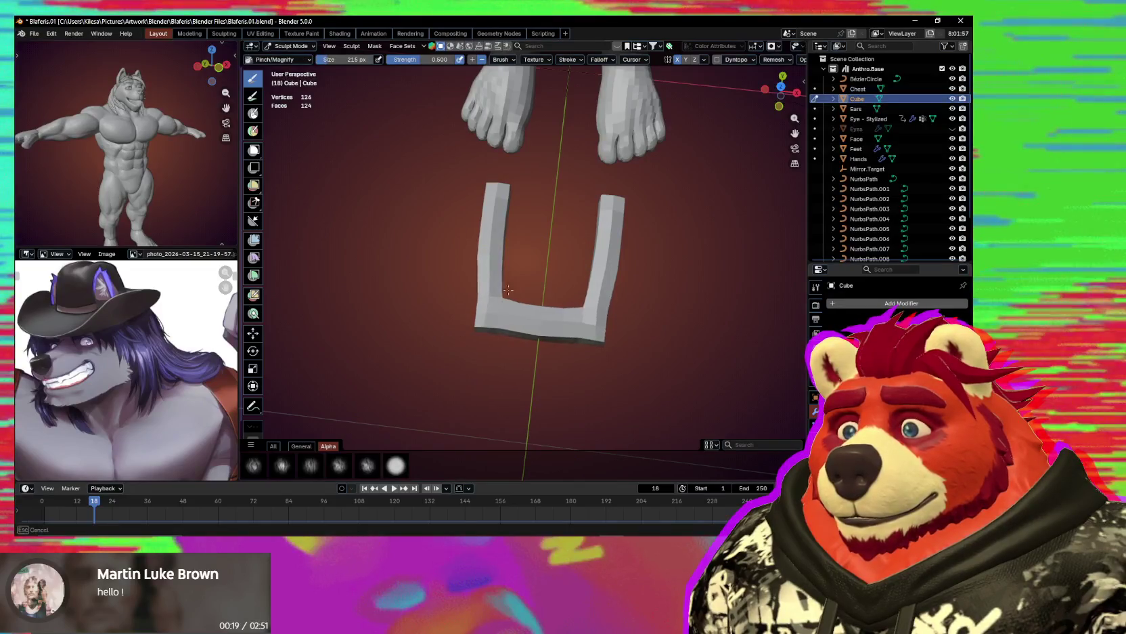
# Resize the Grab brush to 281 px, then 248 px, and return to Object Mode.
pyautogui.moveTo(495, 344); pyautogui.dragTo(566, 327, button='middle')
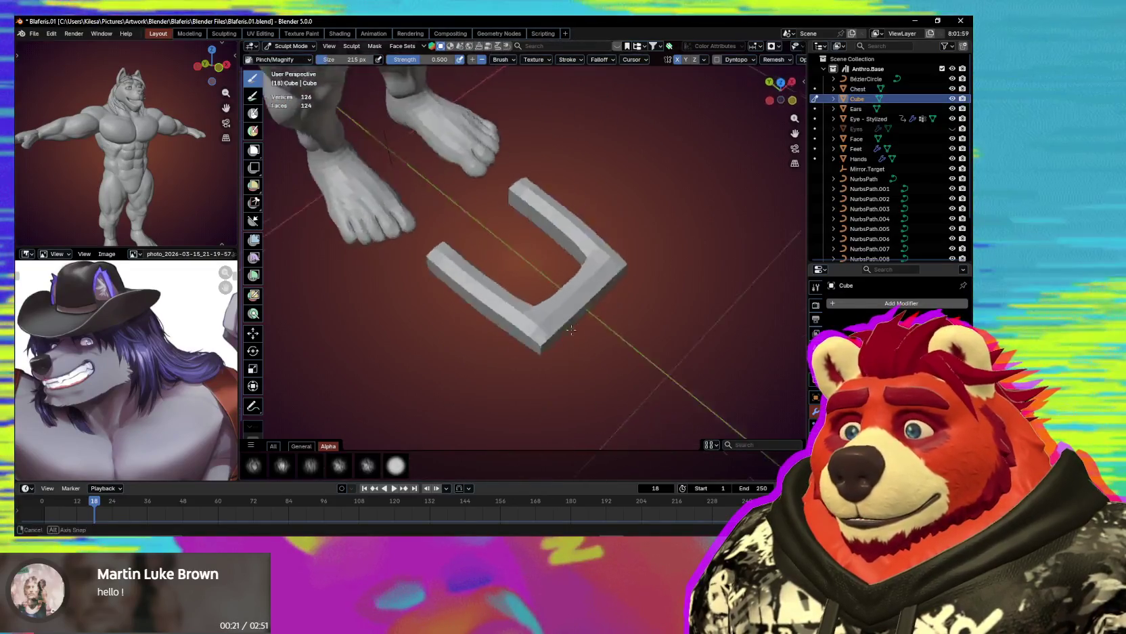
pyautogui.press('g')
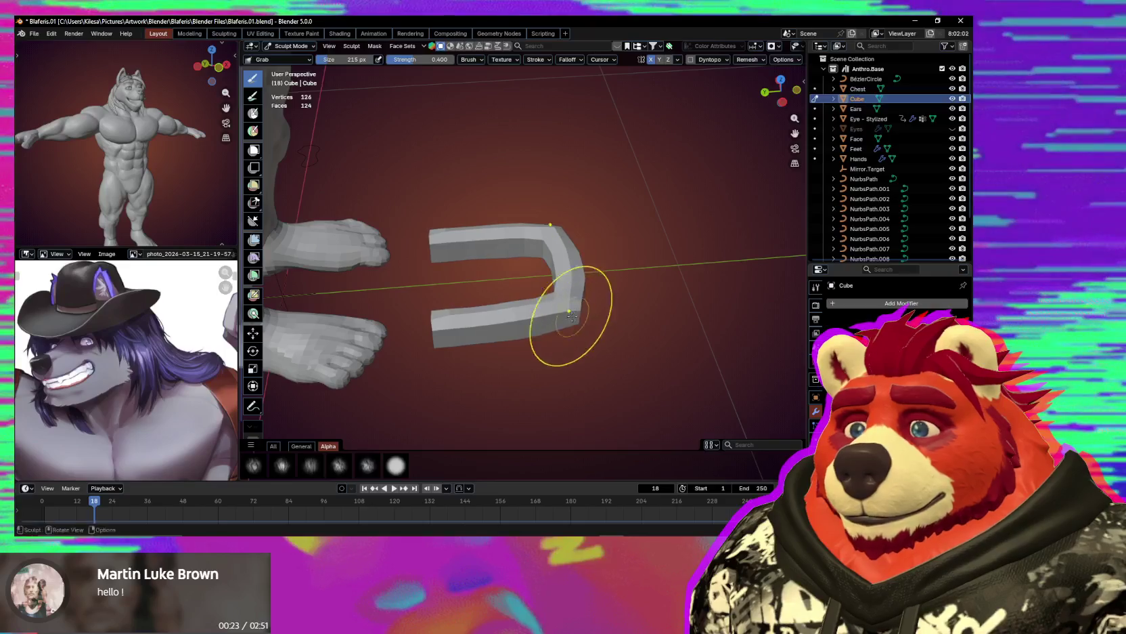
pyautogui.press('f')
pyautogui.click(544, 326)
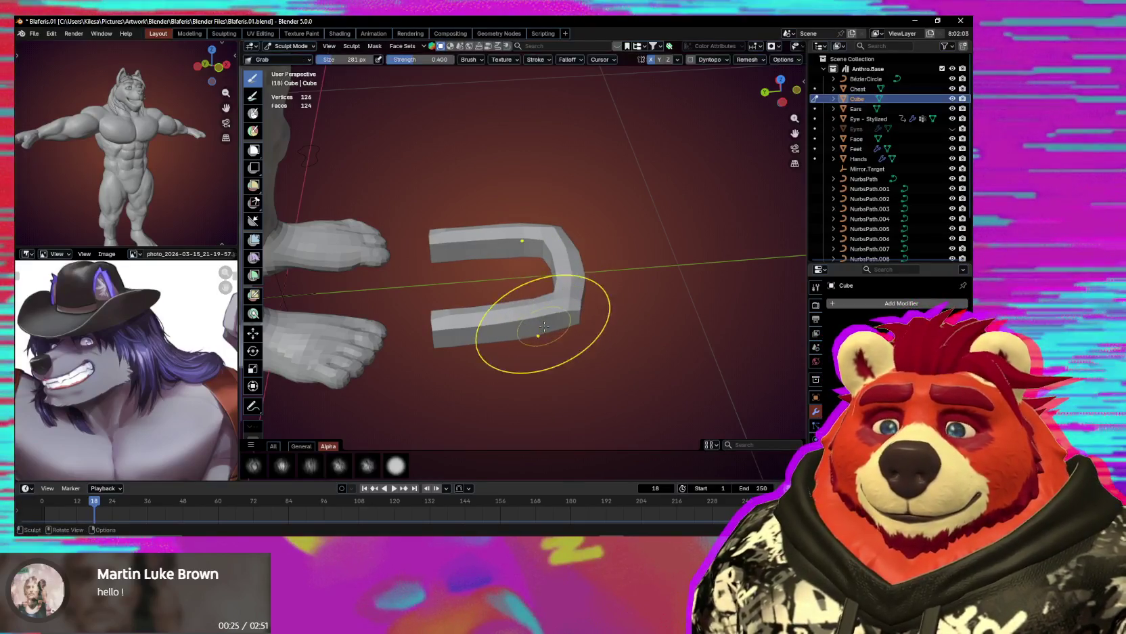
pyautogui.moveTo(552, 333)
pyautogui.mouseDown(button='middle')
pyautogui.moveTo(519, 333)
pyautogui.moveTo(542, 323)
pyautogui.mouseUp(button='middle')
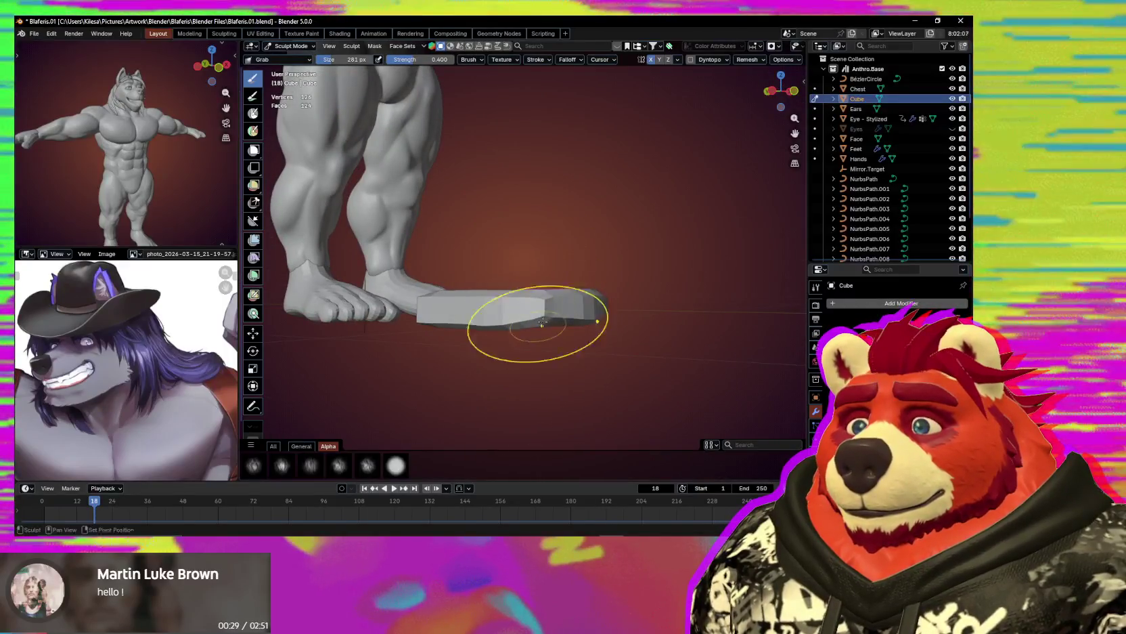
pyautogui.press('f')
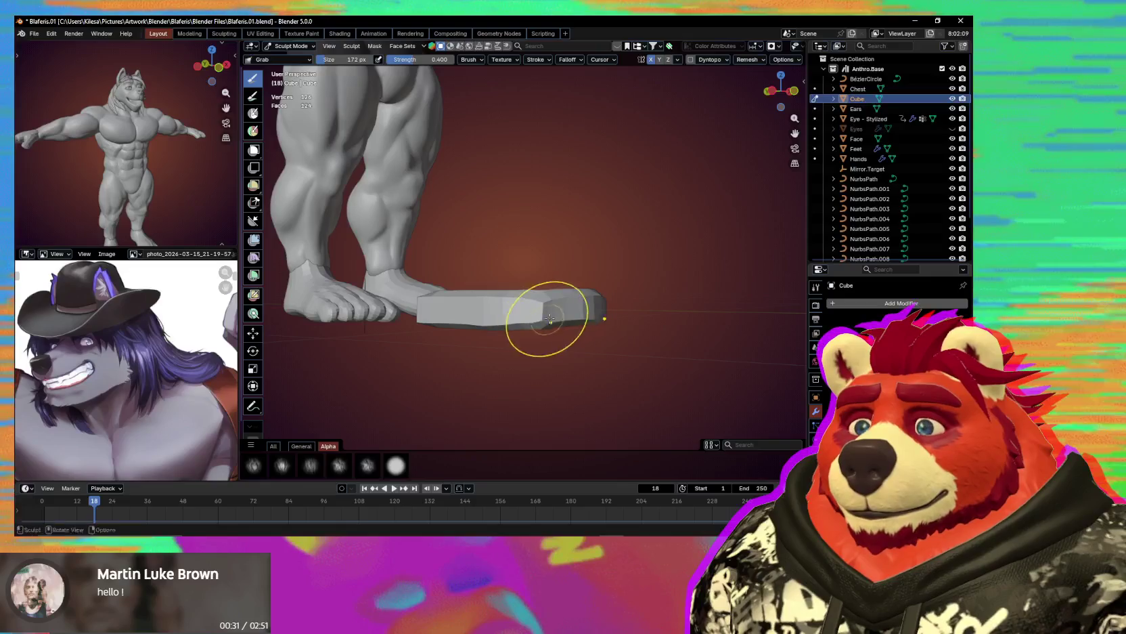
pyautogui.click(583, 329)
pyautogui.moveTo(579, 327)
pyautogui.mouseDown(button='middle')
pyautogui.moveTo(591, 324)
pyautogui.moveTo(490, 347)
pyautogui.moveTo(563, 394)
pyautogui.moveTo(577, 359)
pyautogui.mouseUp(button='middle')
pyautogui.hotkey('ctrl', 'Tab')
pyautogui.click(431, 344)
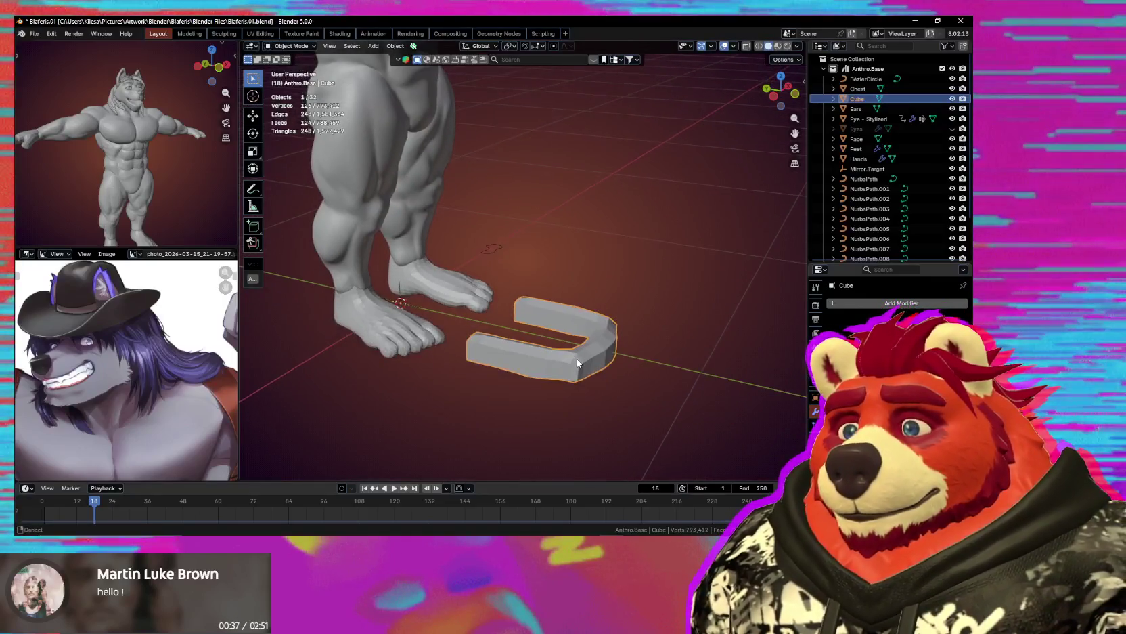
# In Edit Mode, shrink the whole horseshoe piece and move it up to the mouth.
pyautogui.press('Tab')
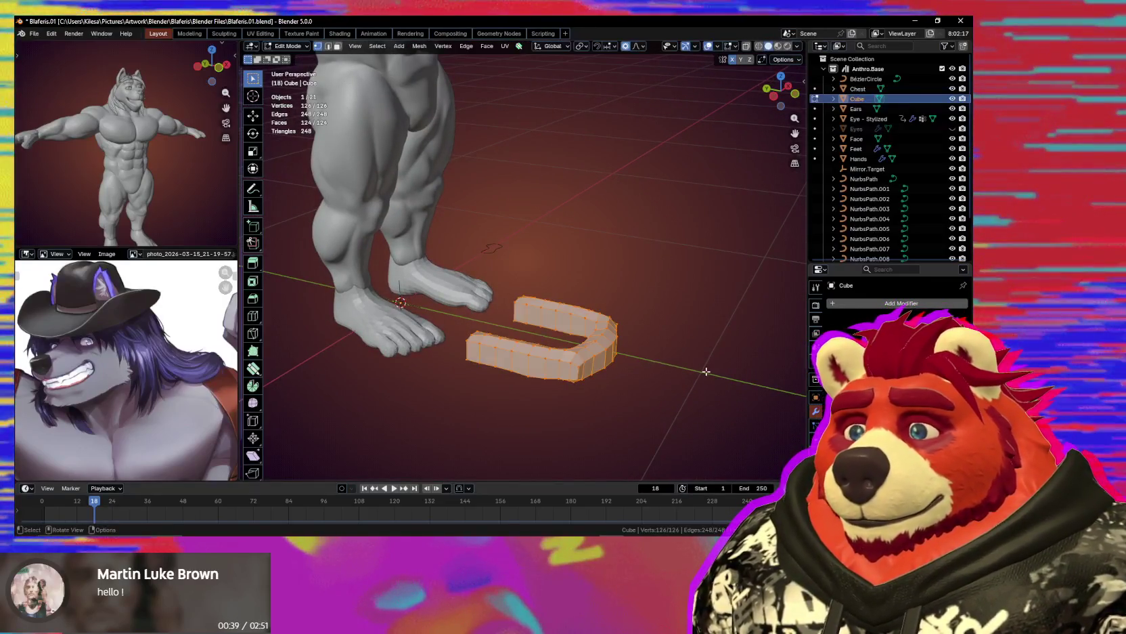
pyautogui.press('s')
pyautogui.click(595, 347)
pyautogui.moveTo(595, 346); pyautogui.dragTo(618, 414, button='middle')
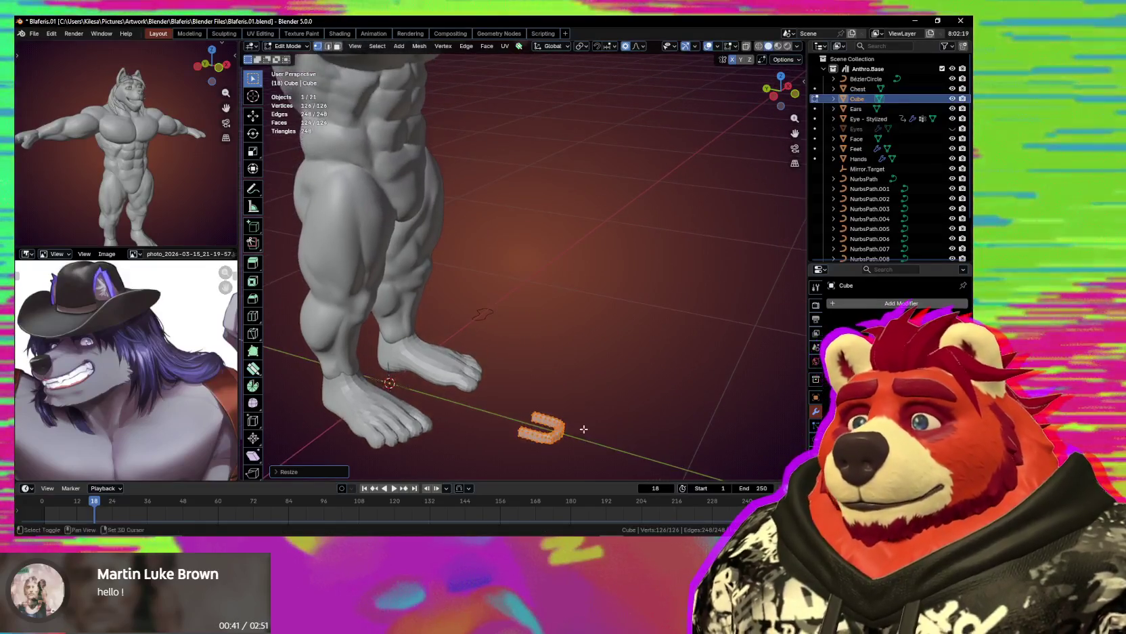
pyautogui.press('g')
pyautogui.click(526, 157)
# Zoom in to a side view of the head and tilt the piece downward.
pyautogui.scroll(3, 562, 282)
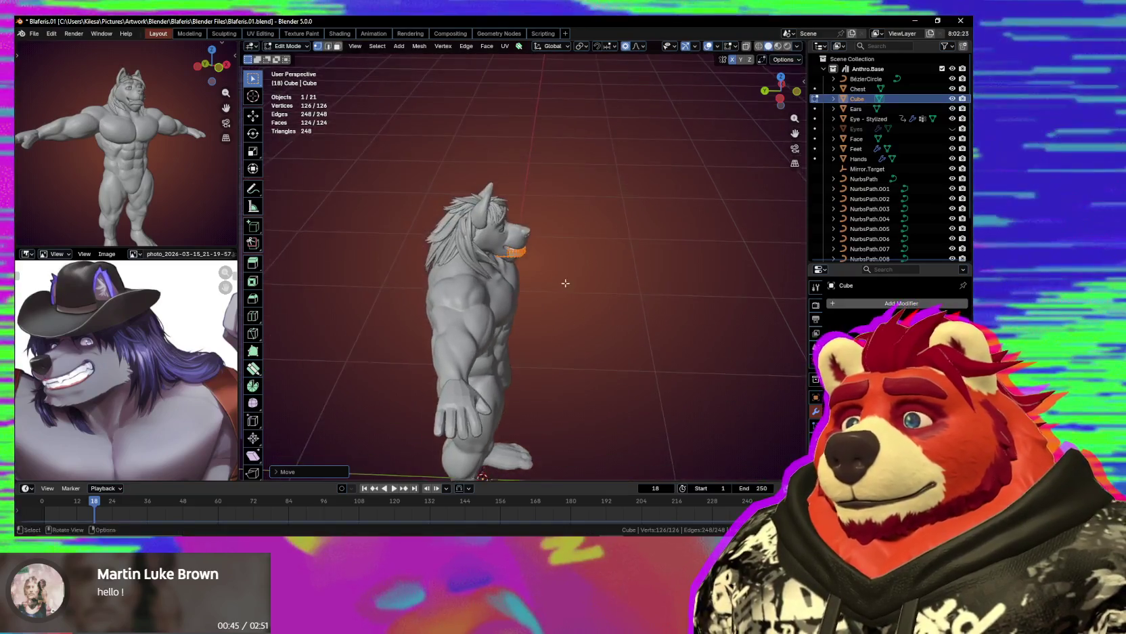
pyautogui.moveTo(563, 282)
pyautogui.keyDown('shift'); pyautogui.mouseDown(button='middle')
pyautogui.moveTo(591, 287)
pyautogui.moveTo(568, 290)
pyautogui.mouseUp(button='middle'); pyautogui.keyUp('shift')
pyautogui.moveTo(395, 150)
pyautogui.mouseDown(button='middle')
pyautogui.moveTo(539, 189)
pyautogui.moveTo(466, 318)
pyautogui.moveTo(495, 325)
pyautogui.moveTo(585, 289)
pyautogui.mouseUp(button='middle')
pyautogui.scroll(2, 509, 245)
pyautogui.scroll(2, 466, 318)
pyautogui.scroll(1, 465, 318)
pyautogui.scroll(2, 496, 326)
pyautogui.hotkey('shift', 'alt', 'z')
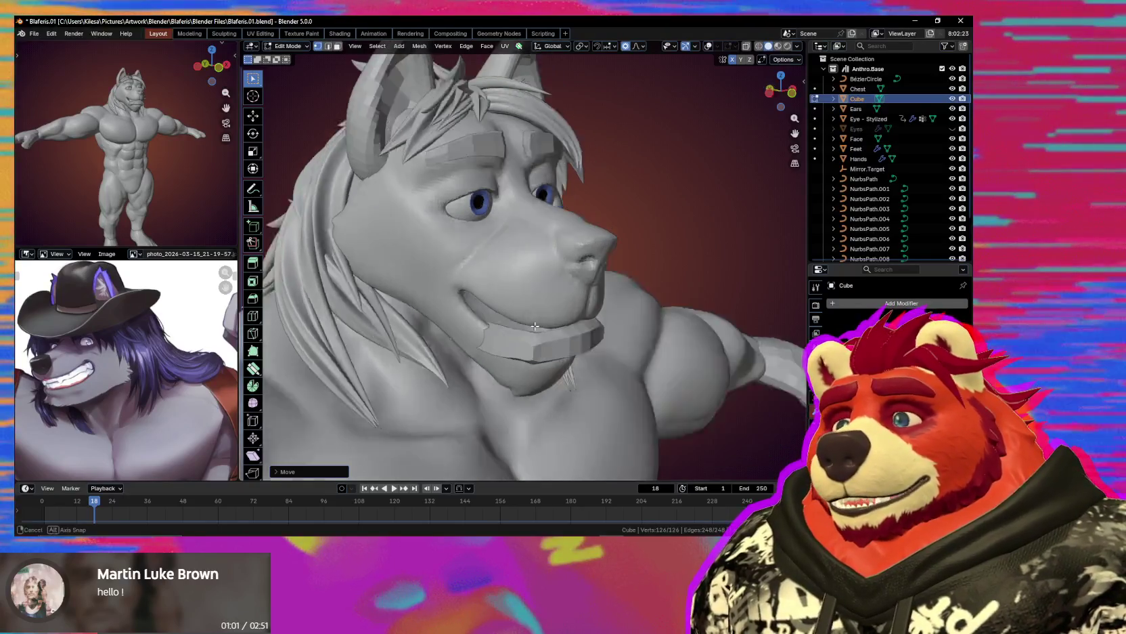
pyautogui.scroll(1, 585, 289)
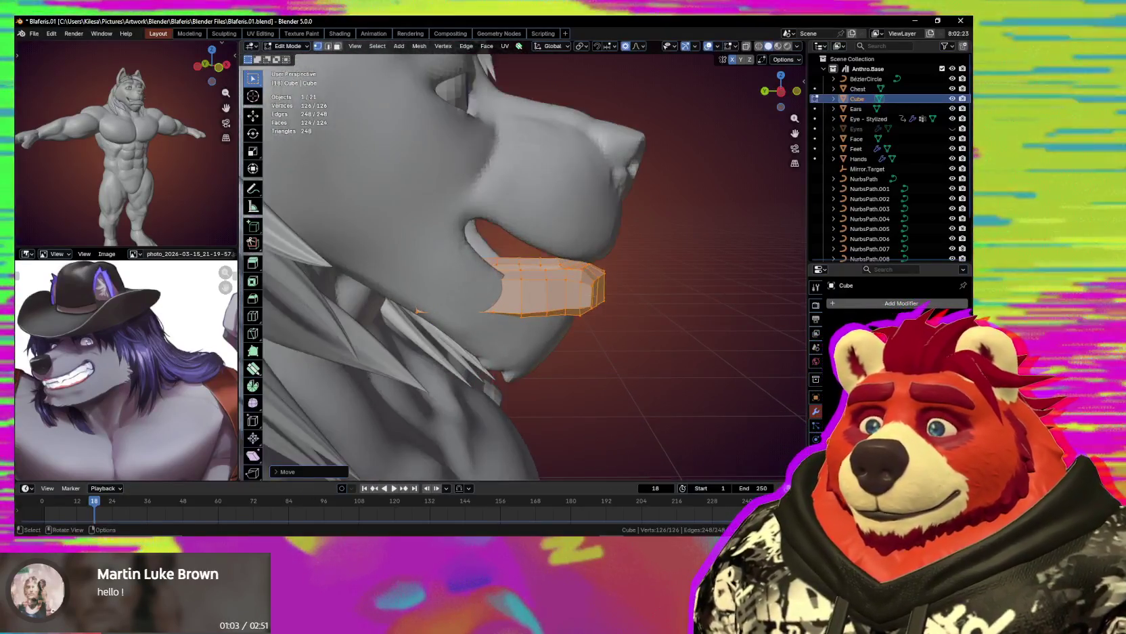
pyautogui.press('r')
pyautogui.click(591, 343)
# Undo an unwanted uniform shrink and stretch the jaw piece along the Y axis instead.
pyautogui.moveTo(591, 342)
pyautogui.mouseDown(button='middle')
pyautogui.moveTo(568, 346)
pyautogui.moveTo(646, 350)
pyautogui.mouseUp(button='middle')
pyautogui.press('s')
pyautogui.click(561, 349)
pyautogui.hotkey('ctrl', 'z')
pyautogui.press('s')
pyautogui.press('y')
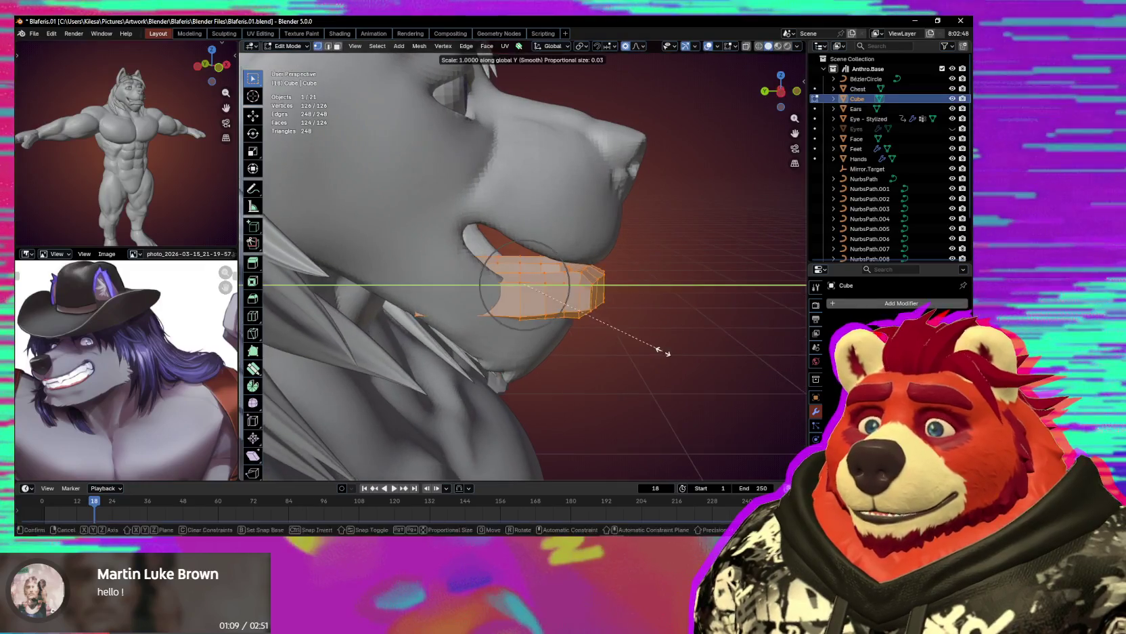
pyautogui.click(732, 374)
# Rotate the piece on X, tuck it inside the lower jaw, and widen it along X.
pyautogui.press('r')
pyautogui.press('x')
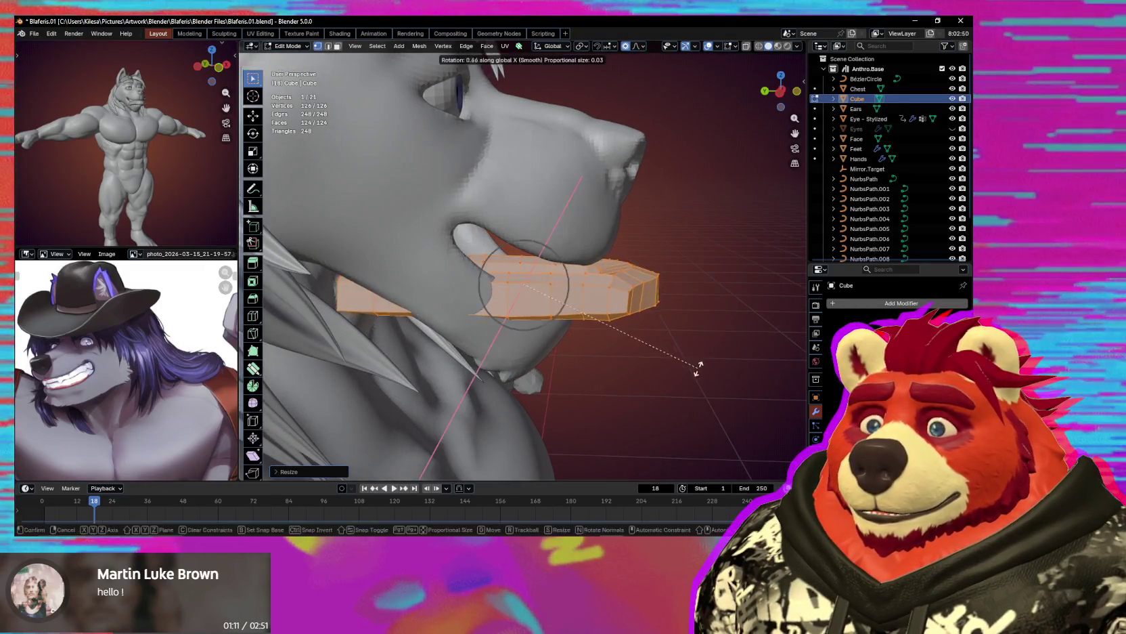
pyautogui.press('Escape')
pyautogui.moveTo(573, 390)
pyautogui.mouseDown(button='middle')
pyautogui.moveTo(591, 386)
pyautogui.moveTo(554, 328)
pyautogui.mouseUp(button='middle')
pyautogui.press('g')
pyautogui.click(563, 378)
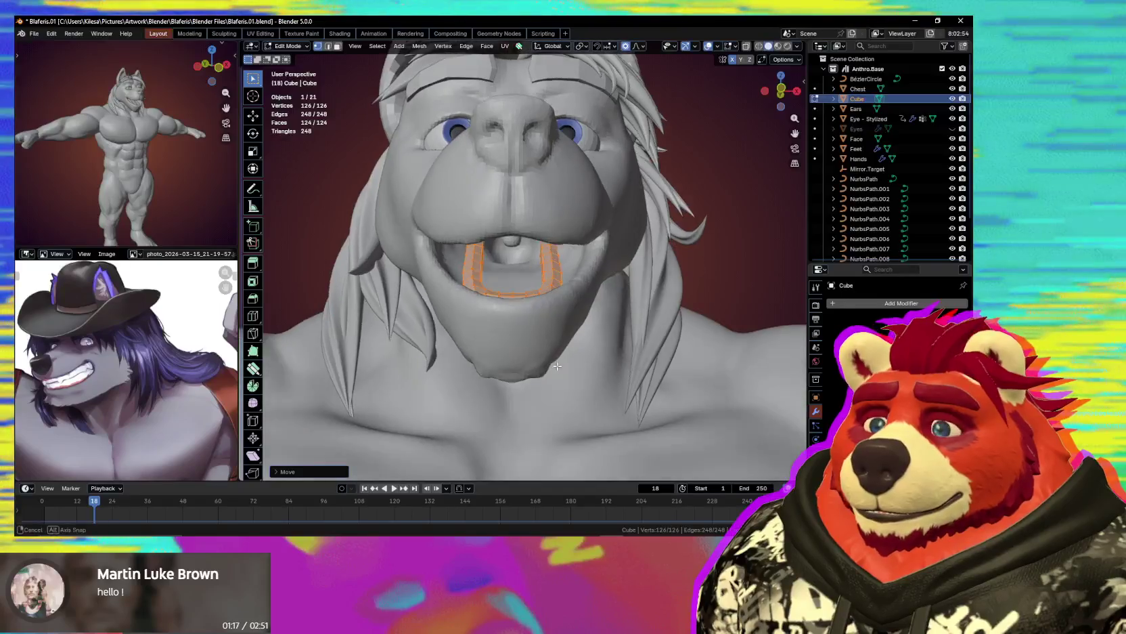
pyautogui.press('s')
pyautogui.press('x')
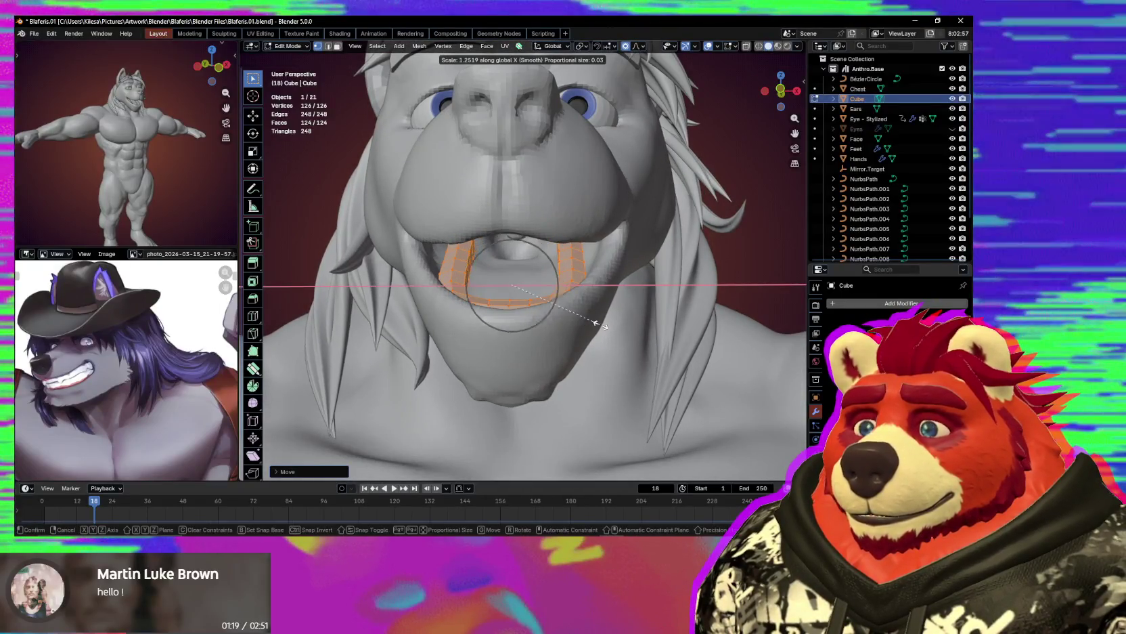
pyautogui.click(597, 323)
pyautogui.moveTo(596, 323); pyautogui.dragTo(520, 299, button='middle')
pyautogui.hotkey('ctrl', 'Tab')
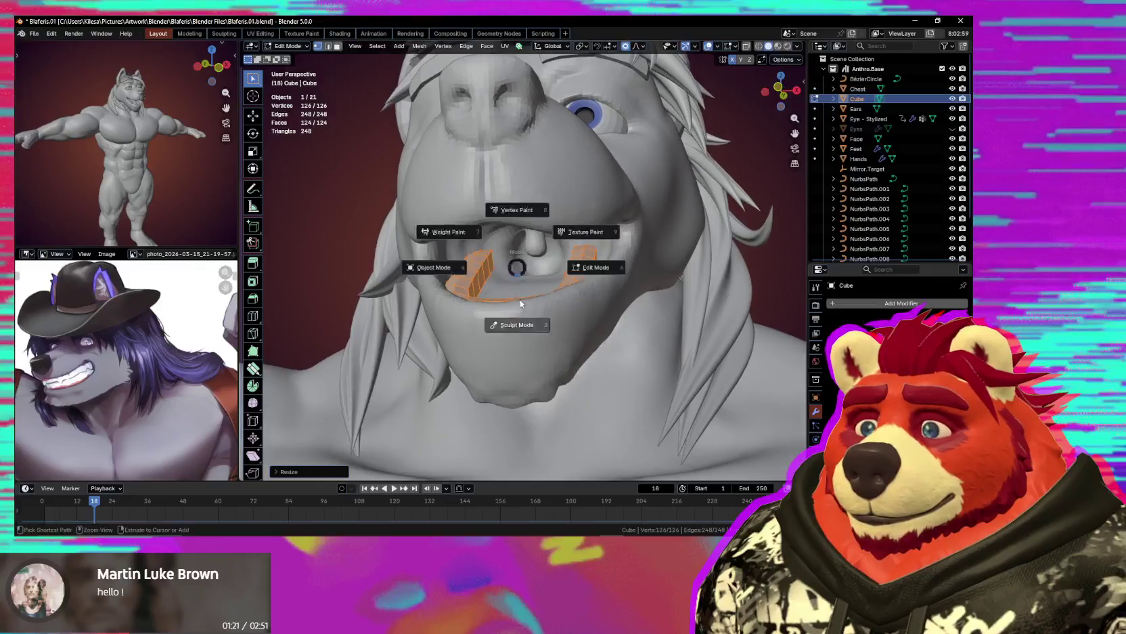
# Sculpt the gum piece with a 296 px brush, then switch to the Draw brush.
pyautogui.click(513, 260)
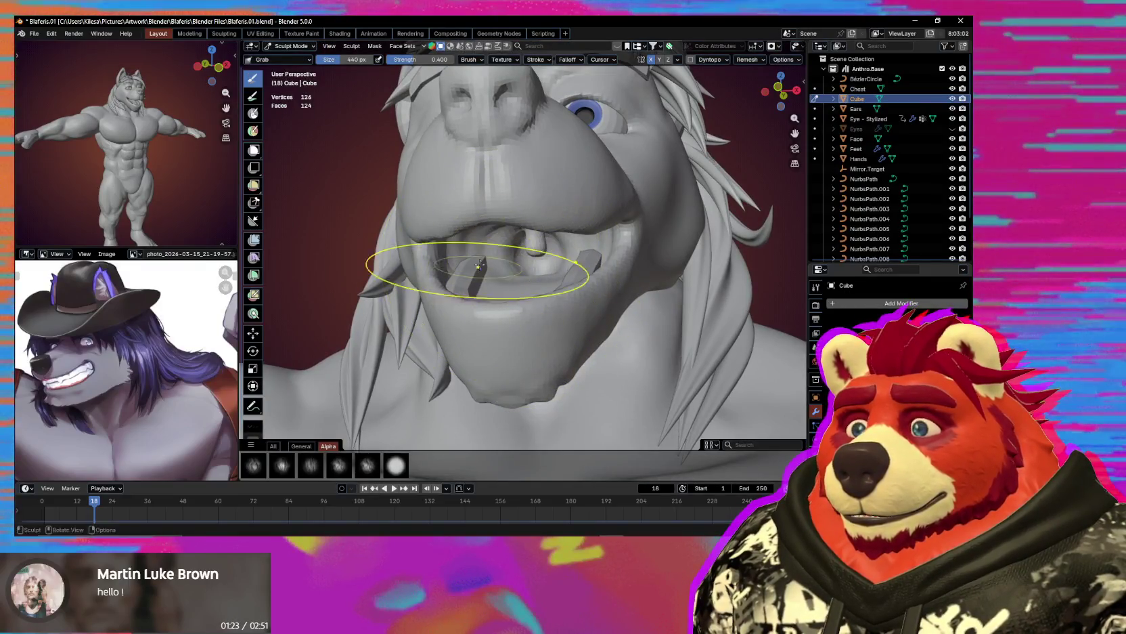
pyautogui.moveTo(475, 267)
pyautogui.mouseDown(button='middle')
pyautogui.moveTo(460, 284)
pyautogui.moveTo(489, 320)
pyautogui.moveTo(543, 304)
pyautogui.moveTo(482, 318)
pyautogui.mouseUp(button='middle')
pyautogui.click(437, 289)
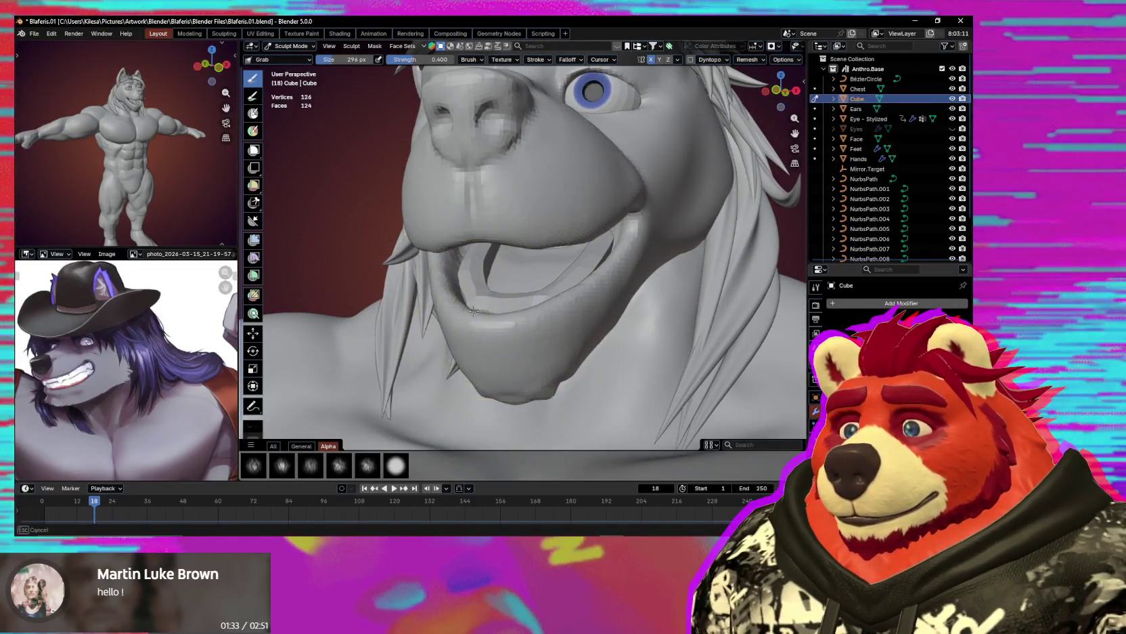
pyautogui.moveTo(471, 286)
pyautogui.mouseDown(button='middle')
pyautogui.moveTo(492, 257)
pyautogui.moveTo(478, 289)
pyautogui.moveTo(555, 252)
pyautogui.moveTo(611, 259)
pyautogui.mouseUp(button='middle')
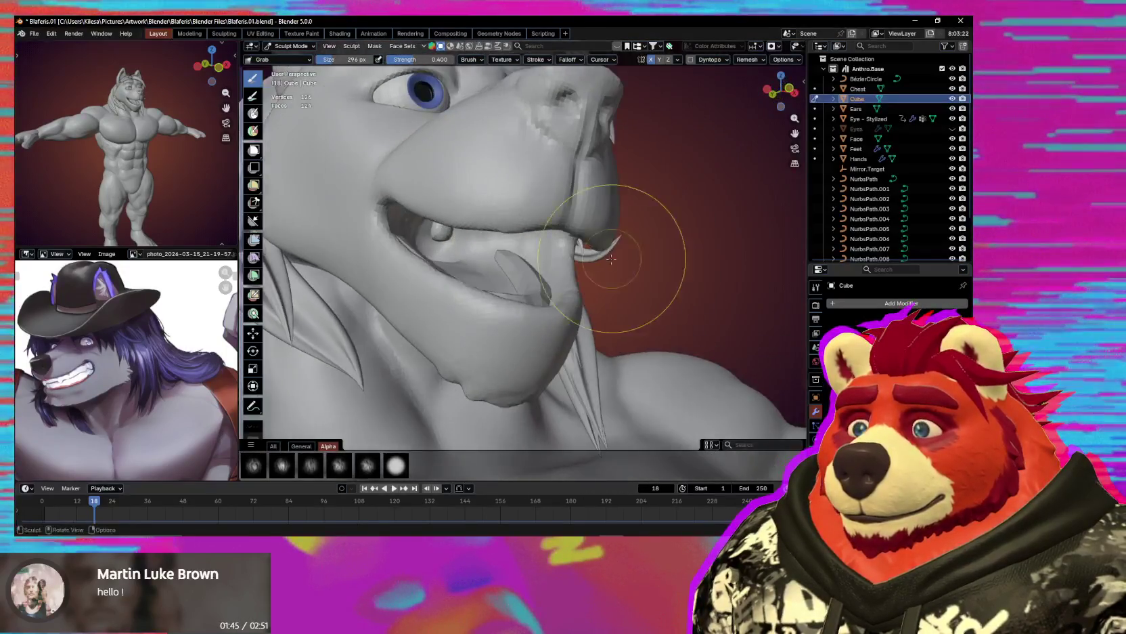
pyautogui.moveTo(517, 257)
pyautogui.mouseDown(button='middle')
pyautogui.moveTo(507, 316)
pyautogui.moveTo(521, 253)
pyautogui.moveTo(531, 257)
pyautogui.mouseUp(button='middle')
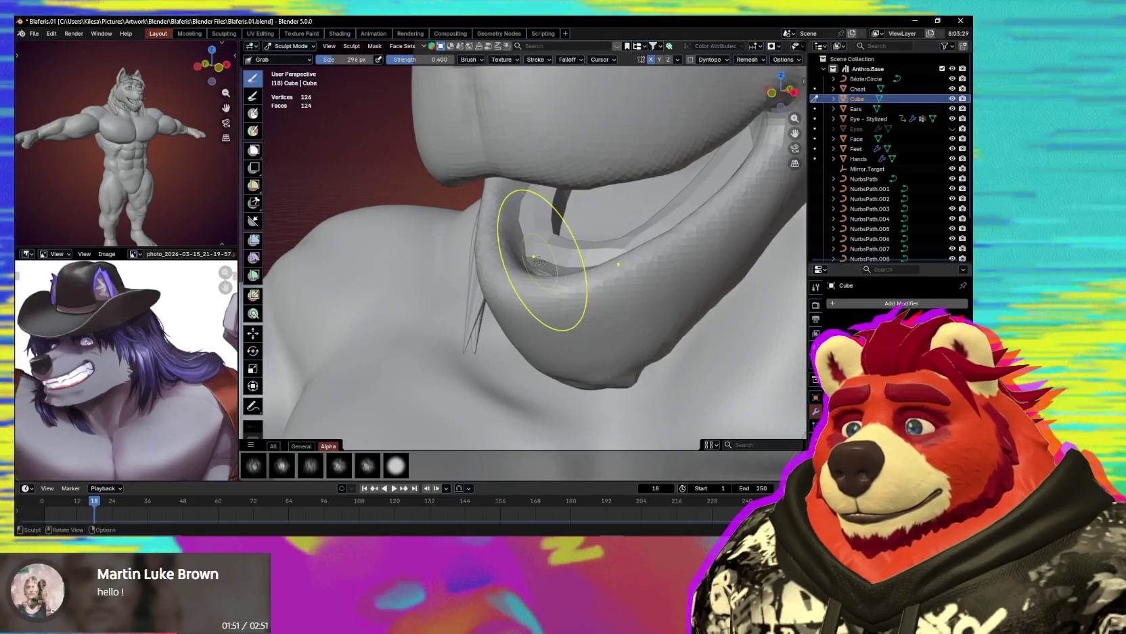
pyautogui.press('x')
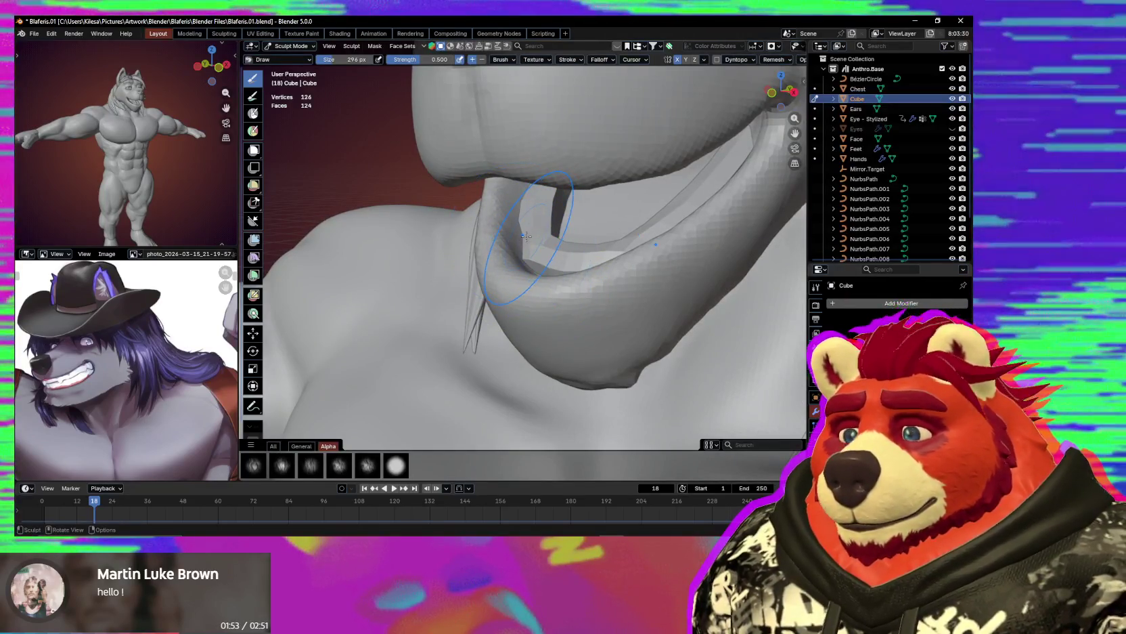
pyautogui.moveTo(528, 229)
pyautogui.mouseDown(button='middle')
pyautogui.moveTo(583, 230)
pyautogui.moveTo(598, 260)
pyautogui.moveTo(576, 285)
pyautogui.mouseUp(button='middle')
# Toggle the gum piece between Object Mode and Sculpt Mode, ending in Object Mode.
pyautogui.hotkey('ctrl', 'Tab')
pyautogui.click(566, 221)
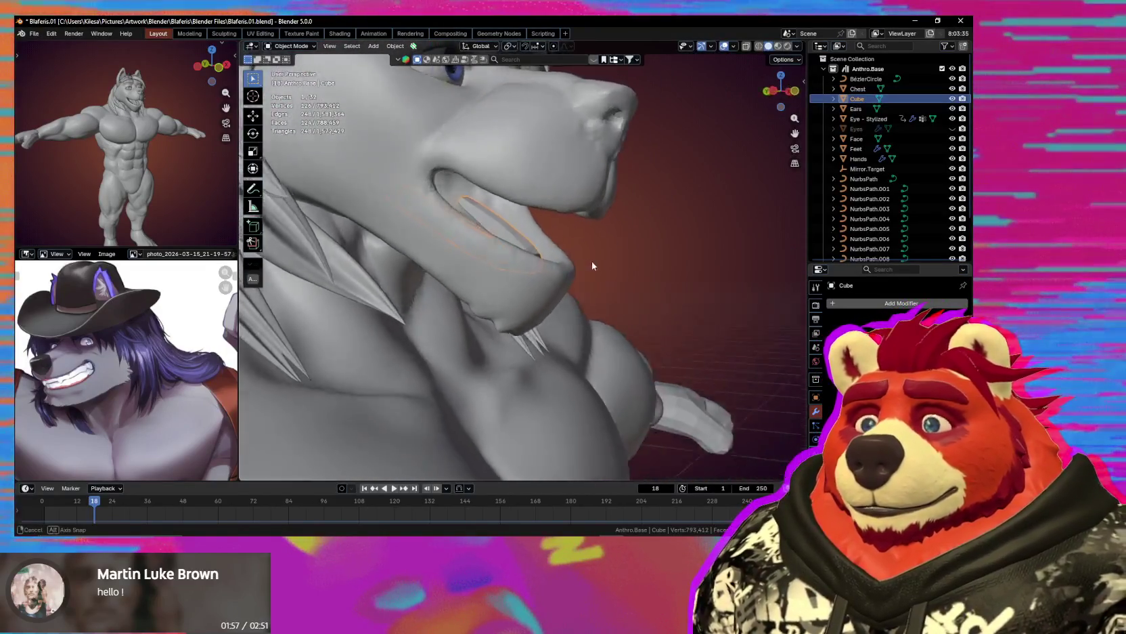
pyautogui.scroll(3, 577, 285)
pyautogui.hotkey('ctrl', 'Tab')
pyautogui.click(555, 264)
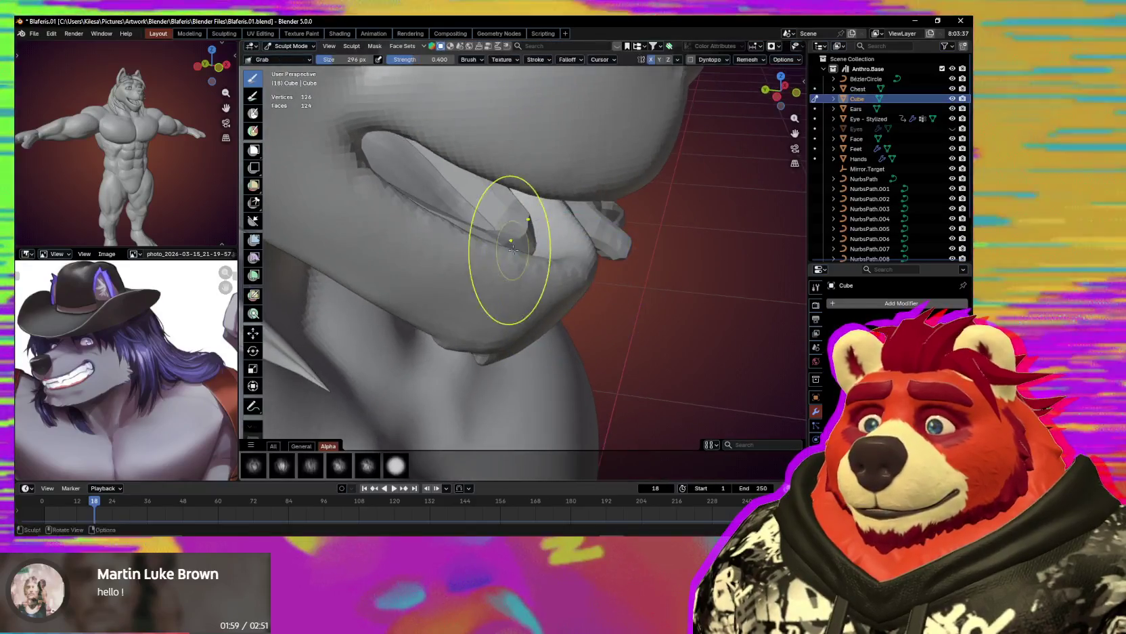
pyautogui.moveTo(553, 238)
pyautogui.mouseDown(button='middle')
pyautogui.moveTo(562, 265)
pyautogui.moveTo(598, 296)
pyautogui.mouseUp(button='middle')
pyautogui.hotkey('ctrl', 'Tab')
pyautogui.click(524, 291)
pyautogui.scroll(-3, 573, 312)
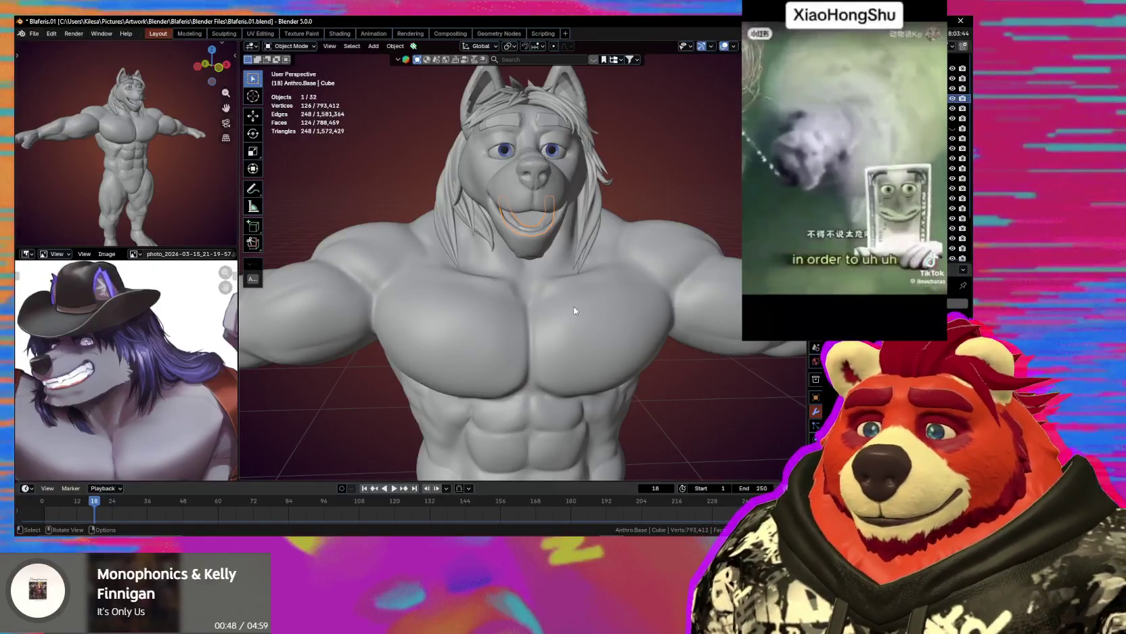
pyautogui.scroll(-3, 574, 306)
pyautogui.moveTo(574, 307)
pyautogui.mouseDown(button='middle')
pyautogui.moveTo(571, 258)
pyautogui.moveTo(449, 260)
pyautogui.mouseUp(button='middle')
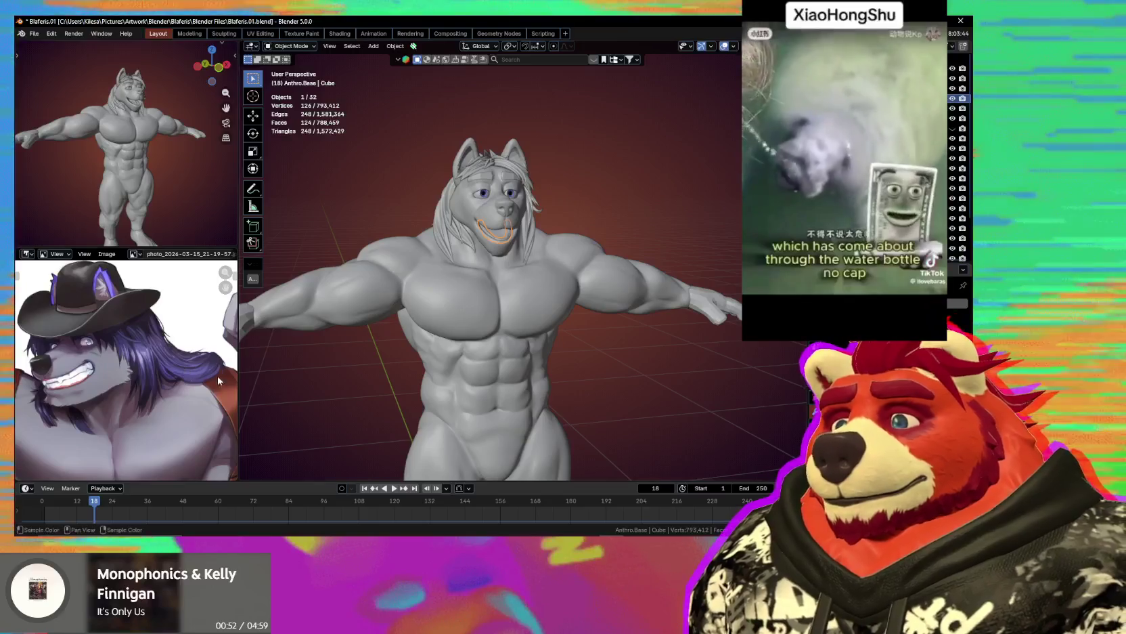
pyautogui.moveTo(498, 302)
pyautogui.mouseDown(button='middle')
pyautogui.moveTo(539, 253)
pyautogui.moveTo(526, 332)
pyautogui.moveTo(570, 260)
pyautogui.moveTo(568, 200)
pyautogui.mouseUp(button='middle')
pyautogui.scroll(-2, 542, 254)
pyautogui.scroll(2, 504, 301)
pyautogui.scroll(2, 512, 303)
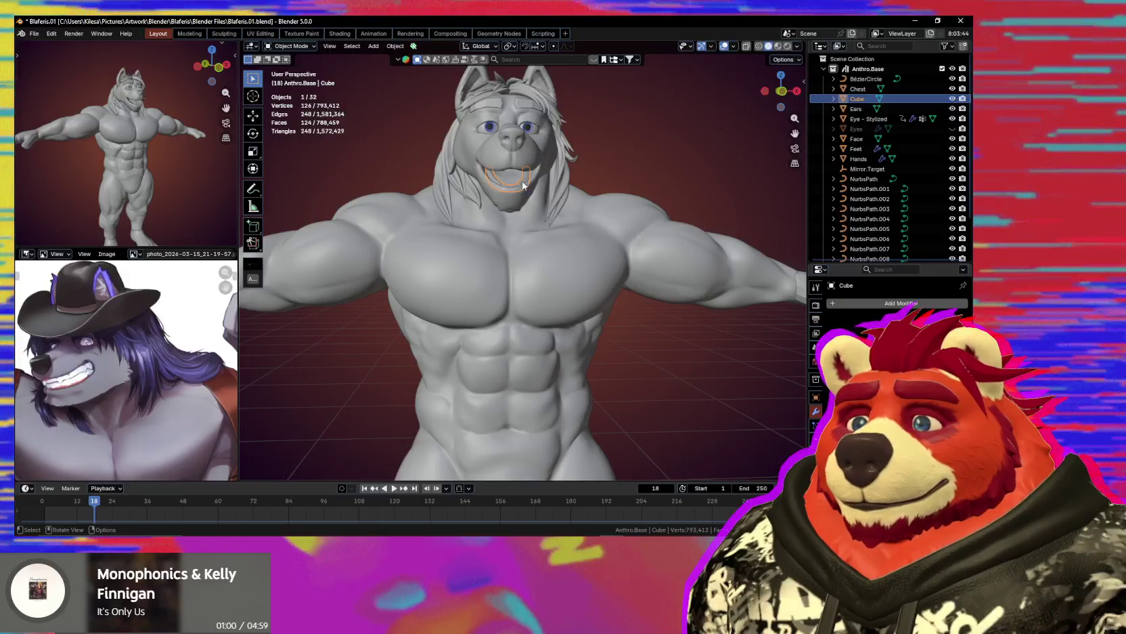
pyautogui.scroll(2, 559, 253)
pyautogui.scroll(3, 559, 254)
pyautogui.moveTo(559, 254)
pyautogui.mouseDown(button='middle')
pyautogui.moveTo(564, 231)
pyautogui.moveTo(534, 232)
pyautogui.mouseUp(button='middle')
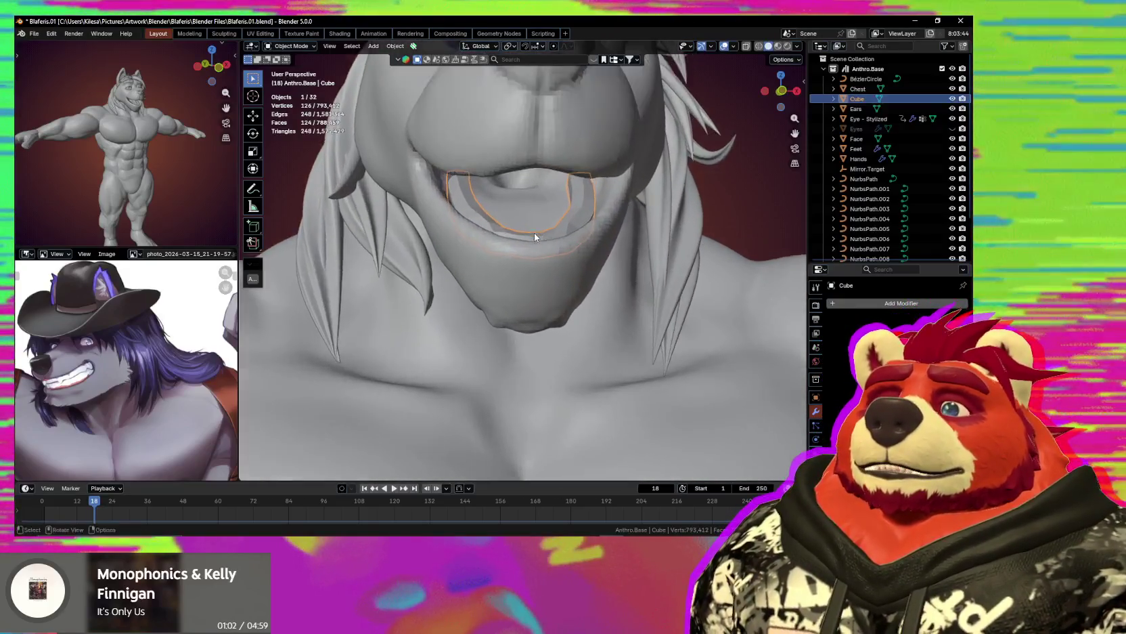
# Enter Sculpt Mode on the gum and reduce the remesh voxel size step by step to 0.00482 m.
pyautogui.scroll(2, 534, 232)
pyautogui.scroll(2, 581, 207)
pyautogui.hotkey('ctrl', 'Tab')
pyautogui.click(540, 309)
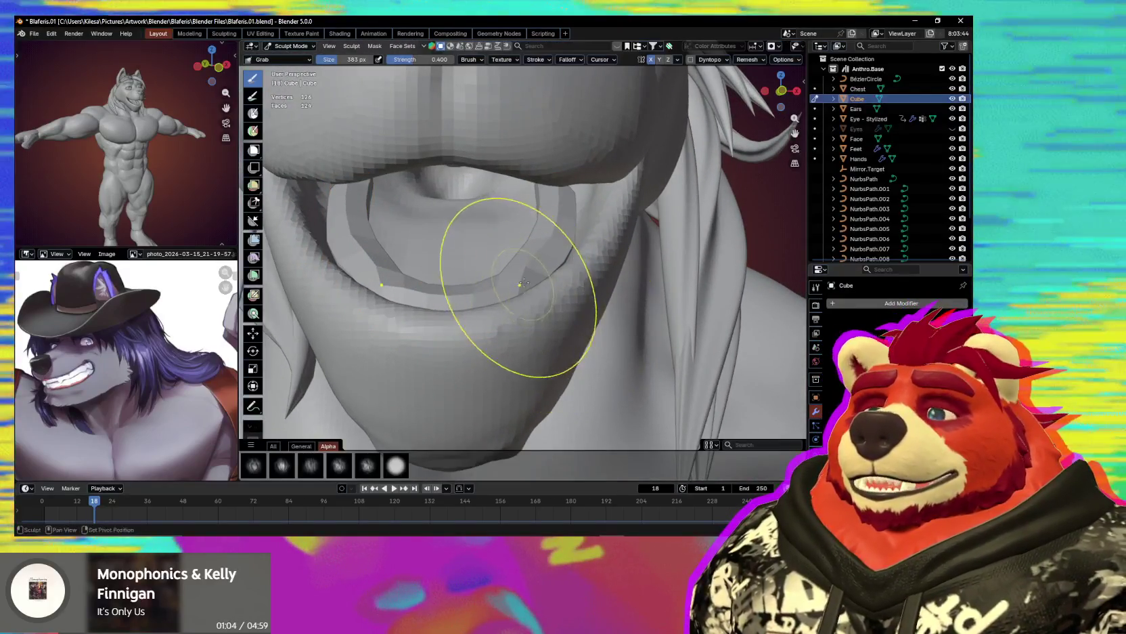
pyautogui.press('f')
pyautogui.press('Escape')
pyautogui.press('f')
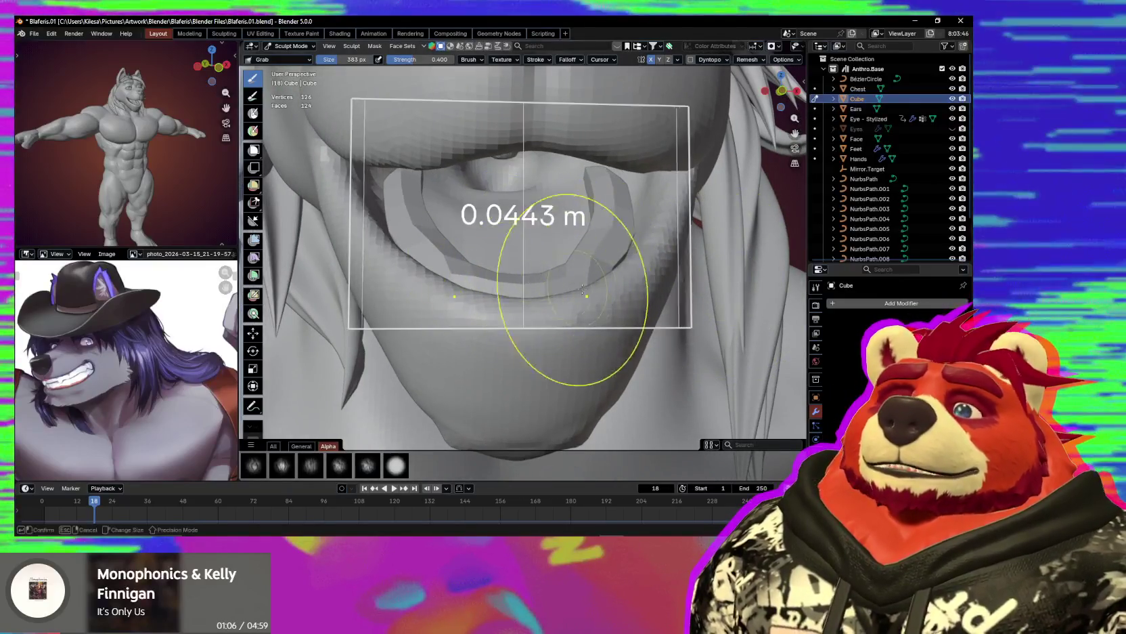
pyautogui.press('Escape')
pyautogui.press('f')
pyautogui.press('Escape')
pyautogui.press('f')
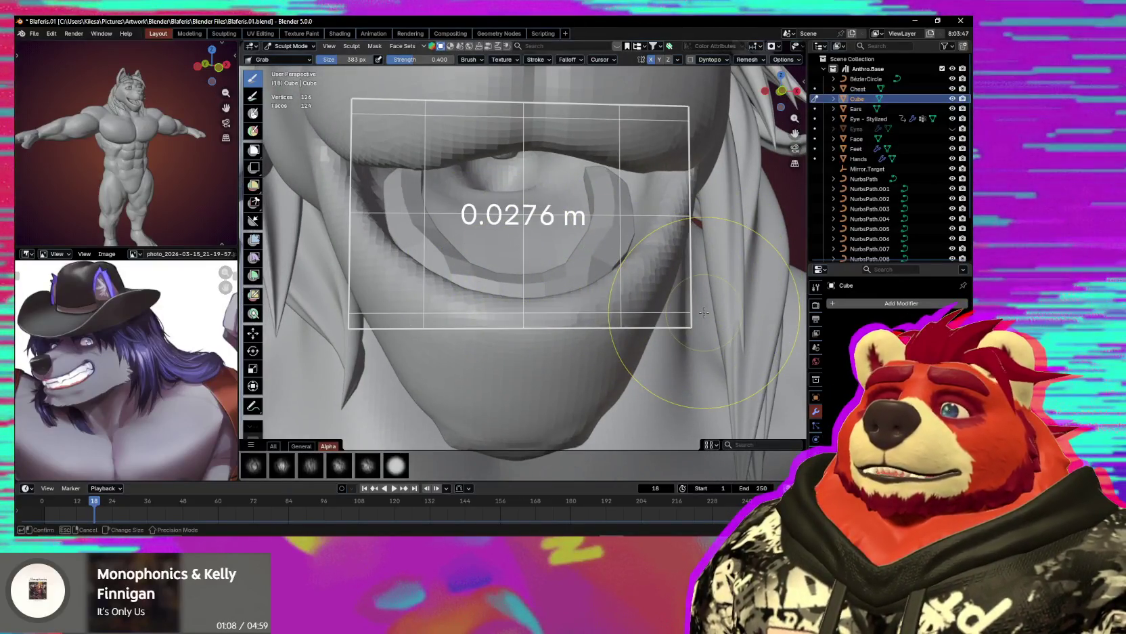
pyautogui.press('Escape')
pyautogui.hotkey('shift', 'r')
pyautogui.press('Escape')
pyautogui.hotkey('shift', 'r')
pyautogui.press('Escape')
# Set the voxel size near 0.00185 m and voxel-remesh the gum to 5,764 vertices.
pyautogui.moveTo(513, 268); pyautogui.dragTo(538, 273, button='middle')
pyautogui.hotkey('shift', 'r')
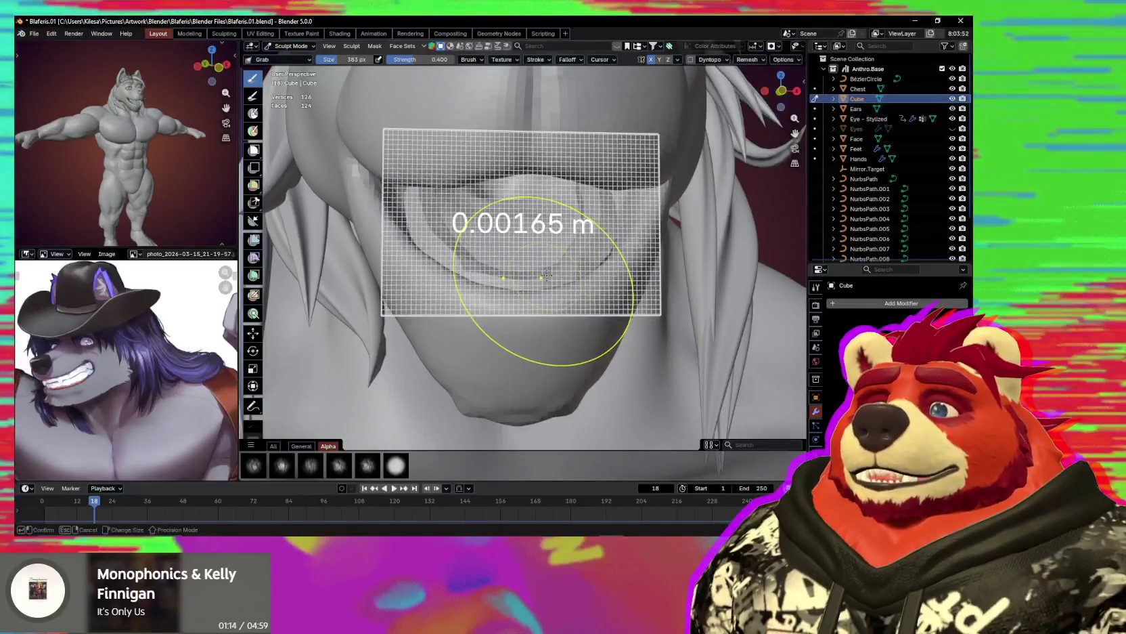
pyautogui.press('Escape')
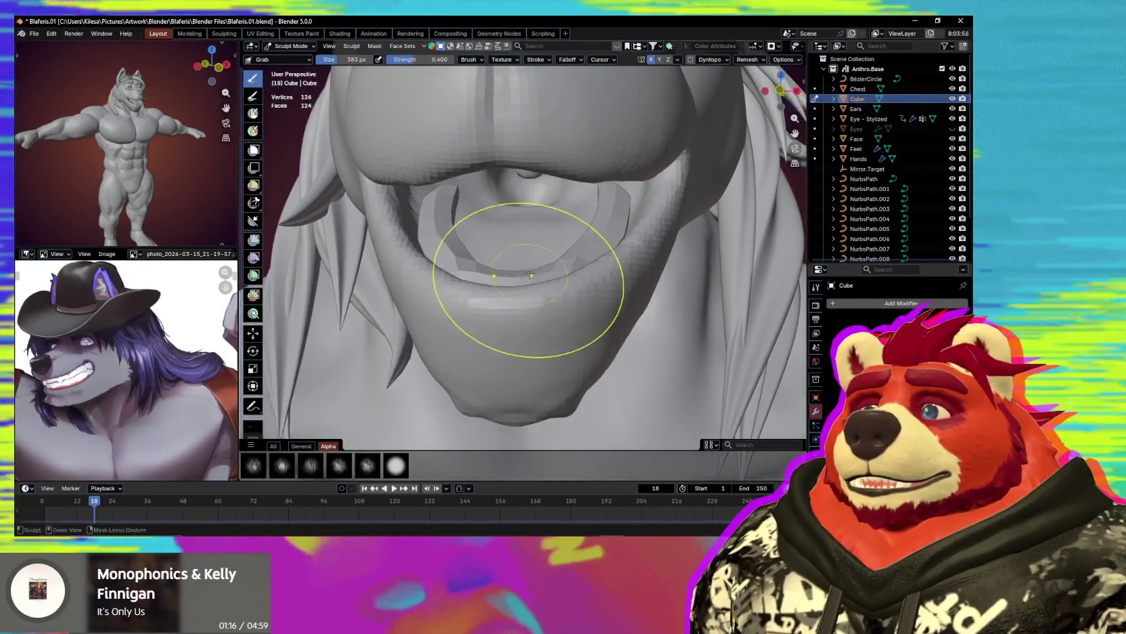
pyautogui.hotkey('ctrl', 'r')
pyautogui.moveTo(530, 274); pyautogui.dragTo(545, 285, button='middle')
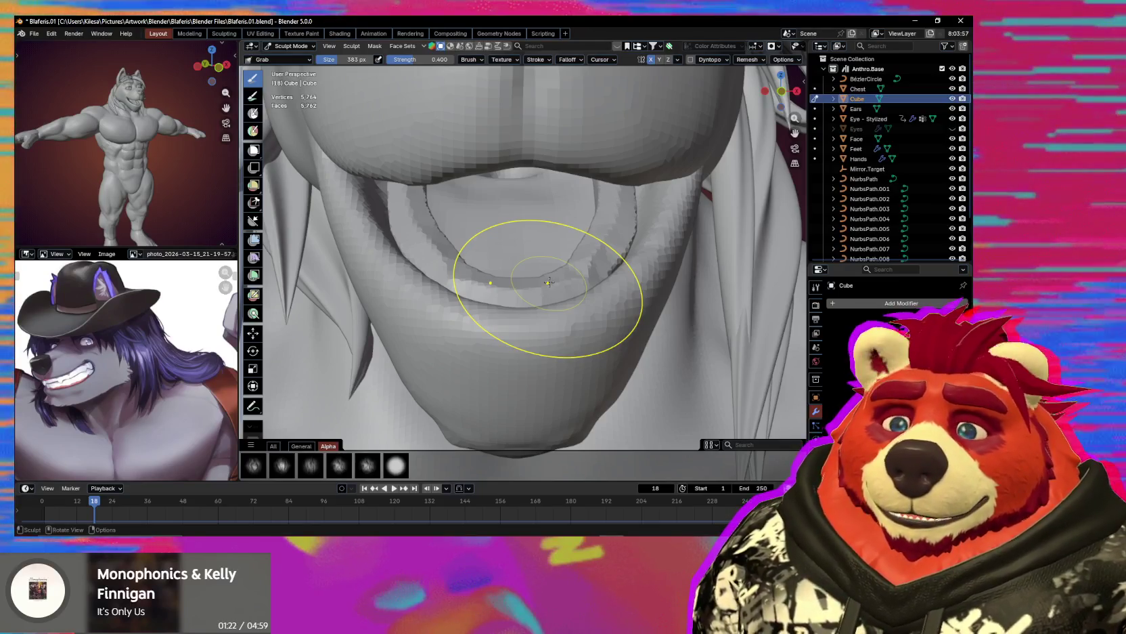
# Resize the Grab brush to 278 px and pull the gum along the lower lip.
pyautogui.moveTo(549, 282); pyautogui.dragTo(483, 251, button='middle')
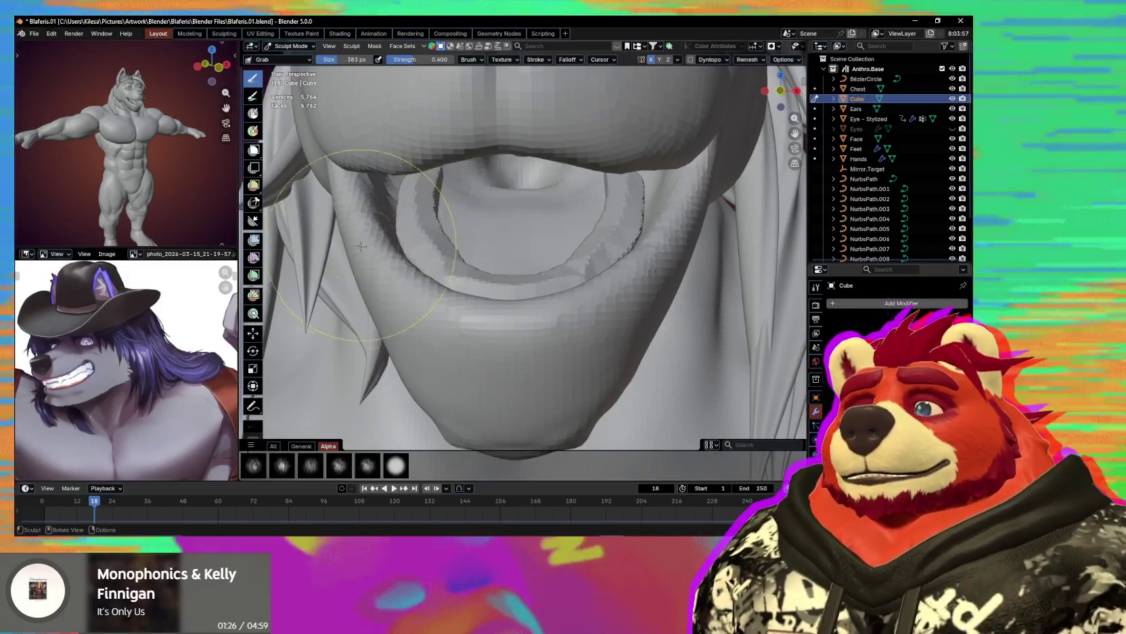
pyautogui.moveTo(427, 229); pyautogui.dragTo(433, 224, button='middle')
pyautogui.press('f')
pyautogui.click(440, 230)
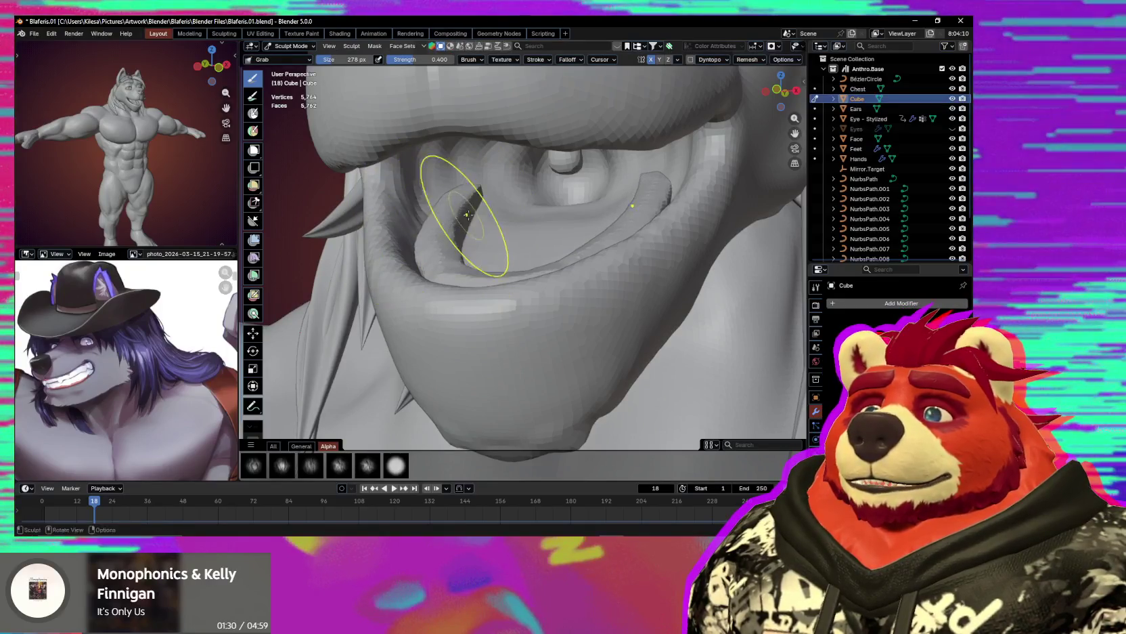
pyautogui.moveTo(466, 214); pyautogui.dragTo(455, 251, button='middle')
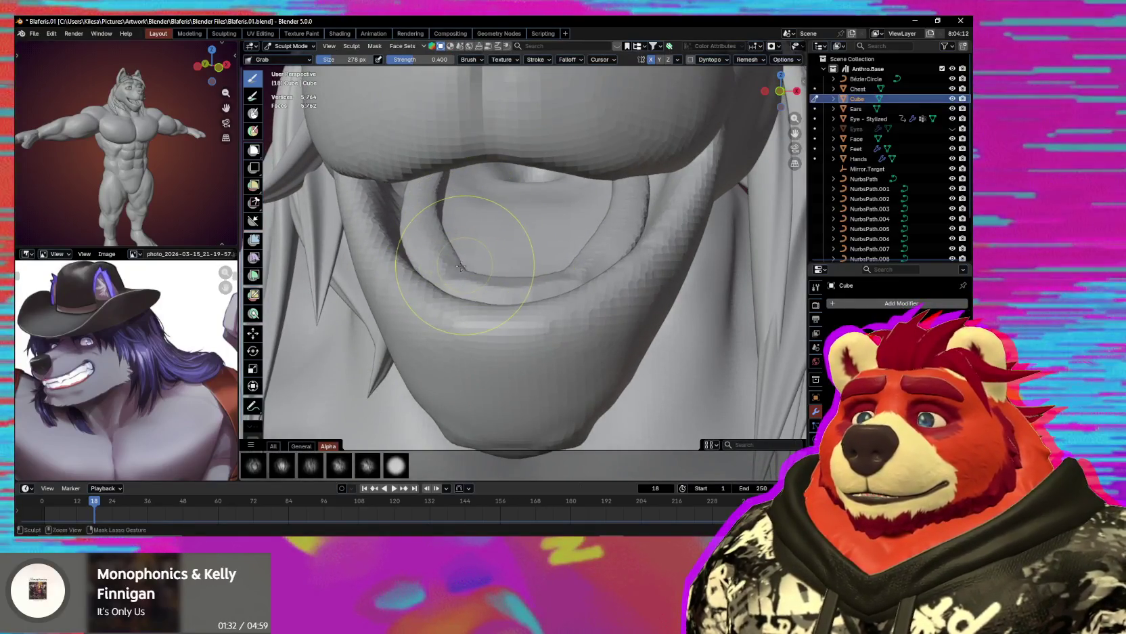
pyautogui.moveTo(444, 256); pyautogui.dragTo(435, 268, button='middle')
# Switch to a 198 px Draw brush and build up the gum ridge inside the lower lip.
pyautogui.press('x')
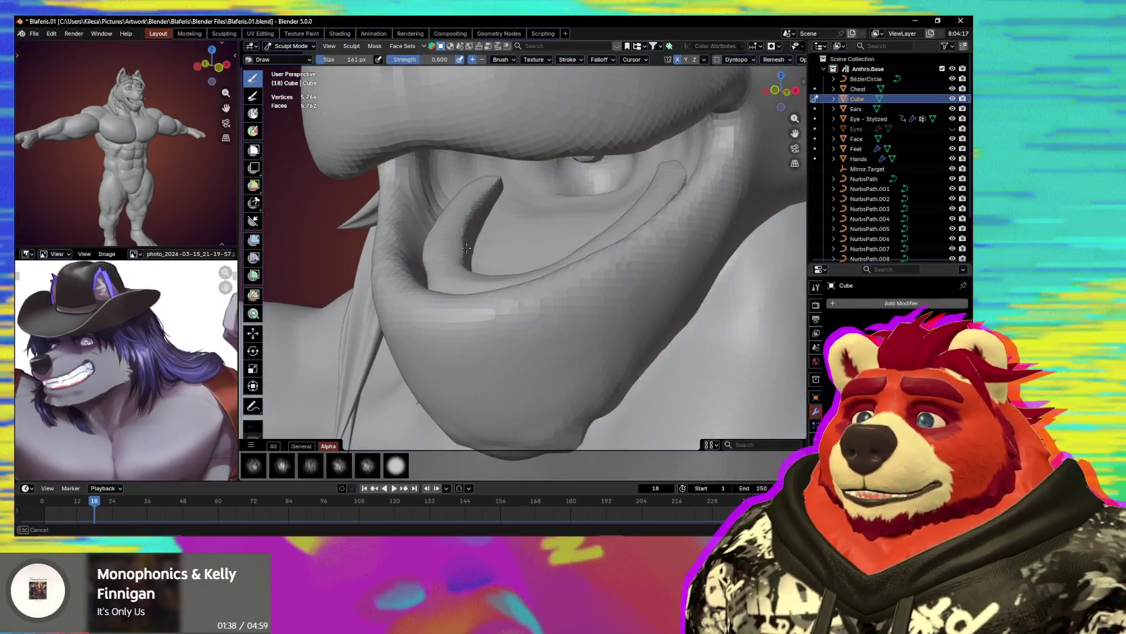
pyautogui.moveTo(467, 248); pyautogui.dragTo(465, 271, button='middle')
pyautogui.press('f')
pyautogui.click(429, 262)
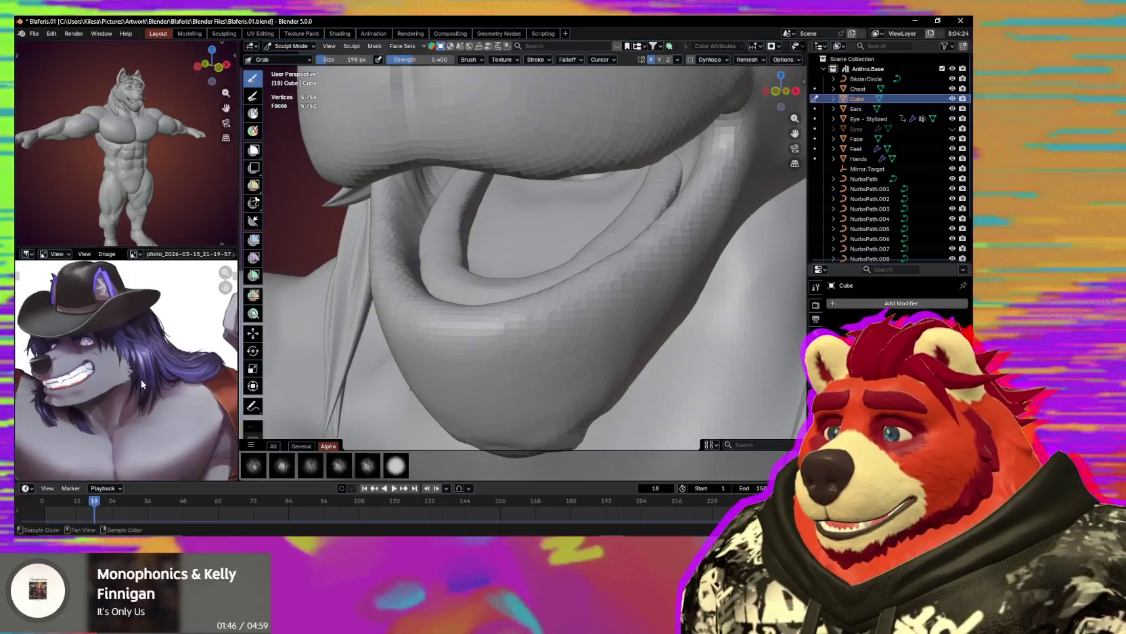
pyautogui.scroll(4, 82, 404)
pyautogui.scroll(-2, 95, 396)
pyautogui.scroll(-1, 109, 387)
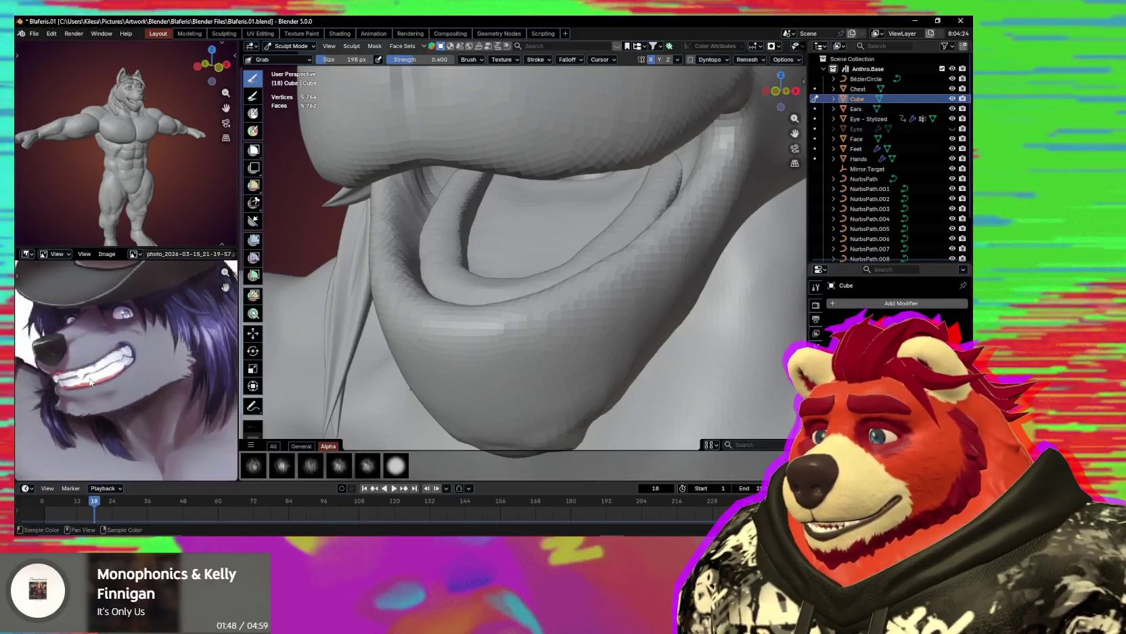
pyautogui.scroll(-1, 118, 381)
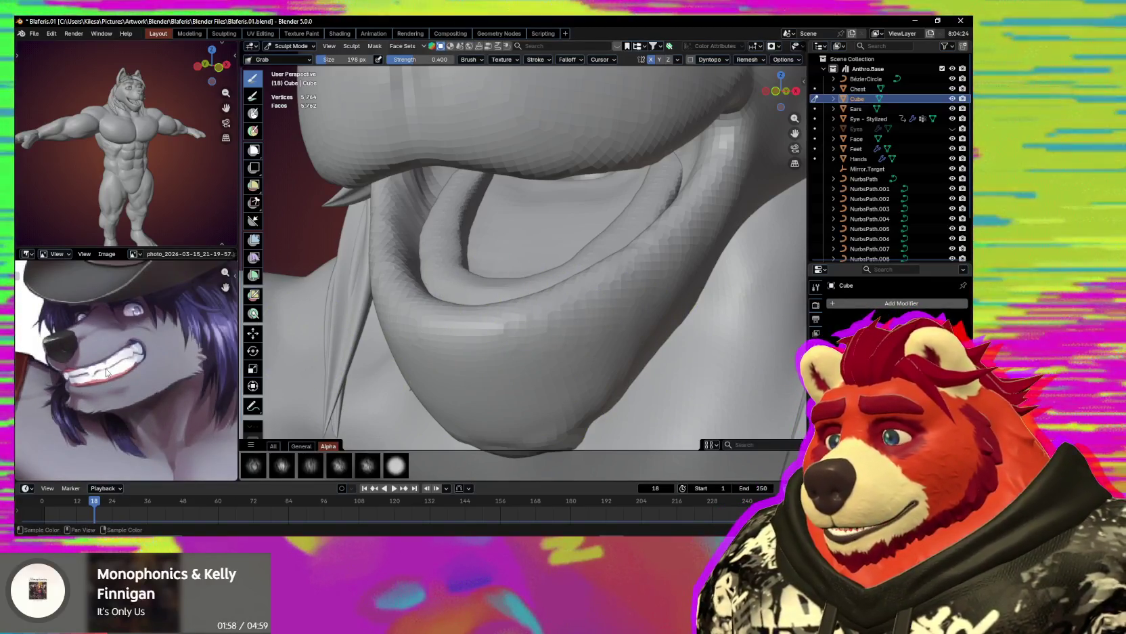
pyautogui.moveTo(515, 285)
pyautogui.mouseDown(button='middle')
pyautogui.moveTo(542, 311)
pyautogui.moveTo(526, 309)
pyautogui.moveTo(566, 300)
pyautogui.moveTo(570, 310)
pyautogui.moveTo(572, 282)
pyautogui.moveTo(528, 269)
pyautogui.moveTo(641, 226)
pyautogui.mouseUp(button='middle')
pyautogui.scroll(-3, 583, 250)
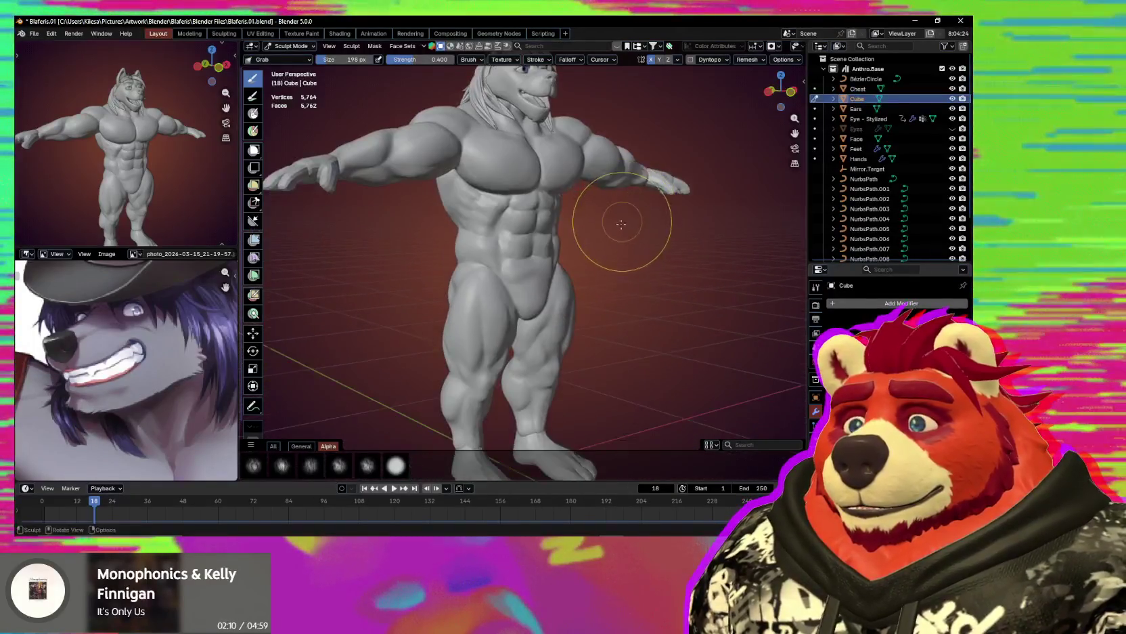
# Return to Object Mode, open and dismiss the Add menu, and frame the wolf's head.
pyautogui.scroll(-3, 599, 295)
pyautogui.hotkey('ctrl', 'Tab')
pyautogui.hotkey('shift', 'a')
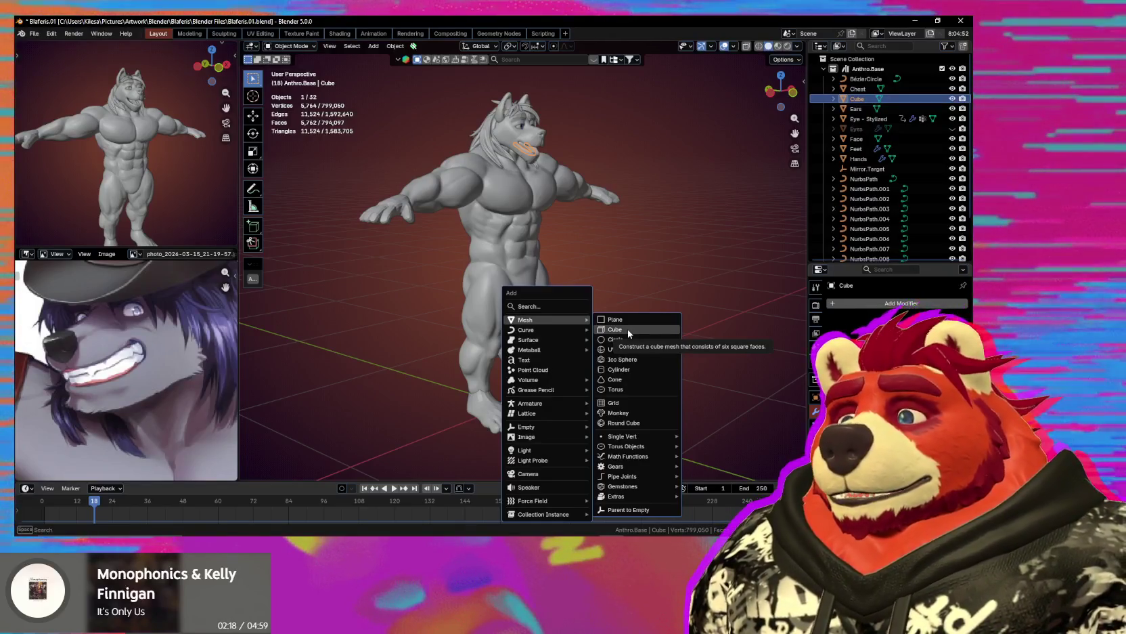
pyautogui.press('Escape')
pyautogui.moveTo(549, 292); pyautogui.dragTo(497, 284, button='middle')
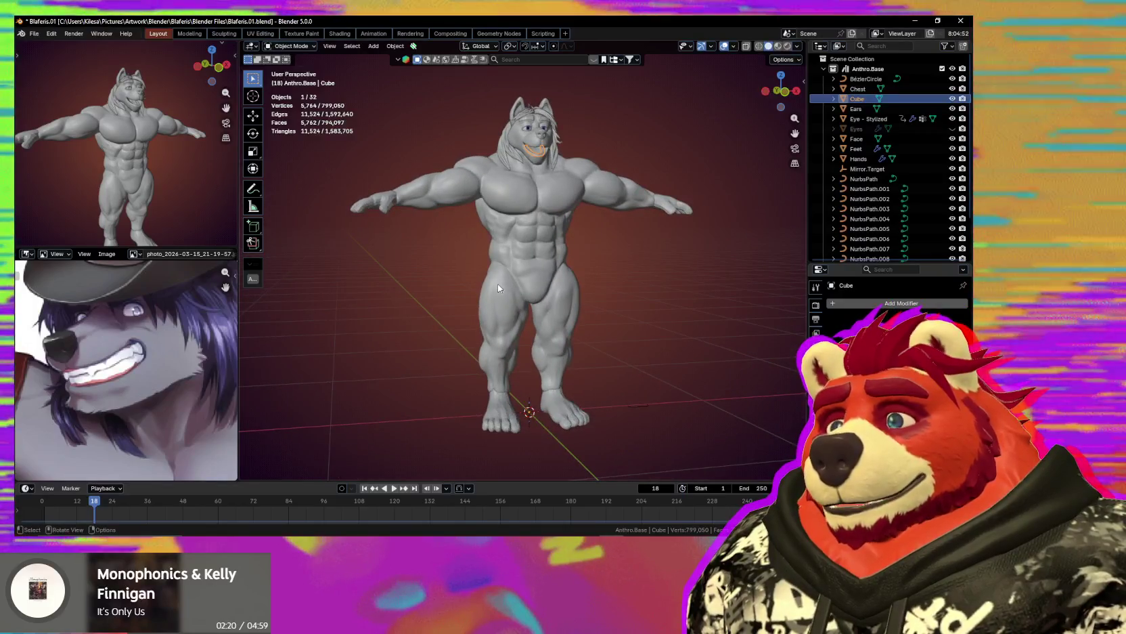
pyautogui.scroll(4, 515, 203)
pyautogui.moveTo(536, 132)
pyautogui.keyDown('shift'); pyautogui.mouseDown(button='middle')
pyautogui.moveTo(530, 247)
pyautogui.moveTo(461, 269)
pyautogui.moveTo(507, 262)
pyautogui.mouseUp(button='middle'); pyautogui.keyUp('shift')
pyautogui.scroll(4, 524, 263)
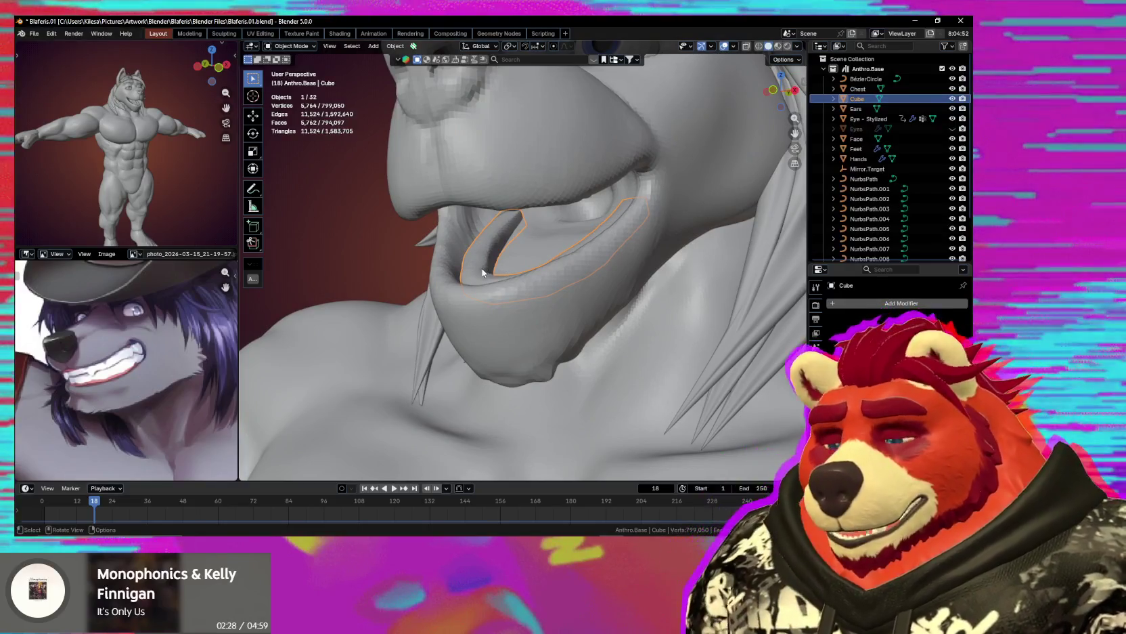
pyautogui.moveTo(477, 288)
pyautogui.mouseDown(button='middle')
pyautogui.moveTo(507, 282)
pyautogui.moveTo(450, 288)
pyautogui.moveTo(440, 305)
pyautogui.mouseUp(button='middle')
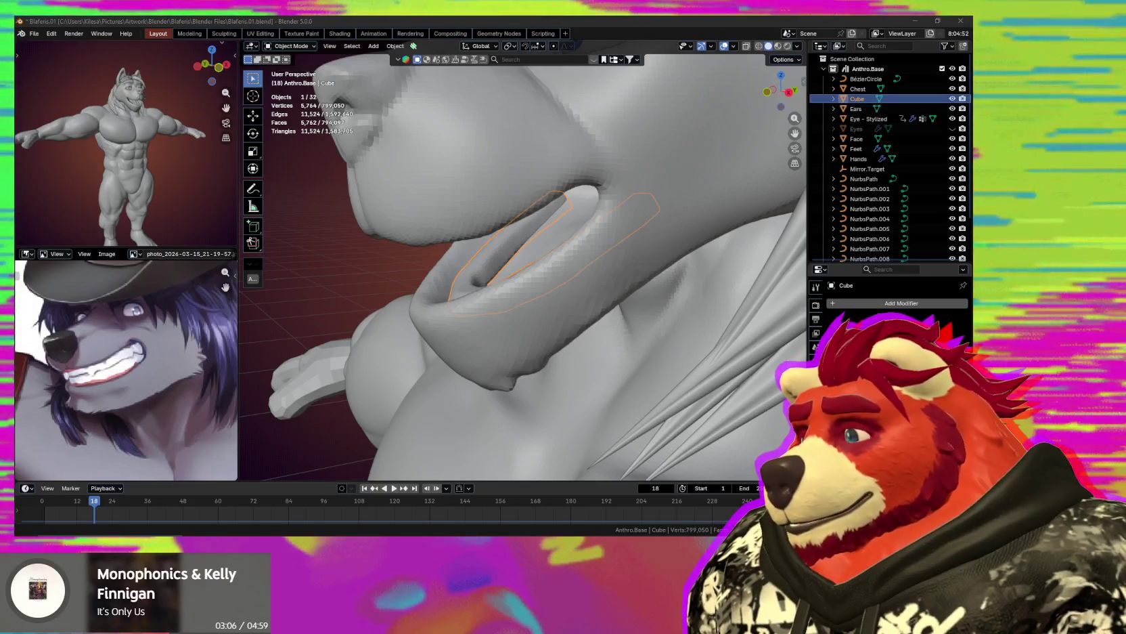
pyautogui.moveTo(677, 316)
pyautogui.mouseDown(button='middle')
pyautogui.moveTo(671, 296)
pyautogui.moveTo(528, 365)
pyautogui.moveTo(542, 364)
pyautogui.mouseUp(button='middle')
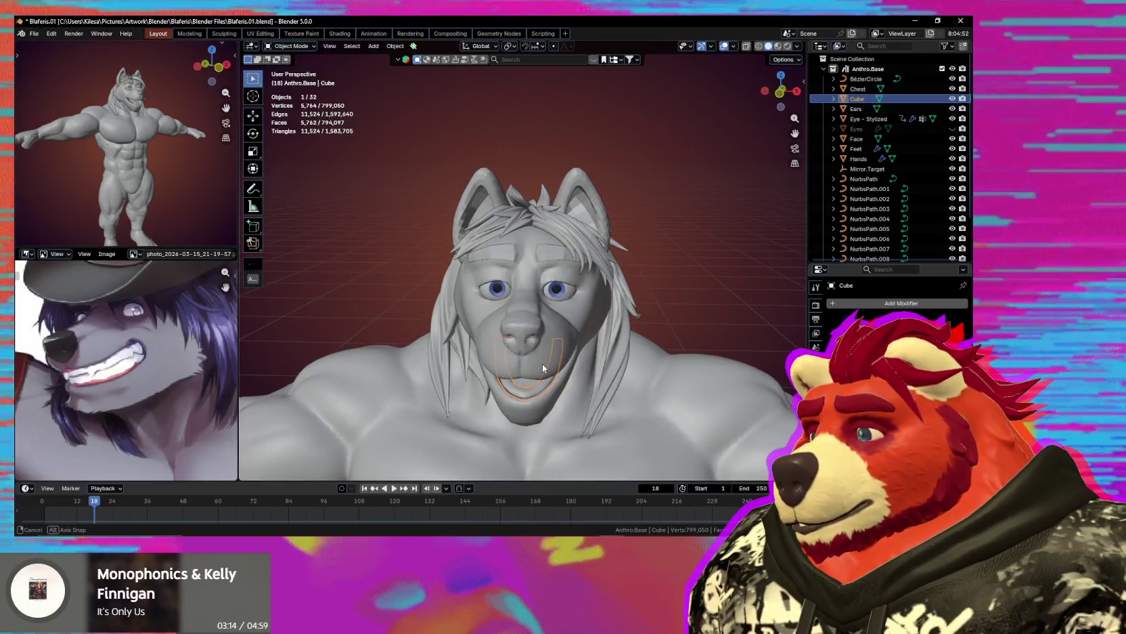
pyautogui.moveTo(542, 368)
pyautogui.mouseDown(button='middle')
pyautogui.moveTo(574, 351)
pyautogui.moveTo(542, 267)
pyautogui.moveTo(502, 242)
pyautogui.moveTo(569, 246)
pyautogui.moveTo(522, 242)
pyautogui.moveTo(533, 255)
pyautogui.moveTo(521, 233)
pyautogui.moveTo(503, 282)
pyautogui.moveTo(522, 230)
pyautogui.moveTo(510, 216)
pyautogui.moveTo(485, 228)
pyautogui.moveTo(538, 198)
pyautogui.mouseUp(button='middle')
# Select the Face mesh, enter Sculpt Mode, and enlarge the brush to 332 px.
pyautogui.click(567, 274)
pyautogui.hotkey('ctrl', 'Tab')
pyautogui.click(543, 325)
pyautogui.press('f')
pyautogui.click(517, 240)
# Set the brush to 362 px, then switch to Pinch/Magnify at 237 px.
pyautogui.press('f')
pyautogui.click(541, 254)
pyautogui.press('p')
pyautogui.press('[')
pyautogui.press('[')
pyautogui.press('[')
pyautogui.scroll(-5, 538, 220)
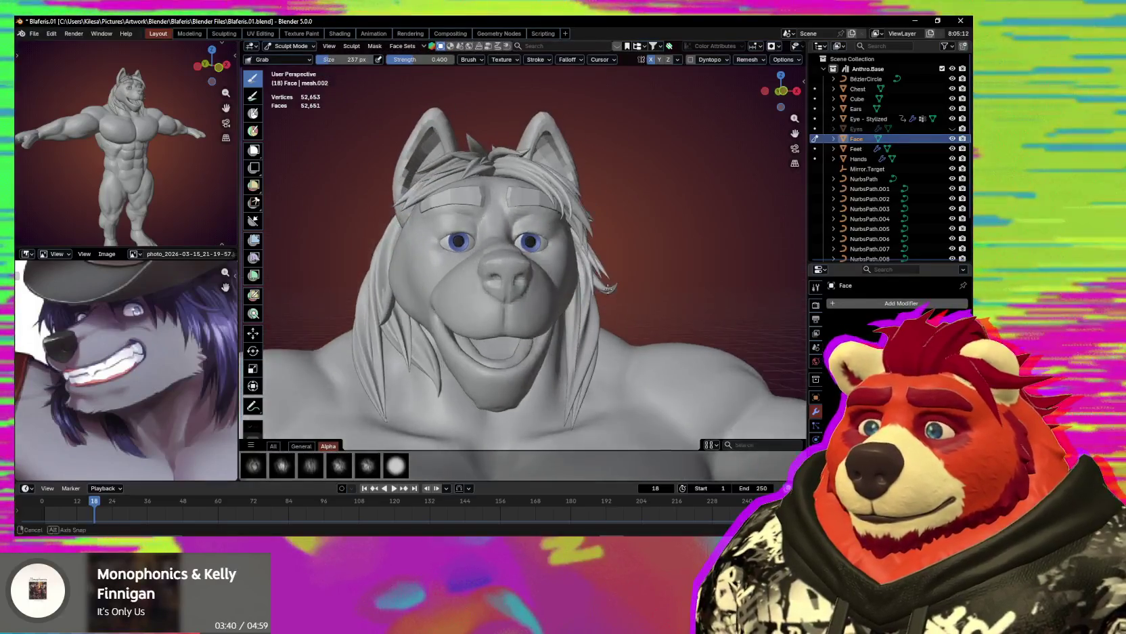
# Leave sculpting for Object Mode and select the Eye - Stylized mesh.
pyautogui.moveTo(594, 299); pyautogui.dragTo(542, 271, button='middle')
pyautogui.scroll(5, 522, 250)
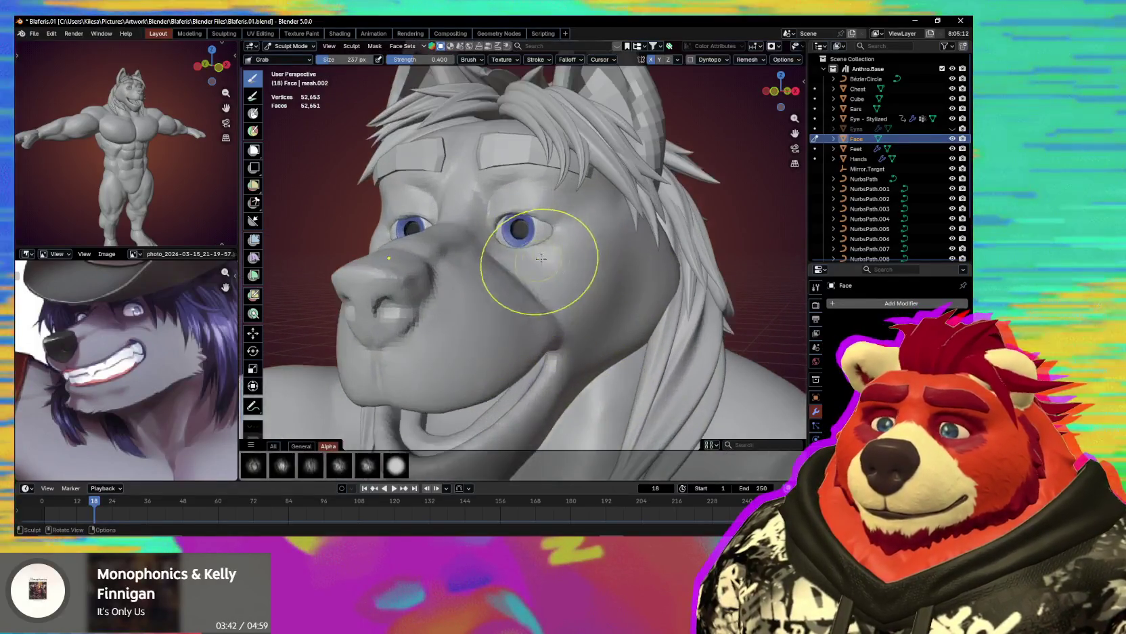
pyautogui.hotkey('ctrl', 'Tab')
pyautogui.moveTo(638, 257); pyautogui.dragTo(670, 264, button='middle')
pyautogui.click(406, 234)
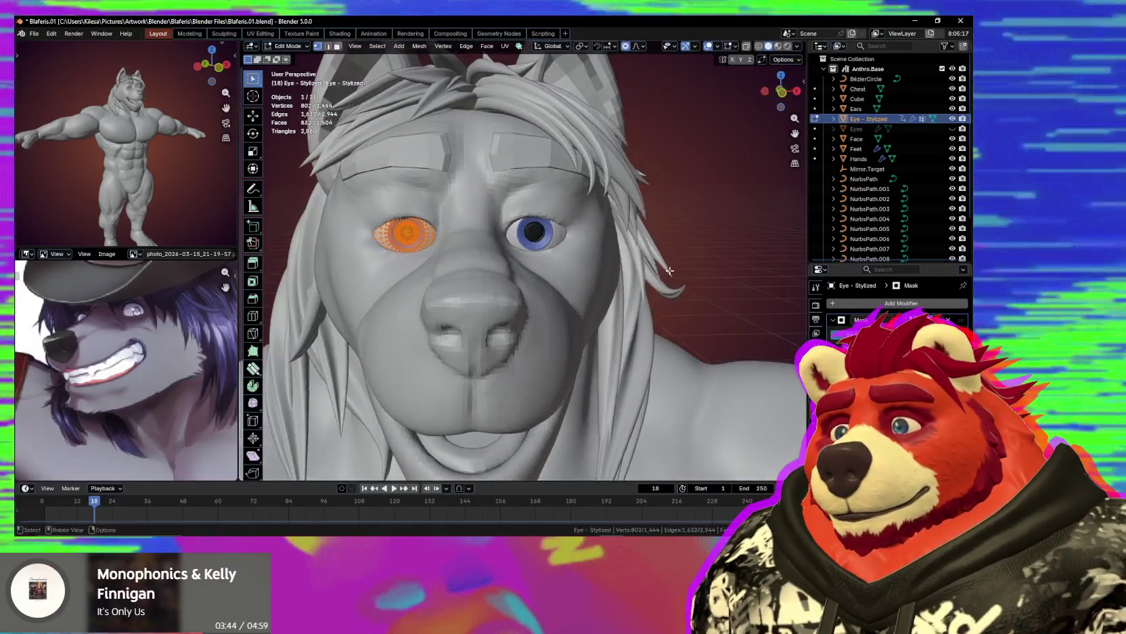
# In Edit Mode, scale the stylized eye down slightly to about 0.99.
pyautogui.press('Tab')
pyautogui.press('s')
pyautogui.click(677, 276)
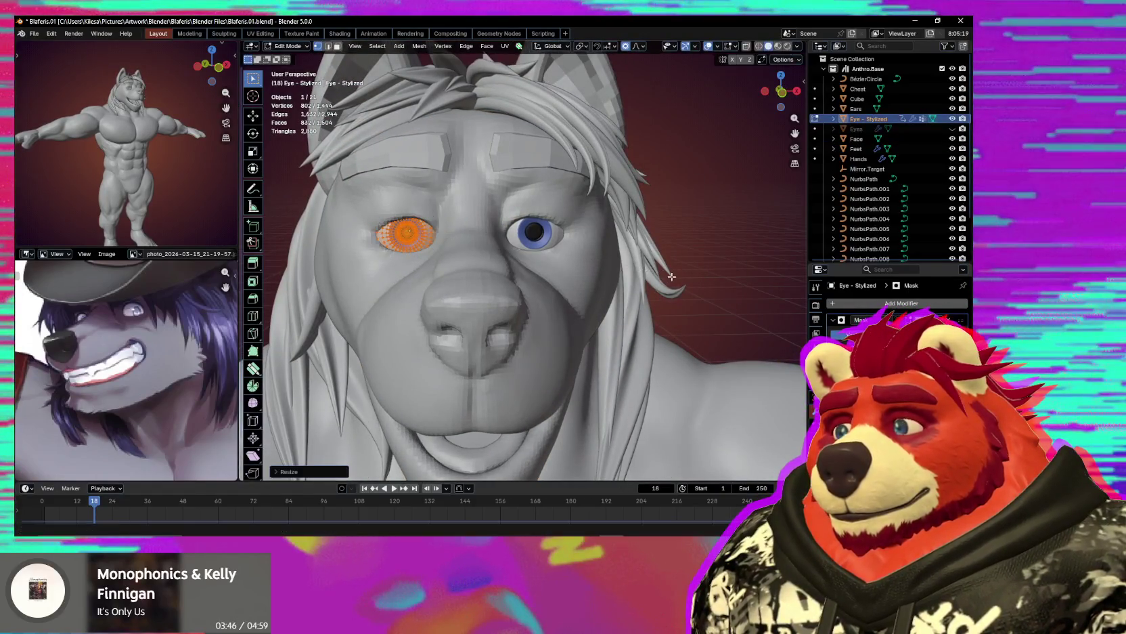
pyautogui.hotkey('alt', 'a')
pyautogui.scroll(-3, 680, 279)
pyautogui.moveTo(679, 279)
pyautogui.mouseDown(button='middle')
pyautogui.moveTo(669, 301)
pyautogui.moveTo(582, 335)
pyautogui.moveTo(655, 316)
pyautogui.moveTo(593, 320)
pyautogui.mouseUp(button='middle')
pyautogui.hotkey('shift', 'alt', 'z')
pyautogui.hotkey('shift', 'alt', 'z')
pyautogui.scroll(2, 582, 335)
pyautogui.press('s')
pyautogui.rightClick(647, 315)
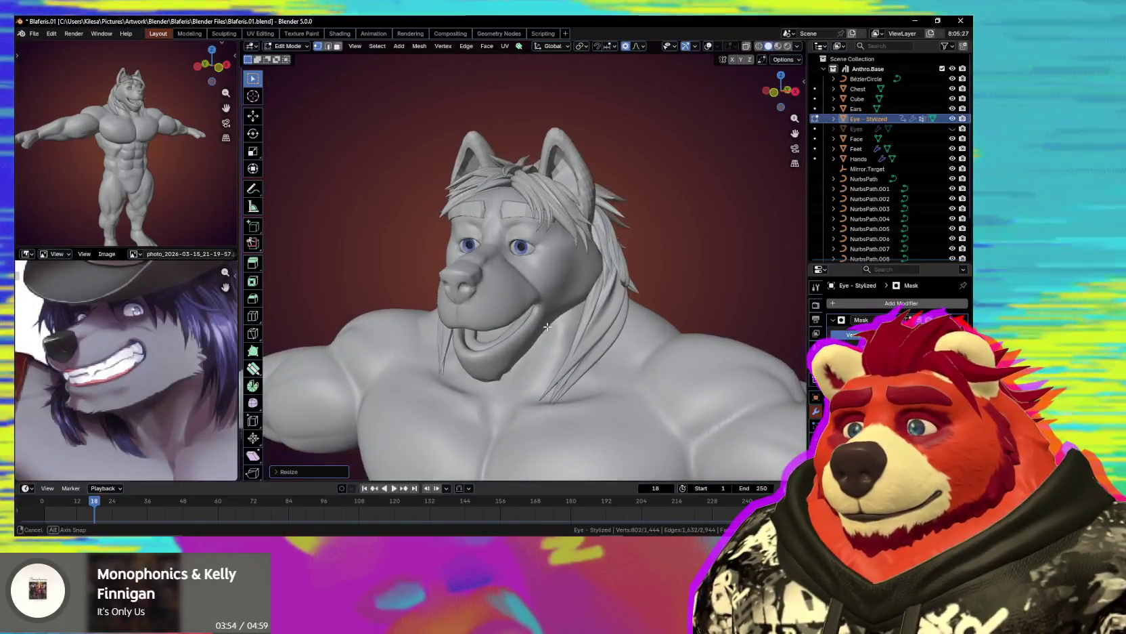
# Return to Object Mode and select the Face mesh with viewport overlays shown.
pyautogui.scroll(2, 594, 320)
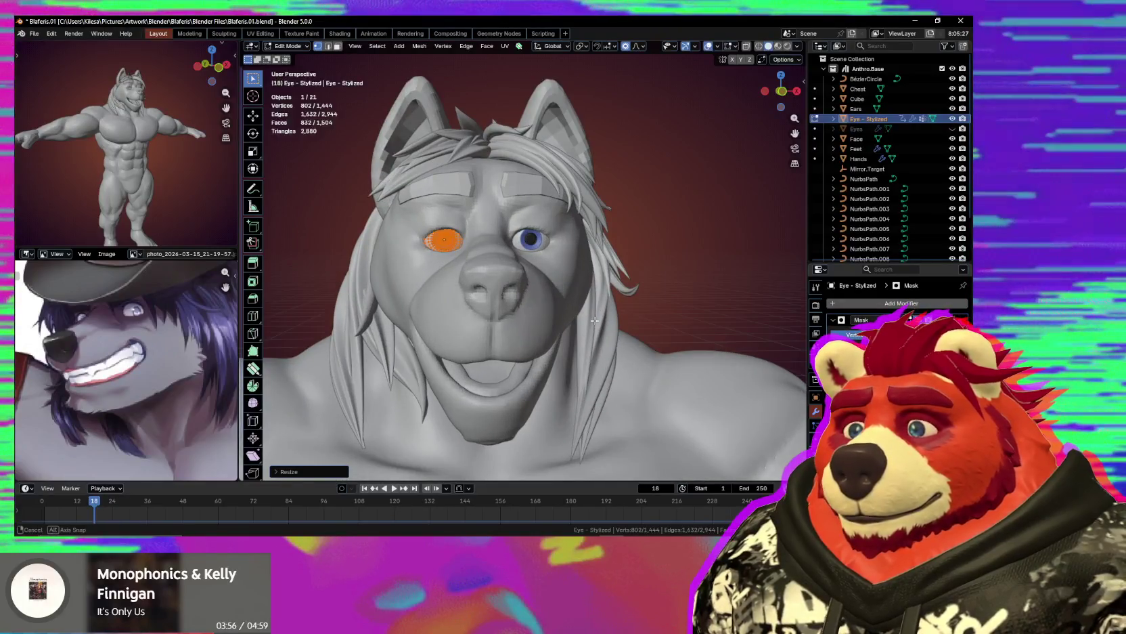
pyautogui.scroll(-3, 595, 320)
pyautogui.press('Tab')
pyautogui.moveTo(595, 320)
pyautogui.mouseDown(button='middle')
pyautogui.moveTo(408, 325)
pyautogui.moveTo(496, 320)
pyautogui.moveTo(511, 261)
pyautogui.mouseUp(button='middle')
pyautogui.scroll(3, 507, 291)
pyautogui.click(511, 262)
pyautogui.hotkey('shift', 'alt', 'z')
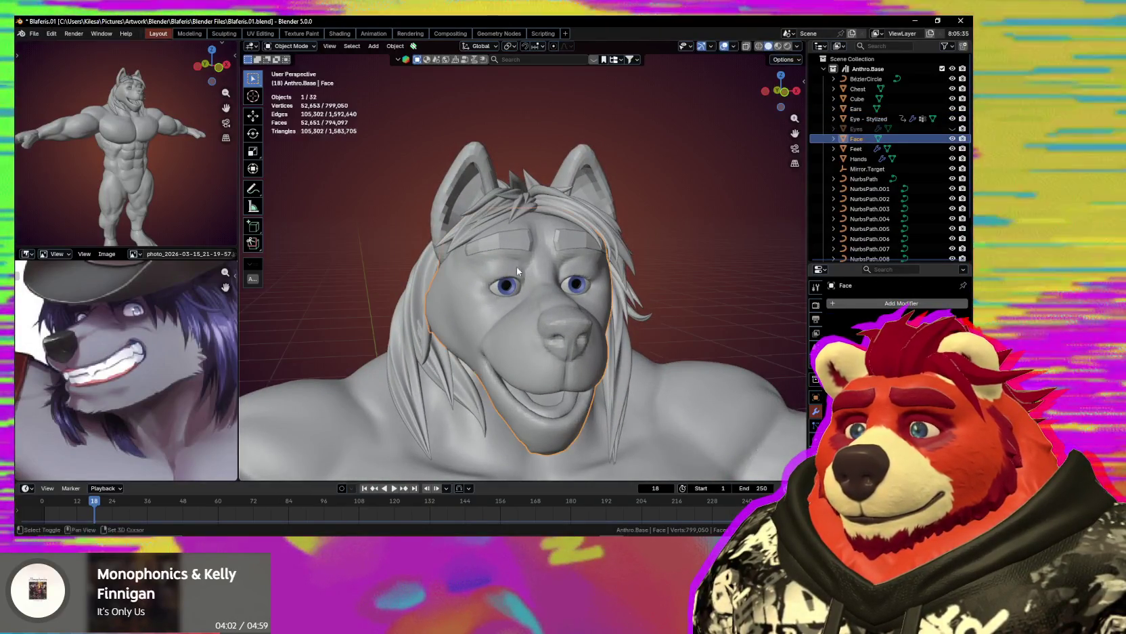
# Start sculpting the Face with the Crease Sharp brush at 75 px.
pyautogui.hotkey('ctrl', 'Tab')
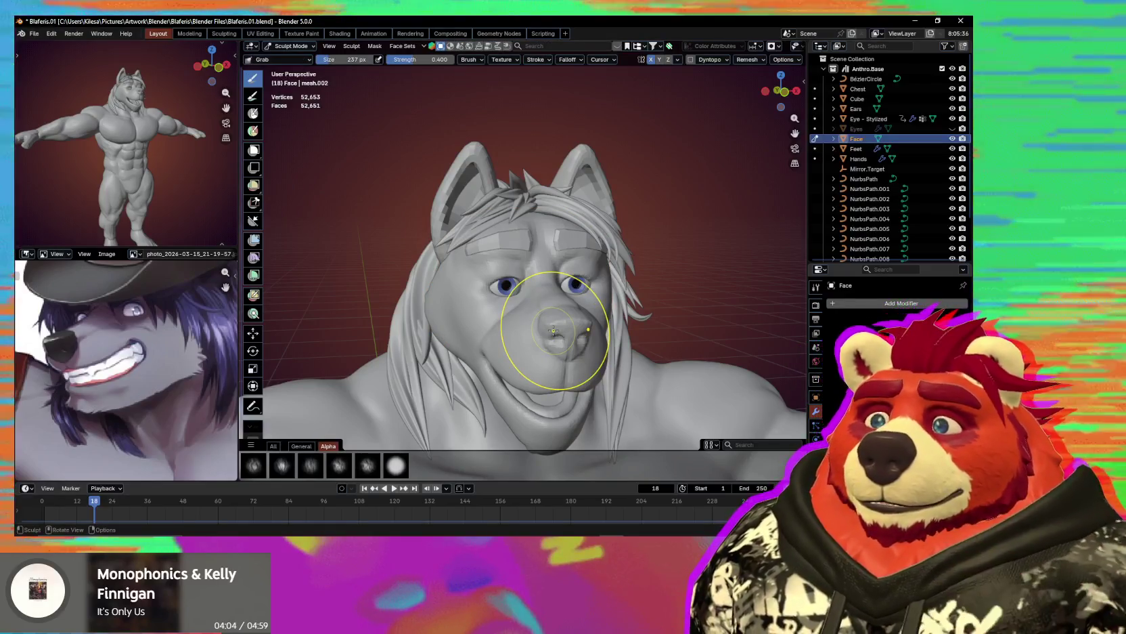
pyautogui.moveTo(478, 214)
pyautogui.mouseDown(button='middle')
pyautogui.moveTo(542, 251)
pyautogui.moveTo(554, 237)
pyautogui.moveTo(559, 258)
pyautogui.moveTo(522, 254)
pyautogui.mouseUp(button='middle')
pyautogui.hotkey('shift', 'c')
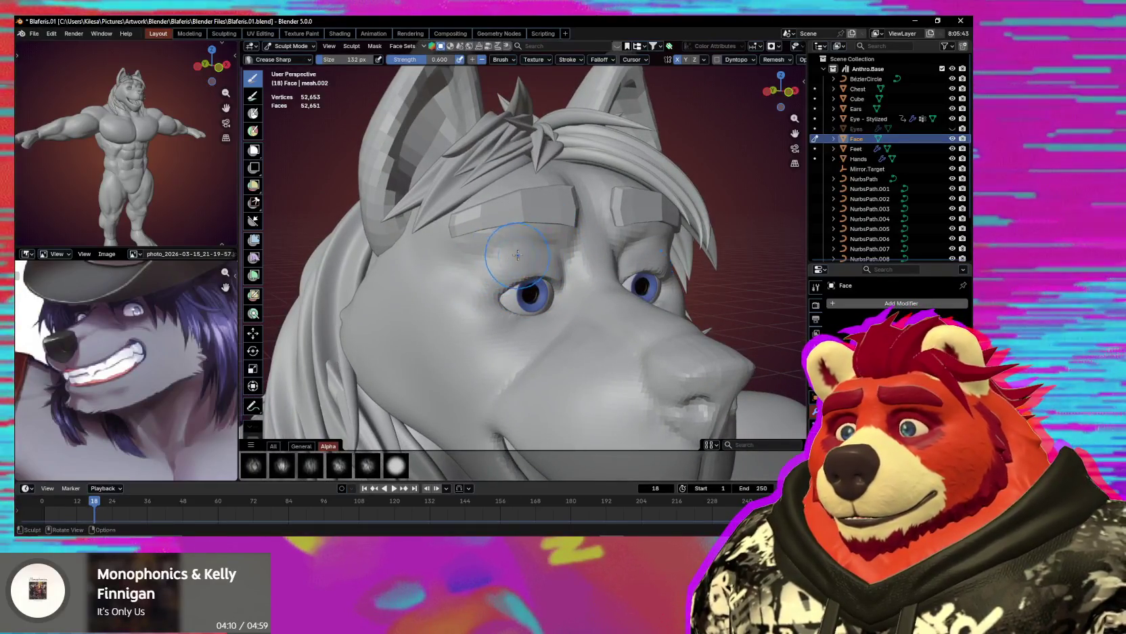
pyautogui.press('f')
pyautogui.click(514, 265)
pyautogui.moveTo(514, 265)
pyautogui.mouseDown(button='middle')
pyautogui.moveTo(561, 298)
pyautogui.moveTo(523, 290)
pyautogui.mouseUp(button='middle')
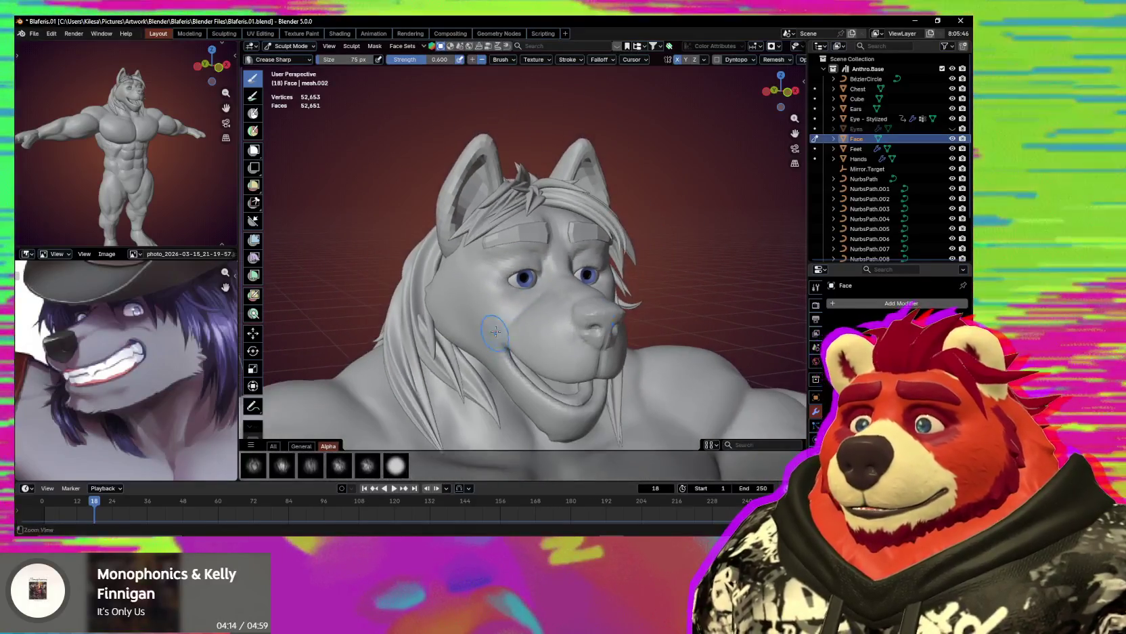
# Voxel-remesh the Face at about 0.000678 m, raising it from 52,663 to 387,243 vertices.
pyautogui.press('r')
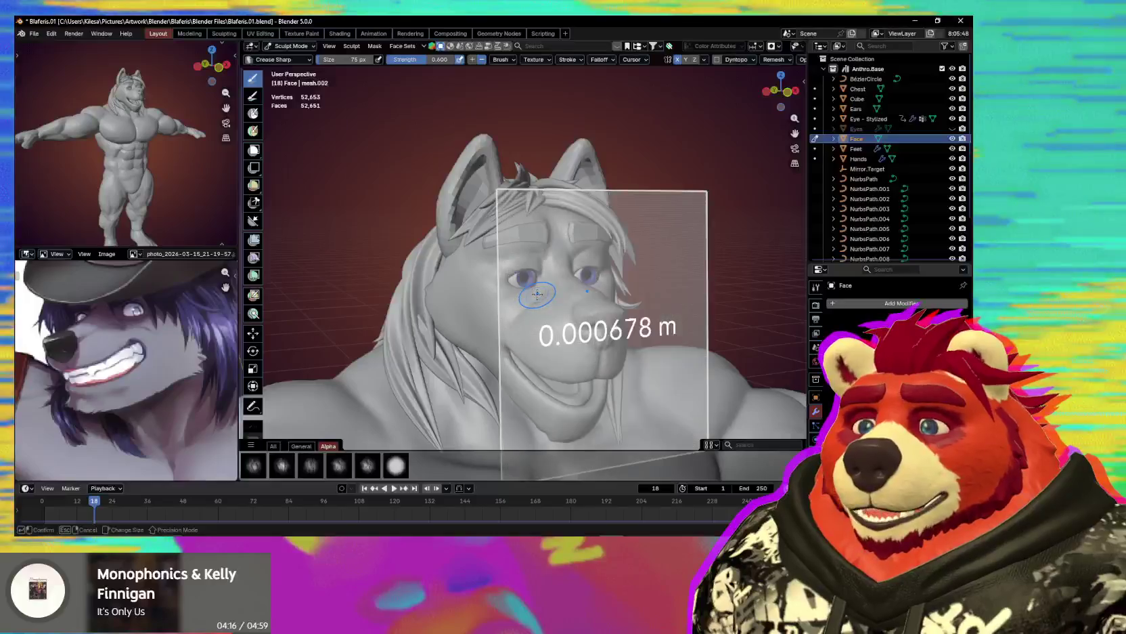
pyautogui.click(534, 296)
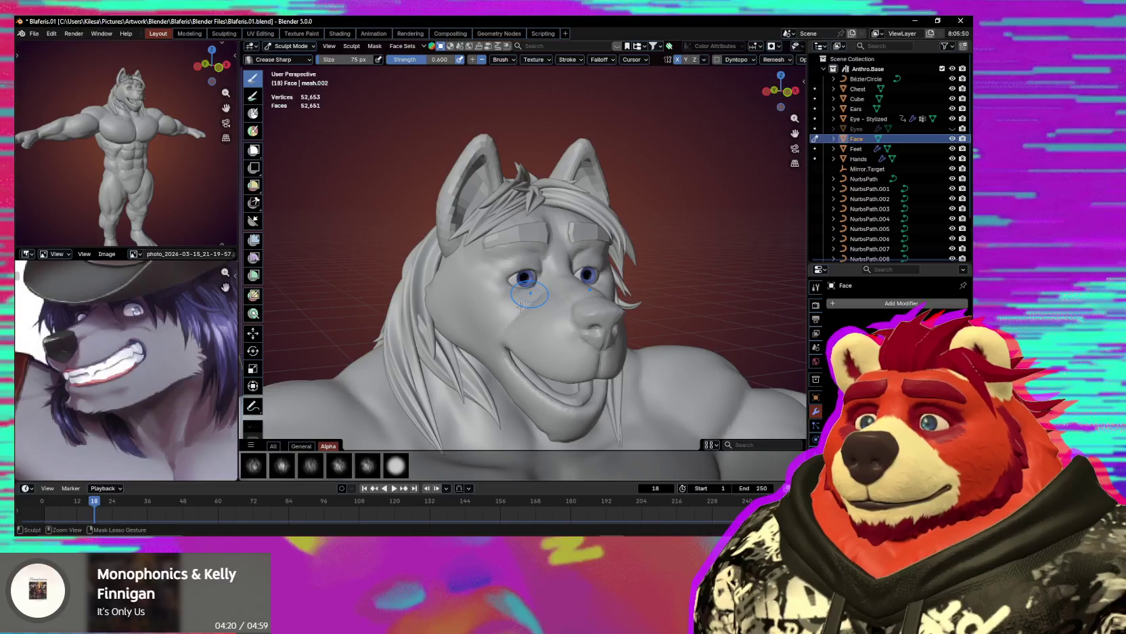
pyautogui.hotkey('ctrl', 'r')
pyautogui.moveTo(521, 306)
pyautogui.mouseDown(button='middle')
pyautogui.moveTo(589, 238)
pyautogui.moveTo(539, 251)
pyautogui.mouseUp(button='middle')
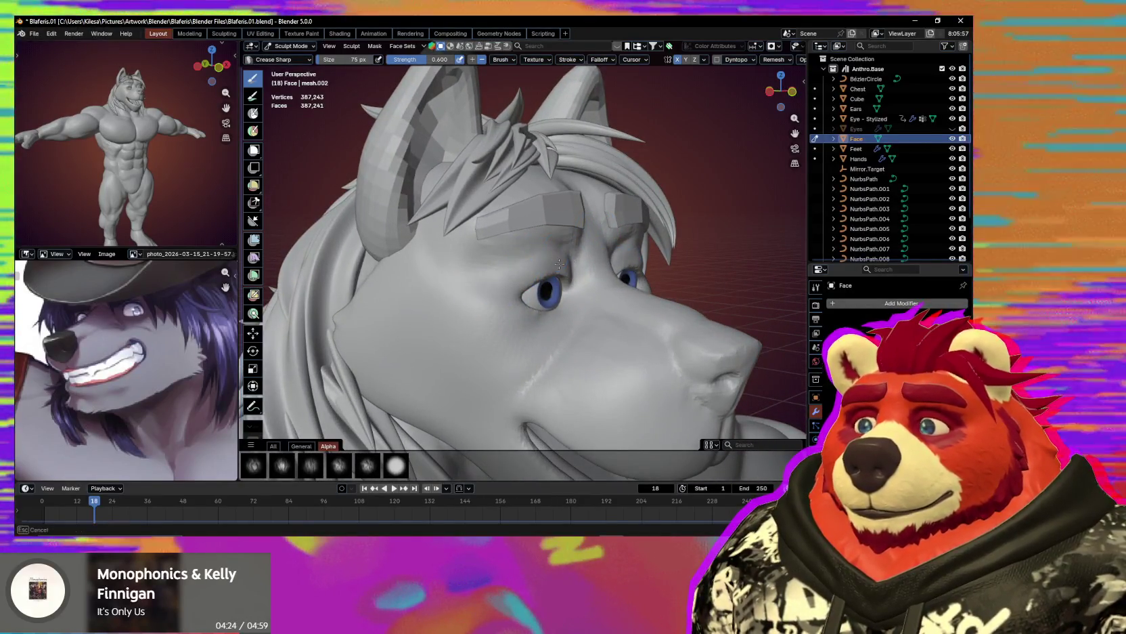
# Set the Crease Sharp brush to full strength and 65 px.
pyautogui.moveTo(505, 284)
pyautogui.mouseDown(button='middle')
pyautogui.moveTo(523, 312)
pyautogui.moveTo(537, 301)
pyautogui.moveTo(526, 259)
pyautogui.mouseUp(button='middle')
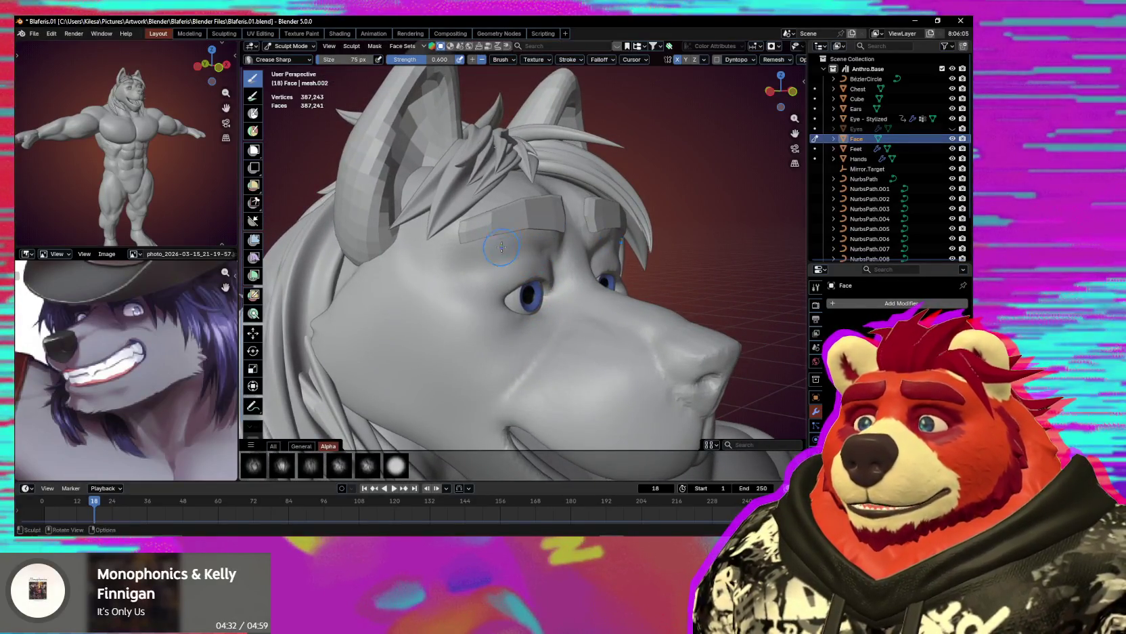
pyautogui.hotkey('shift', 'f')
pyautogui.click(476, 259)
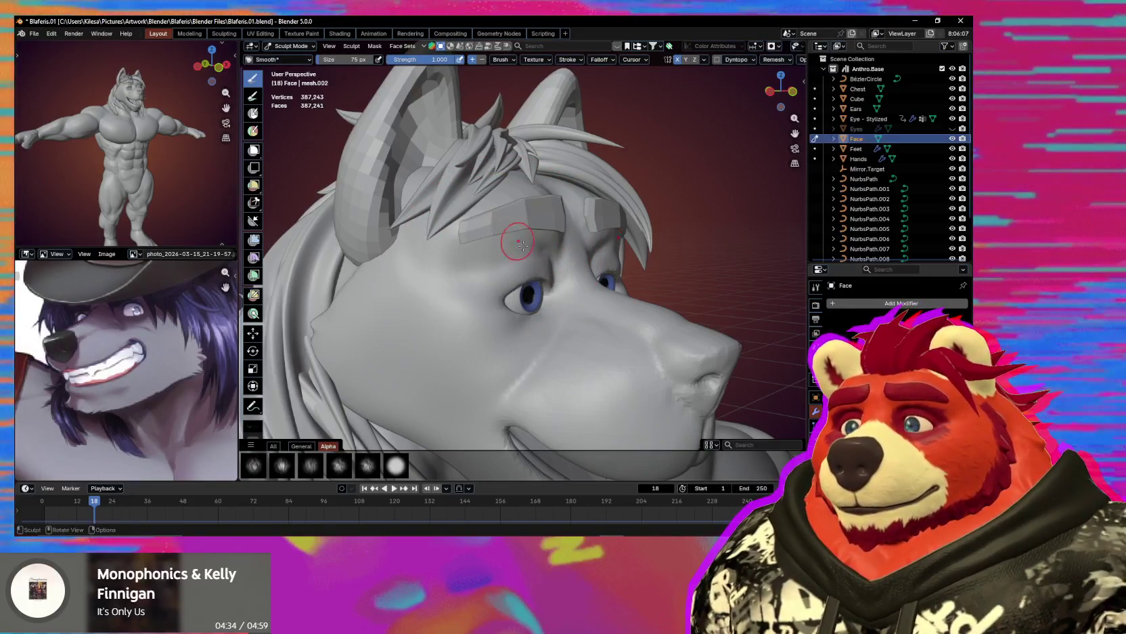
pyautogui.moveTo(523, 245); pyautogui.dragTo(495, 253, button='middle')
pyautogui.press('f')
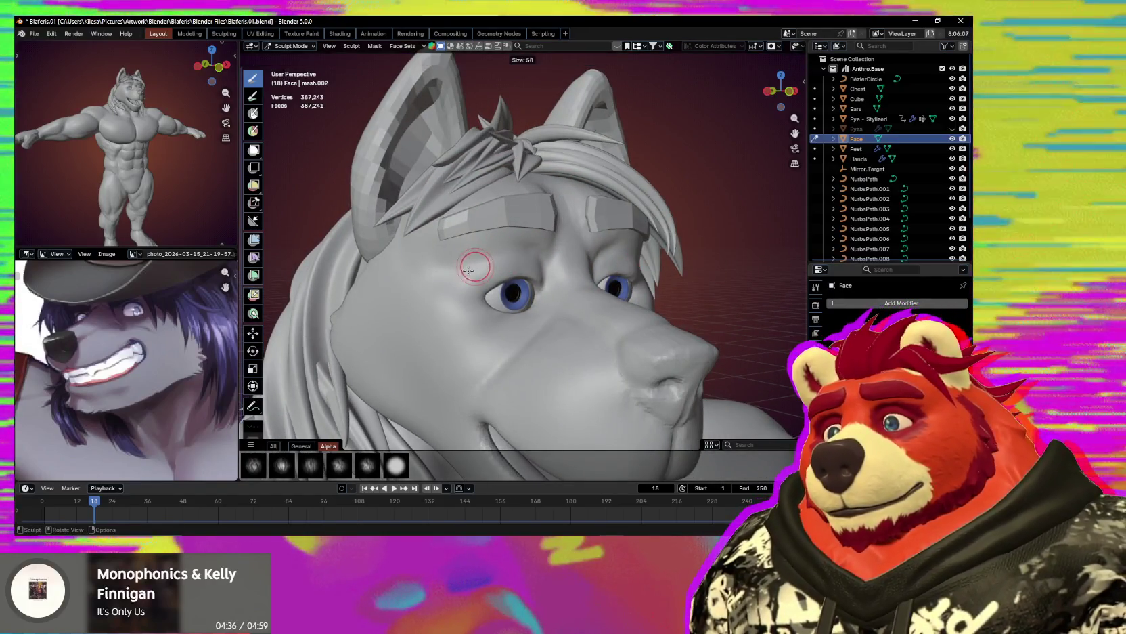
pyautogui.click(464, 271)
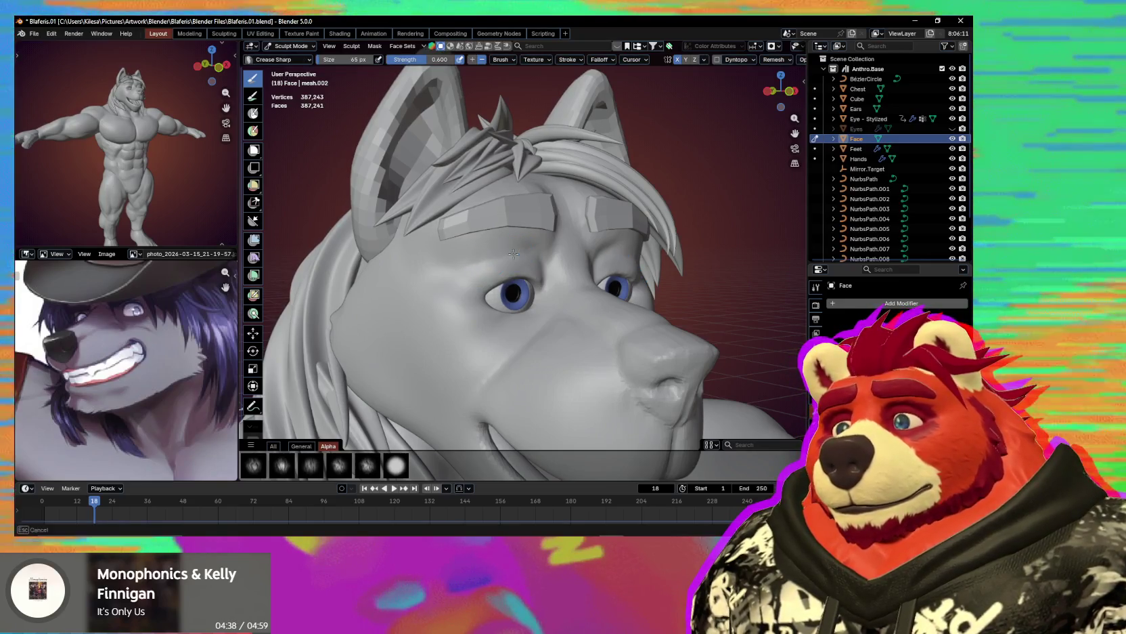
pyautogui.moveTo(522, 254)
pyautogui.mouseDown(button='middle')
pyautogui.moveTo(502, 293)
pyautogui.moveTo(510, 276)
pyautogui.moveTo(482, 267)
pyautogui.mouseUp(button='middle')
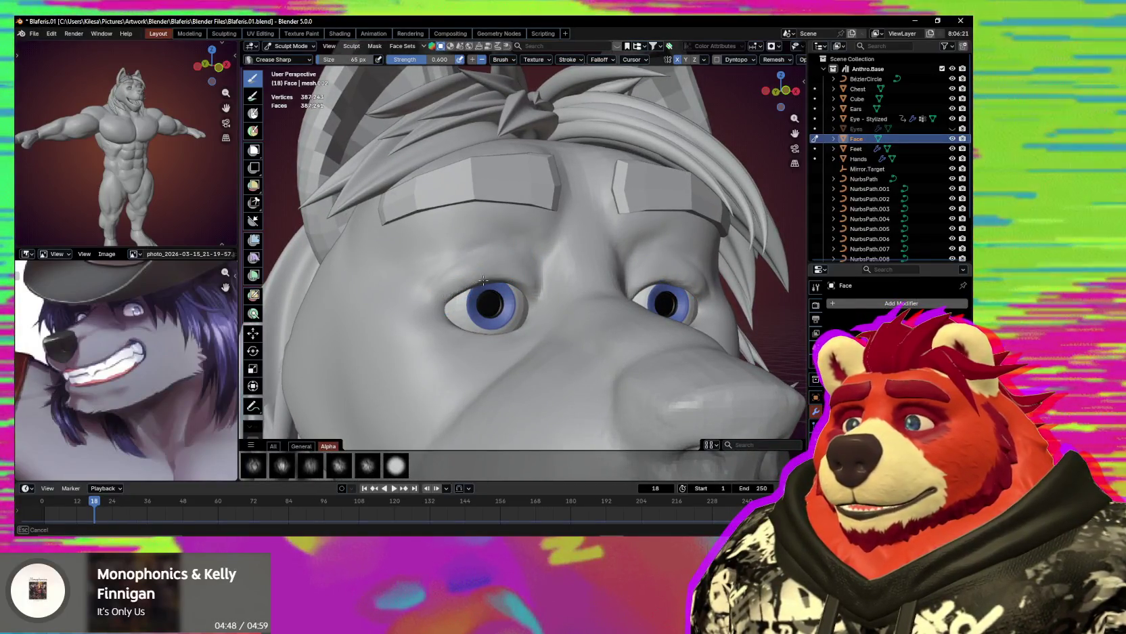
# Crease the inner eye corner and brow, enlarging the brush to 92 px.
pyautogui.moveTo(532, 295); pyautogui.dragTo(534, 284)
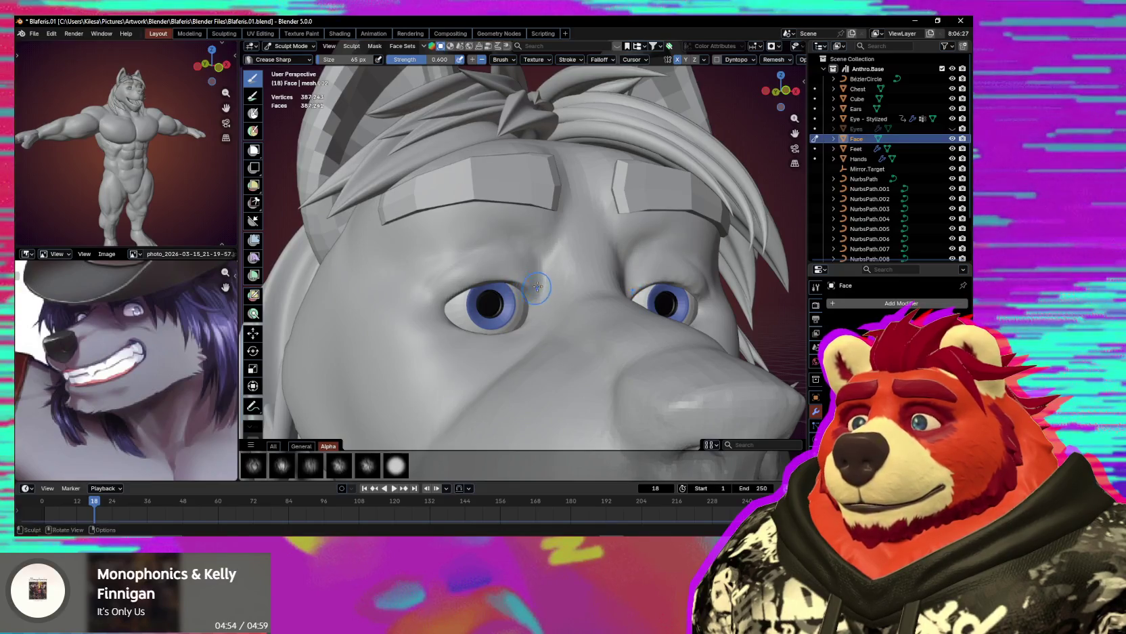
pyautogui.moveTo(538, 286); pyautogui.dragTo(505, 256, button='middle')
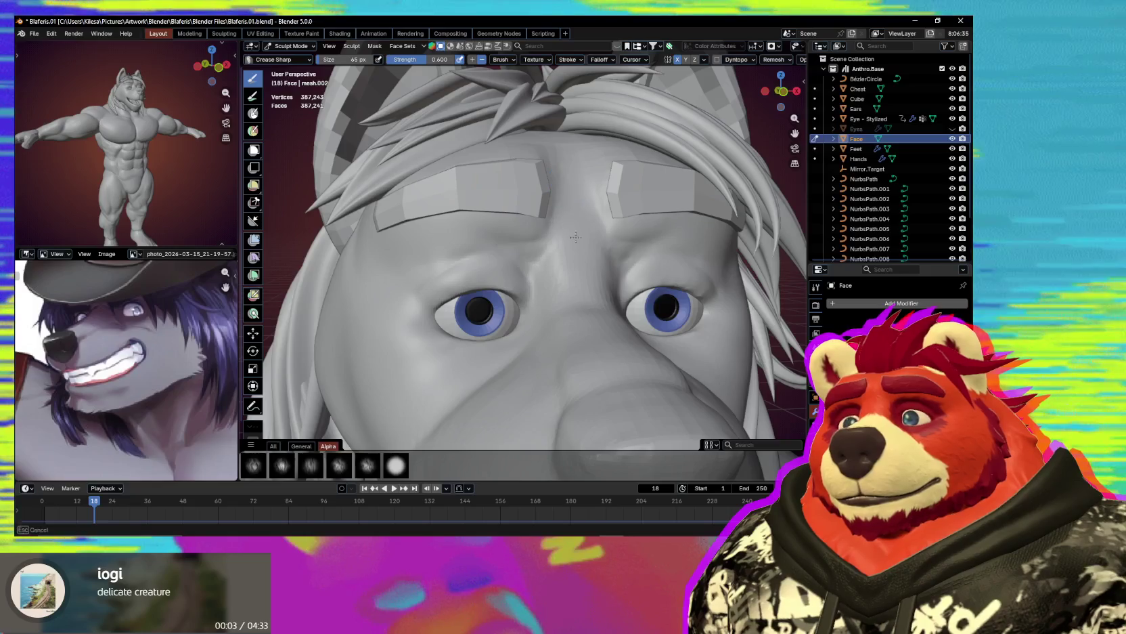
pyautogui.press('f')
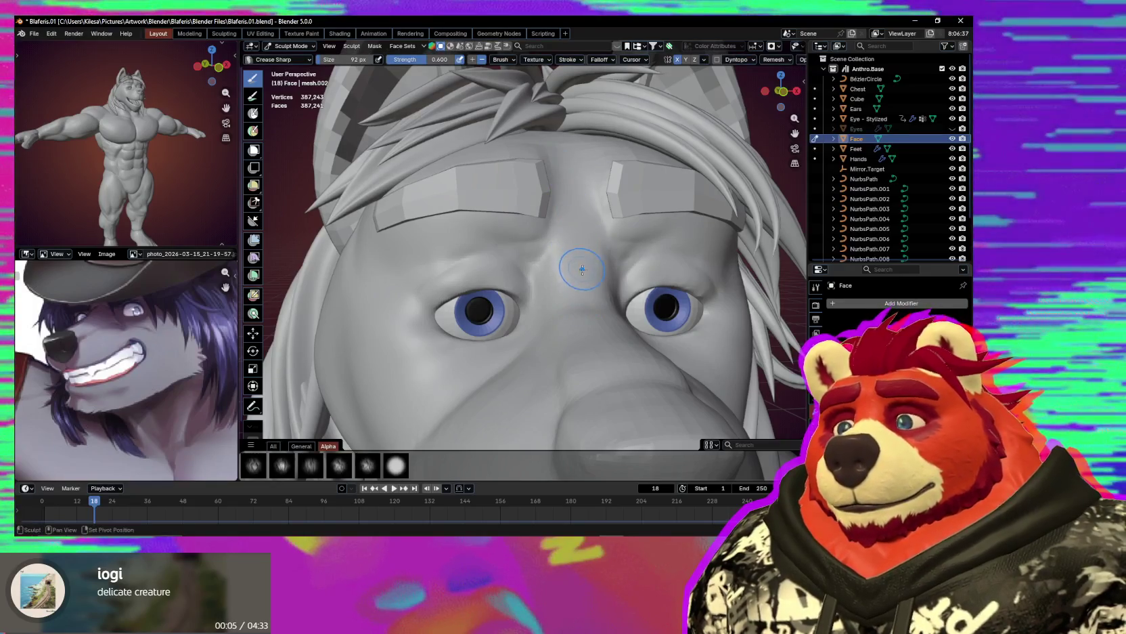
pyautogui.moveTo(586, 294); pyautogui.dragTo(566, 183, button='middle')
pyautogui.moveTo(565, 257)
pyautogui.mouseDown(button='middle')
pyautogui.moveTo(574, 220)
pyautogui.moveTo(553, 197)
pyautogui.moveTo(575, 218)
pyautogui.mouseUp(button='middle')
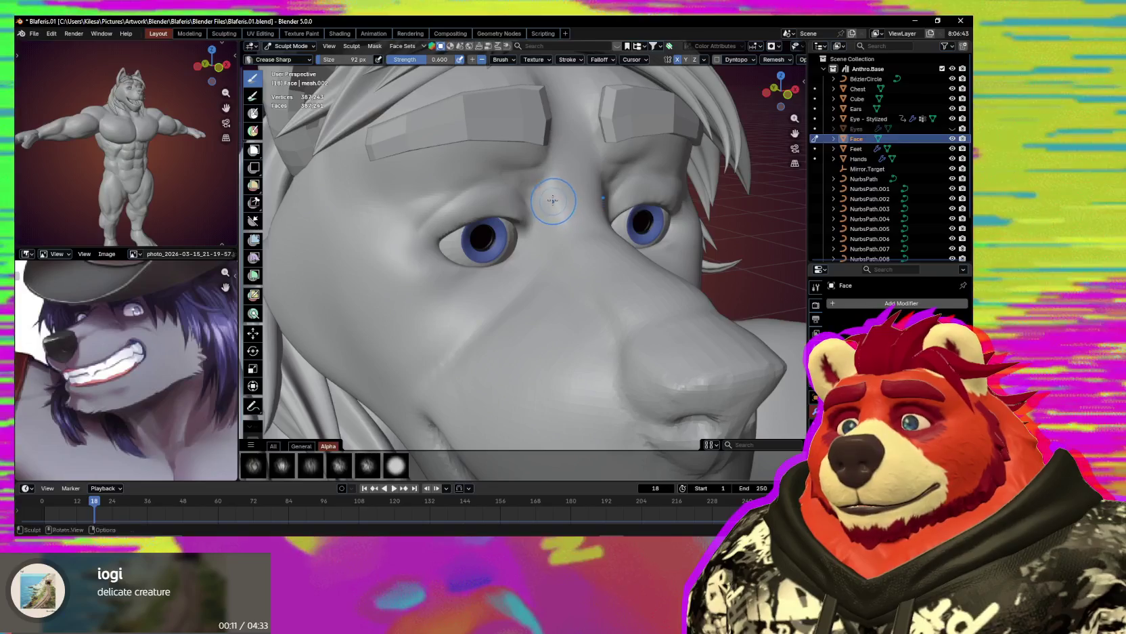
pyautogui.moveTo(578, 227)
pyautogui.mouseDown(button='middle')
pyautogui.moveTo(569, 236)
pyautogui.moveTo(579, 263)
pyautogui.moveTo(565, 250)
pyautogui.moveTo(531, 257)
pyautogui.mouseUp(button='middle')
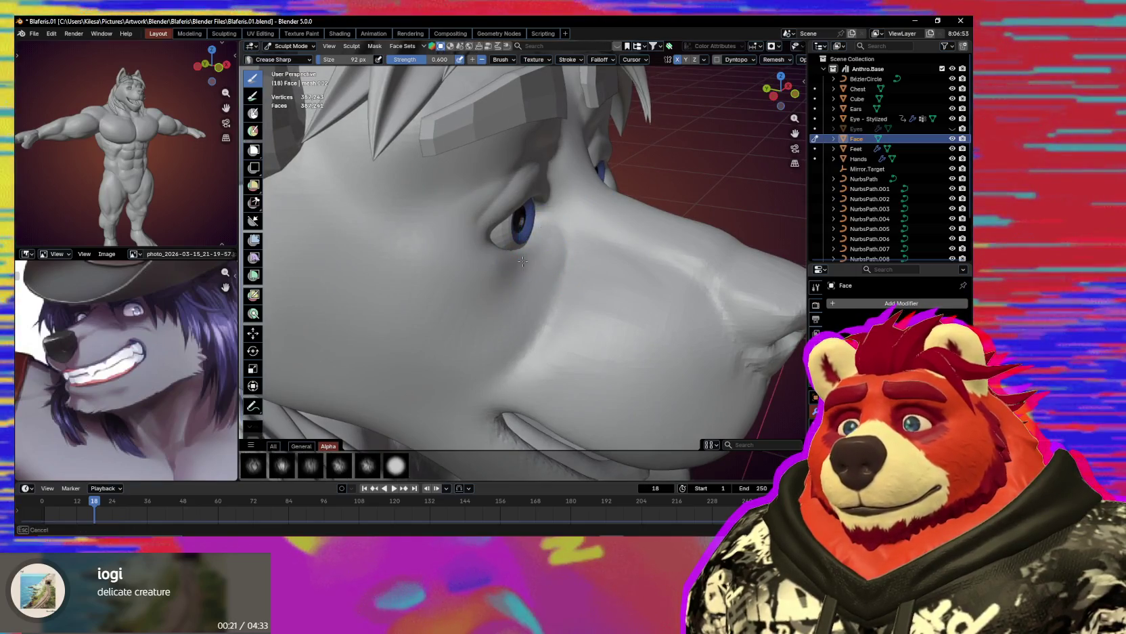
pyautogui.moveTo(523, 261)
pyautogui.mouseDown(button='middle')
pyautogui.moveTo(489, 263)
pyautogui.moveTo(446, 227)
pyautogui.mouseUp(button='middle')
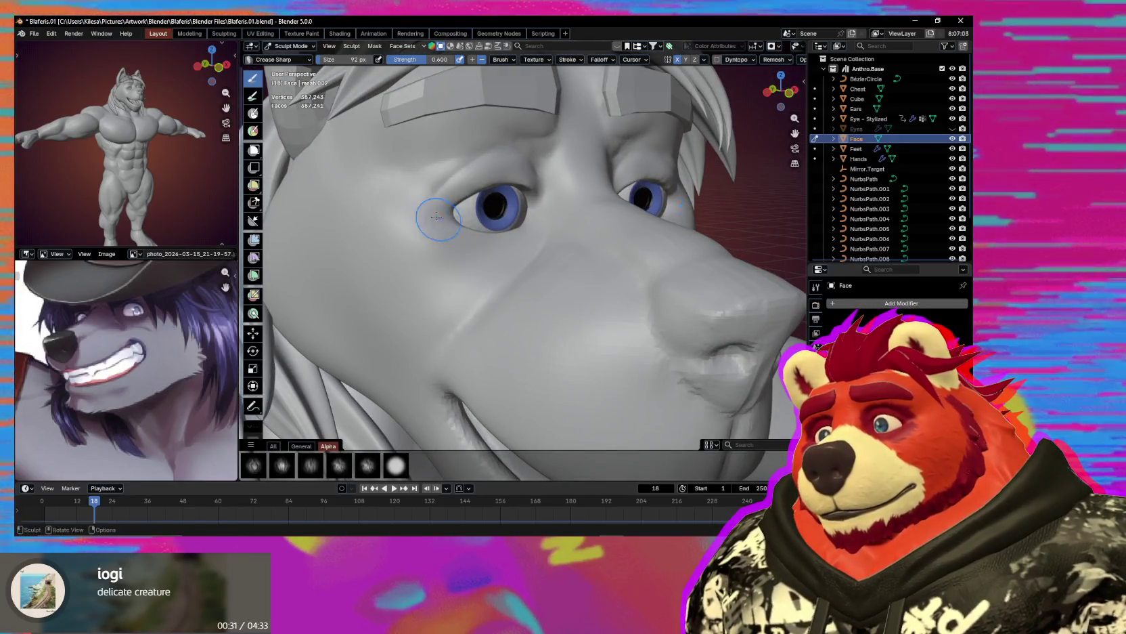
pyautogui.moveTo(528, 222)
pyautogui.mouseDown(button='middle')
pyautogui.moveTo(537, 246)
pyautogui.moveTo(512, 258)
pyautogui.mouseUp(button='middle')
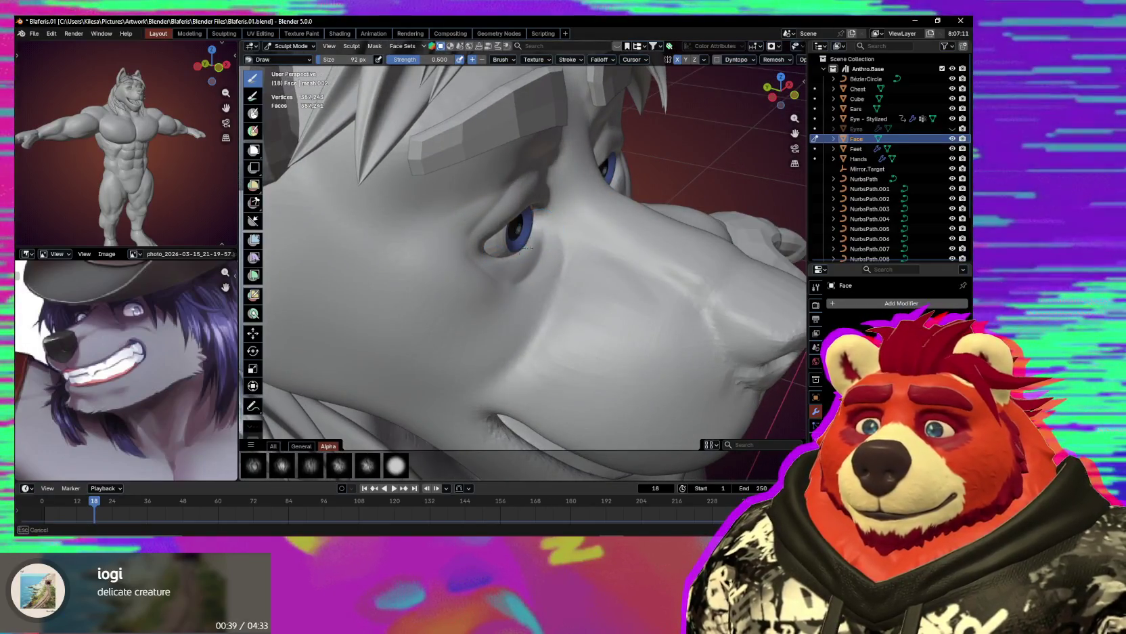
# Switch to the Grab brush at 251 px.
pyautogui.moveTo(540, 236); pyautogui.dragTo(541, 260, button='middle')
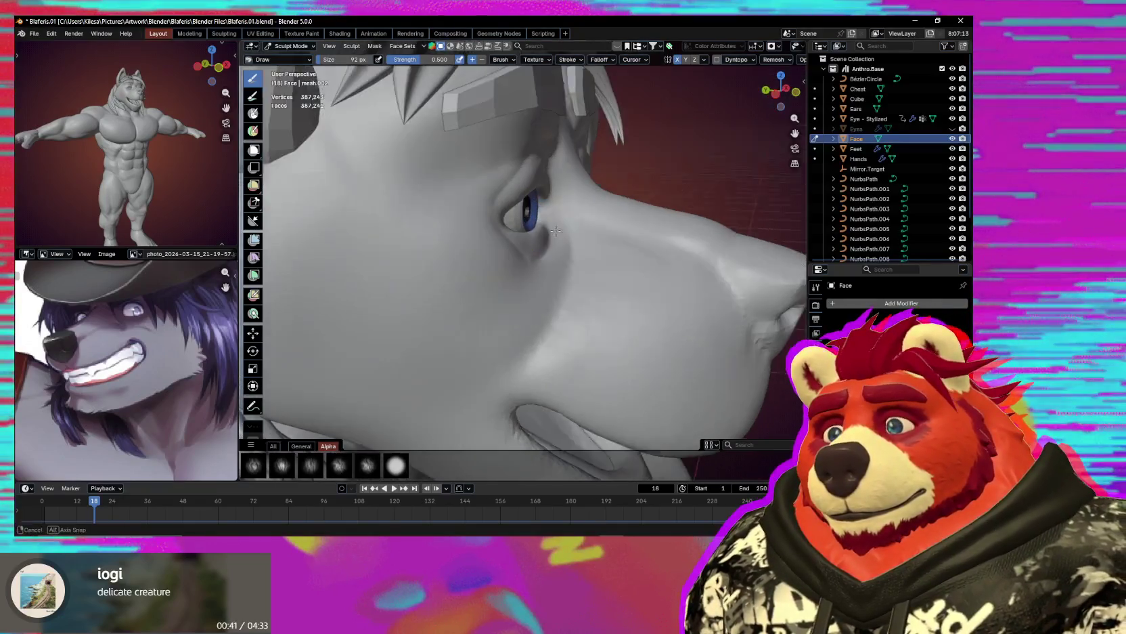
pyautogui.press('g')
pyautogui.press('f')
pyautogui.click(588, 264)
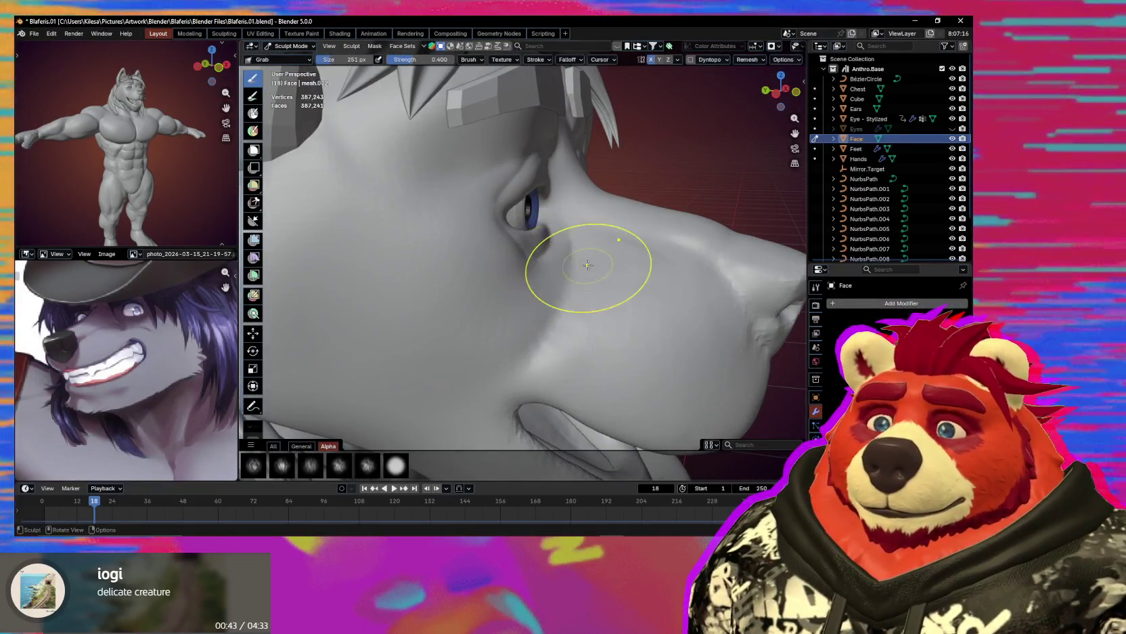
# Crease around the eye with the Crease Sharp brush at 68 px.
pyautogui.moveTo(525, 269)
pyautogui.mouseDown(button='middle')
pyautogui.moveTo(490, 264)
pyautogui.moveTo(478, 250)
pyautogui.mouseUp(button='middle')
pyautogui.hotkey('shift', 'c')
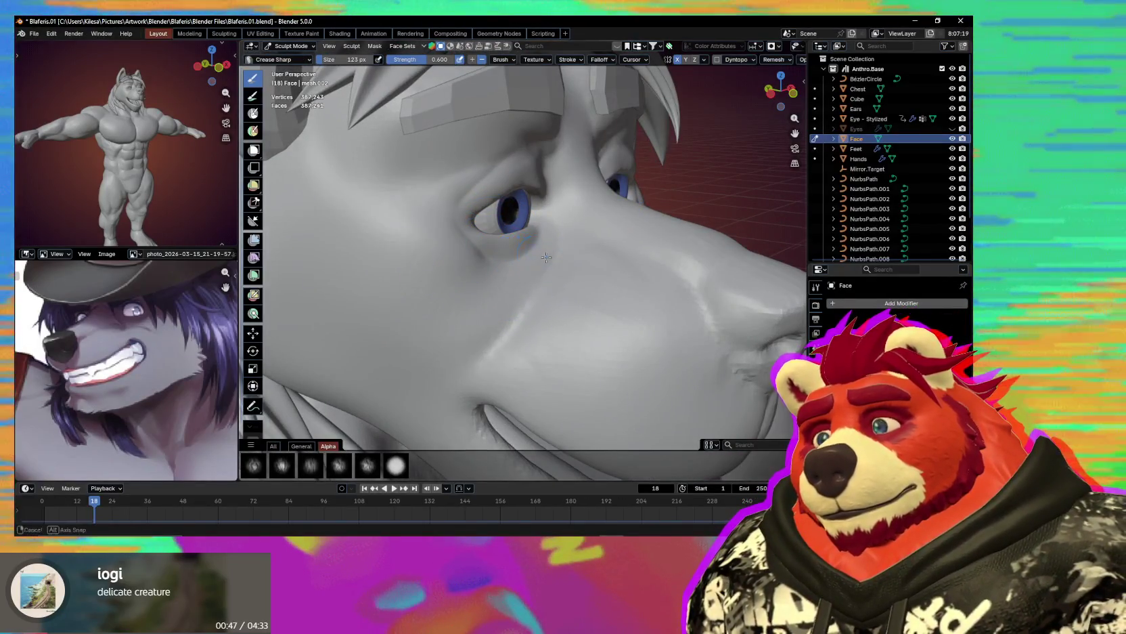
pyautogui.moveTo(547, 257); pyautogui.dragTo(533, 241, button='middle')
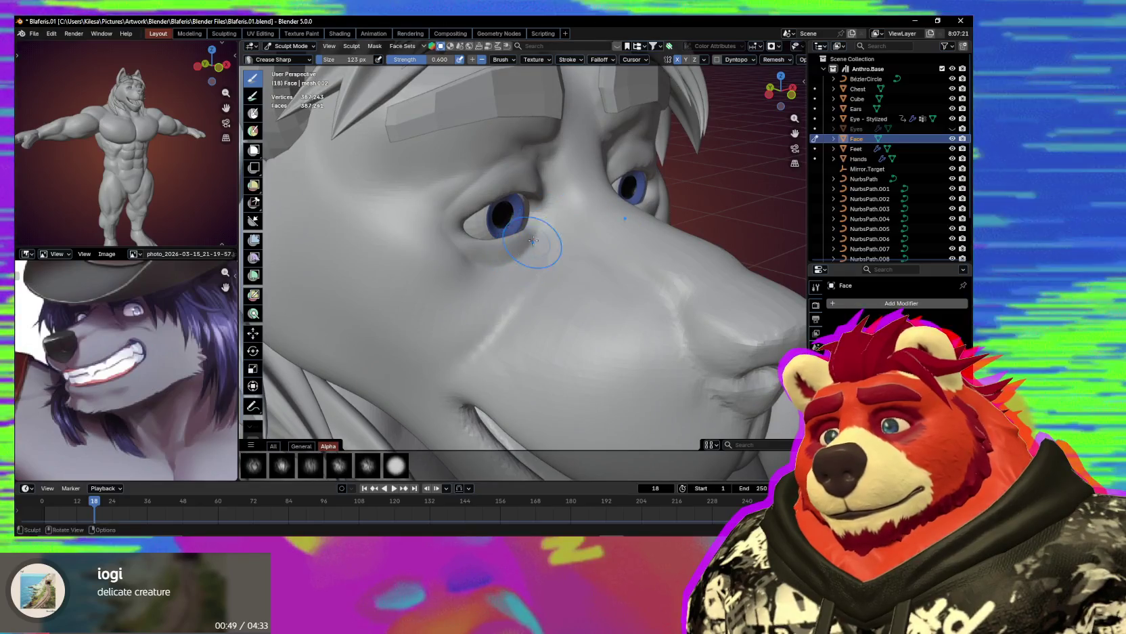
pyautogui.press('f')
pyautogui.click(475, 256)
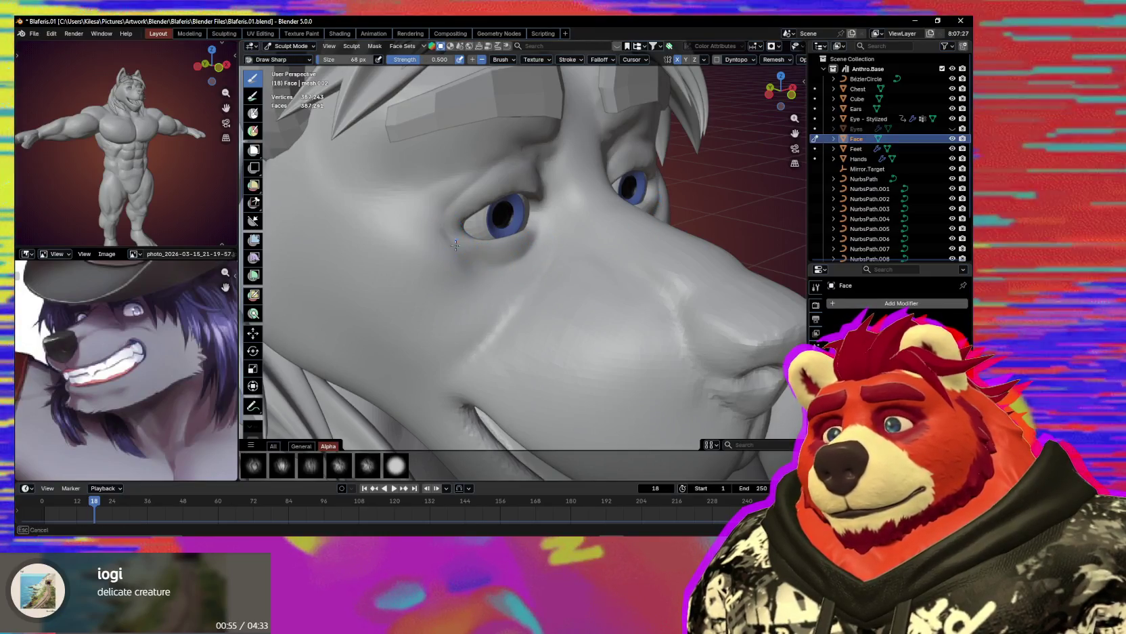
pyautogui.moveTo(472, 255)
pyautogui.mouseDown(button='middle')
pyautogui.moveTo(523, 256)
pyautogui.moveTo(502, 266)
pyautogui.mouseUp(button='middle')
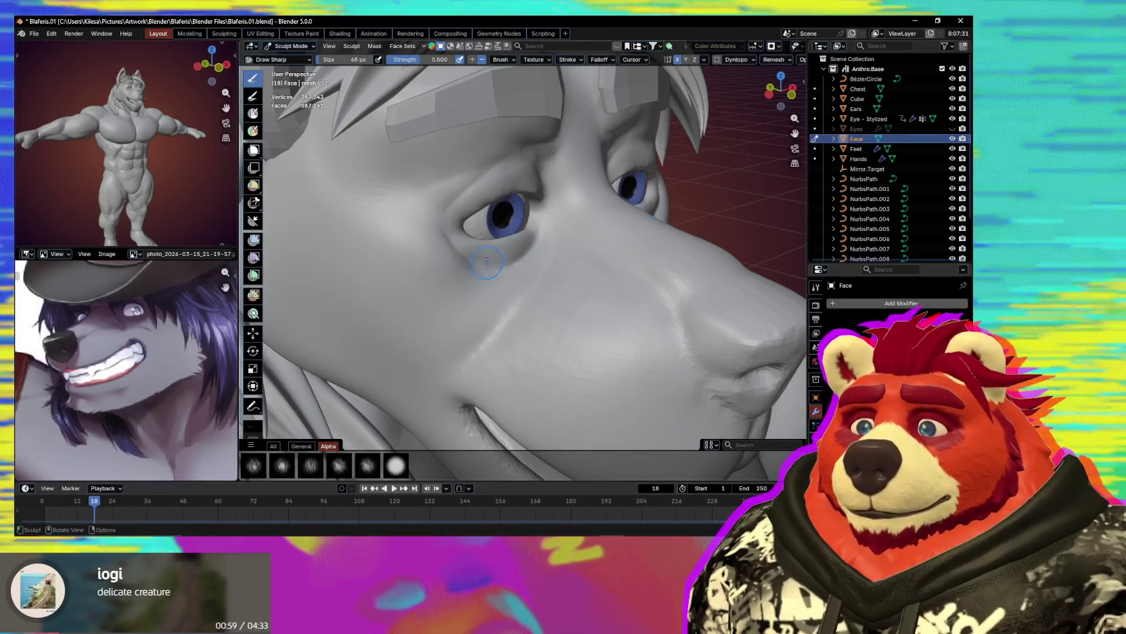
pyautogui.moveTo(522, 254); pyautogui.dragTo(523, 252, button='middle')
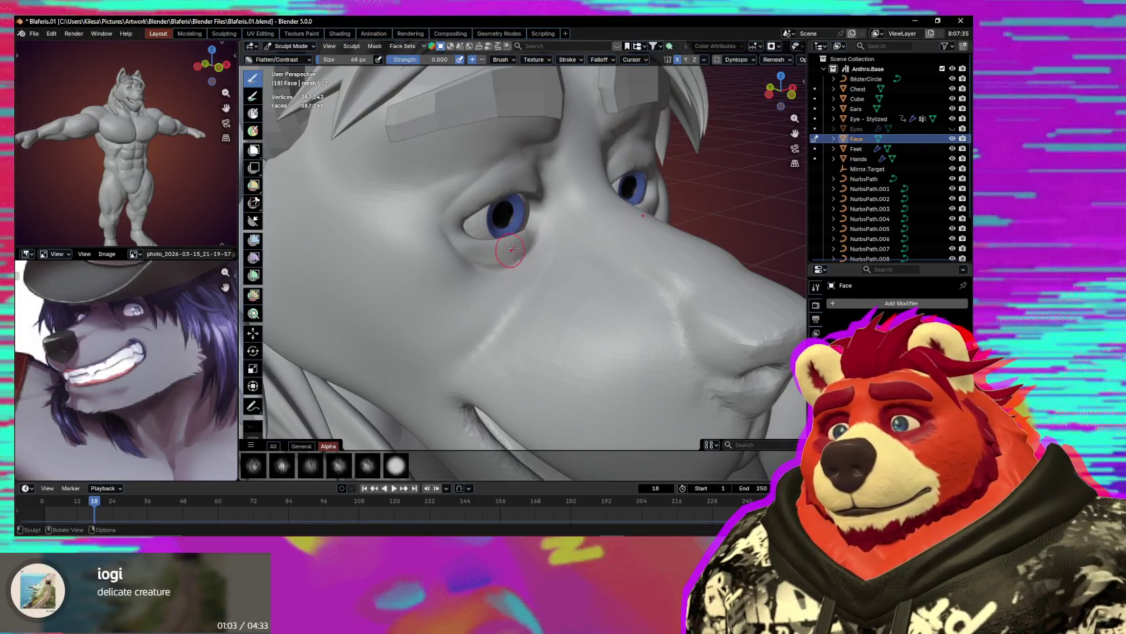
pyautogui.moveTo(517, 267); pyautogui.dragTo(521, 241, button='middle')
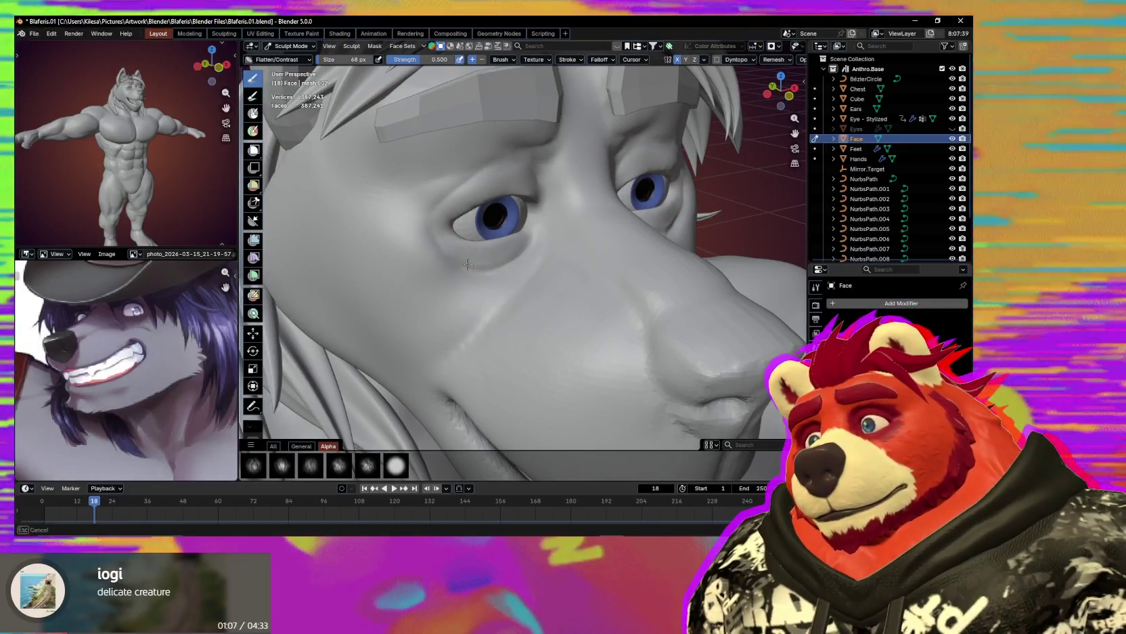
pyautogui.moveTo(429, 242)
pyautogui.mouseDown(button='middle')
pyautogui.moveTo(474, 275)
pyautogui.moveTo(520, 339)
pyautogui.moveTo(432, 226)
pyautogui.mouseUp(button='middle')
pyautogui.scroll(-3, 521, 340)
pyautogui.scroll(2, 432, 227)
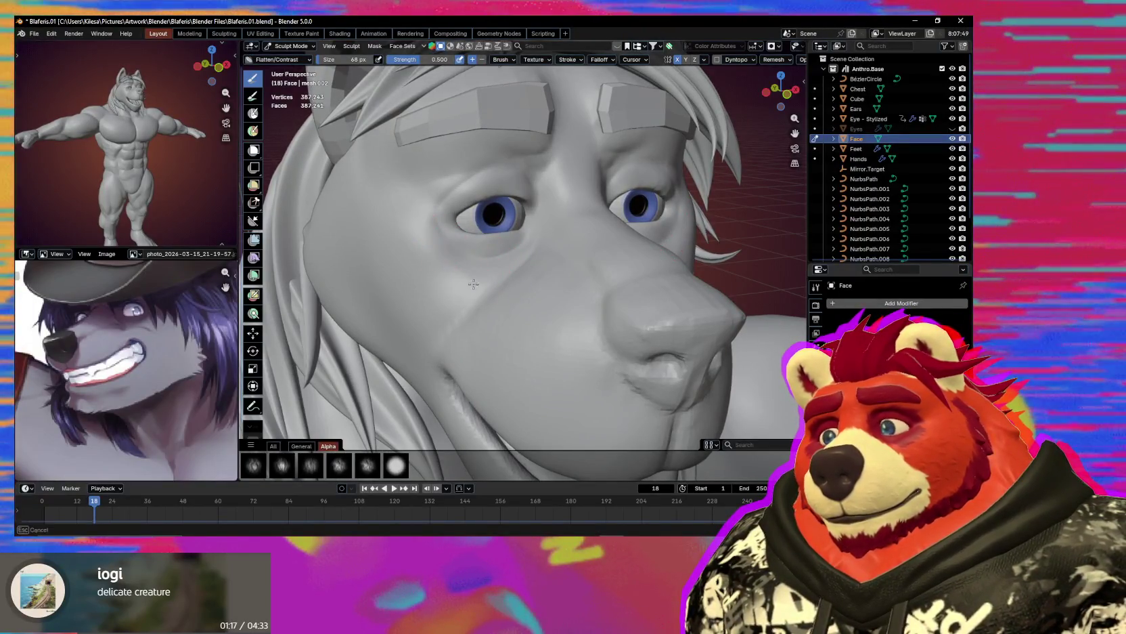
# Reshape the skin around the eye with a smaller Grab brush.
pyautogui.moveTo(498, 285)
pyautogui.mouseDown(button='middle')
pyautogui.moveTo(523, 244)
pyautogui.moveTo(512, 238)
pyautogui.moveTo(526, 252)
pyautogui.mouseUp(button='middle')
pyautogui.press('g')
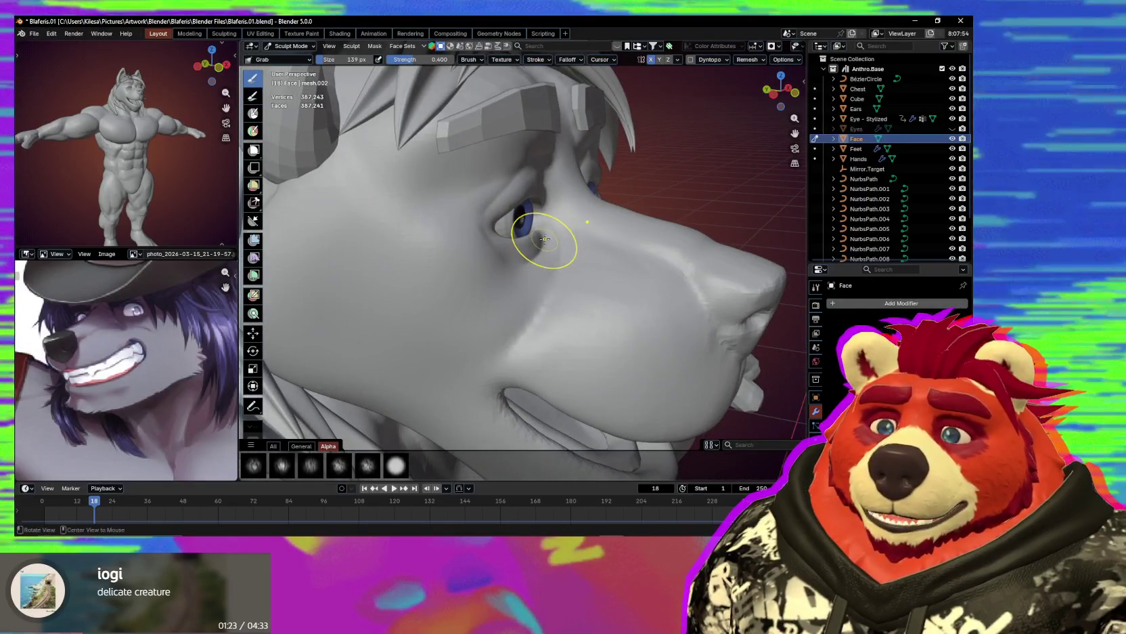
pyautogui.scroll(3, 543, 229)
pyautogui.press('[')
pyautogui.press('[')
pyautogui.press('[')
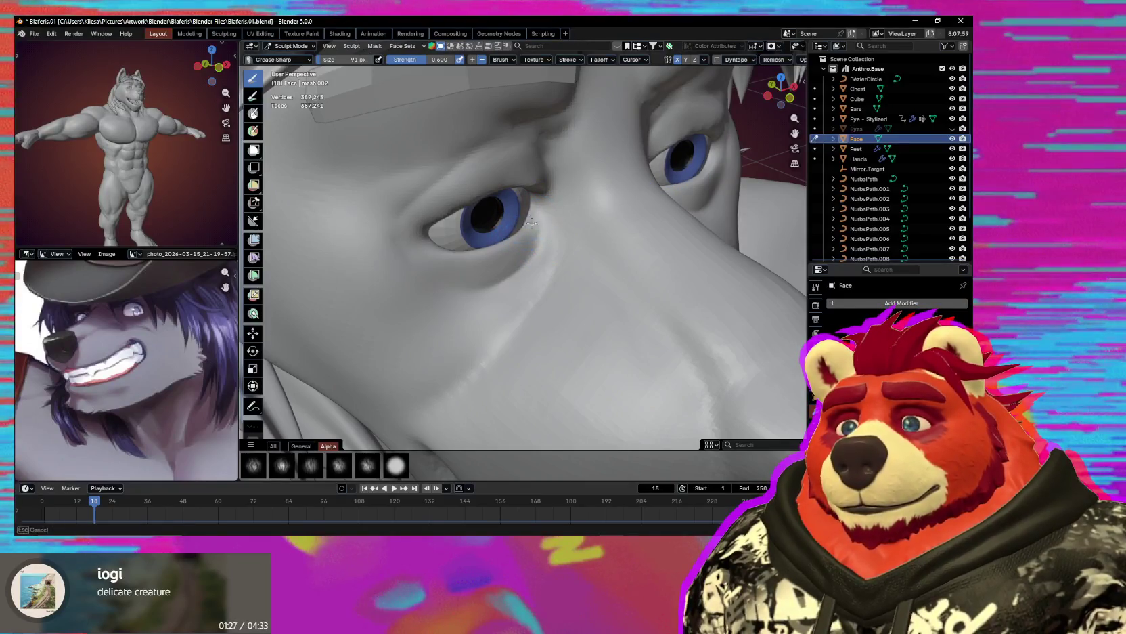
pyautogui.moveTo(547, 233); pyautogui.dragTo(559, 222, button='middle')
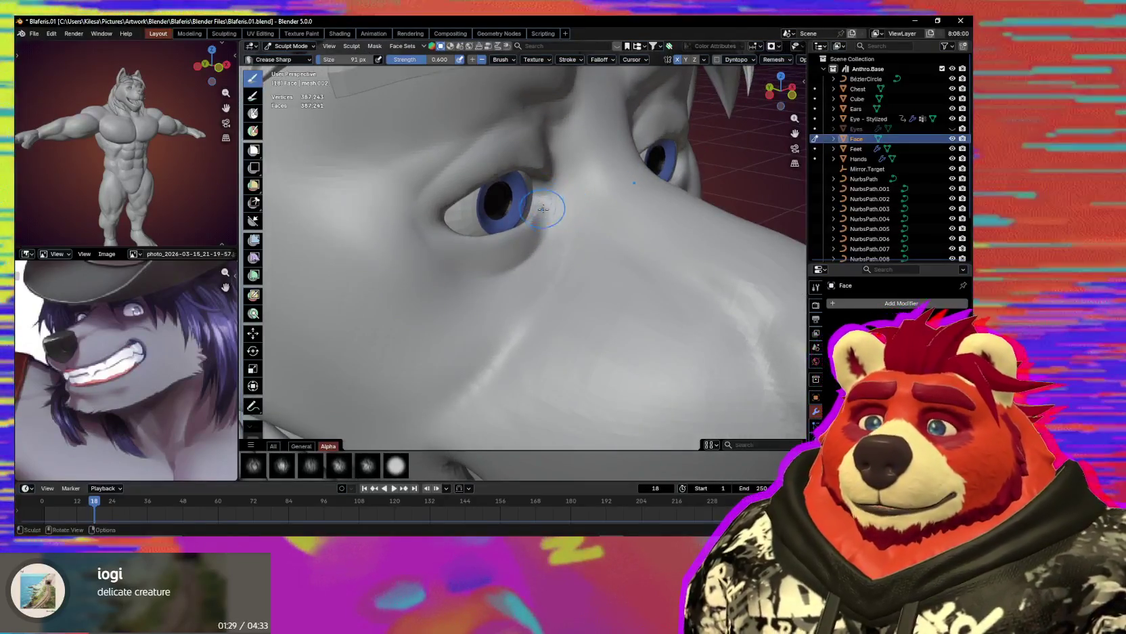
pyautogui.moveTo(536, 174)
pyautogui.mouseDown(button='middle')
pyautogui.moveTo(577, 184)
pyautogui.moveTo(471, 182)
pyautogui.moveTo(490, 169)
pyautogui.mouseUp(button='middle')
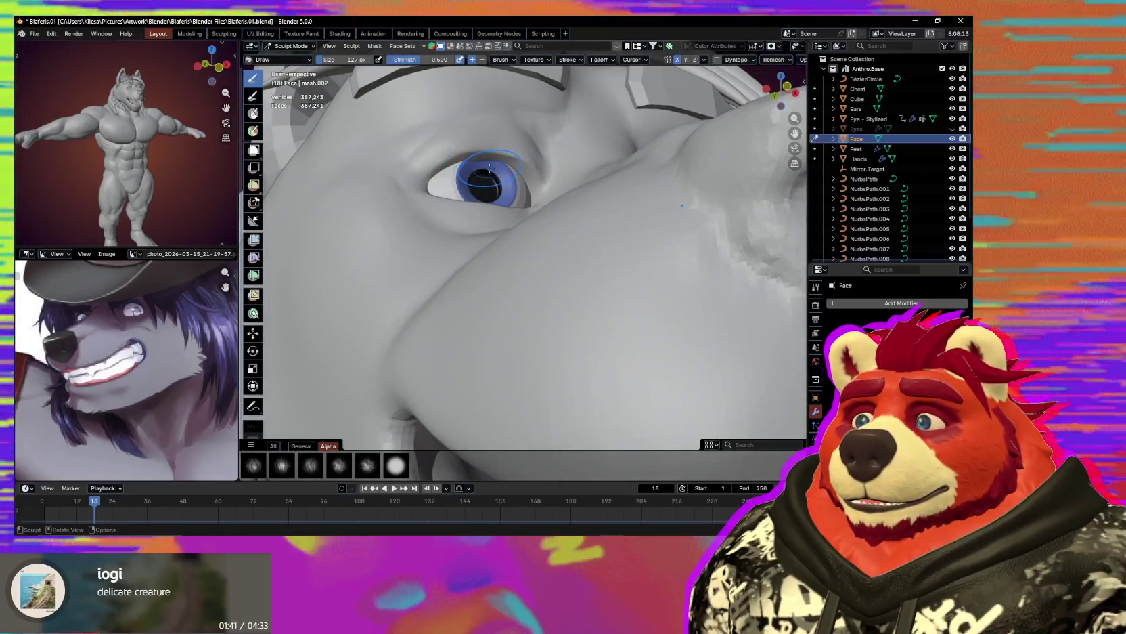
pyautogui.press('f')
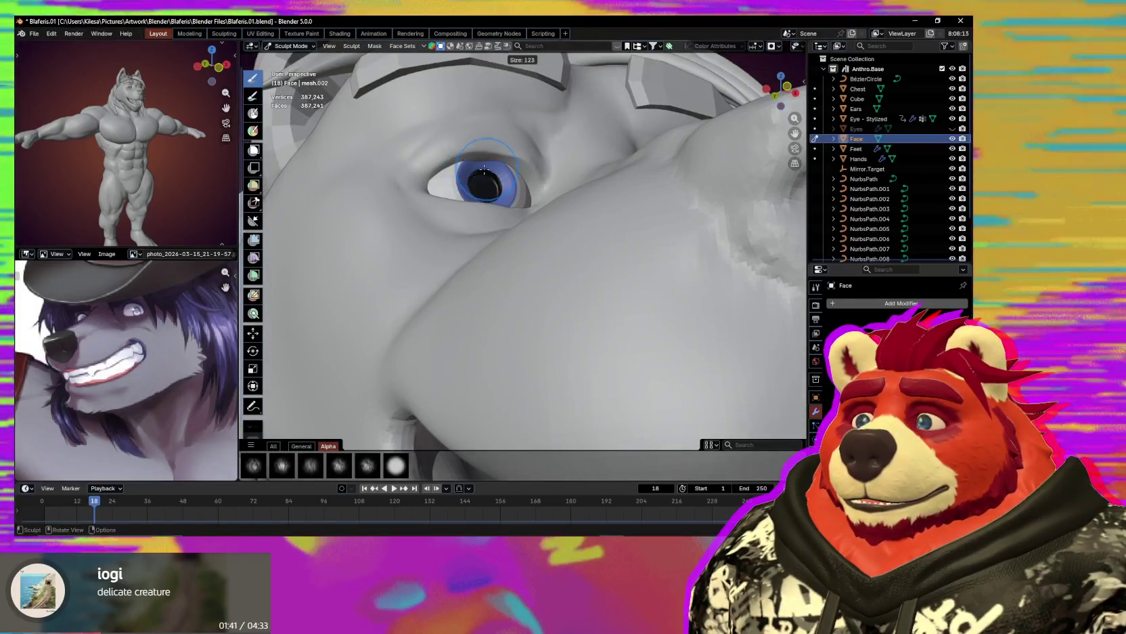
pyautogui.click(471, 167)
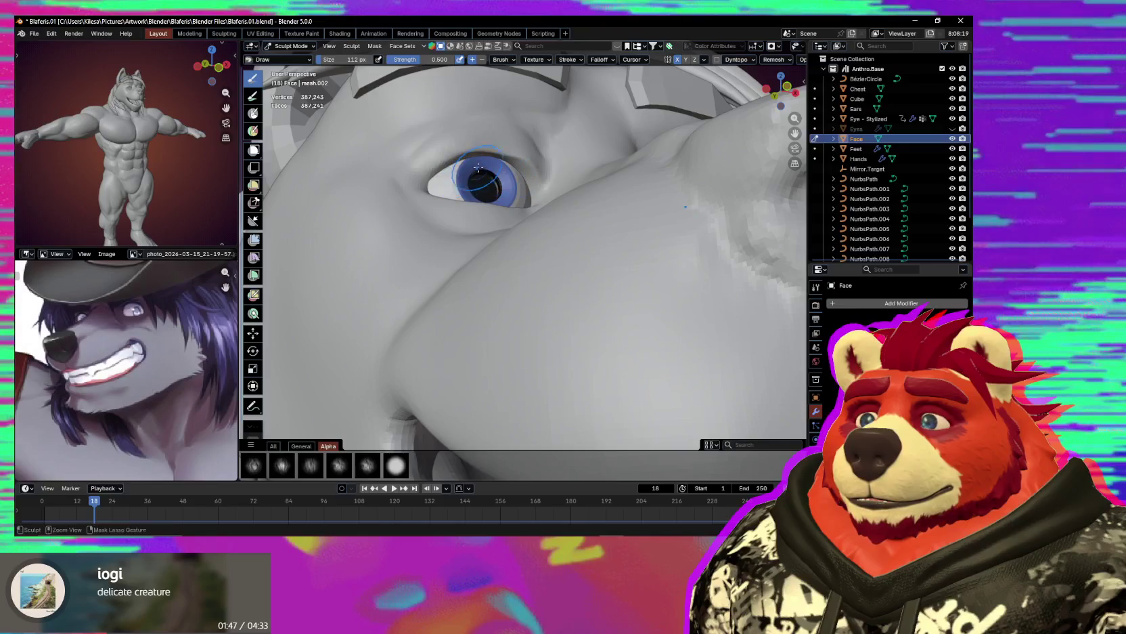
# Refine the eyelid creases with an even smaller brush from frontal views.
pyautogui.moveTo(461, 176)
pyautogui.mouseDown(button='middle')
pyautogui.moveTo(452, 253)
pyautogui.moveTo(535, 244)
pyautogui.mouseUp(button='middle')
pyautogui.press('f')
pyautogui.click(424, 244)
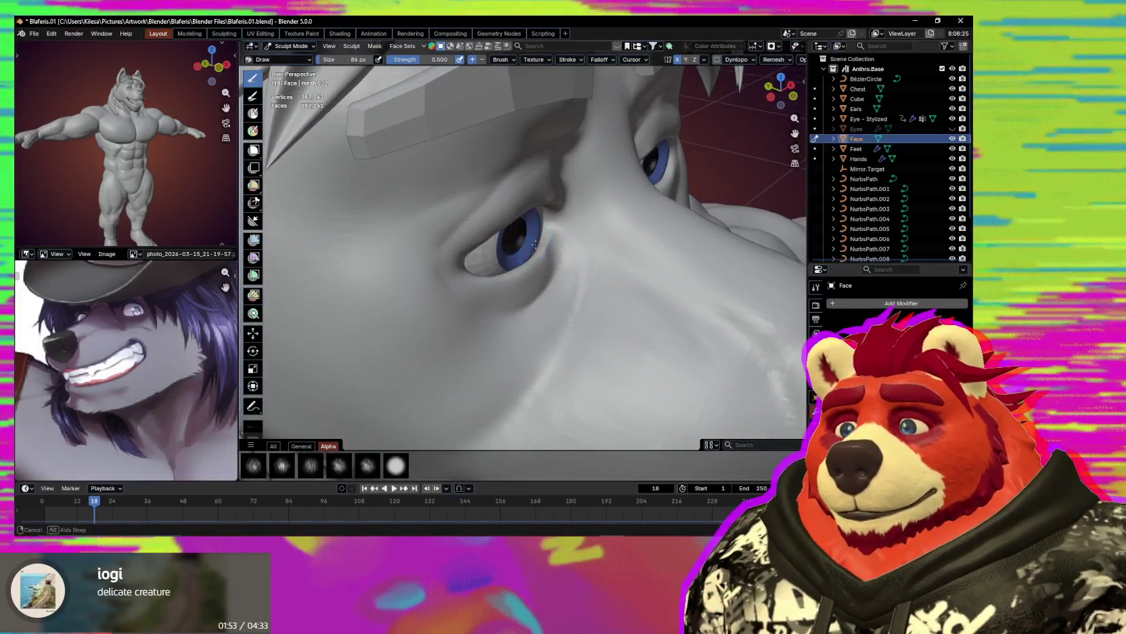
pyautogui.moveTo(536, 244)
pyautogui.mouseDown(button='middle')
pyautogui.moveTo(487, 232)
pyautogui.moveTo(624, 242)
pyautogui.moveTo(535, 306)
pyautogui.mouseUp(button='middle')
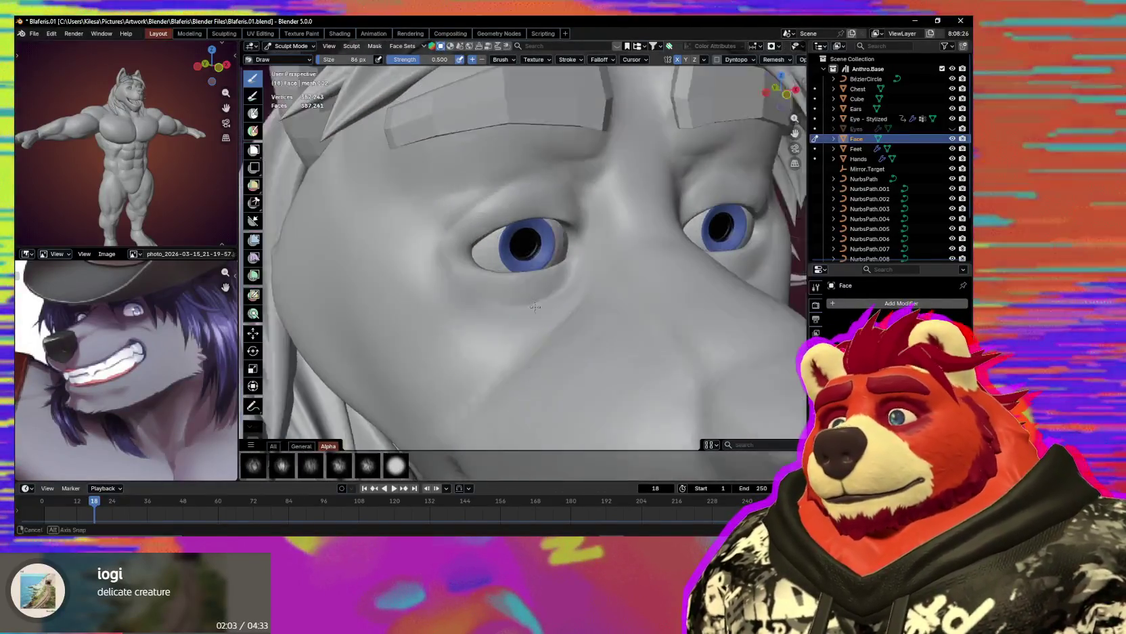
pyautogui.moveTo(534, 306)
pyautogui.mouseDown(button='middle')
pyautogui.moveTo(457, 268)
pyautogui.moveTo(494, 303)
pyautogui.mouseUp(button='middle')
pyautogui.press('[')
pyautogui.press('[')
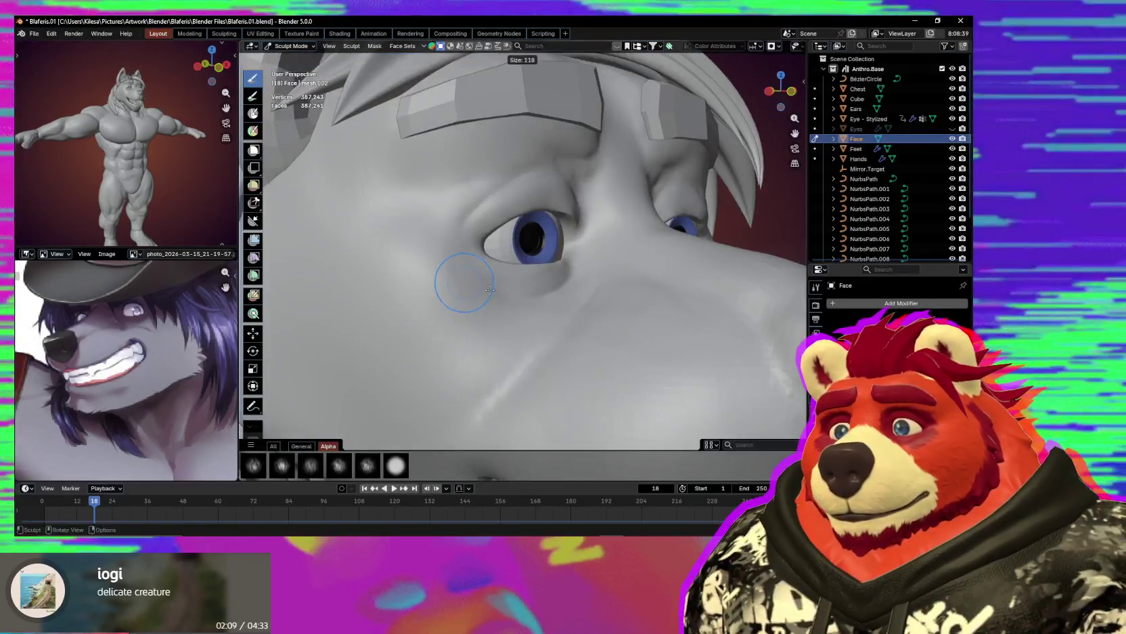
pyautogui.moveTo(495, 303); pyautogui.dragTo(447, 293, button='middle')
pyautogui.press('f')
pyautogui.click(432, 239)
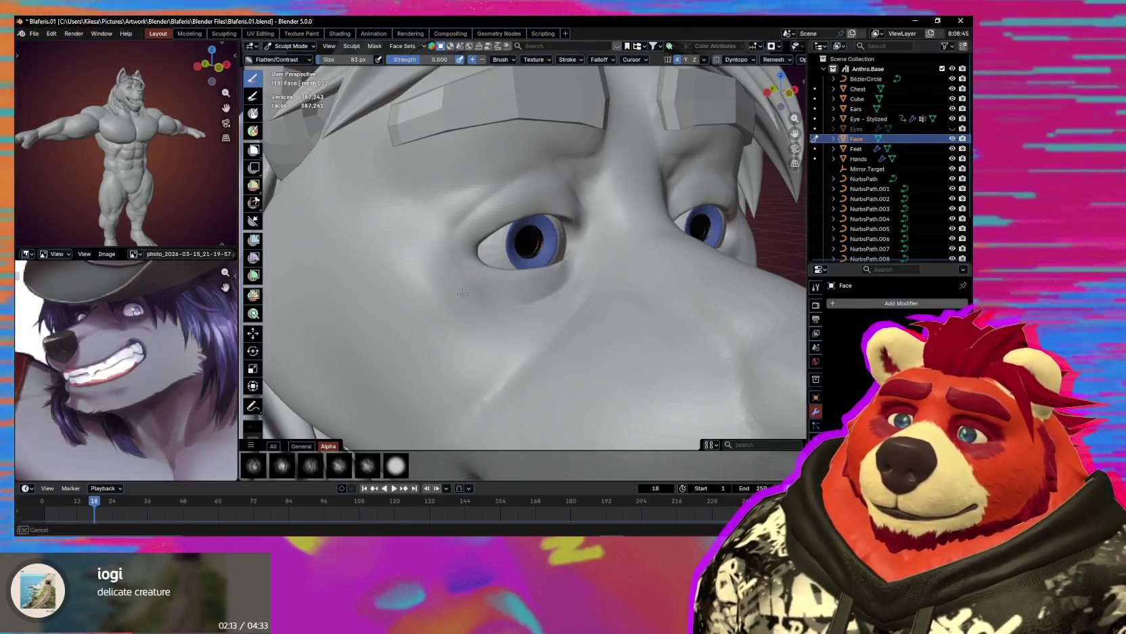
pyautogui.moveTo(463, 293)
pyautogui.mouseDown(button='middle')
pyautogui.moveTo(437, 302)
pyautogui.moveTo(563, 327)
pyautogui.moveTo(523, 311)
pyautogui.moveTo(573, 306)
pyautogui.moveTo(541, 297)
pyautogui.moveTo(541, 275)
pyautogui.mouseUp(button='middle')
# Pull the skin beneath the eye with Grab and sharpen the eye-corner crease.
pyautogui.press('g')
pyautogui.press('f')
pyautogui.click(573, 266)
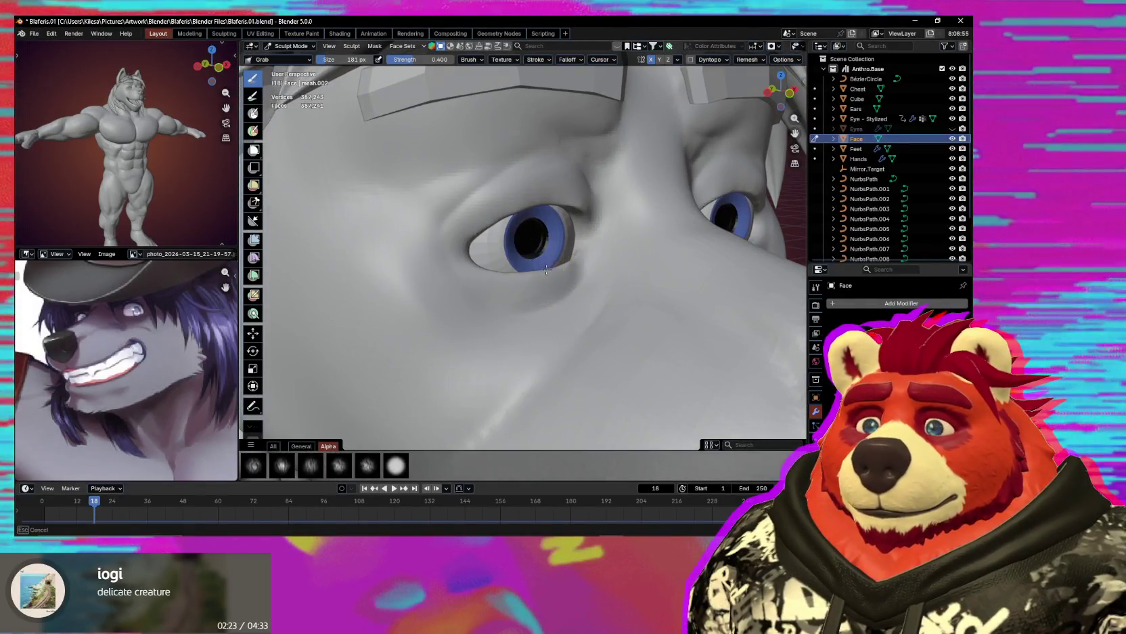
pyautogui.press('f')
pyautogui.click(572, 278)
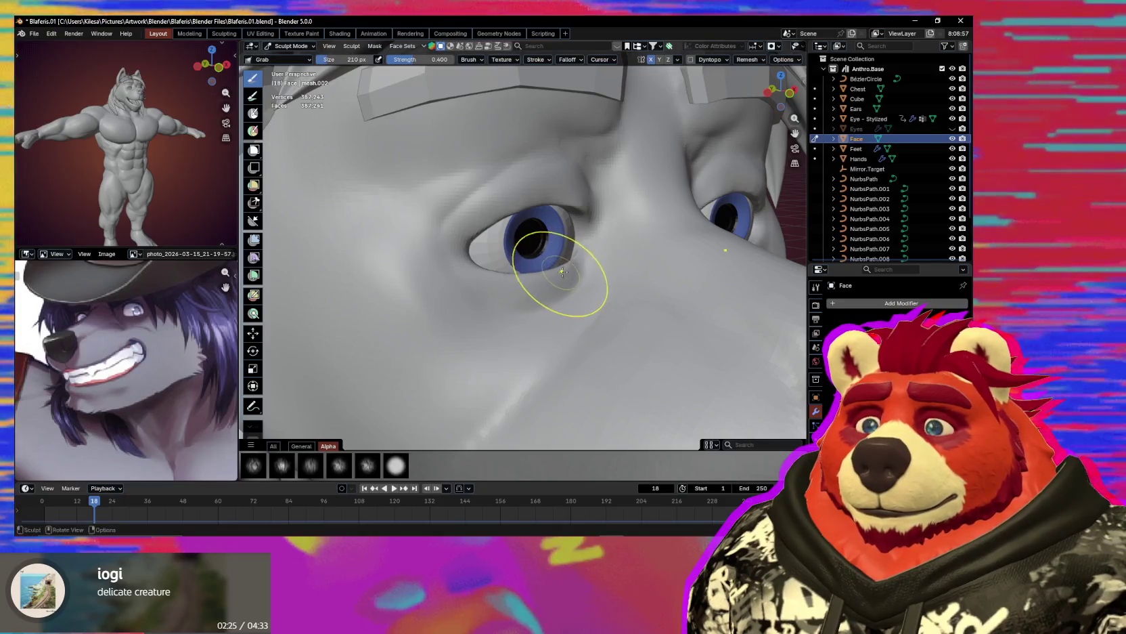
pyautogui.moveTo(562, 270); pyautogui.dragTo(542, 277, button='middle')
pyautogui.press('f')
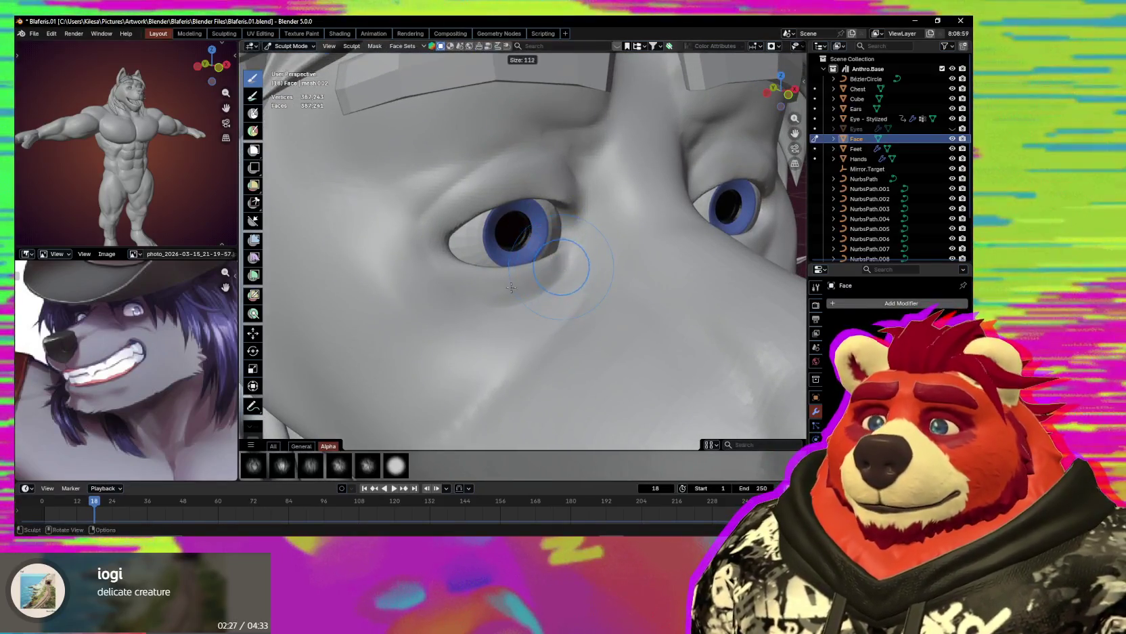
pyautogui.click(511, 288)
pyautogui.moveTo(556, 258); pyautogui.dragTo(567, 239)
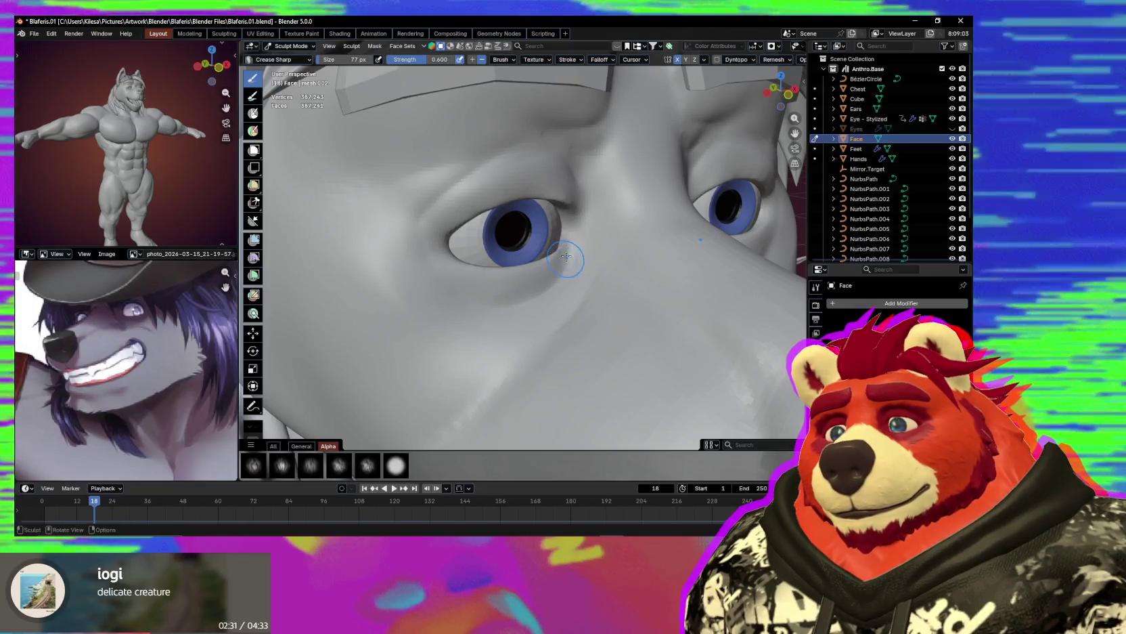
pyautogui.moveTo(580, 255); pyautogui.dragTo(560, 218, button='middle')
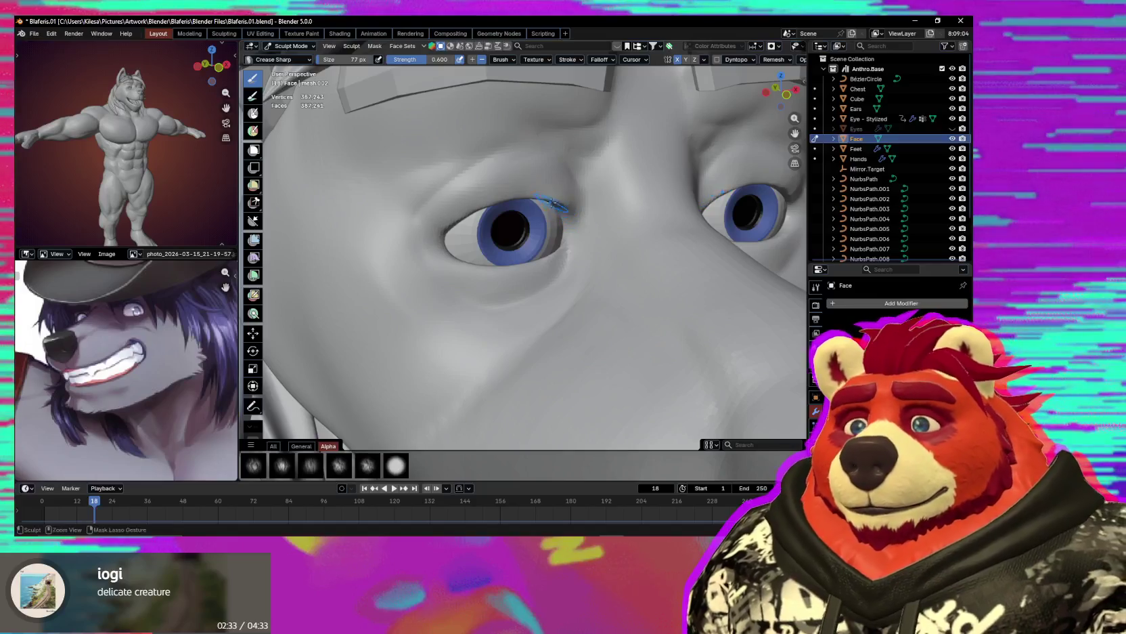
pyautogui.moveTo(580, 234)
pyautogui.keyDown('ctrl'); pyautogui.mouseDown(button='middle')
pyautogui.moveTo(495, 298)
pyautogui.moveTo(558, 256)
pyautogui.moveTo(505, 246)
pyautogui.mouseUp(button='middle'); pyautogui.keyUp('ctrl')
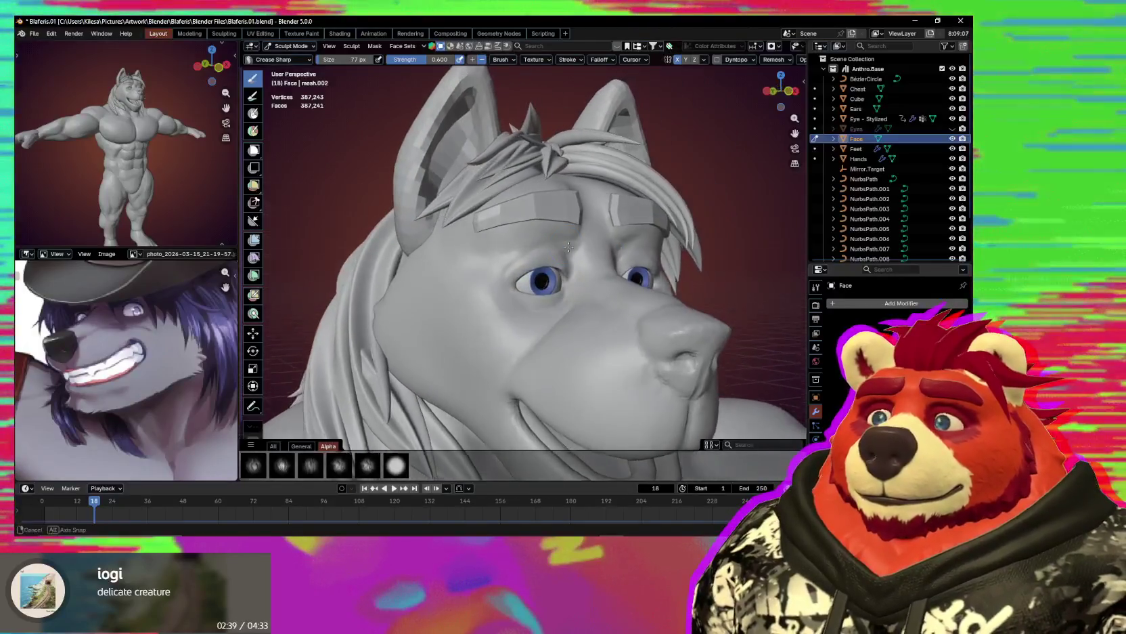
# Switch to the Draw brush and adjust its size on the Face.
pyautogui.press('x')
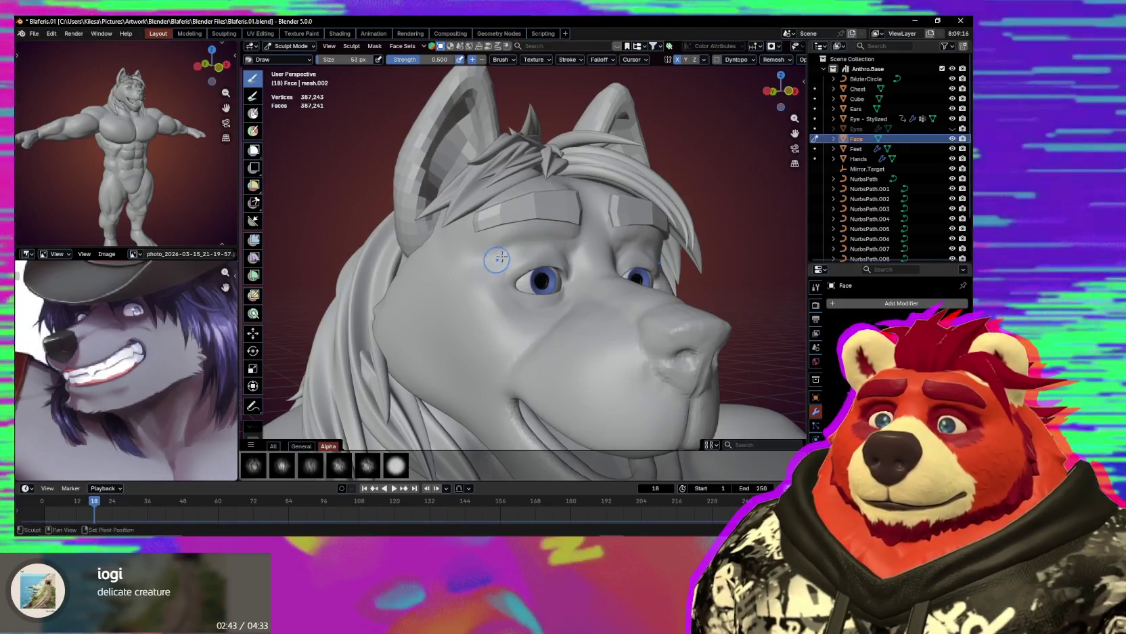
pyautogui.moveTo(564, 243); pyautogui.dragTo(534, 245, button='middle')
pyautogui.press('f')
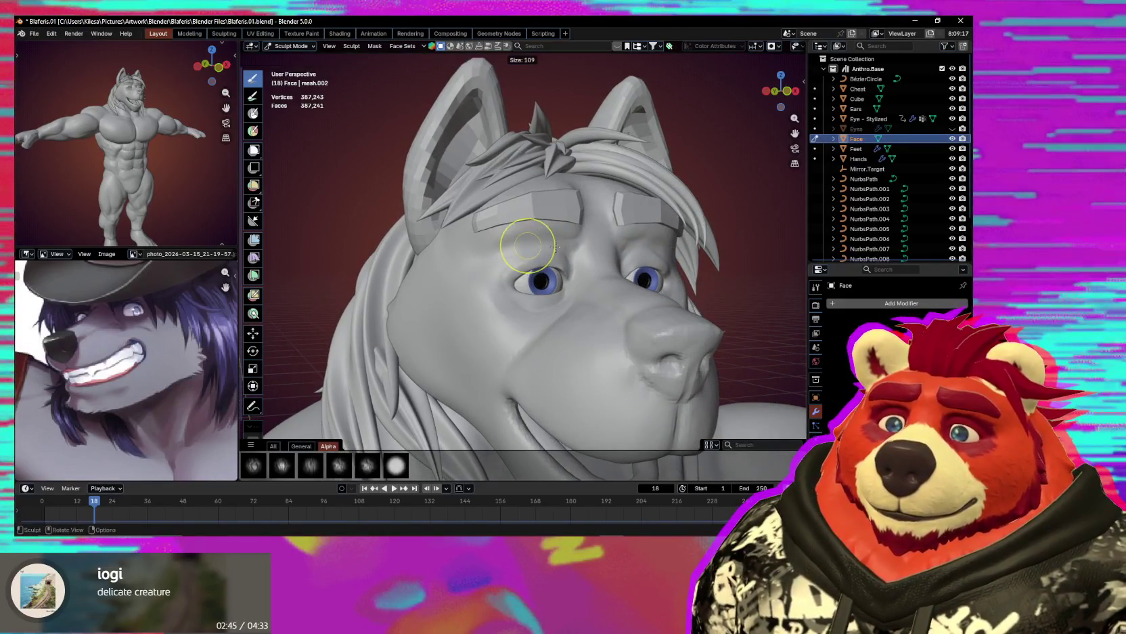
pyautogui.click(534, 245)
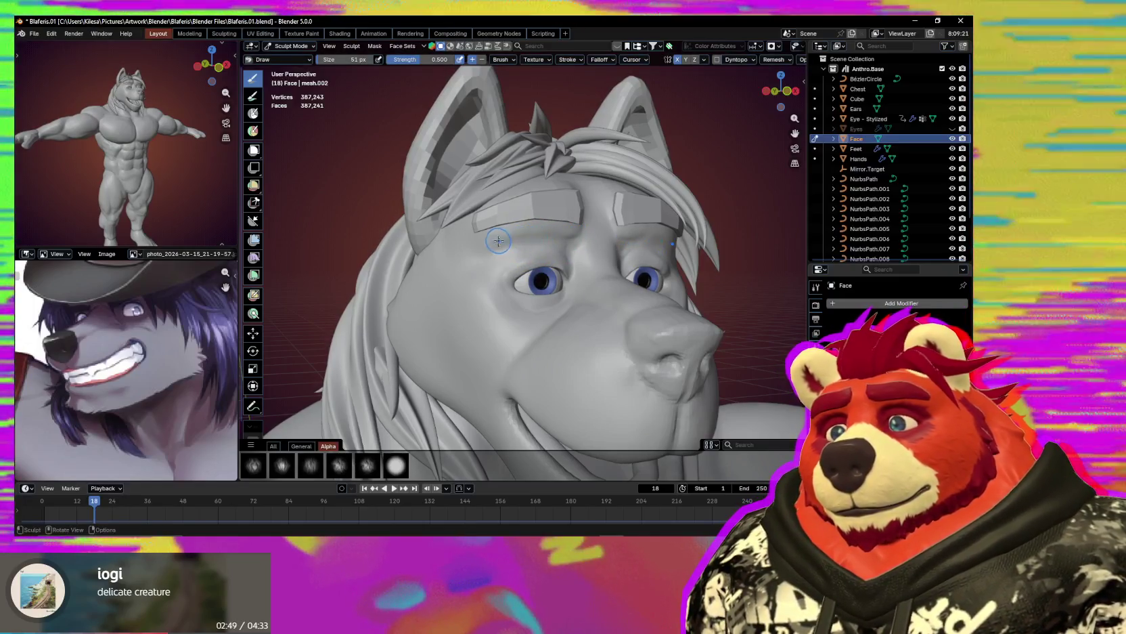
pyautogui.press('f')
pyautogui.click(561, 242)
# Pull the left eyebrow Plane into a new shape with Grab.
pyautogui.hotkey('alt', 'q')
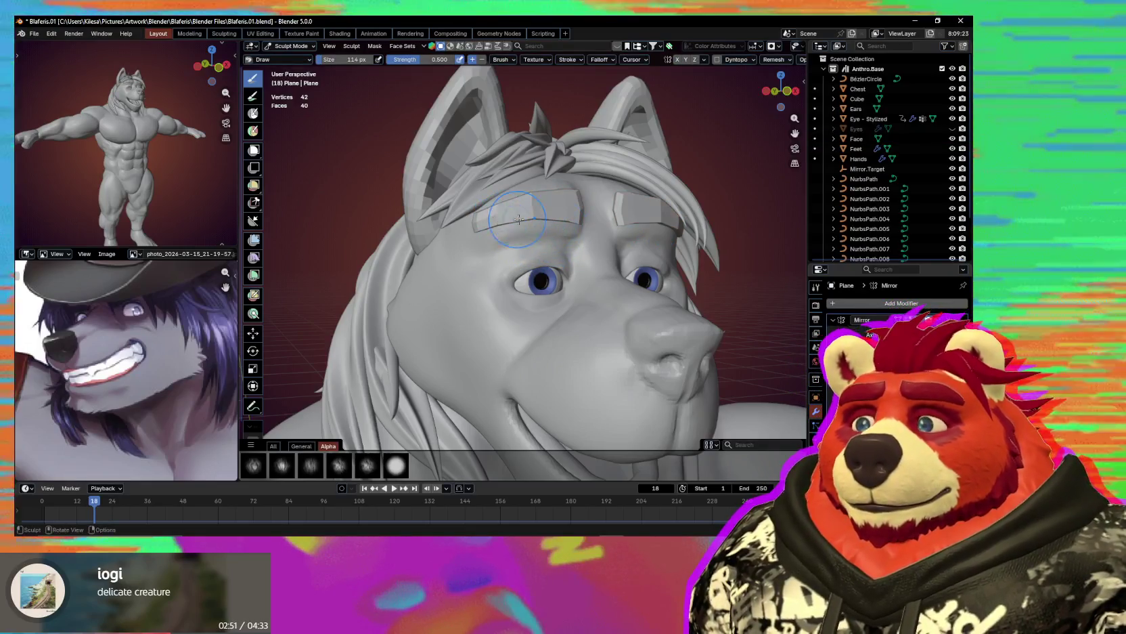
pyautogui.press('g')
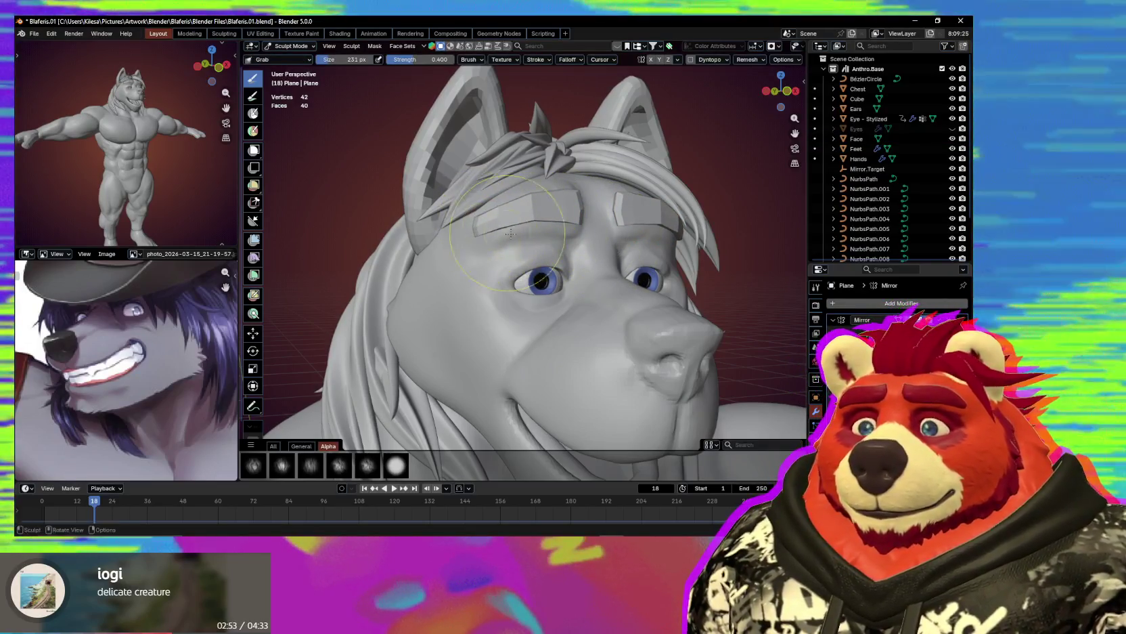
pyautogui.moveTo(577, 217); pyautogui.dragTo(577, 218)
pyautogui.moveTo(572, 206); pyautogui.dragTo(573, 216, button='middle')
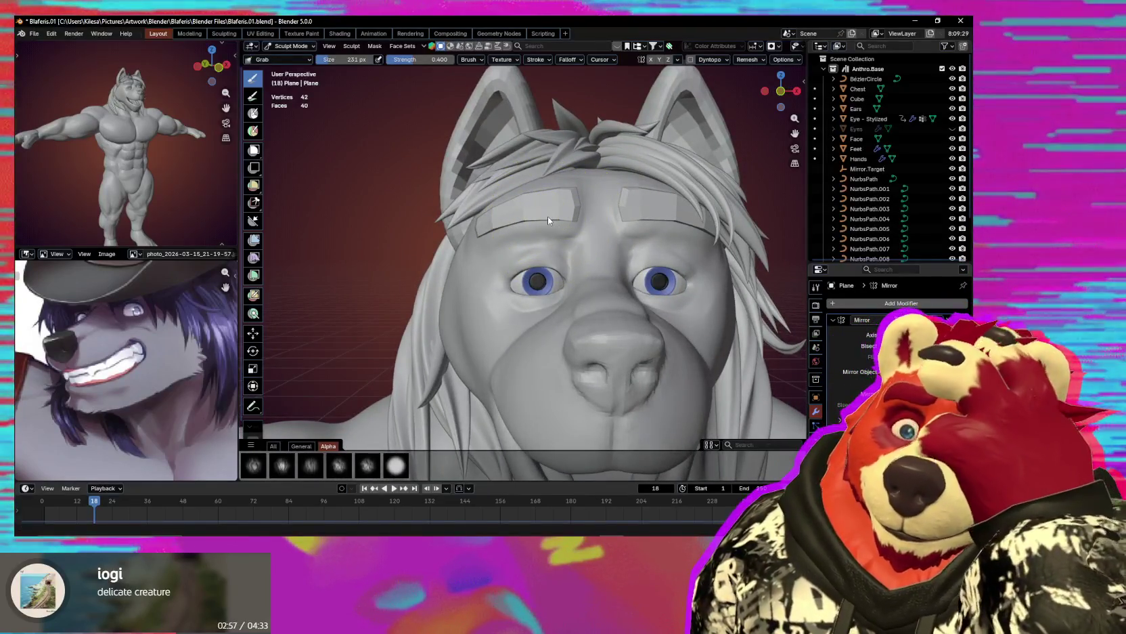
# Set a much finer remesh detail size for the eyebrow Plane.
pyautogui.moveTo(535, 214); pyautogui.dragTo(542, 208, button='middle')
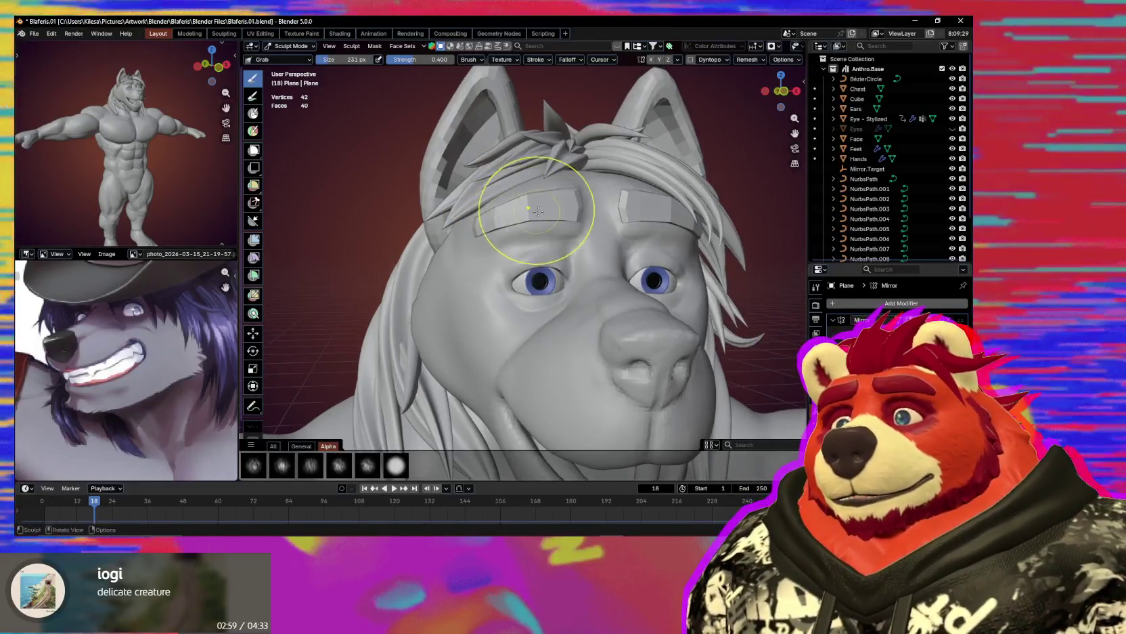
pyautogui.press('f')
pyautogui.click(582, 203)
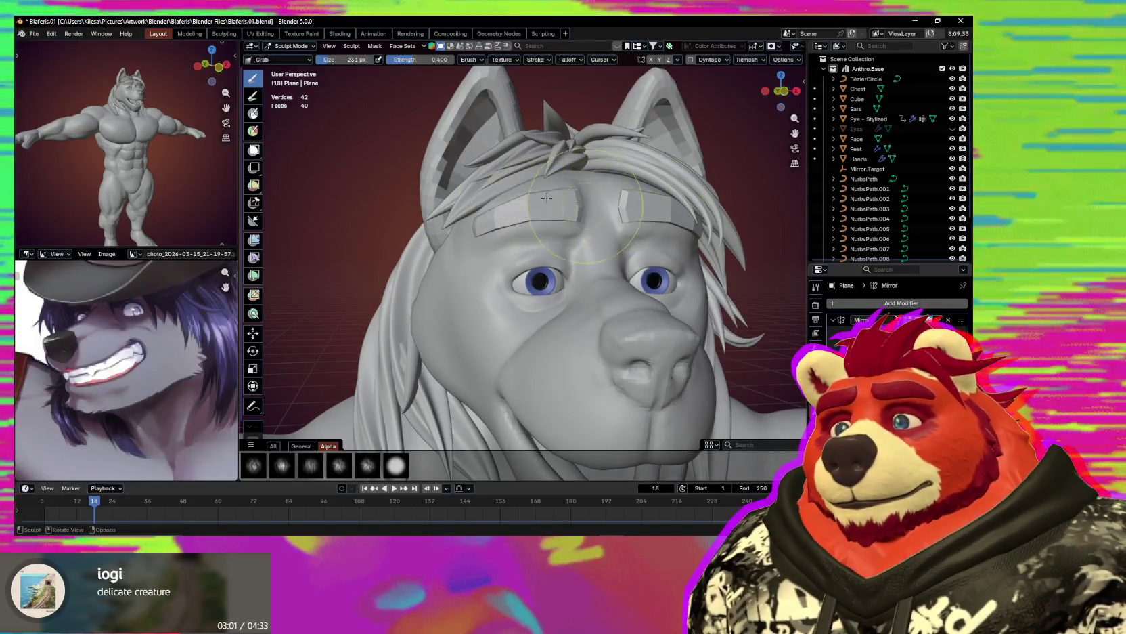
pyautogui.press('f')
pyautogui.click(527, 187)
pyautogui.press('f')
pyautogui.click(609, 199)
pyautogui.press('f')
pyautogui.click(613, 198)
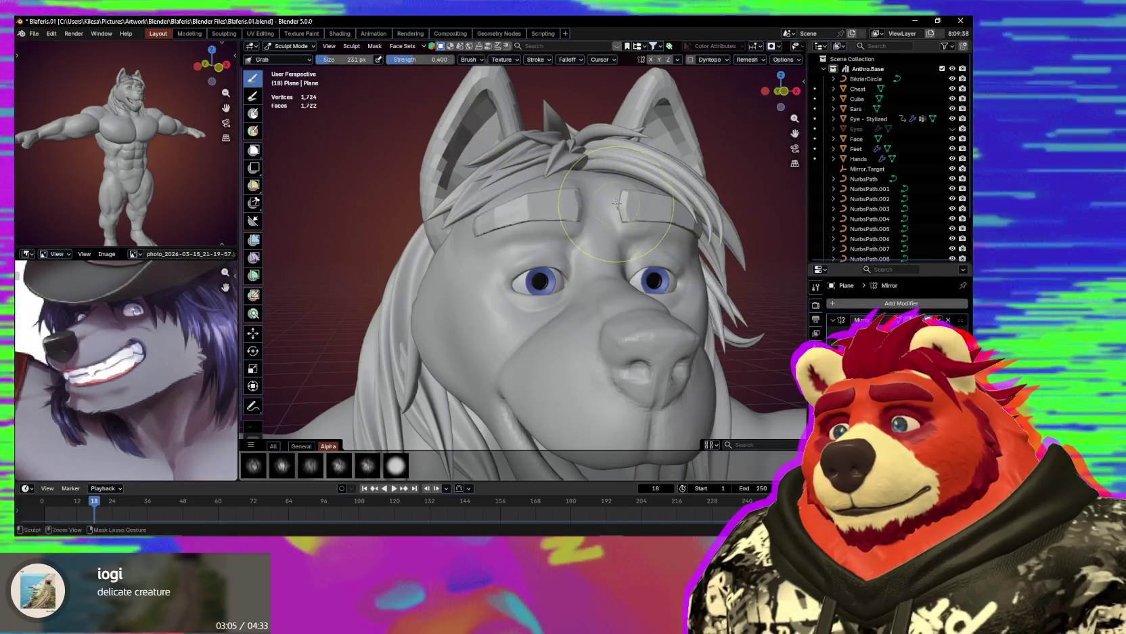
pyautogui.moveTo(613, 198); pyautogui.dragTo(548, 203, button='middle')
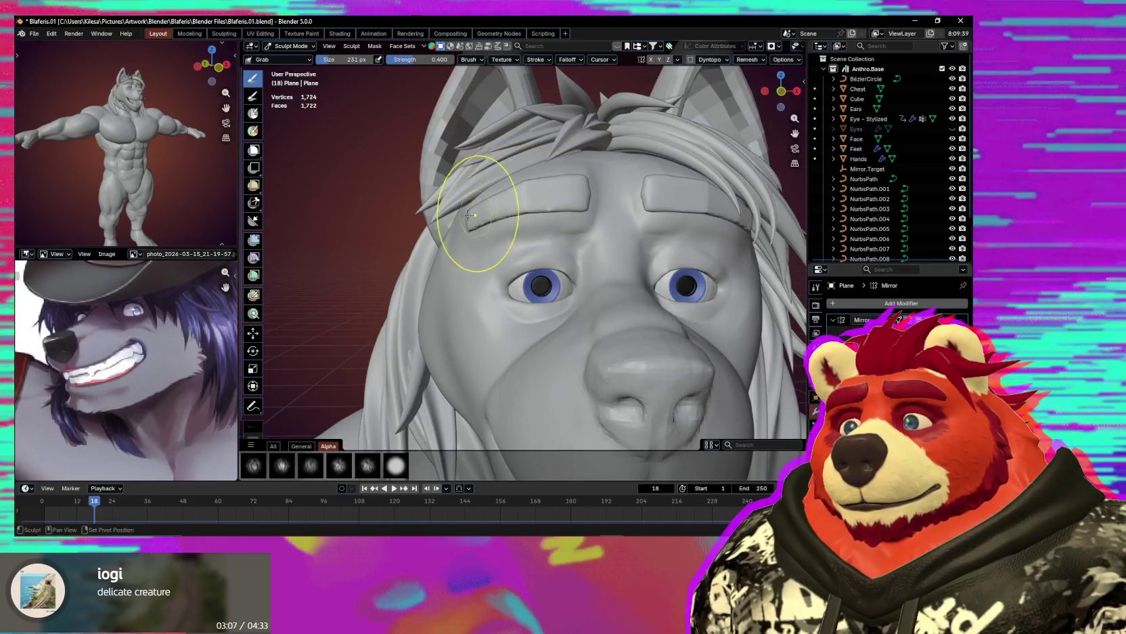
pyautogui.scroll(1, 566, 188)
pyautogui.scroll(2, 566, 188)
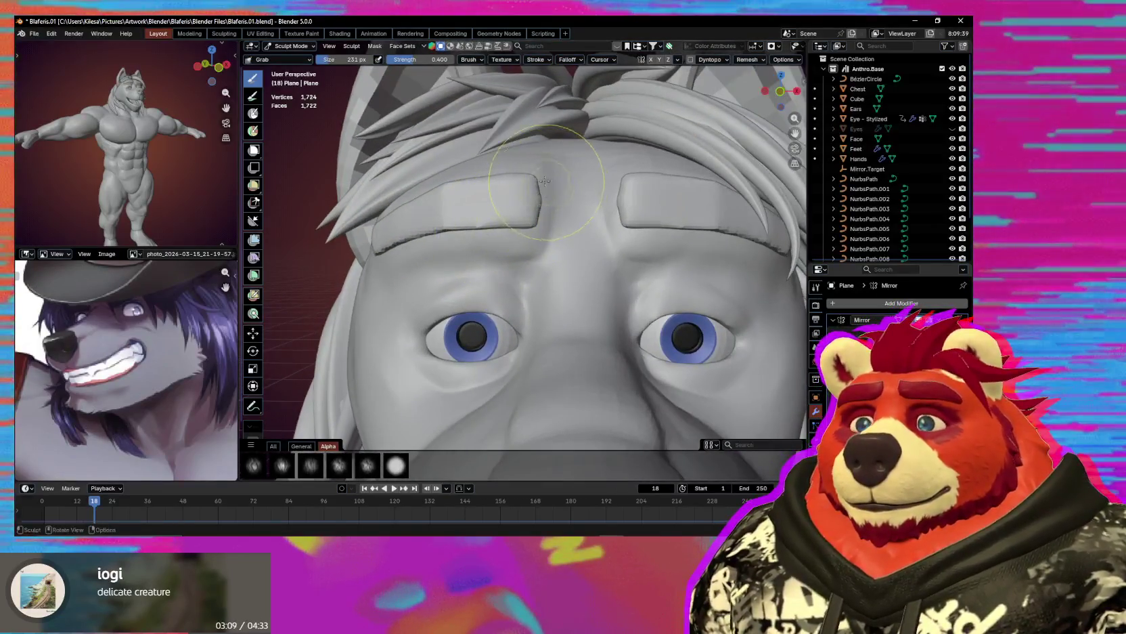
pyautogui.click(747, 59)
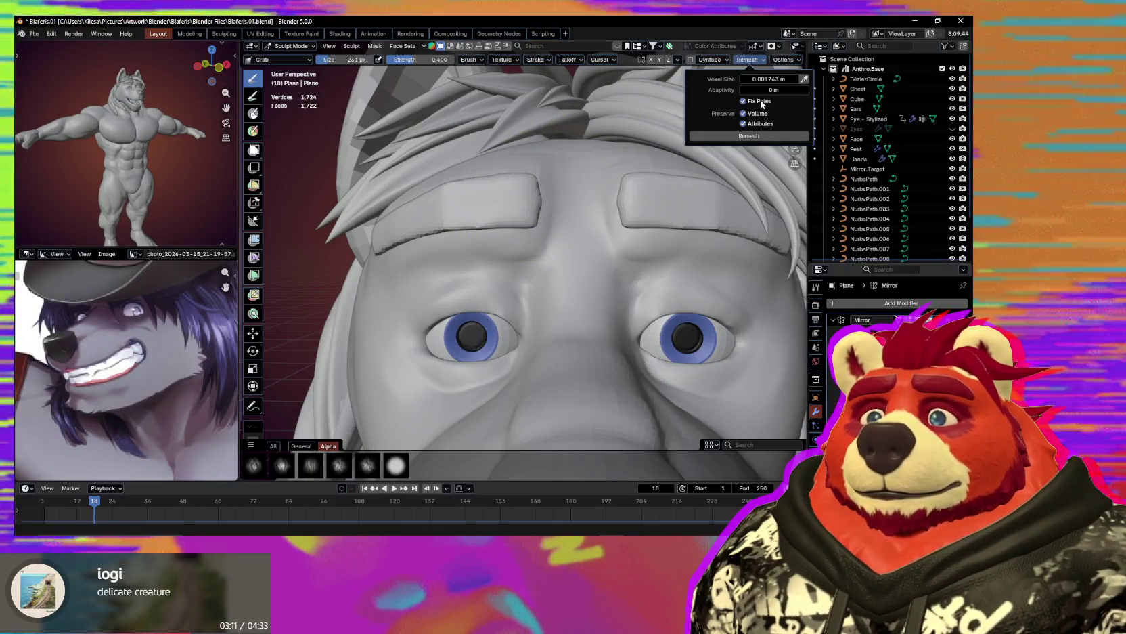
# Remesh the eyebrow Plane into a denser mesh.
pyautogui.click(748, 138)
pyautogui.moveTo(517, 175); pyautogui.dragTo(543, 178, button='middle')
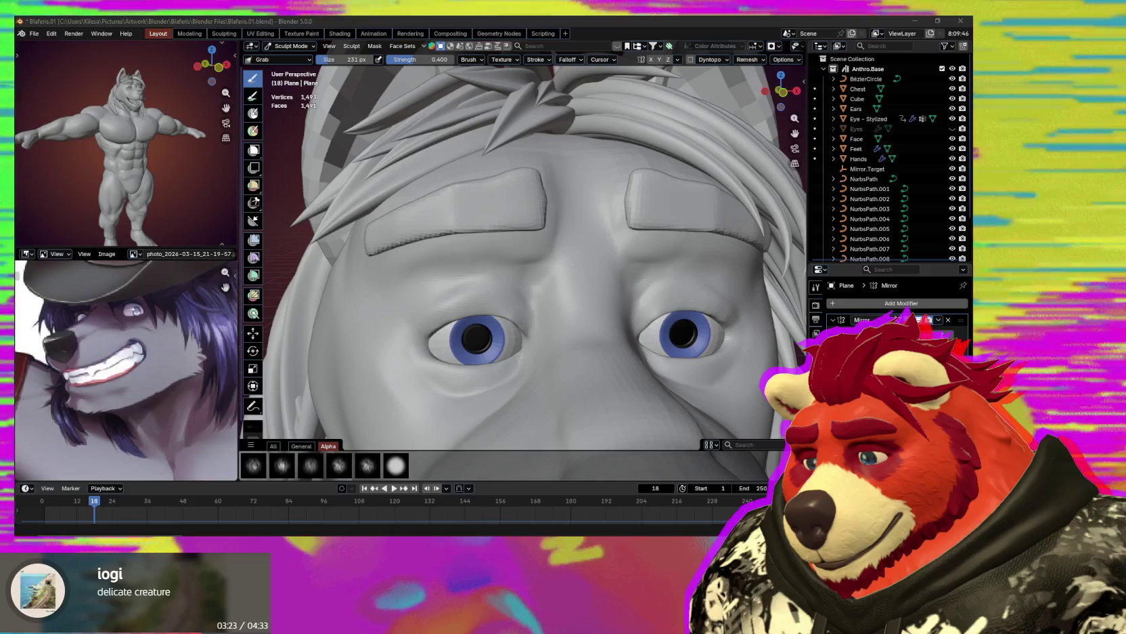
pyautogui.moveTo(516, 271)
pyautogui.mouseDown(button='middle')
pyautogui.moveTo(533, 257)
pyautogui.moveTo(482, 170)
pyautogui.mouseUp(button='middle')
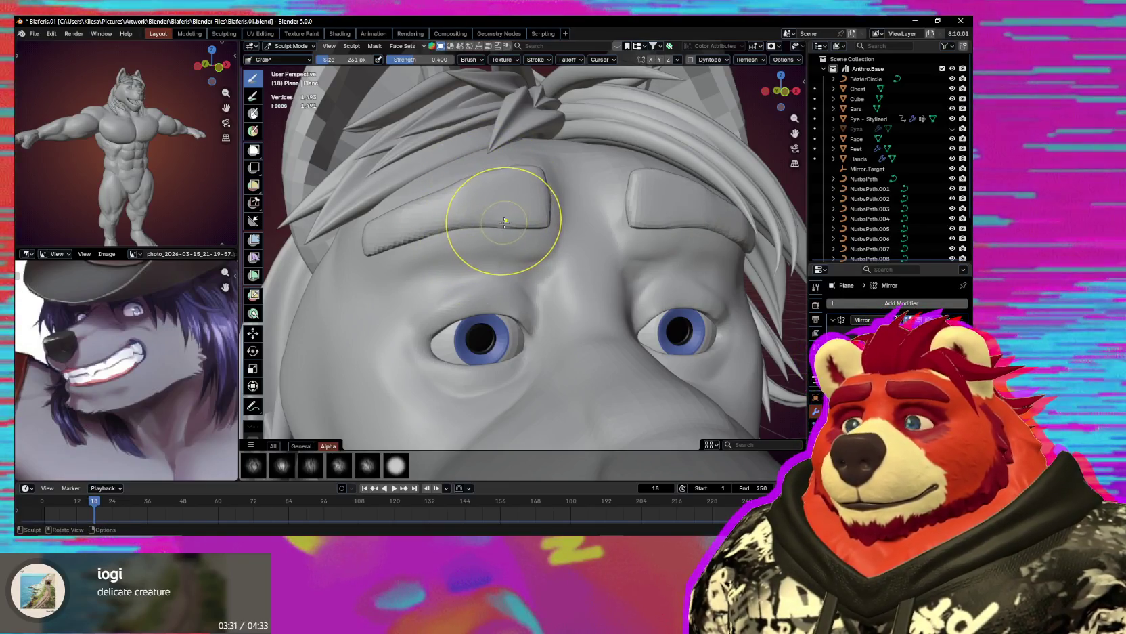
# Pull the inner brow tip into a raised point using Grab at 0.382 strength, 221 px.
pyautogui.hotkey('shift', 'f')
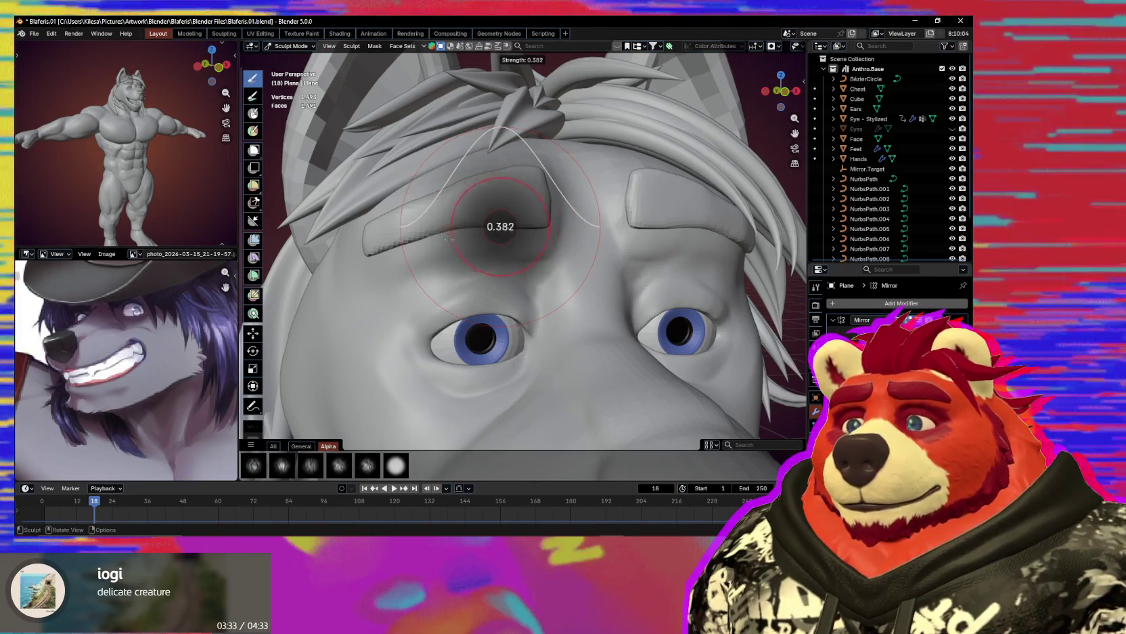
pyautogui.click(448, 239)
pyautogui.press('f')
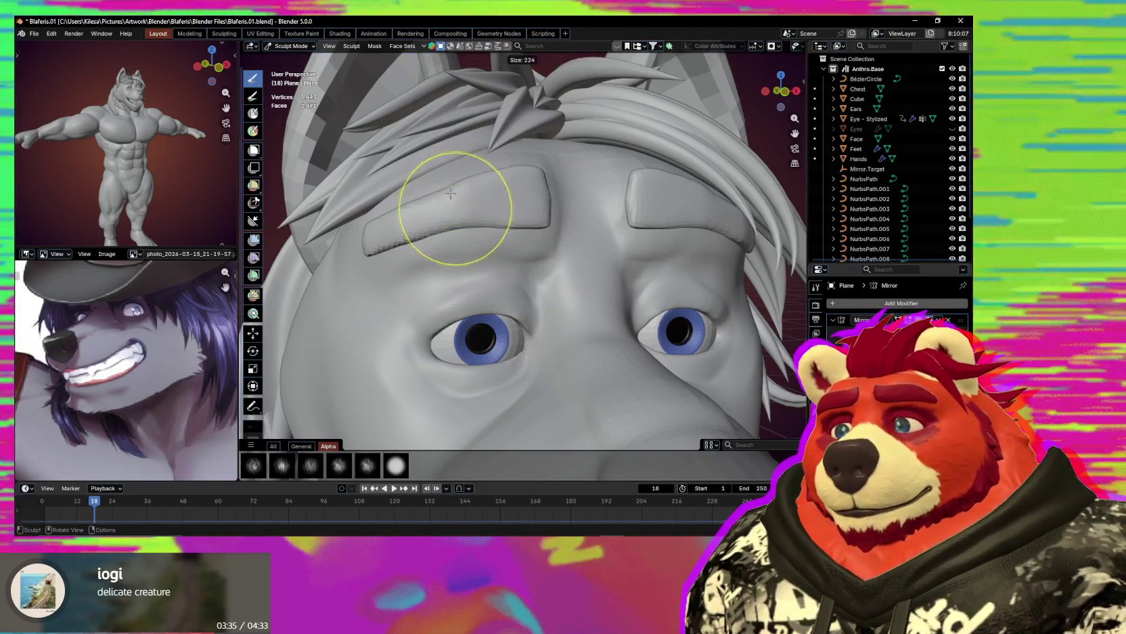
pyautogui.click(442, 195)
pyautogui.moveTo(524, 155); pyautogui.dragTo(526, 160)
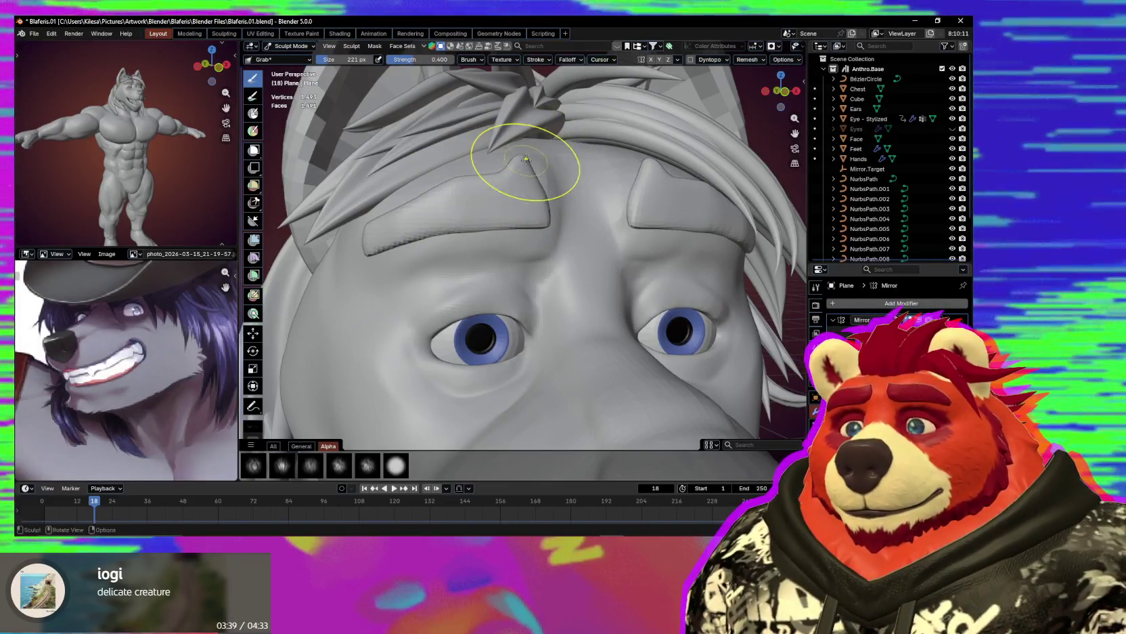
pyautogui.moveTo(526, 160); pyautogui.dragTo(518, 164, button='middle')
pyautogui.moveTo(512, 184); pyautogui.dragTo(534, 179)
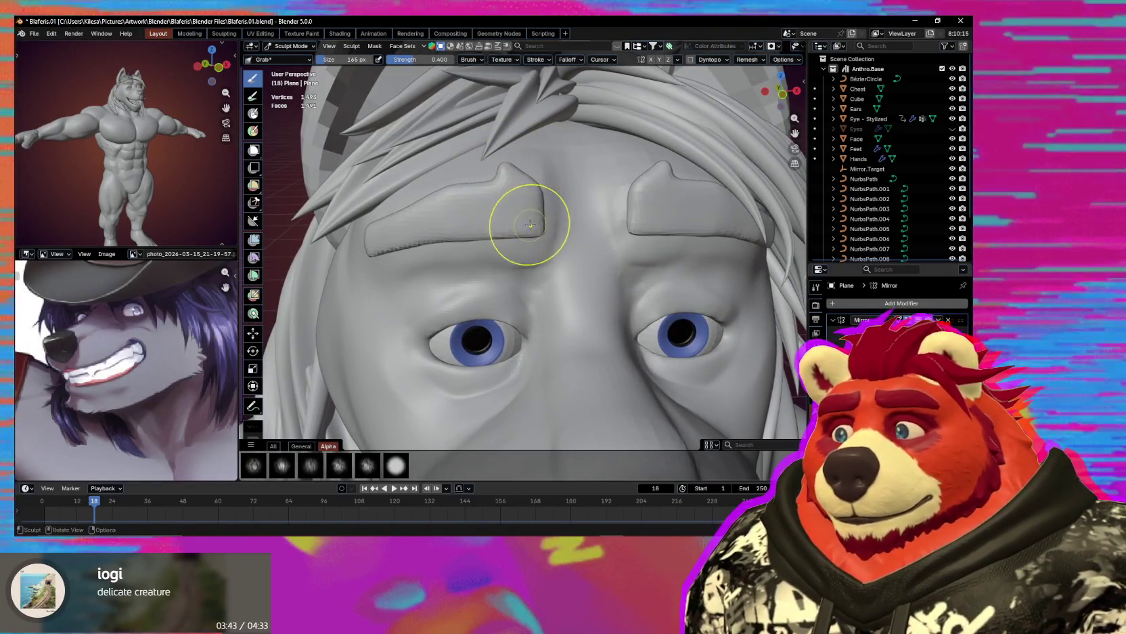
pyautogui.moveTo(530, 225); pyautogui.dragTo(550, 207, button='middle')
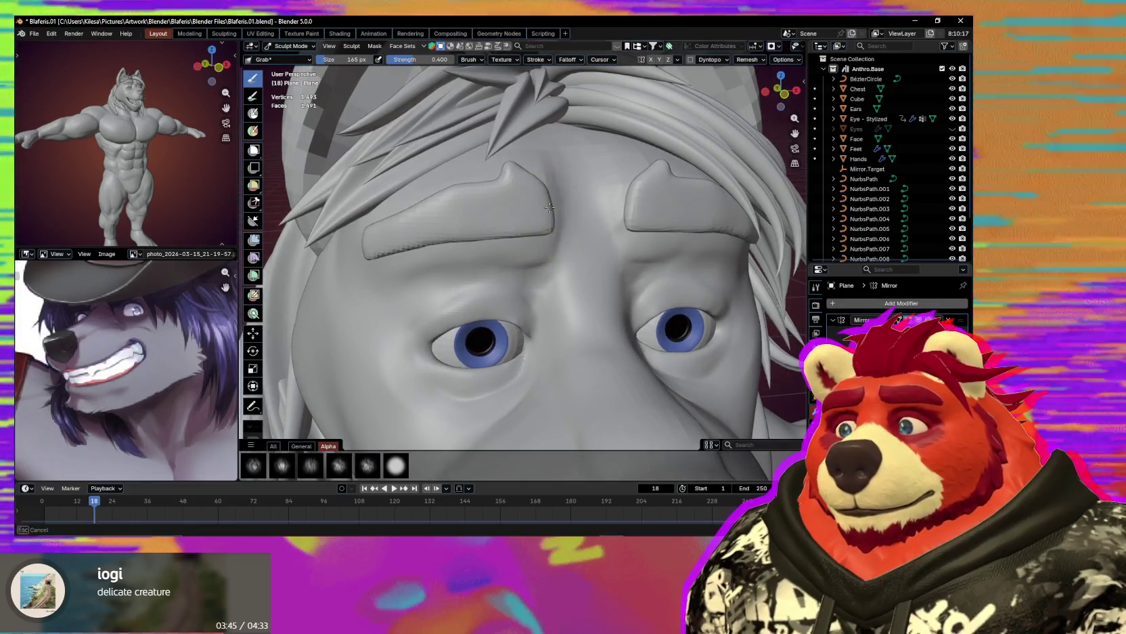
pyautogui.moveTo(460, 218); pyautogui.dragTo(501, 221, button='middle')
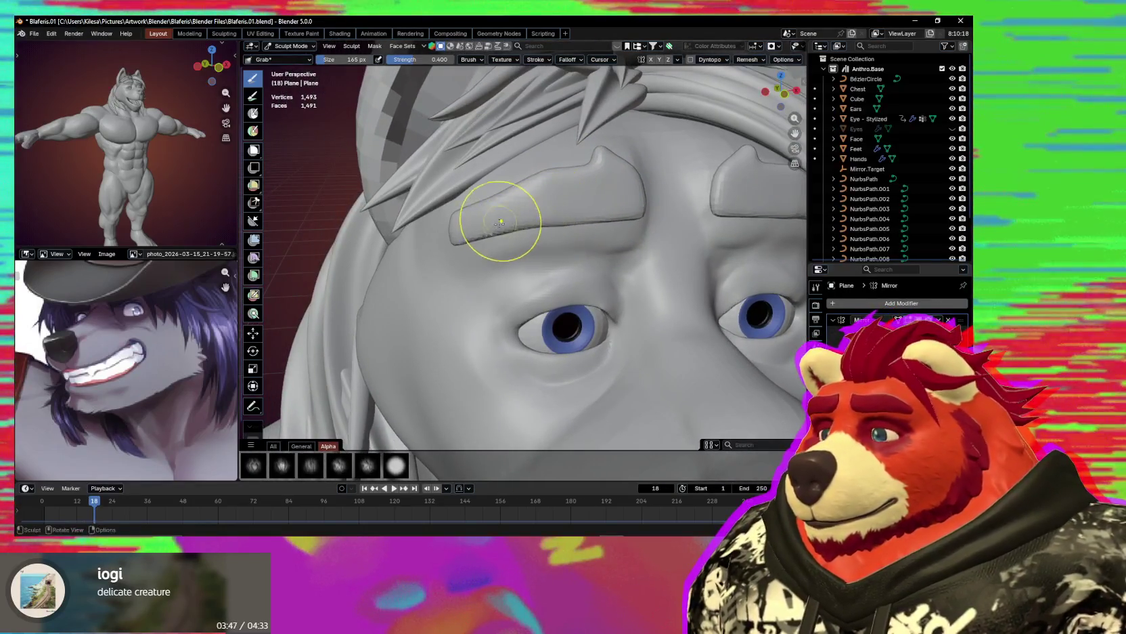
# Enlarge the Grab brush to 261 then 337 px and reshape the brows.
pyautogui.press('f')
pyautogui.click(545, 189)
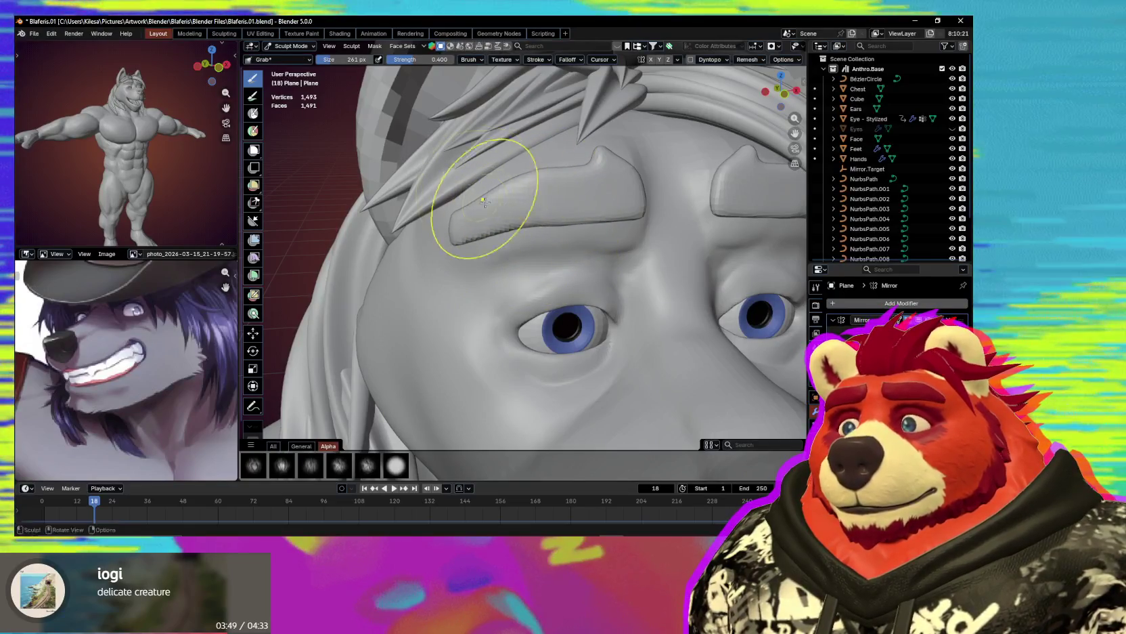
pyautogui.moveTo(465, 201)
pyautogui.mouseDown(button='middle')
pyautogui.moveTo(608, 210)
pyautogui.moveTo(586, 216)
pyautogui.mouseUp(button='middle')
pyautogui.press('f')
pyautogui.click(576, 203)
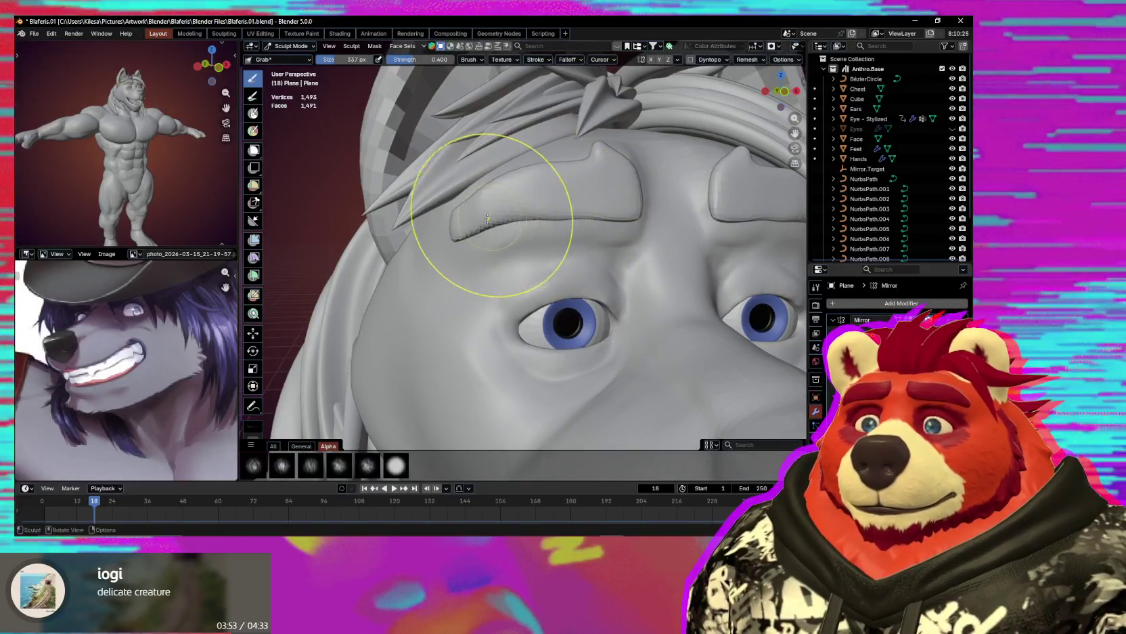
pyautogui.moveTo(530, 225); pyautogui.dragTo(586, 232, button='middle')
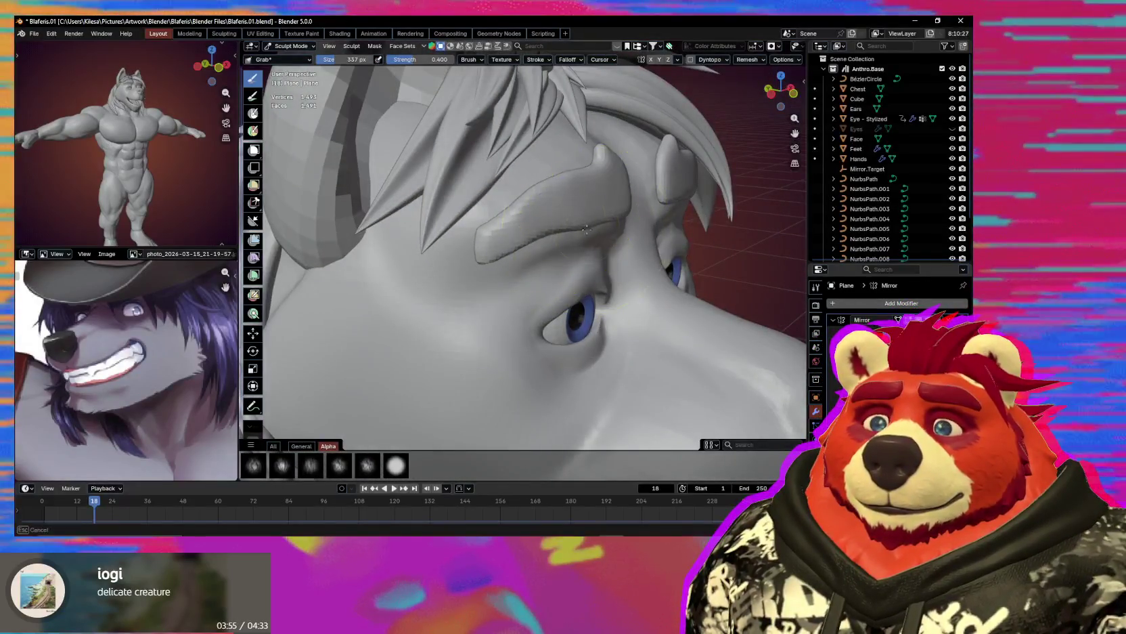
pyautogui.moveTo(490, 244); pyautogui.dragTo(464, 241, button='middle')
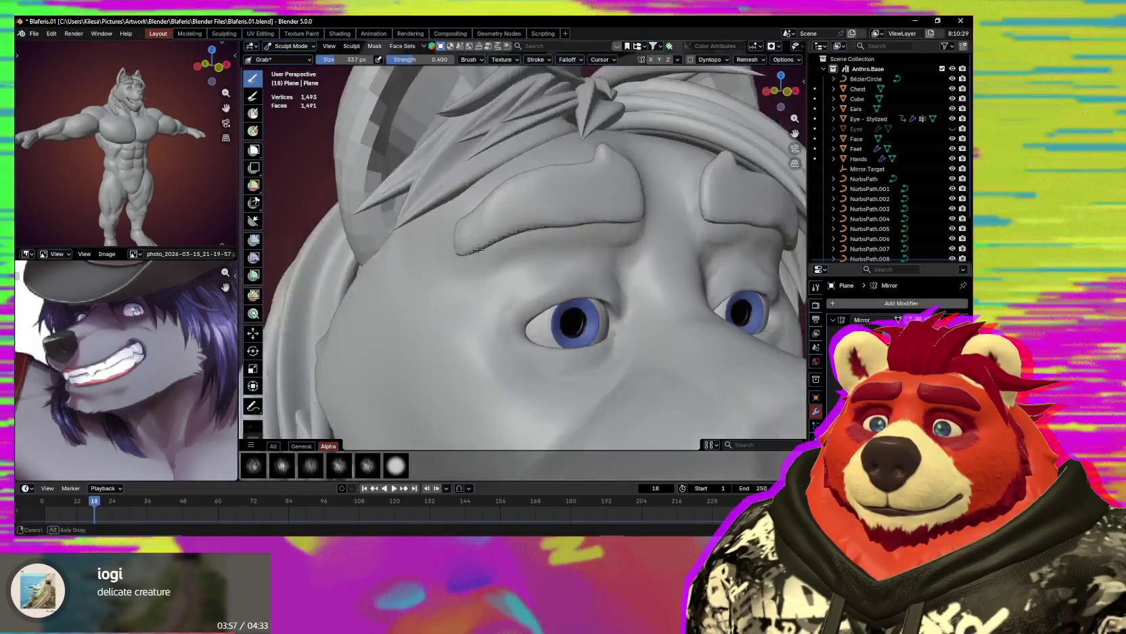
# Grab the brow tip down and to the right with a 95 px brush, then shrink it to 56 px.
pyautogui.press('f')
pyautogui.click(455, 229)
pyautogui.moveTo(454, 229); pyautogui.dragTo(459, 254)
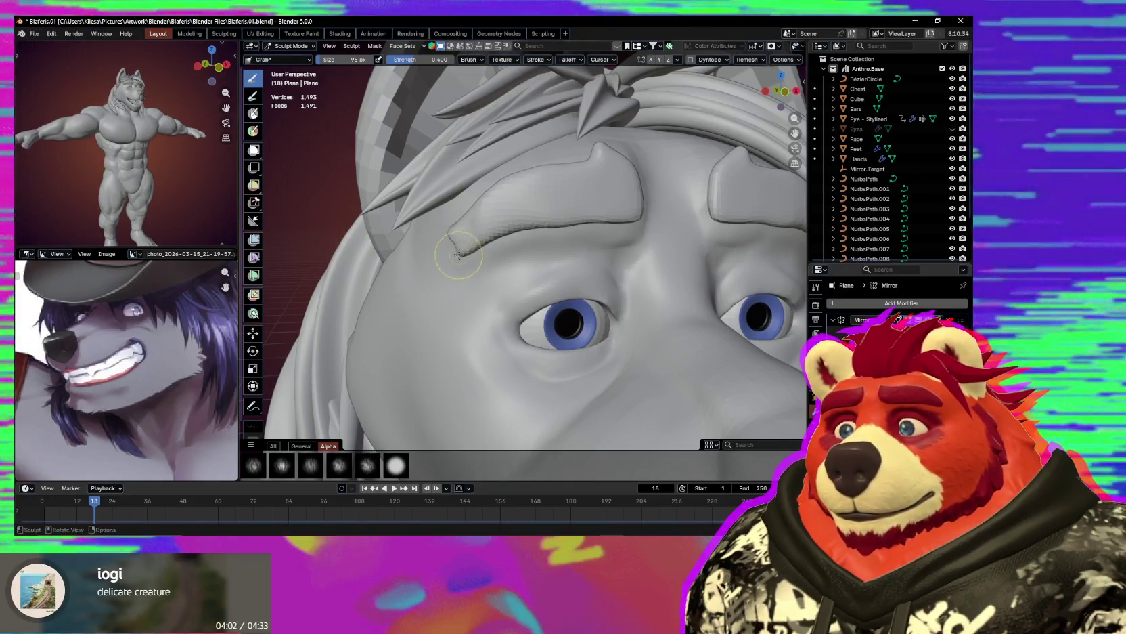
pyautogui.press('f')
pyautogui.click(467, 217)
pyautogui.moveTo(468, 217); pyautogui.dragTo(470, 228, button='middle')
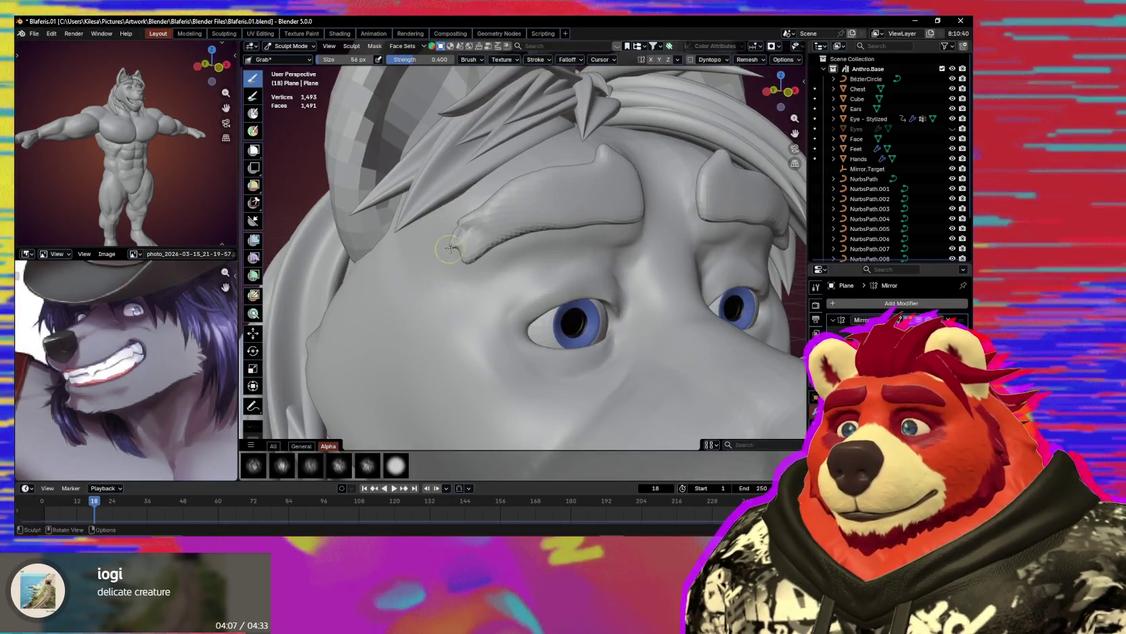
pyautogui.moveTo(450, 249)
pyautogui.mouseDown(button='middle')
pyautogui.moveTo(477, 250)
pyautogui.moveTo(467, 226)
pyautogui.mouseUp(button='middle')
# Reshape the ear tip with the Grab brush enlarged to 193 px.
pyautogui.press('f')
pyautogui.click(486, 220)
pyautogui.press('f')
pyautogui.click(481, 233)
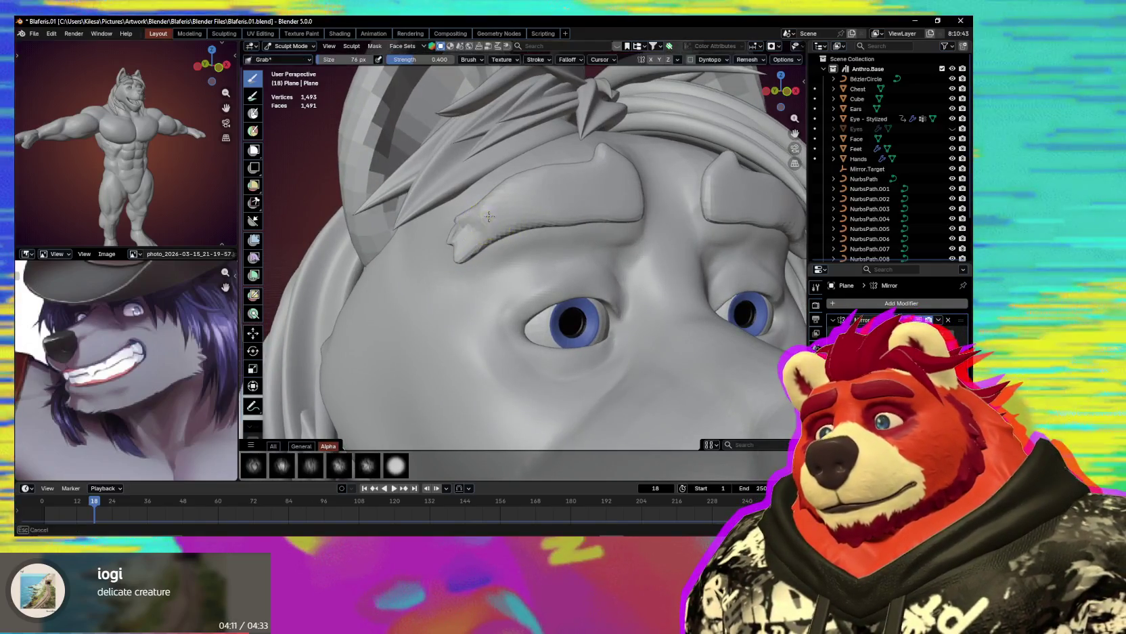
pyautogui.moveTo(480, 232)
pyautogui.mouseDown(button='middle')
pyautogui.moveTo(531, 234)
pyautogui.moveTo(578, 257)
pyautogui.mouseUp(button='middle')
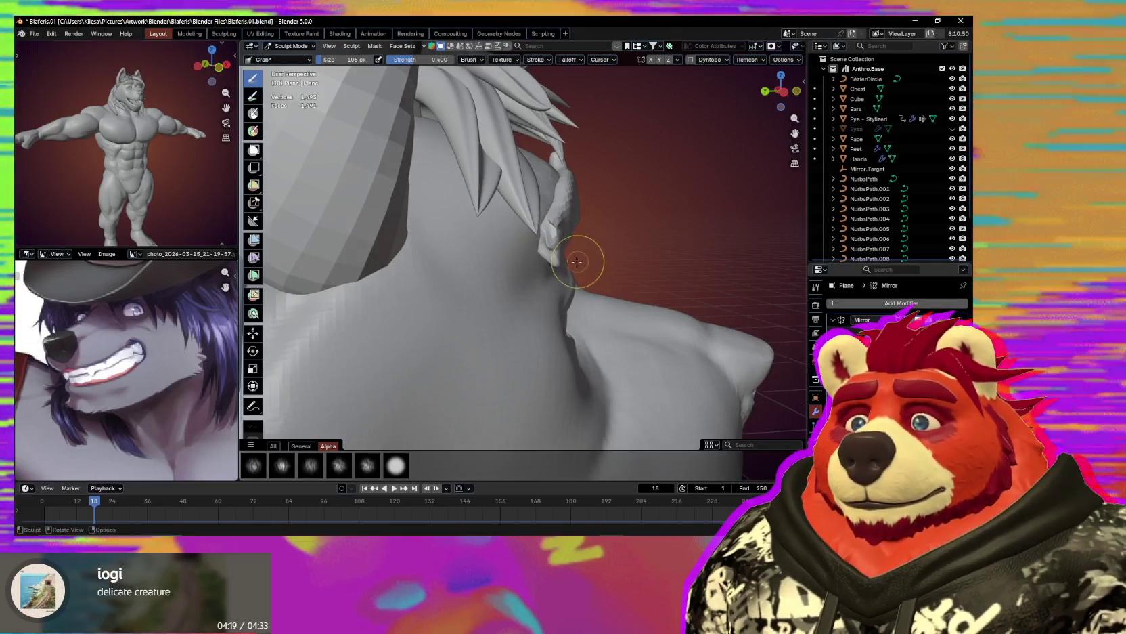
pyautogui.press('f')
pyautogui.click(611, 264)
pyautogui.moveTo(556, 252); pyautogui.dragTo(545, 254)
pyautogui.moveTo(569, 257)
pyautogui.mouseDown(button='middle')
pyautogui.moveTo(514, 271)
pyautogui.moveTo(505, 285)
pyautogui.moveTo(503, 223)
pyautogui.moveTo(541, 231)
pyautogui.moveTo(522, 242)
pyautogui.mouseUp(button='middle')
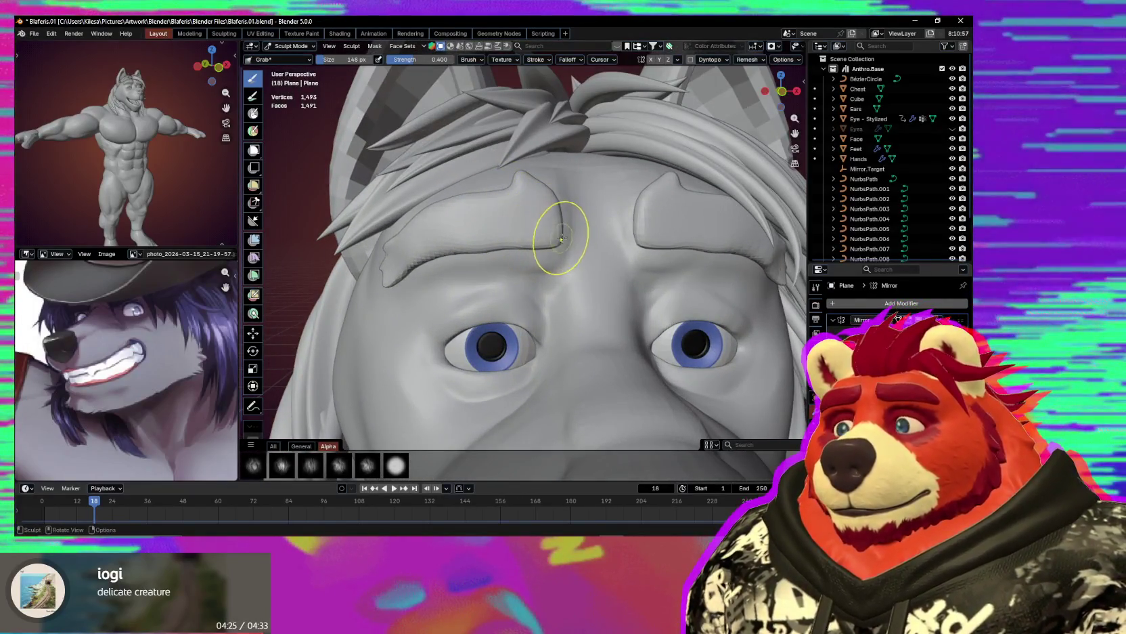
# Carve a sharp crease along the brow with Crease Sharp at 121 px.
pyautogui.press(']')
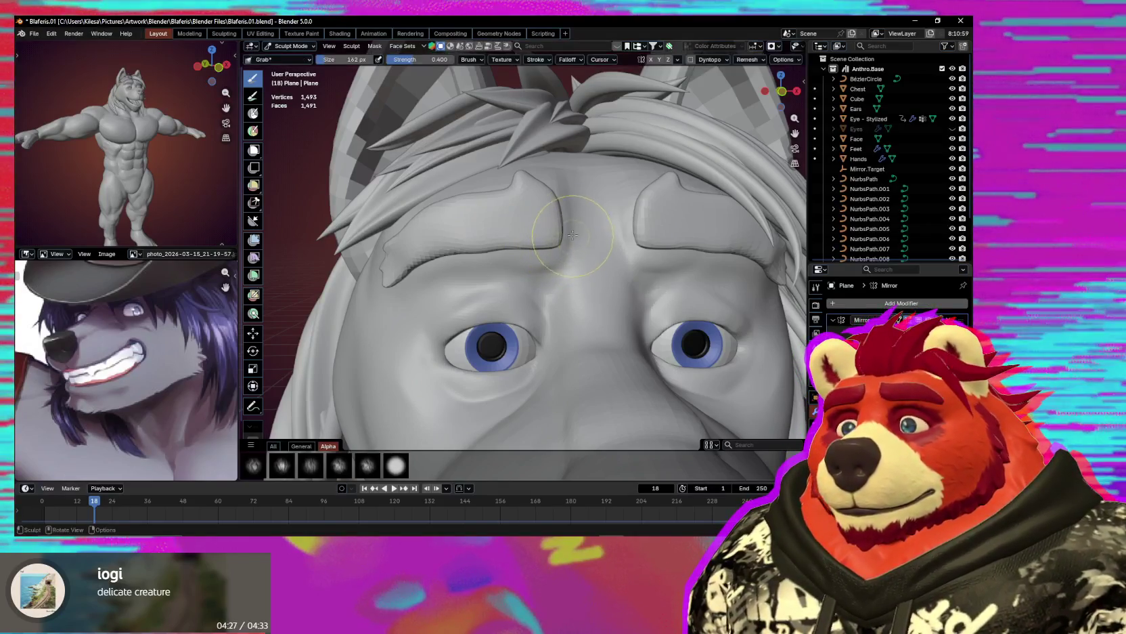
pyautogui.press('f')
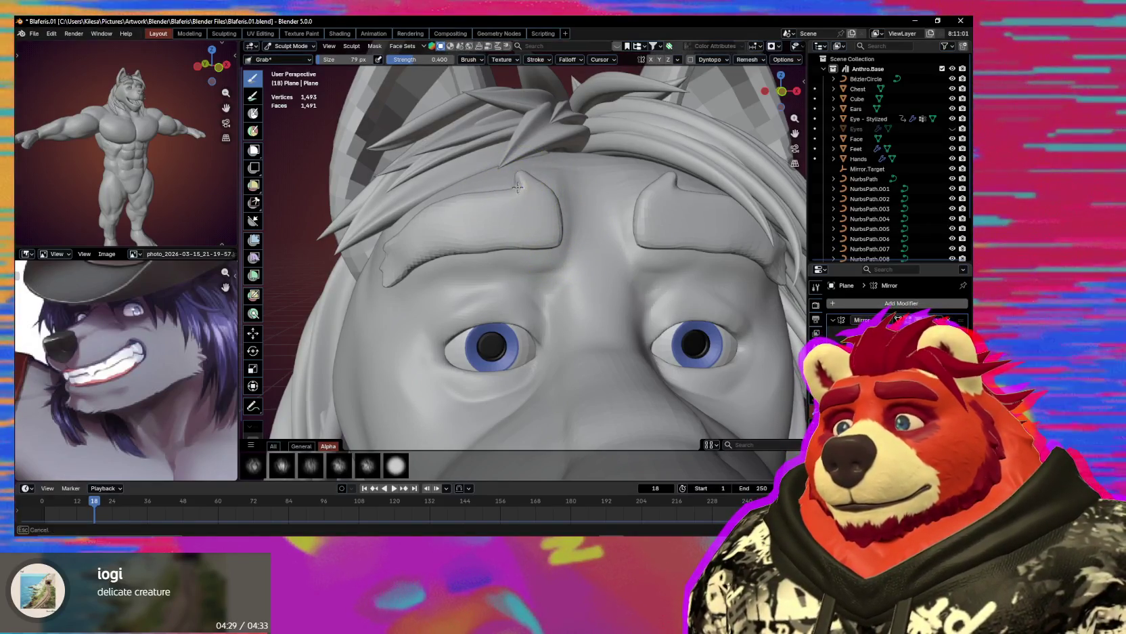
pyautogui.press('f')
pyautogui.click(563, 208)
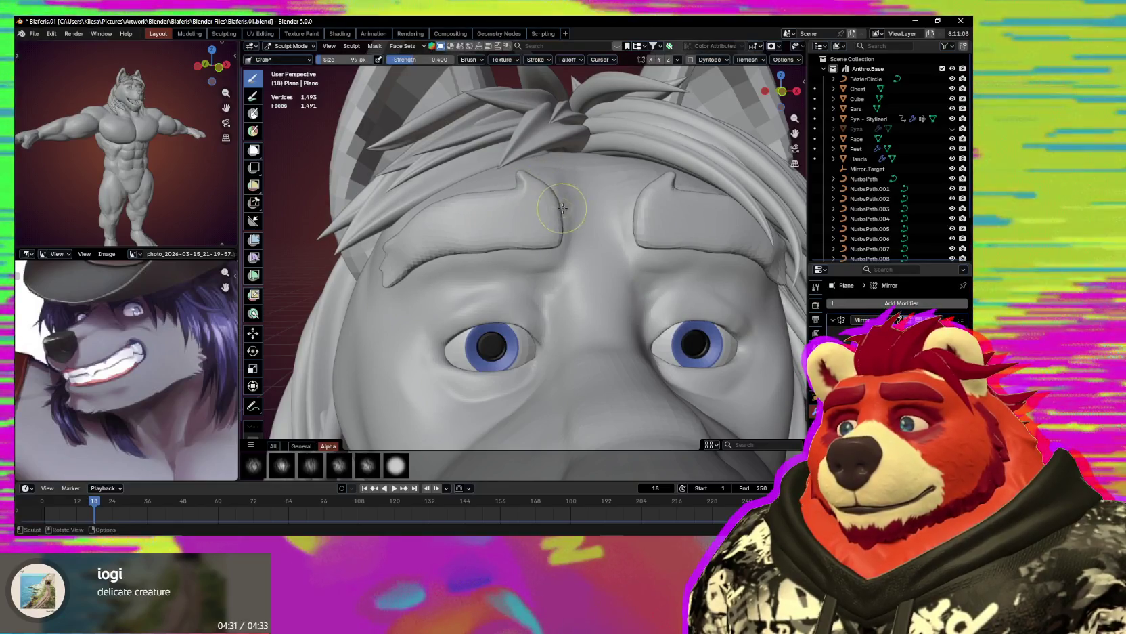
pyautogui.hotkey('shift', 'c')
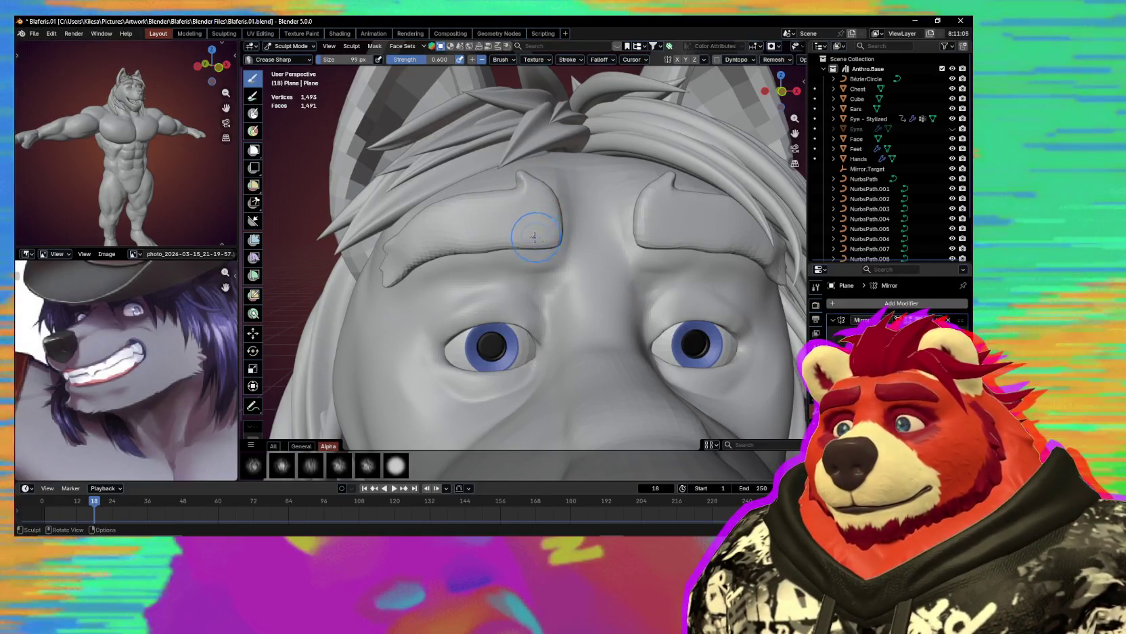
pyautogui.press('f')
pyautogui.click(501, 252)
pyautogui.moveTo(501, 252); pyautogui.dragTo(511, 251)
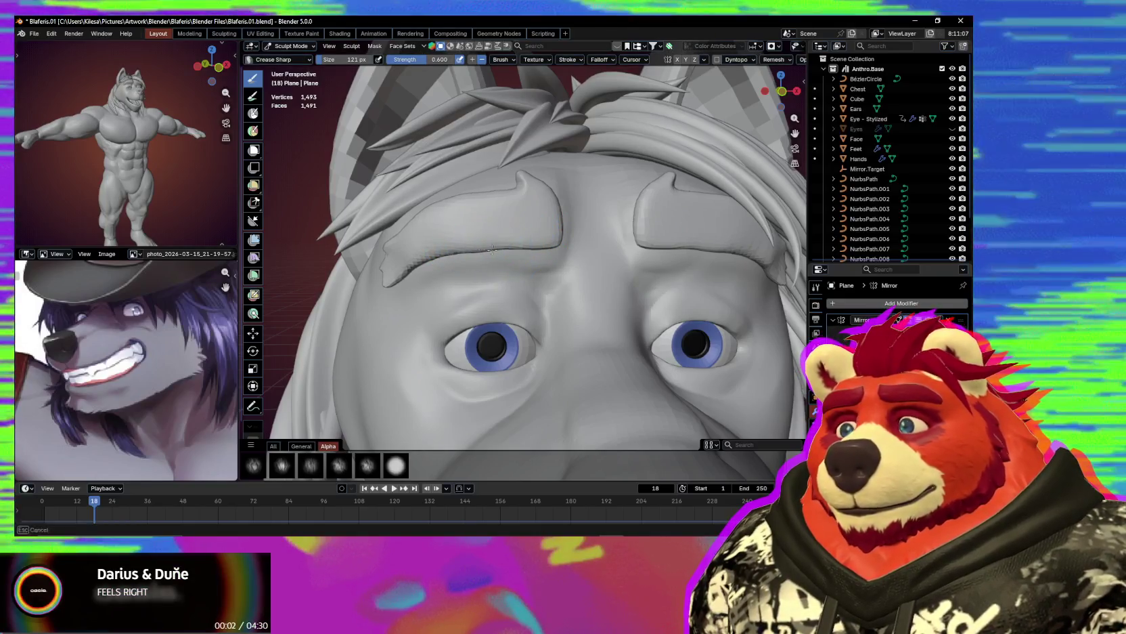
# Pull the brow into shape with a 186 px brush, then make the Face mesh active.
pyautogui.press('f')
pyautogui.click(570, 247)
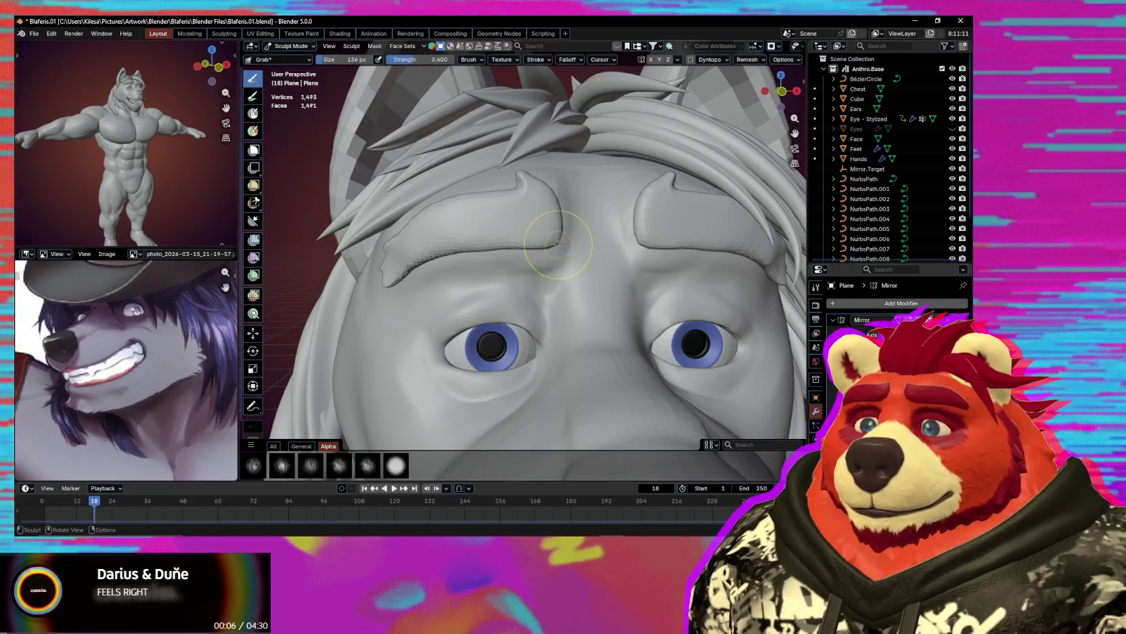
pyautogui.press('f')
pyautogui.click(534, 252)
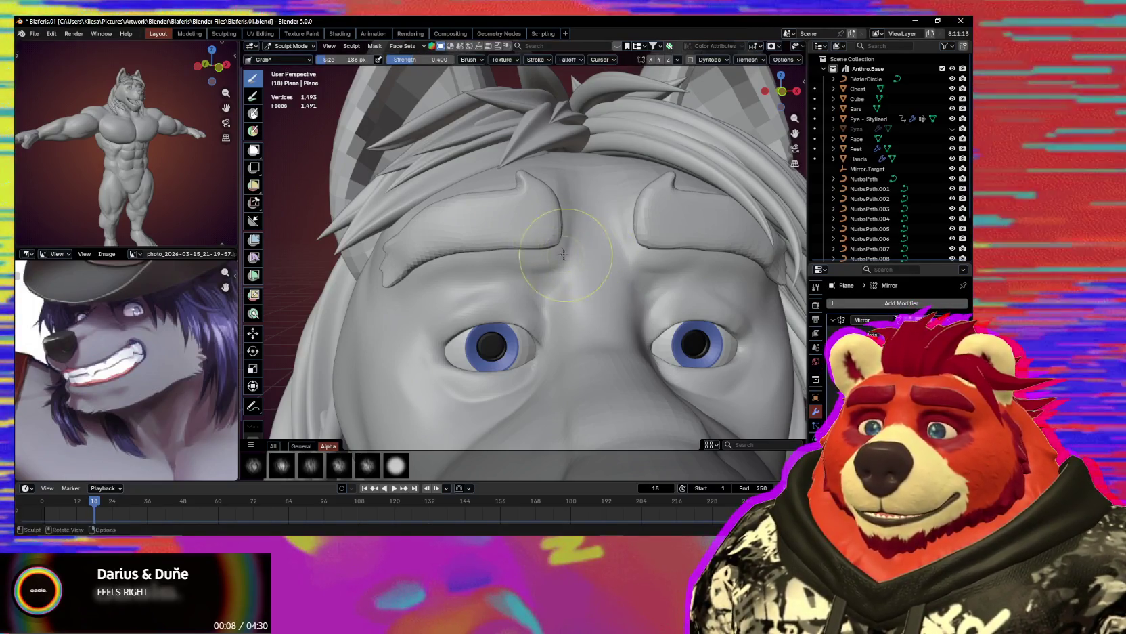
pyautogui.moveTo(534, 251); pyautogui.dragTo(515, 250)
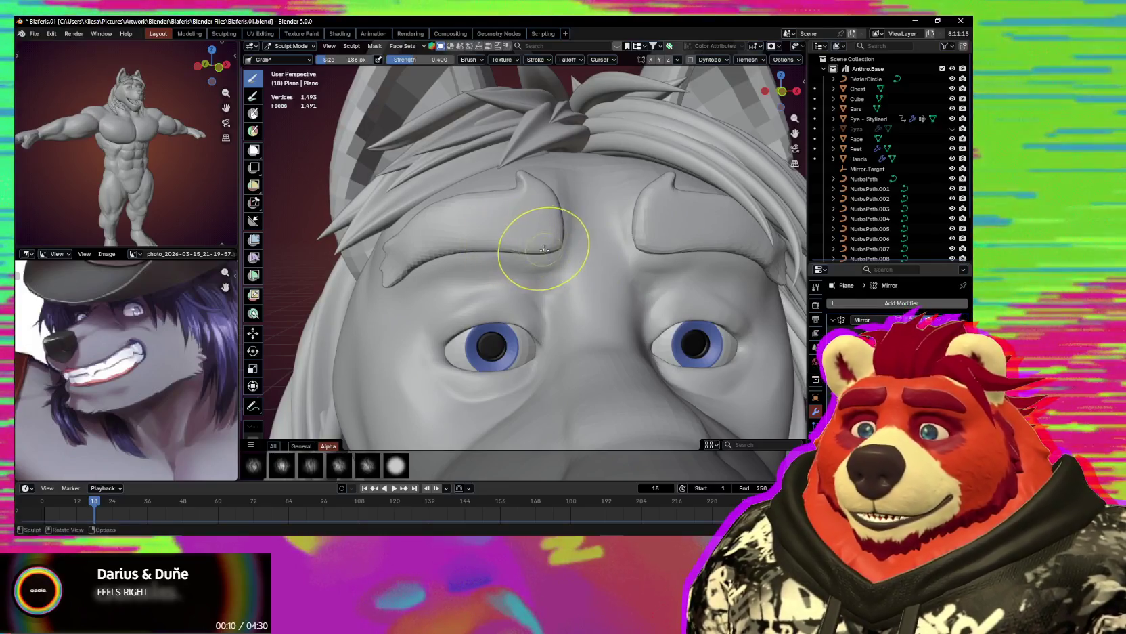
pyautogui.moveTo(544, 250)
pyautogui.mouseDown(button='middle')
pyautogui.moveTo(584, 215)
pyautogui.moveTo(558, 220)
pyautogui.mouseUp(button='middle')
pyautogui.hotkey('alt', 'q')
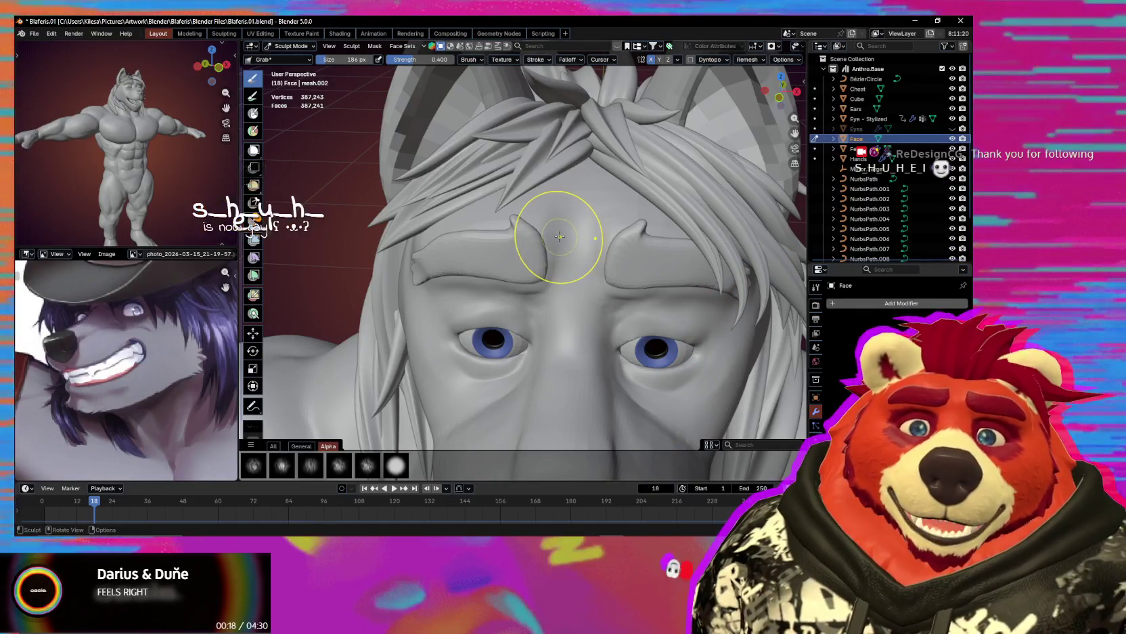
# Resize the brush from 46 to 85 px and switch to the Draw brush for face detail.
pyautogui.moveTo(560, 233); pyautogui.dragTo(567, 244, button='middle')
pyautogui.press('f')
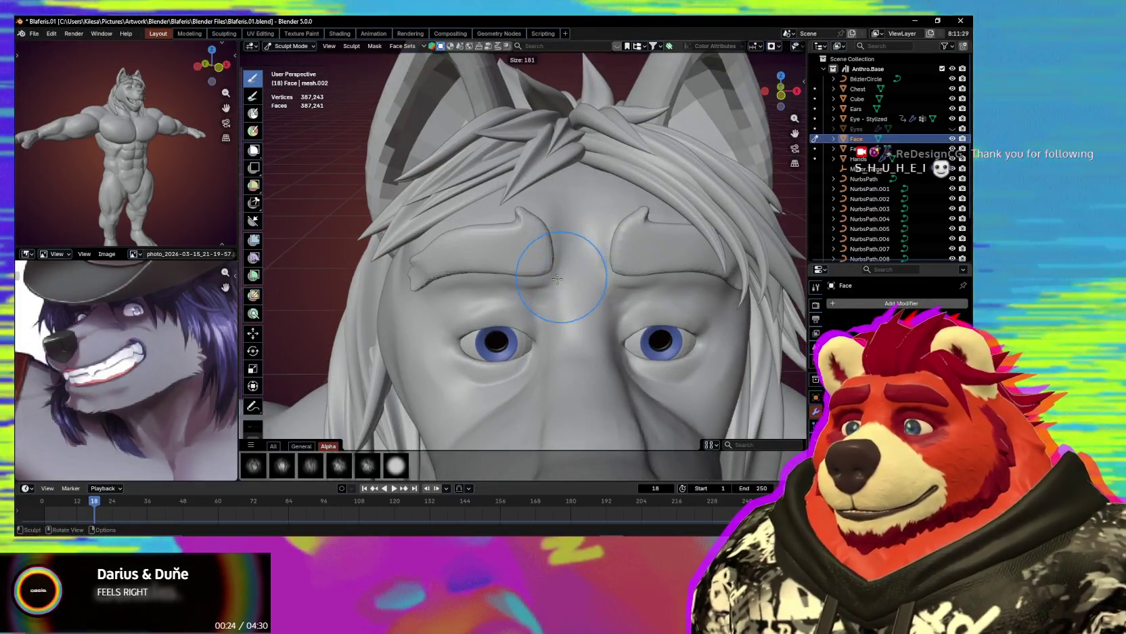
pyautogui.click(557, 274)
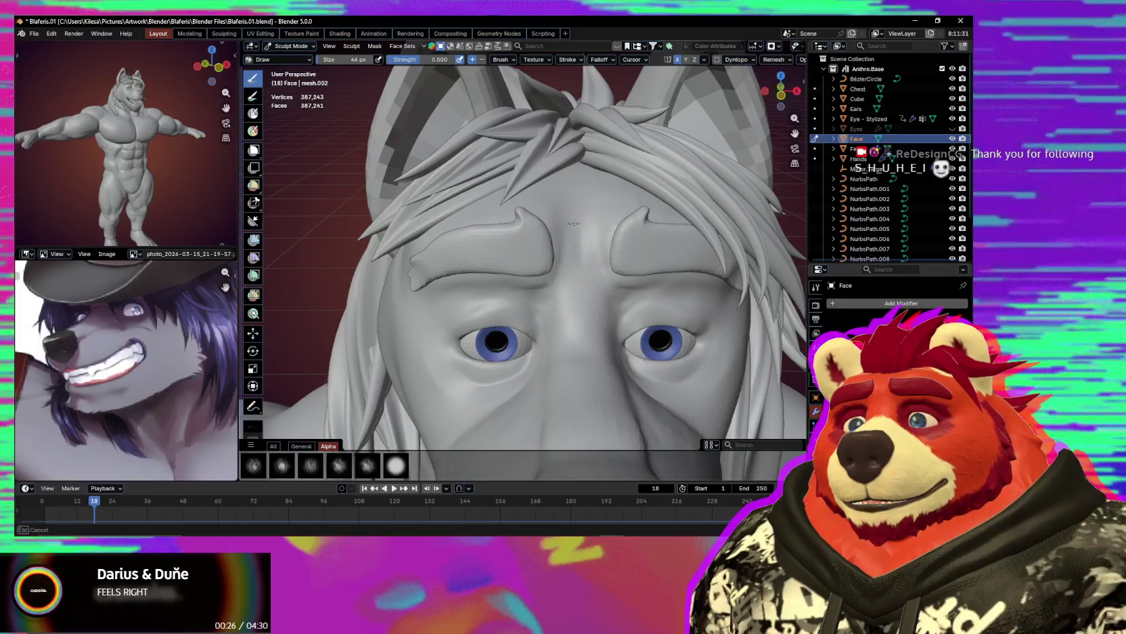
pyautogui.press('f')
pyautogui.click(583, 252)
pyautogui.moveTo(582, 252); pyautogui.dragTo(597, 252, button='middle')
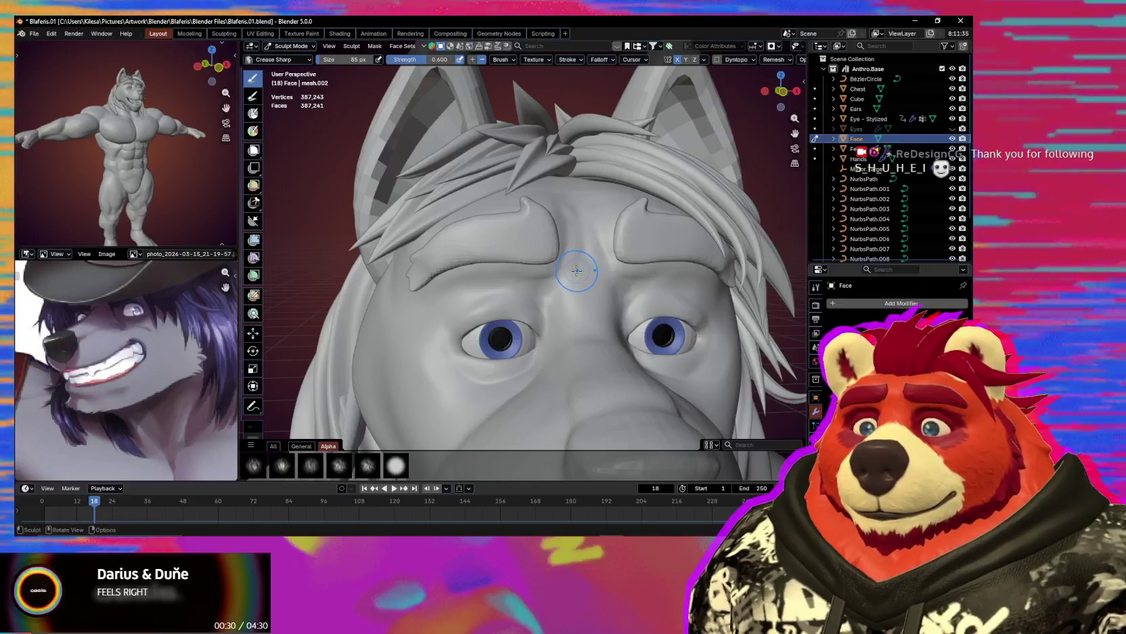
pyautogui.press('x')
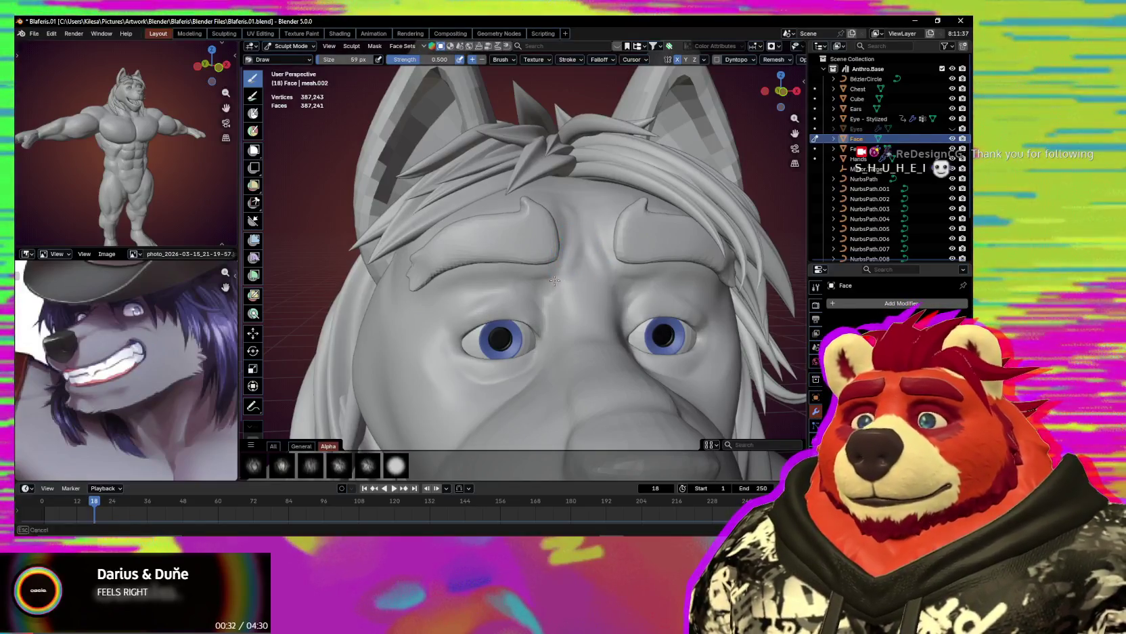
pyautogui.moveTo(576, 273)
pyautogui.mouseDown(button='middle')
pyautogui.moveTo(571, 281)
pyautogui.moveTo(585, 257)
pyautogui.mouseUp(button='middle')
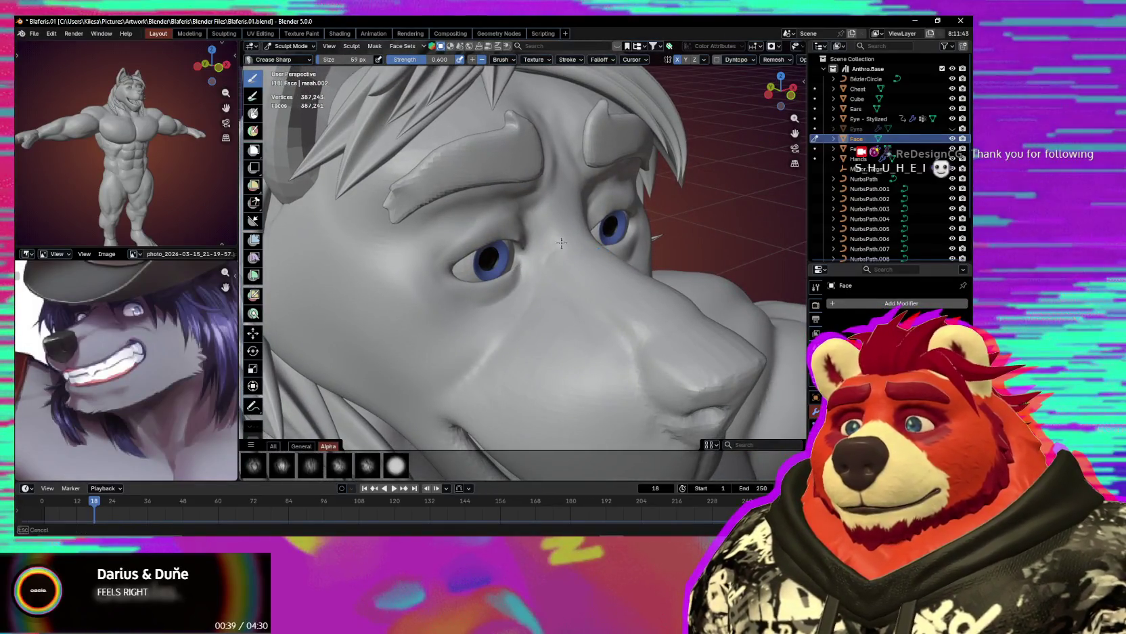
# Carve a sharp vertical line below the nose with the Draw Sharp brush.
pyautogui.moveTo(585, 233)
pyautogui.mouseDown(button='middle')
pyautogui.moveTo(540, 257)
pyautogui.moveTo(556, 285)
pyautogui.mouseUp(button='middle')
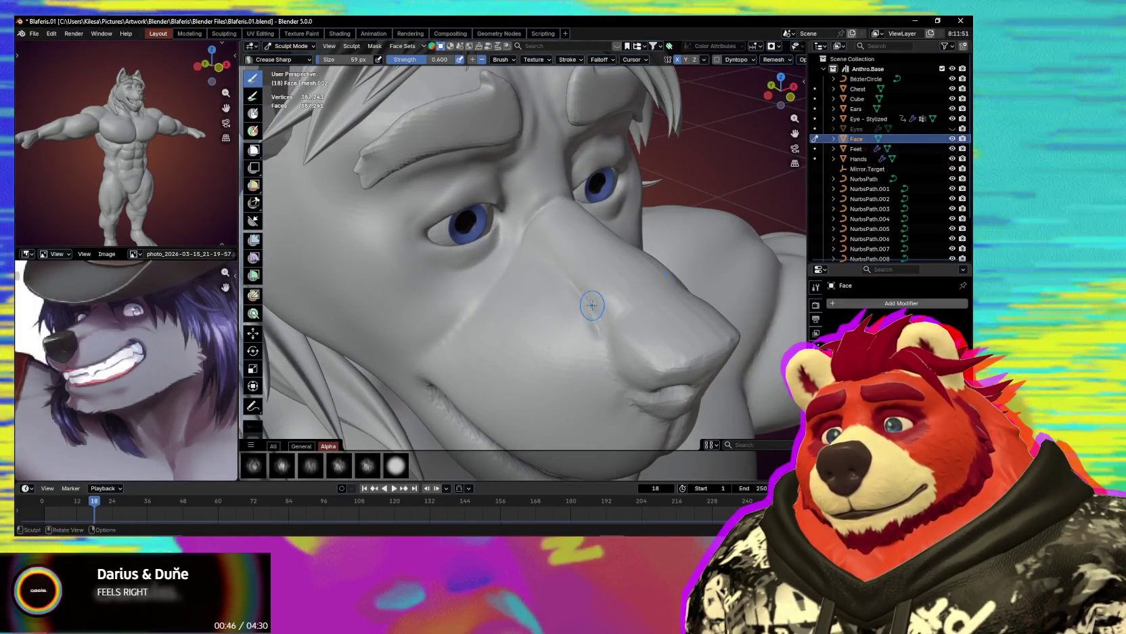
pyautogui.moveTo(603, 302)
pyautogui.mouseDown(button='middle')
pyautogui.moveTo(611, 320)
pyautogui.moveTo(593, 297)
pyautogui.moveTo(624, 294)
pyautogui.moveTo(610, 295)
pyautogui.moveTo(605, 274)
pyautogui.mouseUp(button='middle')
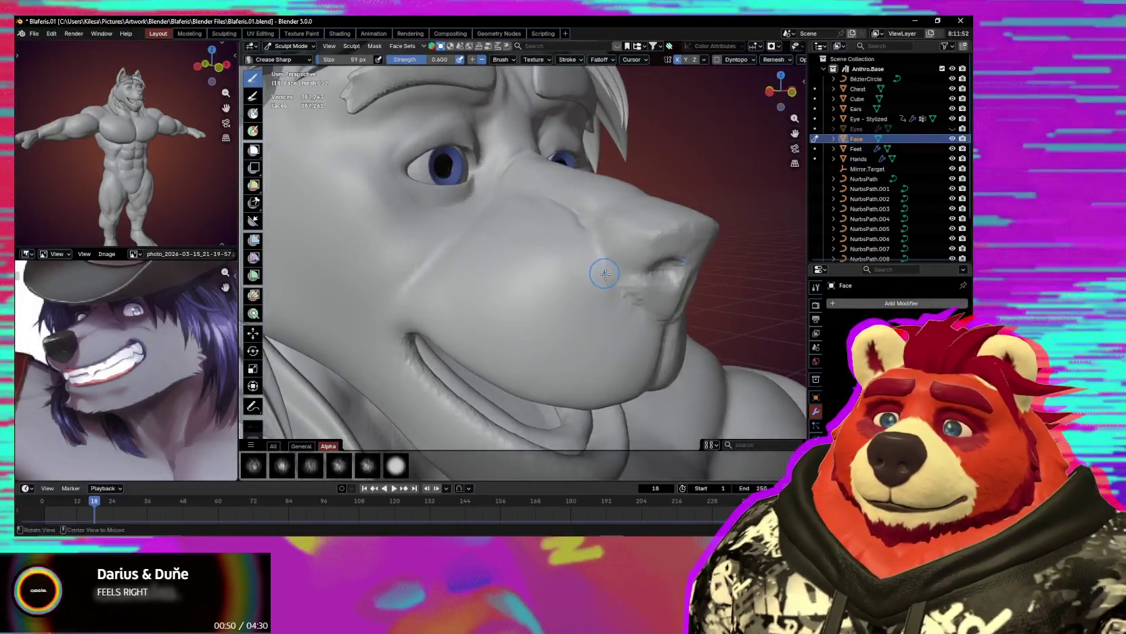
pyautogui.moveTo(658, 301)
pyautogui.mouseDown(button='middle')
pyautogui.moveTo(640, 235)
pyautogui.moveTo(567, 270)
pyautogui.moveTo(531, 254)
pyautogui.mouseUp(button='middle')
pyautogui.press('x')
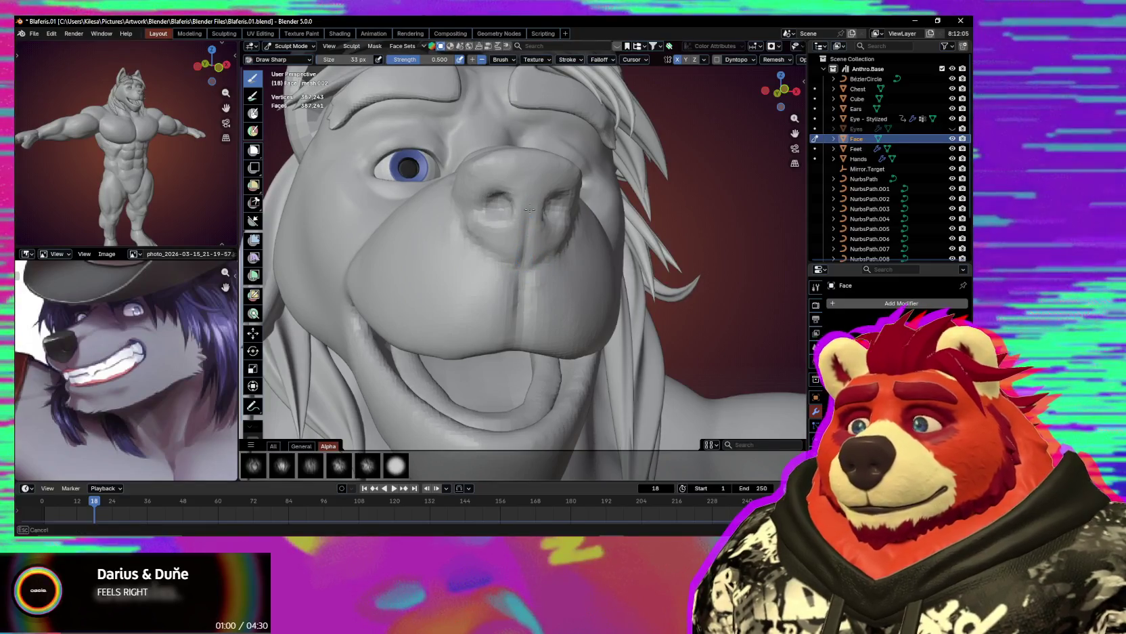
pyautogui.moveTo(524, 269); pyautogui.dragTo(516, 329)
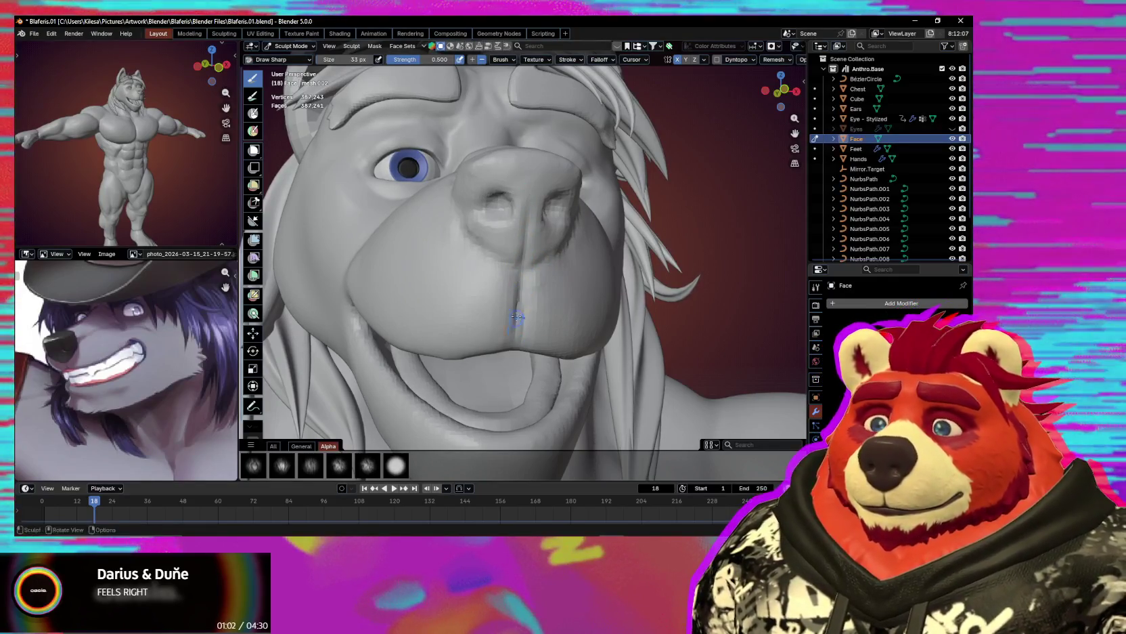
# Switch to Pinch/Magnify and enlarge it from 73 to 97 px to tighten the groove.
pyautogui.press('p')
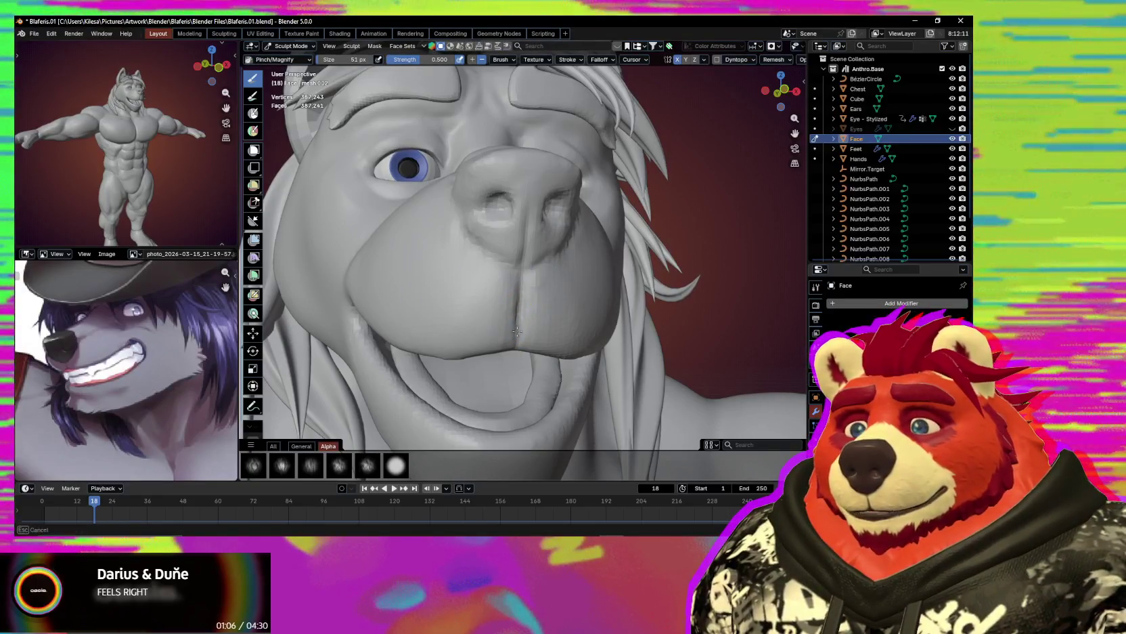
pyautogui.press('f')
pyautogui.click(520, 294)
pyautogui.moveTo(533, 333)
pyautogui.mouseDown(button='middle')
pyautogui.moveTo(520, 355)
pyautogui.moveTo(497, 327)
pyautogui.moveTo(526, 314)
pyautogui.moveTo(485, 294)
pyautogui.moveTo(520, 296)
pyautogui.mouseUp(button='middle')
pyautogui.press('f')
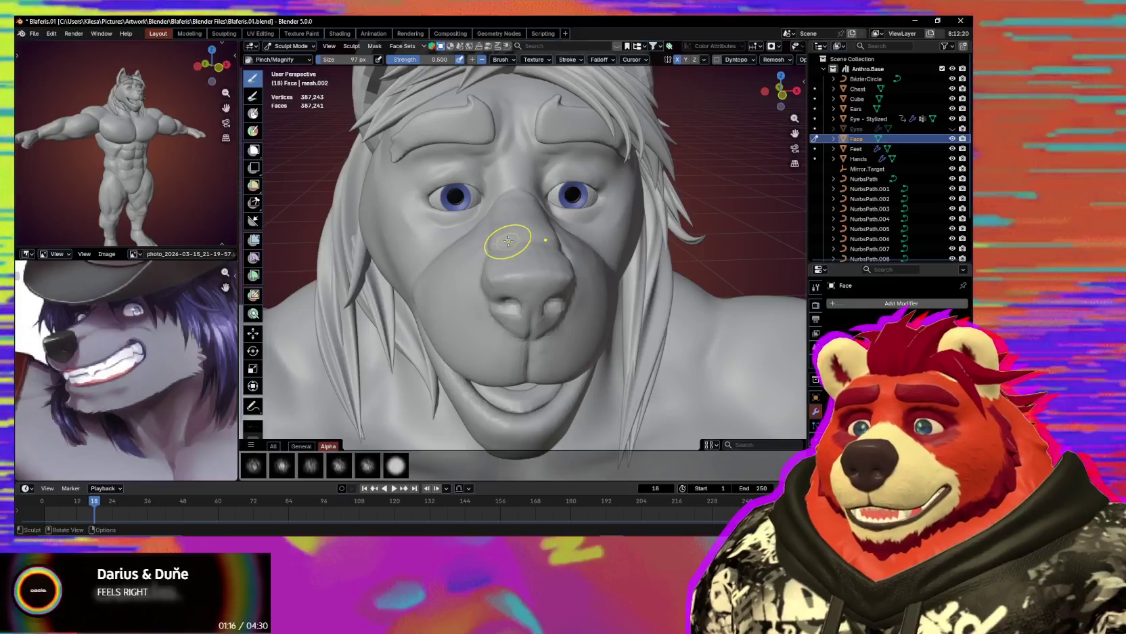
# Switch to Grab and size the brush down from 138 to 67 px, facing both eyes.
pyautogui.press('g')
pyautogui.moveTo(503, 238)
pyautogui.mouseDown(button='middle')
pyautogui.moveTo(522, 251)
pyautogui.moveTo(567, 240)
pyautogui.moveTo(565, 230)
pyautogui.mouseUp(button='middle')
pyautogui.press('f')
pyautogui.click(565, 227)
pyautogui.moveTo(511, 207)
pyautogui.mouseDown(button='middle')
pyautogui.moveTo(549, 224)
pyautogui.moveTo(502, 222)
pyautogui.mouseUp(button='middle')
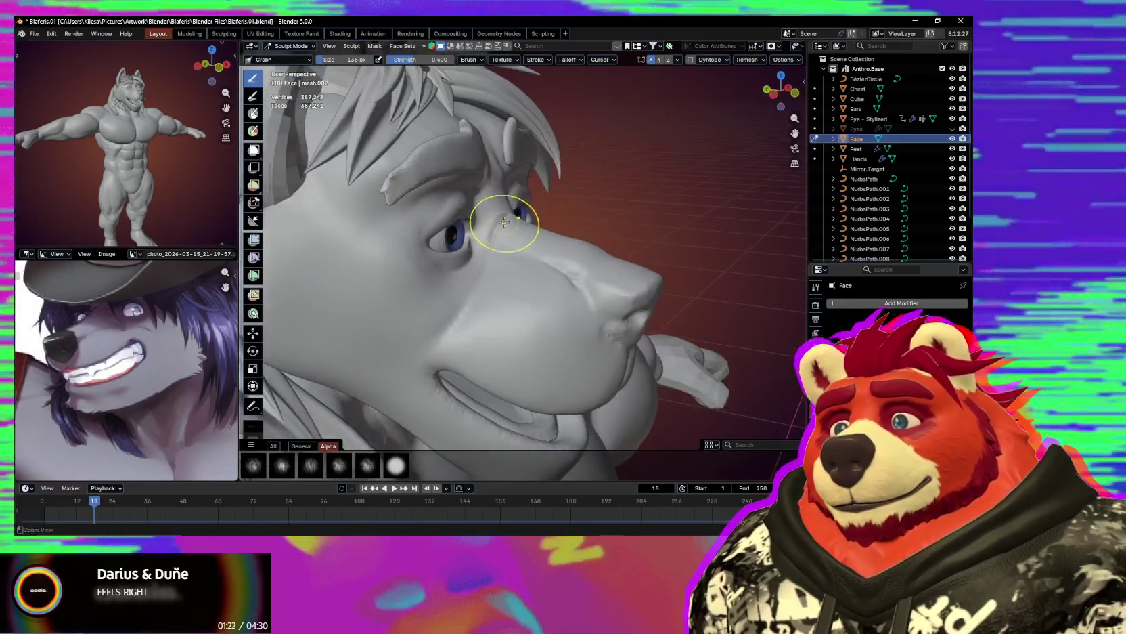
pyautogui.scroll(2, 502, 221)
pyautogui.press('f')
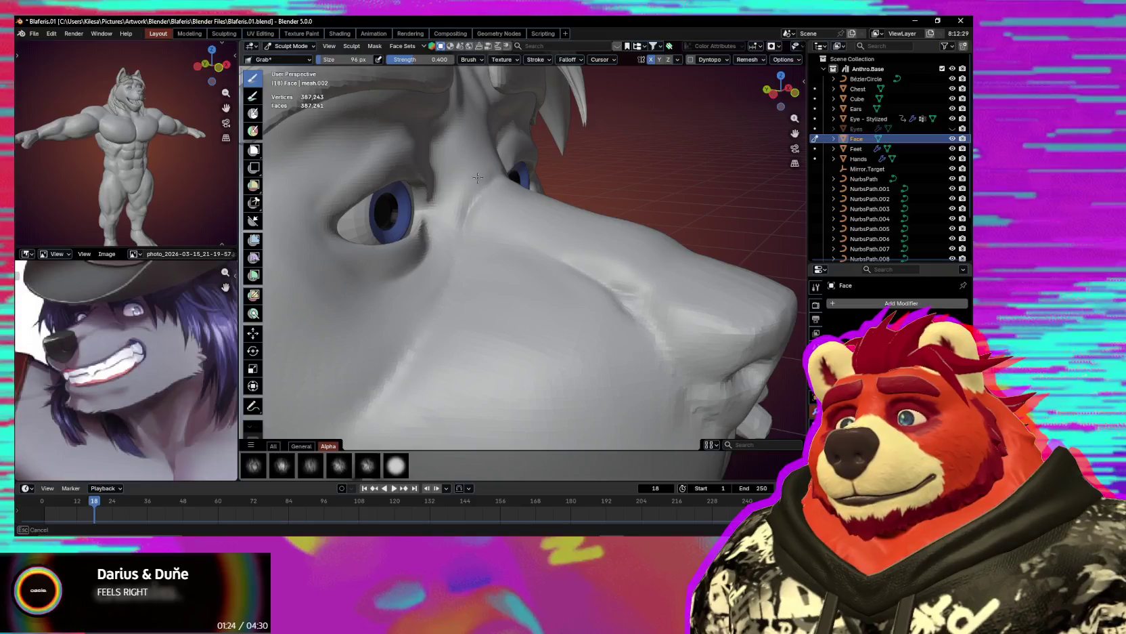
pyautogui.moveTo(480, 182); pyautogui.dragTo(499, 216, button='middle')
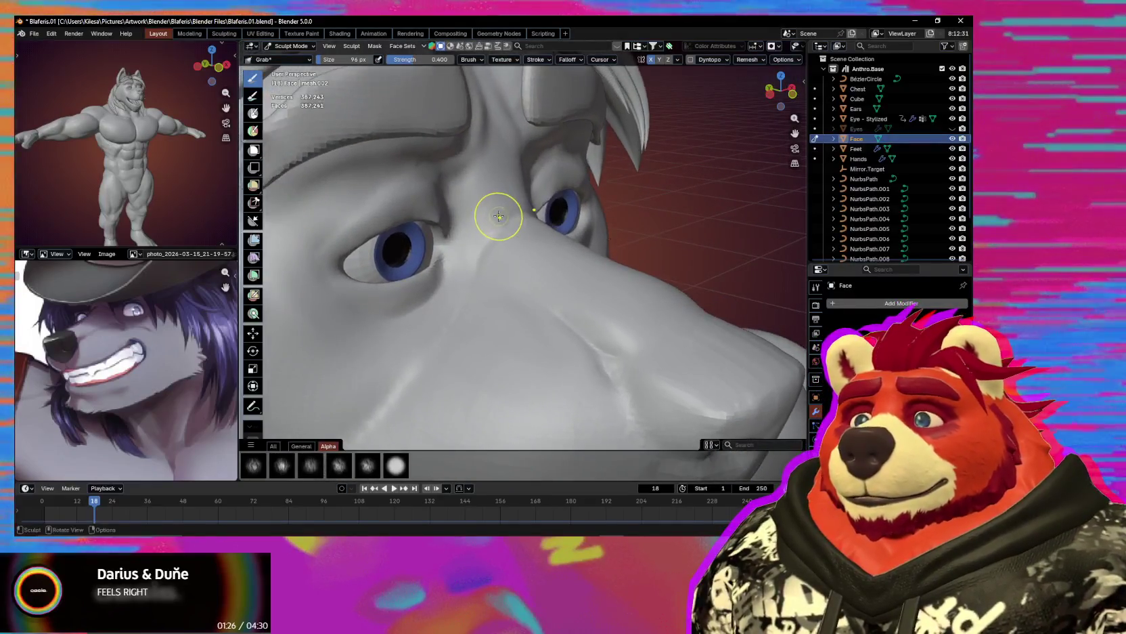
pyautogui.press('f')
pyautogui.click(511, 174)
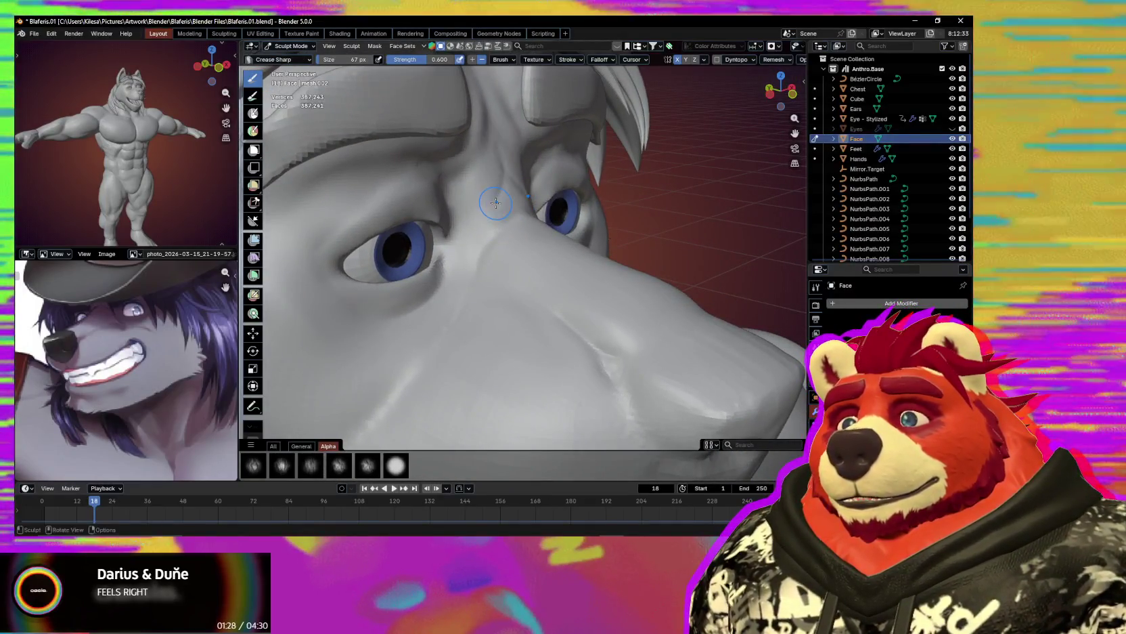
pyautogui.moveTo(511, 174); pyautogui.dragTo(492, 167, button='middle')
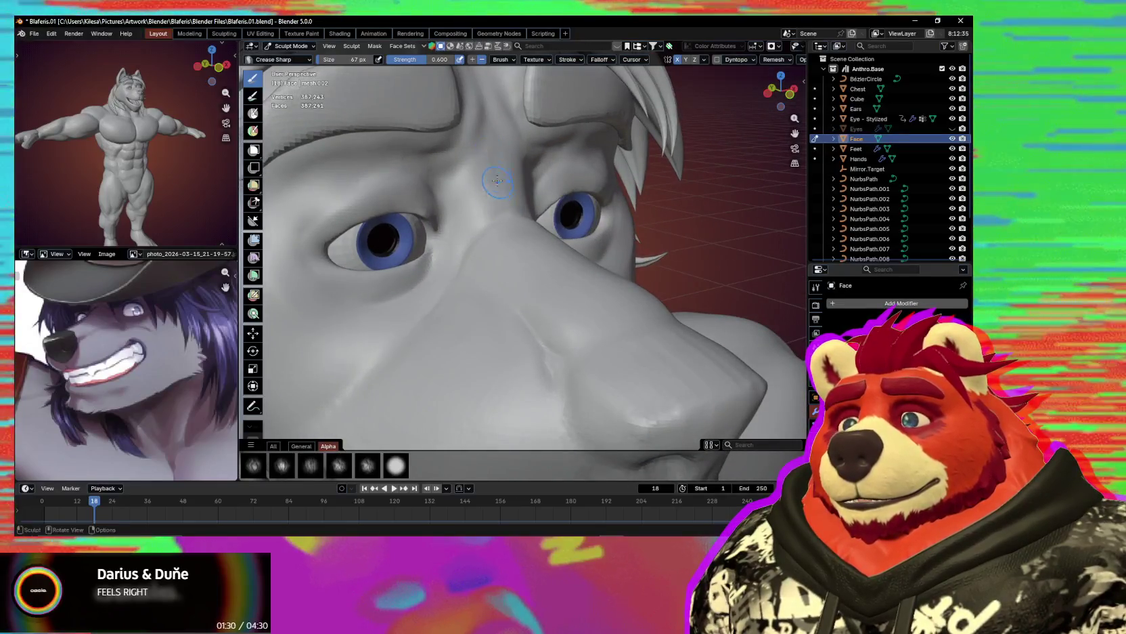
# Carve a crease in the brow between the eyes with lower-strength Draw Sharp.
pyautogui.press('d')
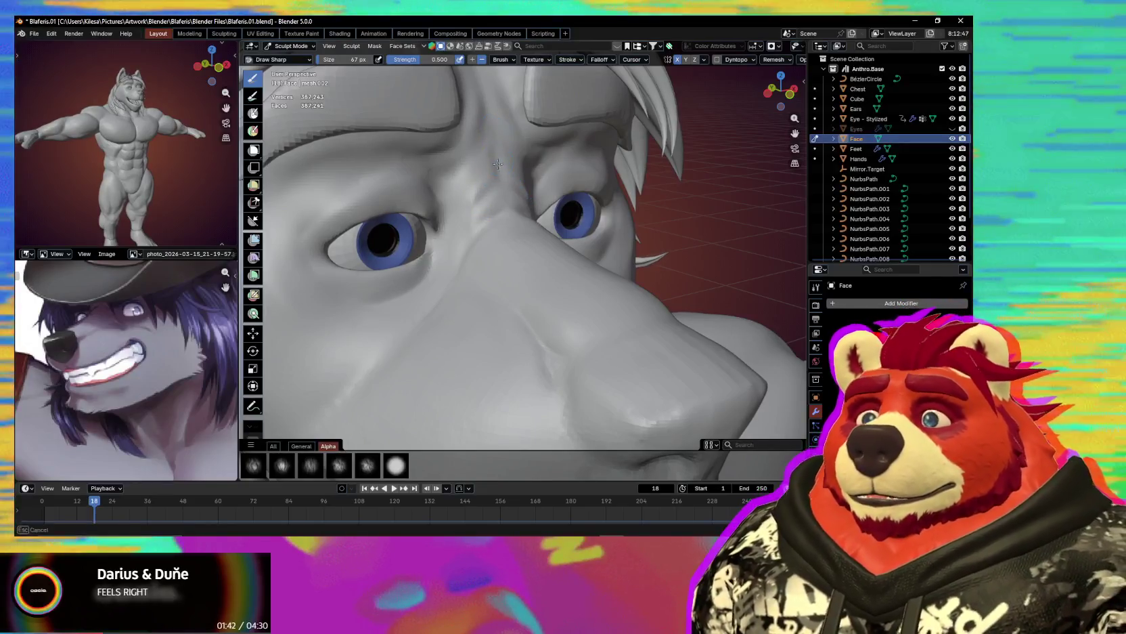
pyautogui.moveTo(495, 147); pyautogui.dragTo(476, 187)
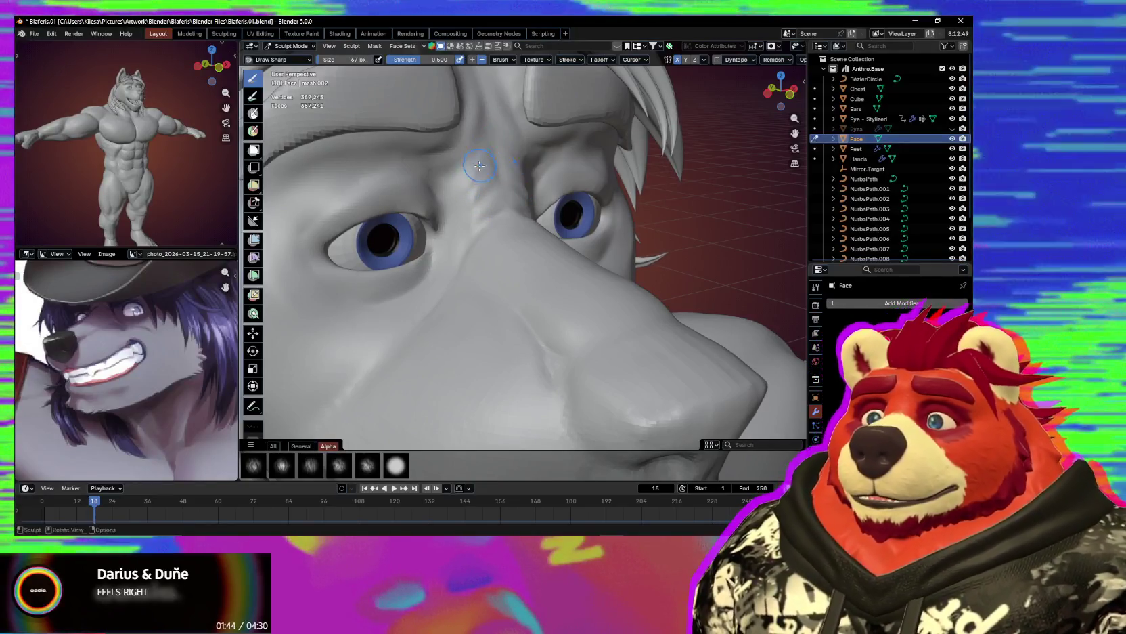
pyautogui.moveTo(516, 167)
pyautogui.mouseDown(button='middle')
pyautogui.moveTo(515, 239)
pyautogui.moveTo(506, 208)
pyautogui.moveTo(543, 249)
pyautogui.mouseUp(button='middle')
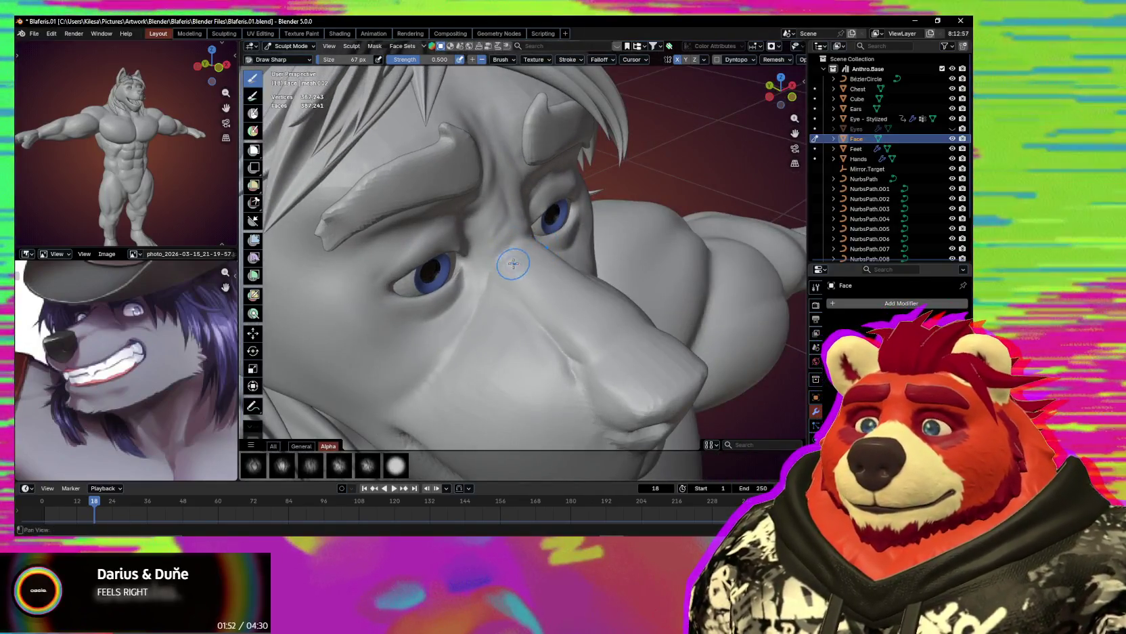
pyautogui.moveTo(514, 263)
pyautogui.mouseDown(button='middle')
pyautogui.moveTo(533, 183)
pyautogui.moveTo(519, 196)
pyautogui.moveTo(487, 167)
pyautogui.mouseUp(button='middle')
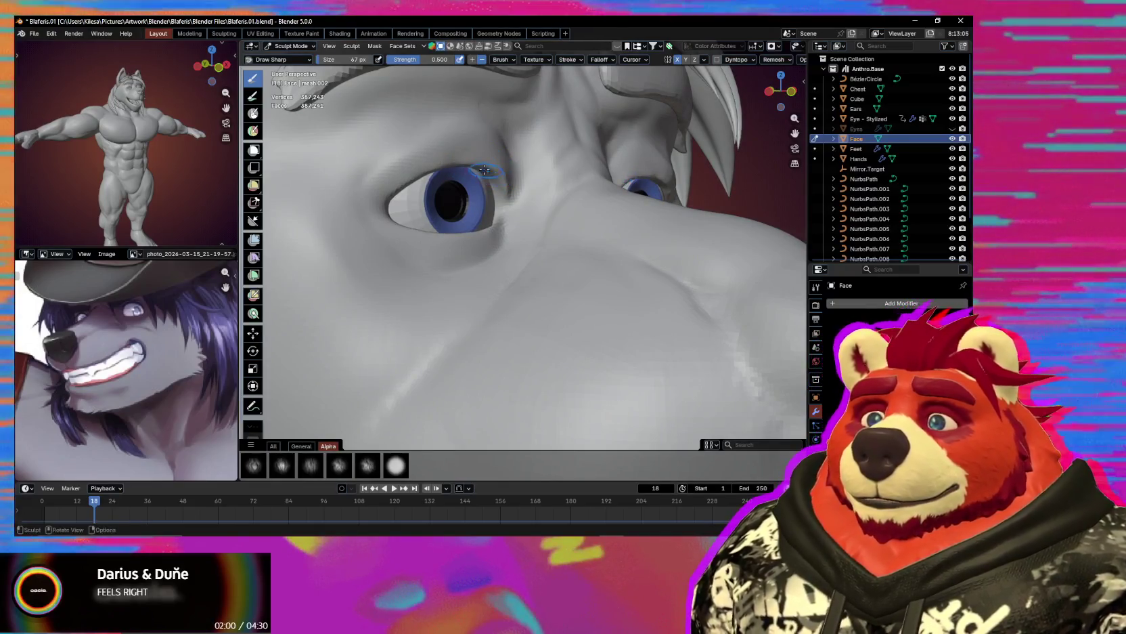
# Smooth the skin at the inner eye corner at brush strength 0.333.
pyautogui.hotkey('shift', 'f')
pyautogui.click(496, 158)
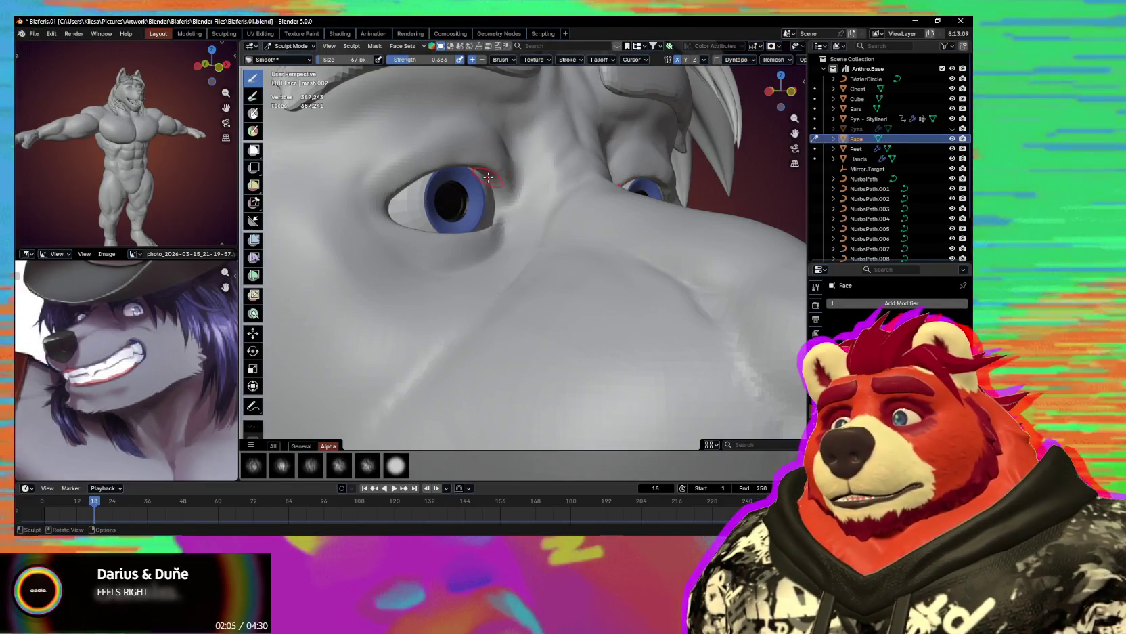
pyautogui.moveTo(494, 176); pyautogui.dragTo(497, 176)
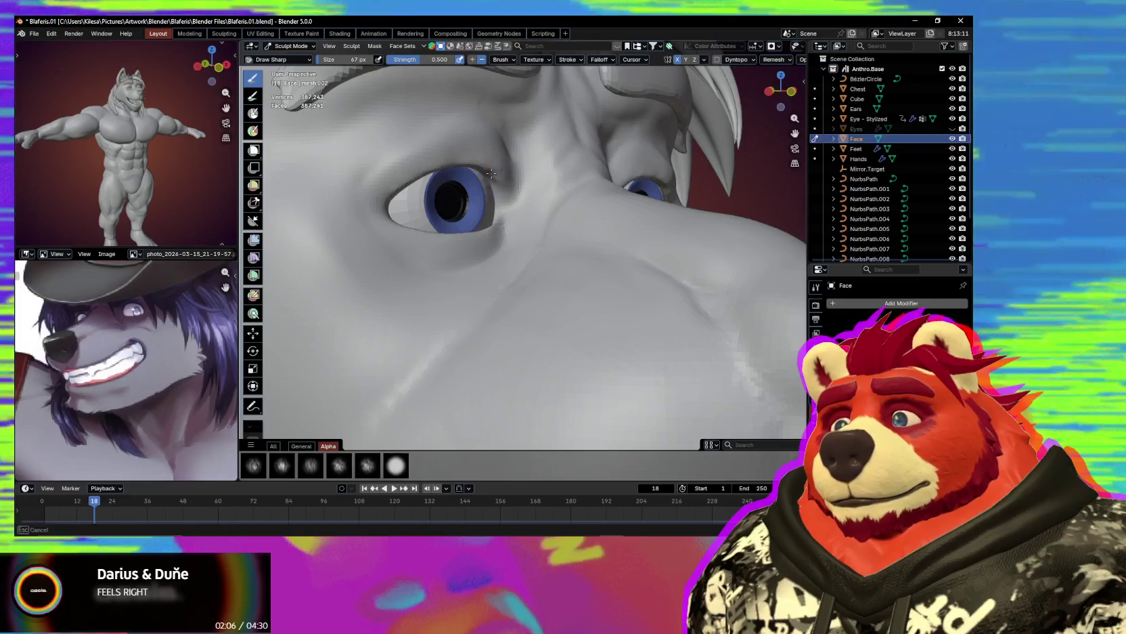
pyautogui.moveTo(516, 187); pyautogui.dragTo(526, 174, button='middle')
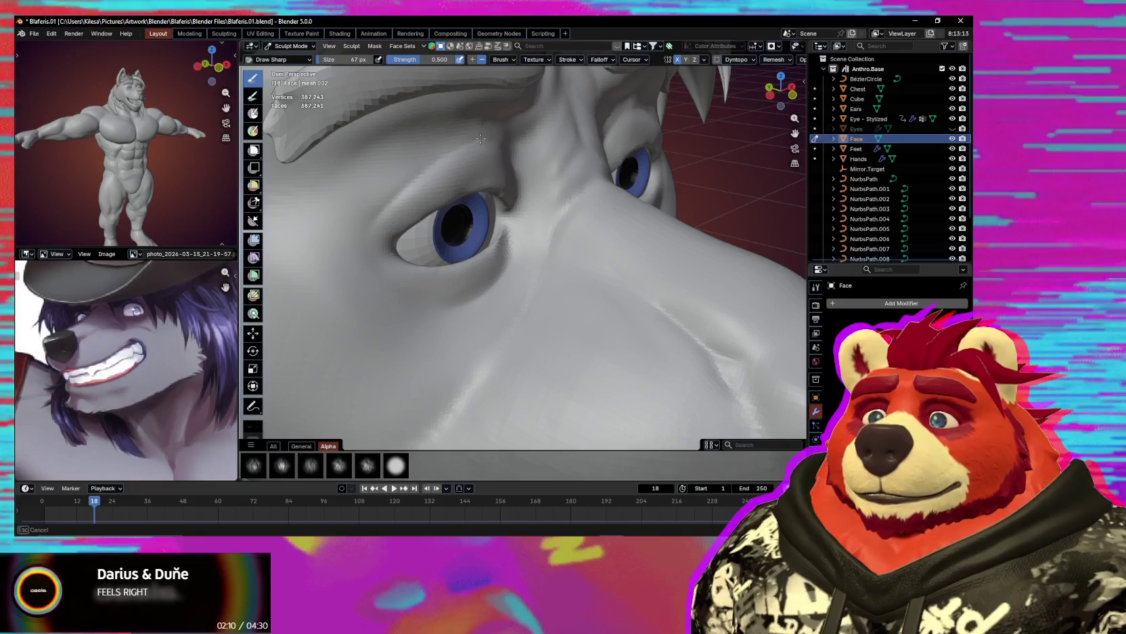
pyautogui.moveTo(503, 153); pyautogui.dragTo(535, 170, button='middle')
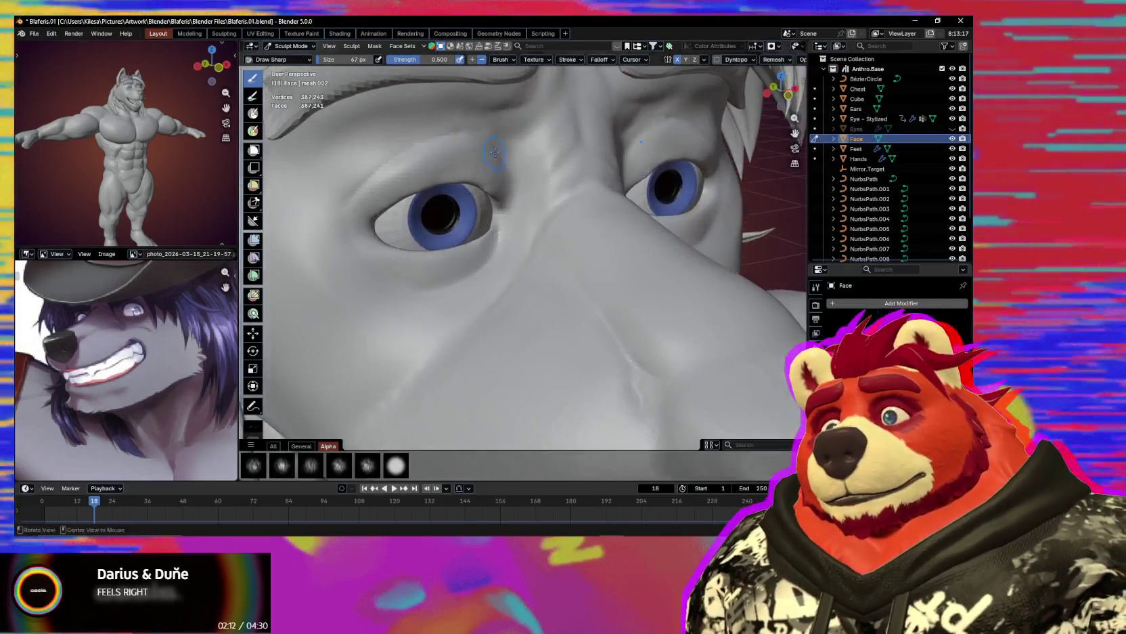
pyautogui.scroll(-5, 535, 169)
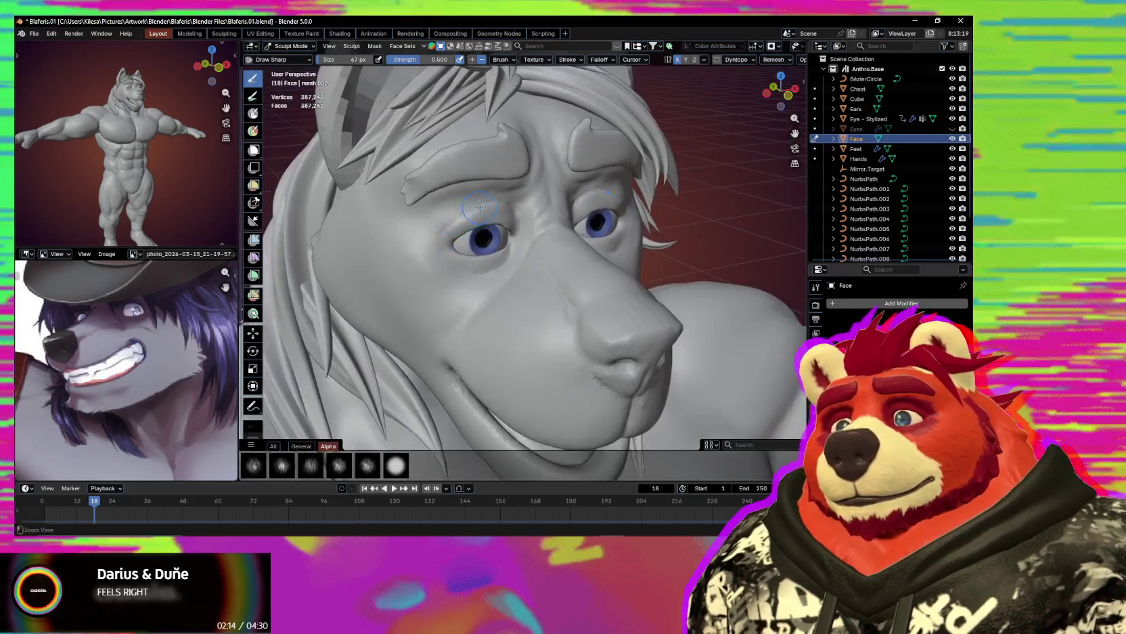
# Shrink the brush to 45 px and sculpt a fold line beneath the left eye.
pyautogui.scroll(-2, 535, 176)
pyautogui.moveTo(535, 189)
pyautogui.mouseDown(button='middle')
pyautogui.moveTo(528, 297)
pyautogui.moveTo(551, 287)
pyautogui.moveTo(515, 264)
pyautogui.mouseUp(button='middle')
pyautogui.scroll(2, 541, 258)
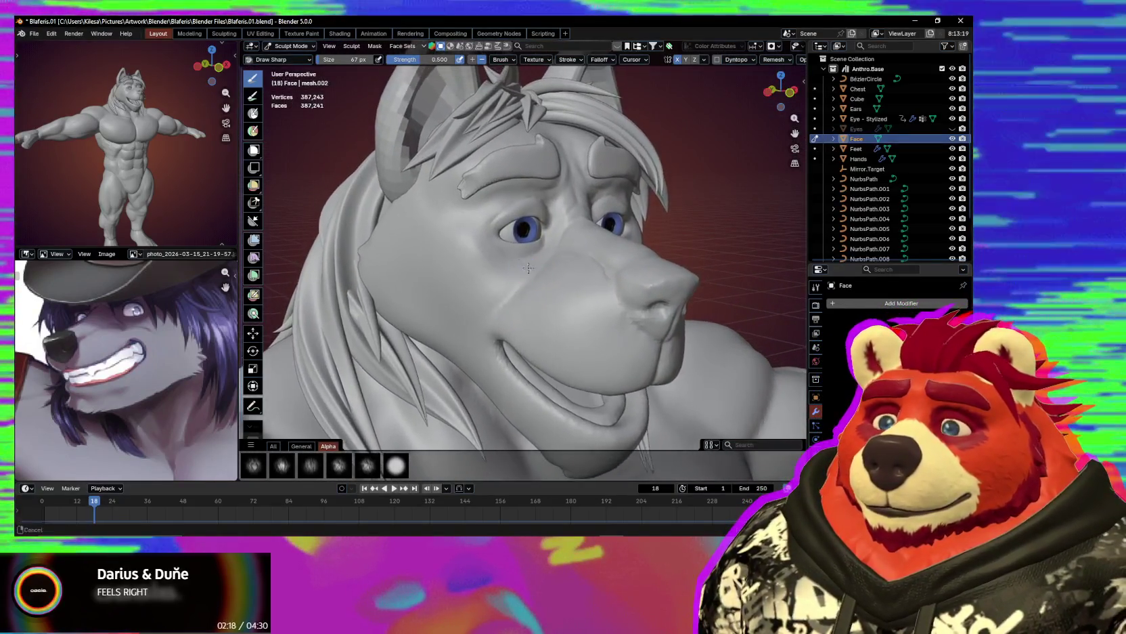
pyautogui.scroll(1, 544, 250)
pyautogui.press('f')
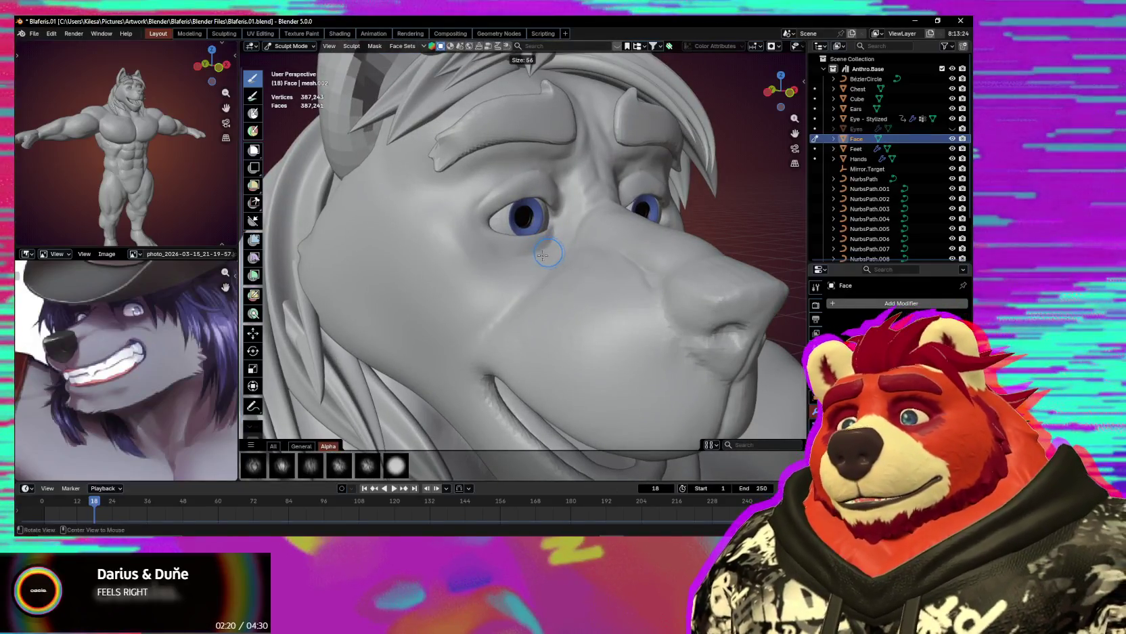
pyautogui.moveTo(541, 262); pyautogui.dragTo(547, 267, button='middle')
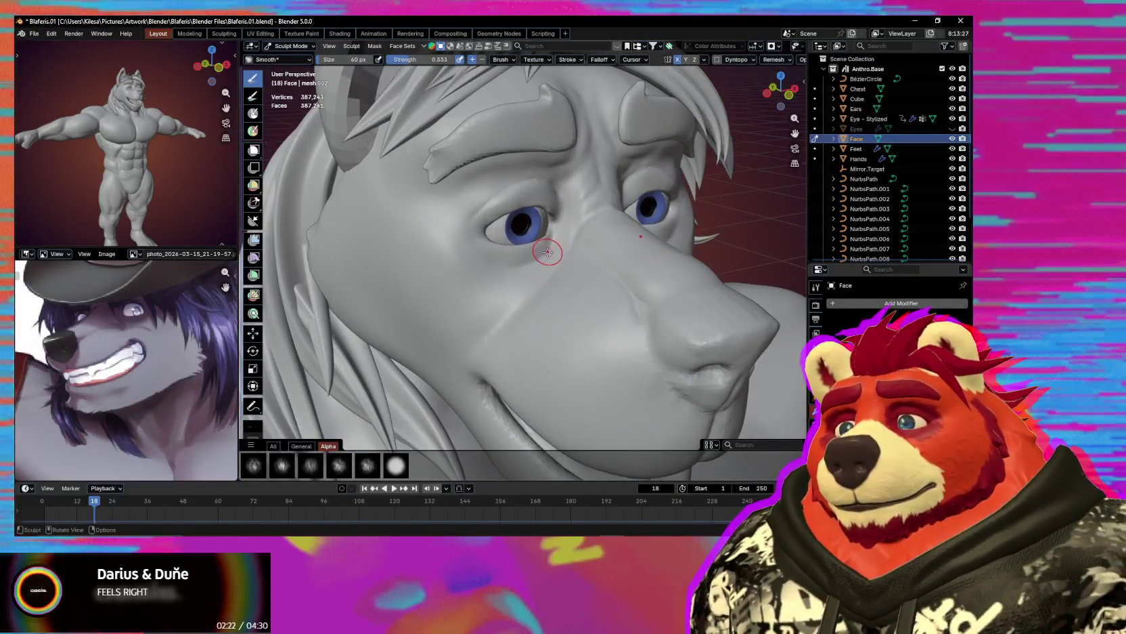
pyautogui.press('f')
pyautogui.click(540, 257)
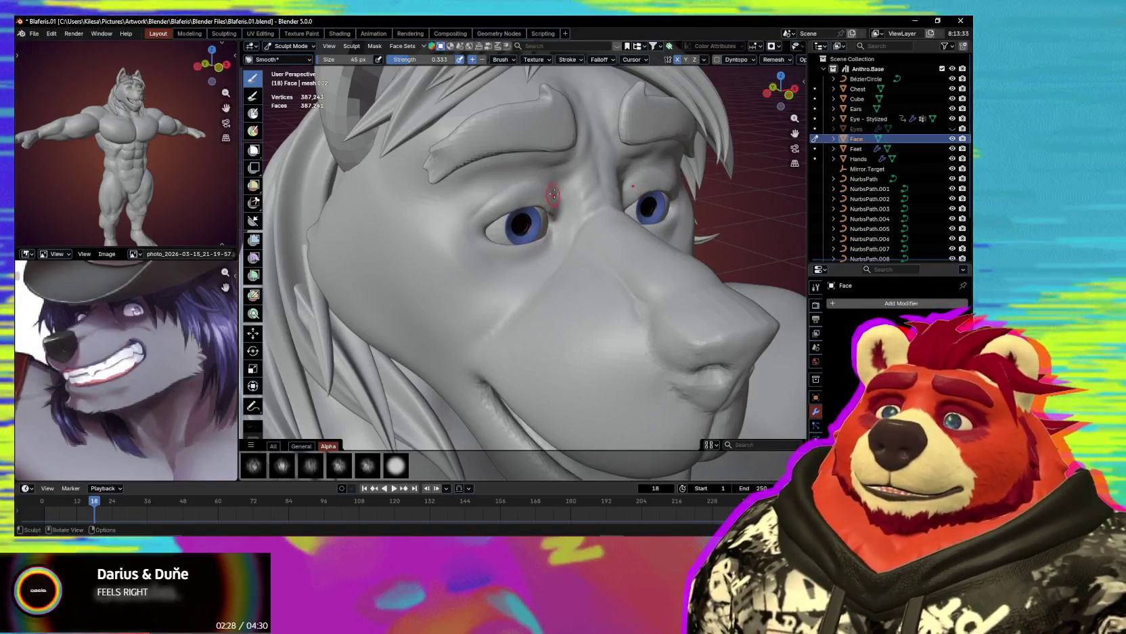
pyautogui.moveTo(549, 256)
pyautogui.mouseDown(button='middle')
pyautogui.moveTo(571, 271)
pyautogui.moveTo(540, 316)
pyautogui.moveTo(468, 207)
pyautogui.mouseUp(button='middle')
pyautogui.moveTo(507, 264); pyautogui.dragTo(474, 258, button='middle')
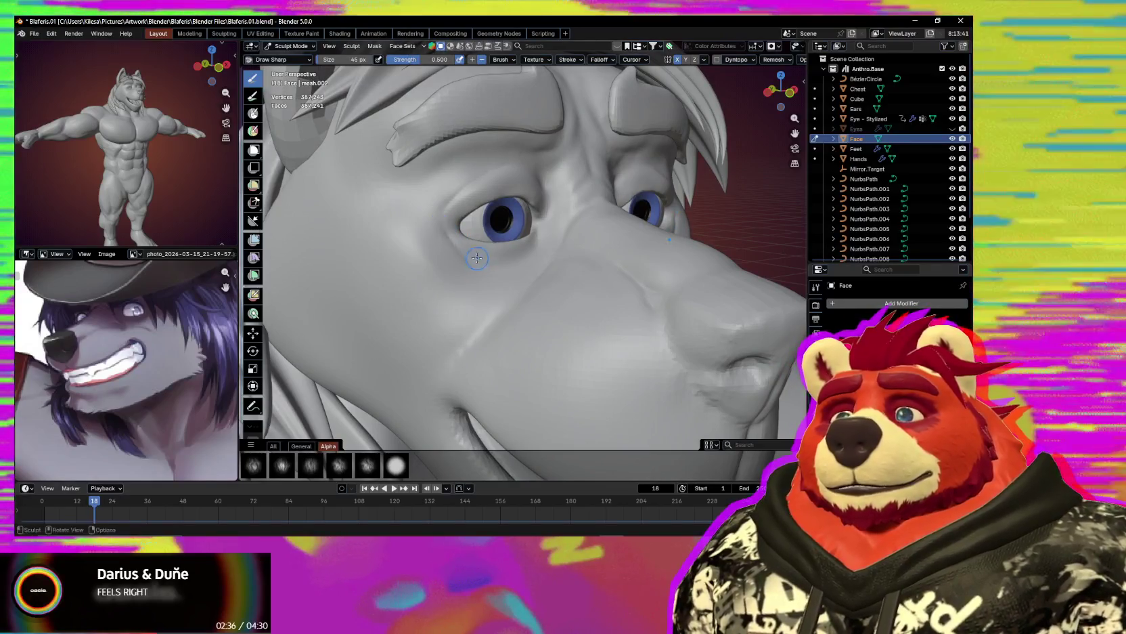
pyautogui.moveTo(488, 263); pyautogui.dragTo(471, 259)
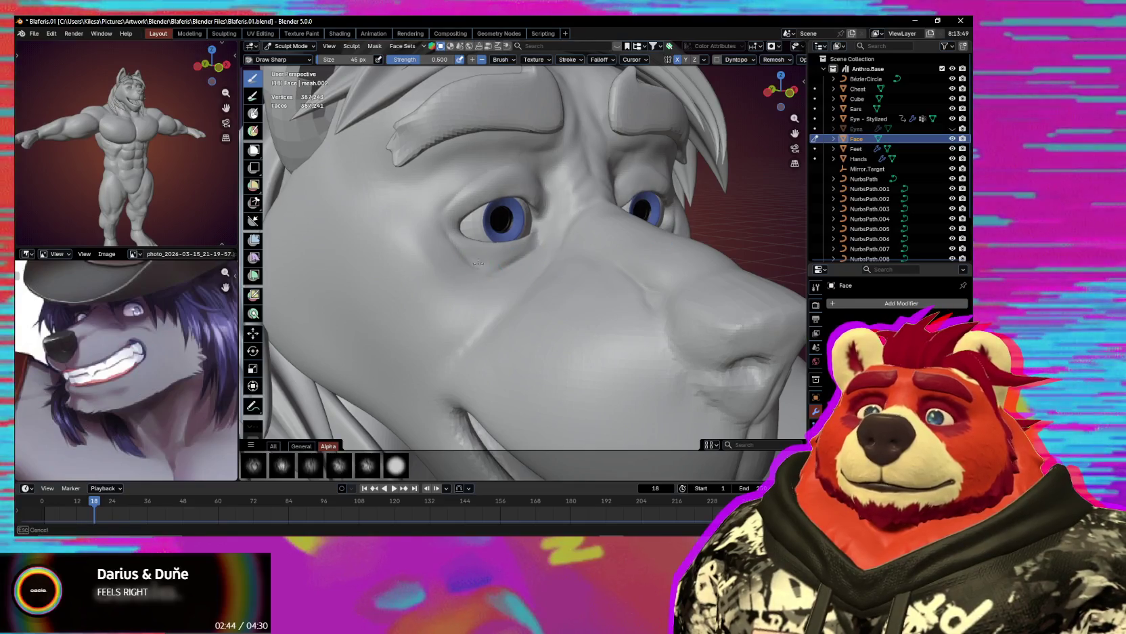
# Deepen the crease beneath the left eye from a frontal view.
pyautogui.moveTo(556, 274)
pyautogui.mouseDown(button='middle')
pyautogui.moveTo(481, 324)
pyautogui.moveTo(430, 256)
pyautogui.mouseUp(button='middle')
pyautogui.scroll(4, 430, 256)
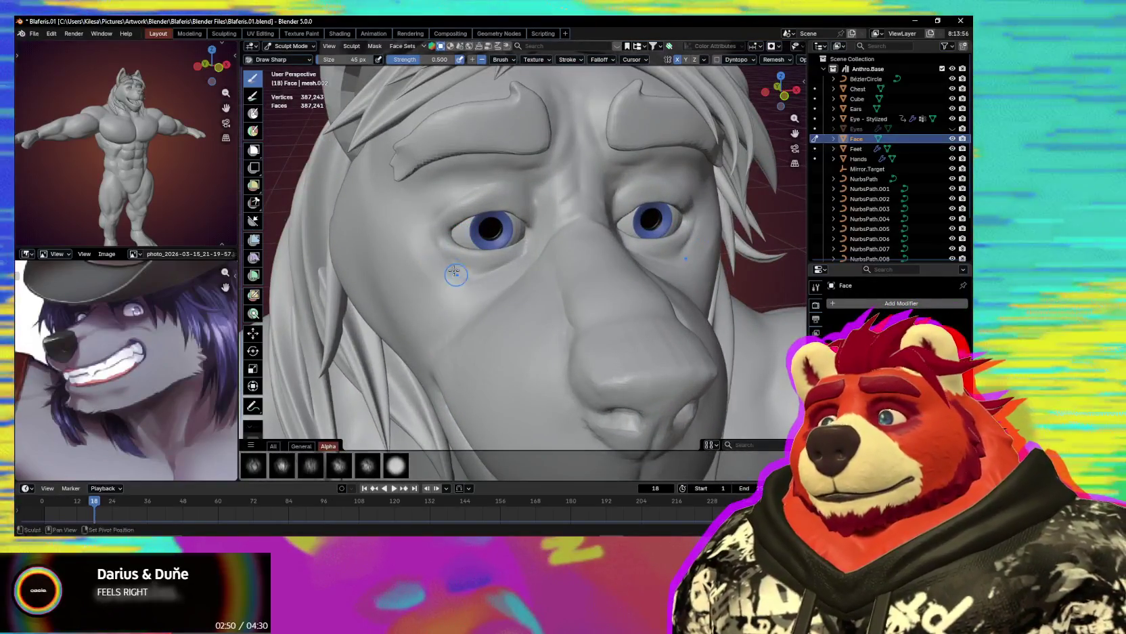
pyautogui.moveTo(456, 274); pyautogui.dragTo(460, 259)
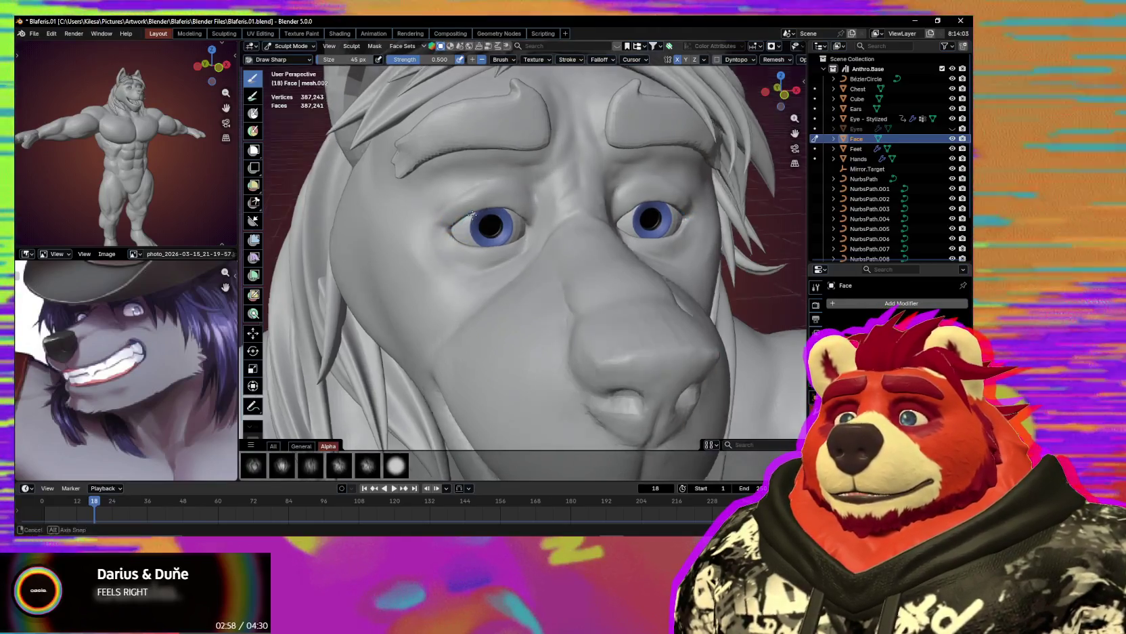
pyautogui.moveTo(455, 225); pyautogui.dragTo(455, 217, button='middle')
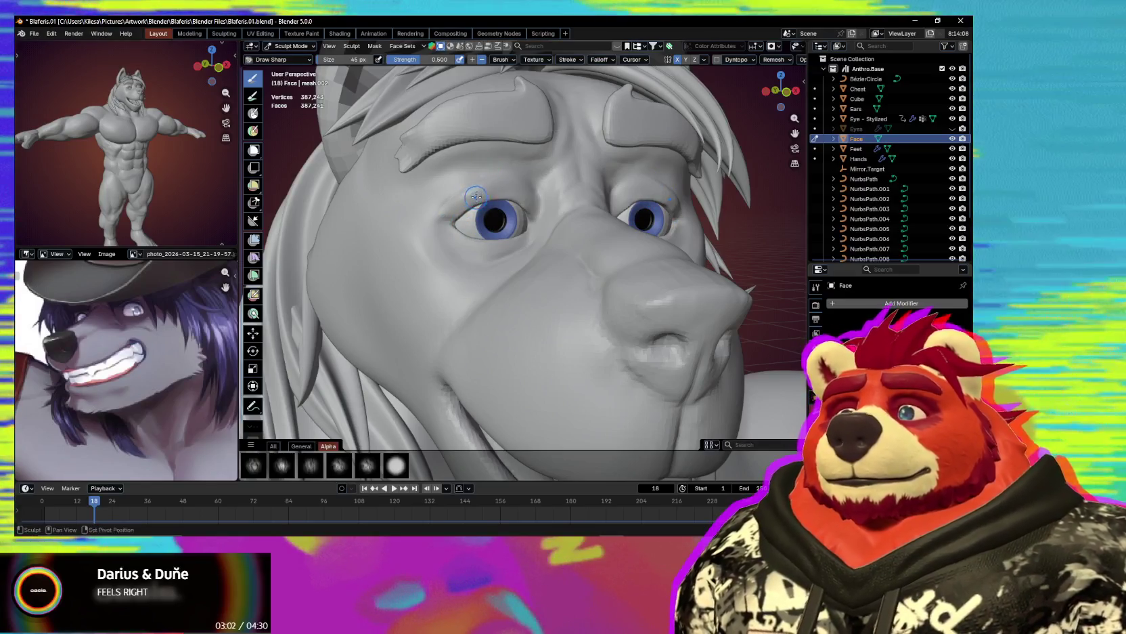
# Even the area above the eye with Flatten/Contrast, then return to the Draw brush.
pyautogui.hotkey('shift', 't')
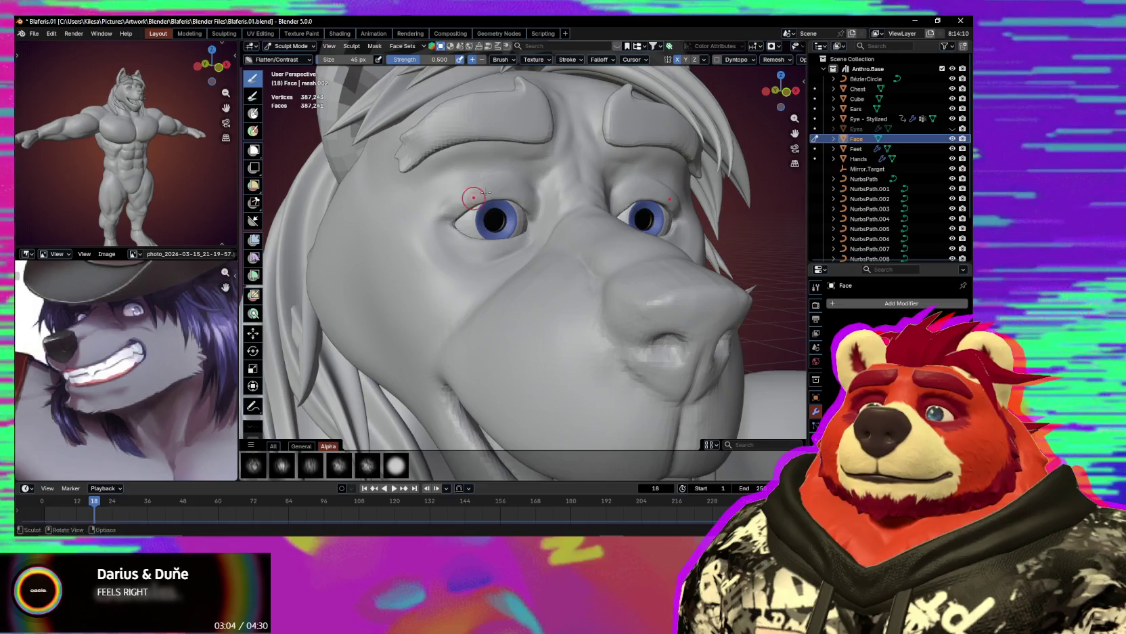
pyautogui.moveTo(526, 199)
pyautogui.mouseDown(button='middle')
pyautogui.moveTo(531, 212)
pyautogui.moveTo(499, 195)
pyautogui.mouseUp(button='middle')
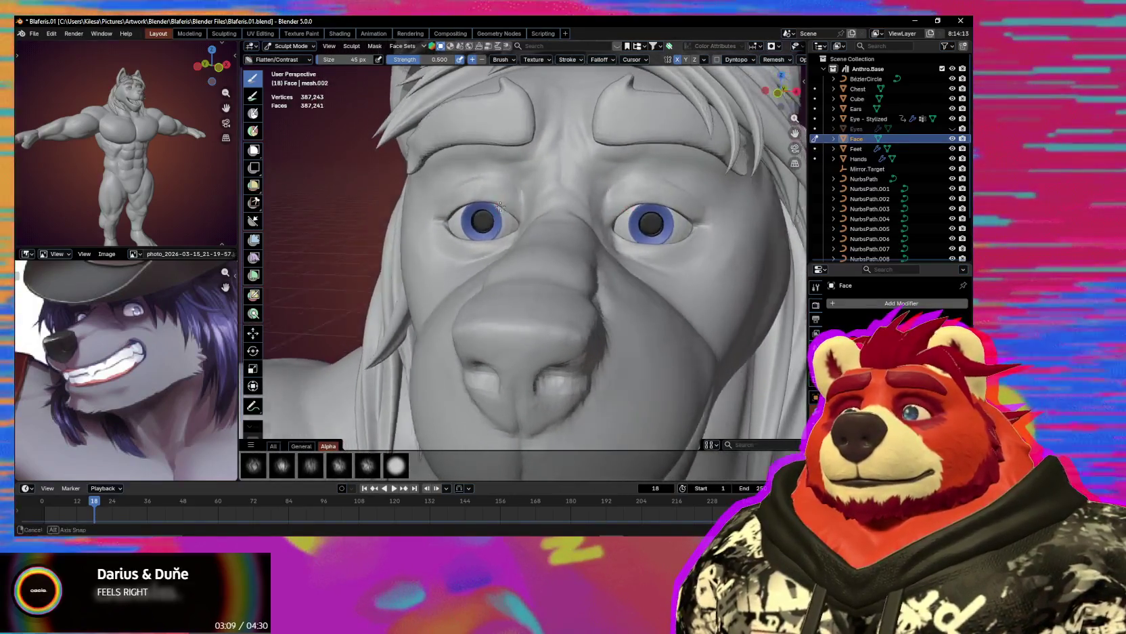
pyautogui.press('x')
pyautogui.scroll(-5, 498, 196)
pyautogui.moveTo(499, 196)
pyautogui.mouseDown(button='middle')
pyautogui.moveTo(490, 307)
pyautogui.moveTo(489, 226)
pyautogui.mouseUp(button='middle')
pyautogui.scroll(3, 489, 225)
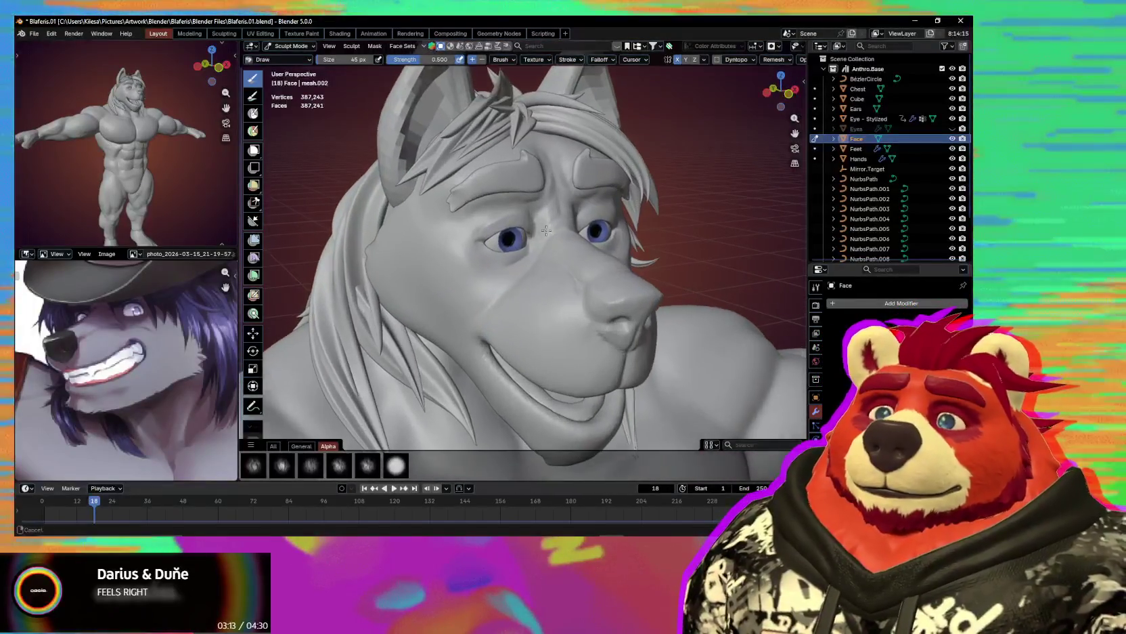
# Orbit around the head to inspect the mouth, jaw and snout from several angles.
pyautogui.moveTo(489, 226)
pyautogui.mouseDown(button='middle')
pyautogui.moveTo(495, 278)
pyautogui.moveTo(431, 360)
pyautogui.moveTo(536, 263)
pyautogui.mouseUp(button='middle')
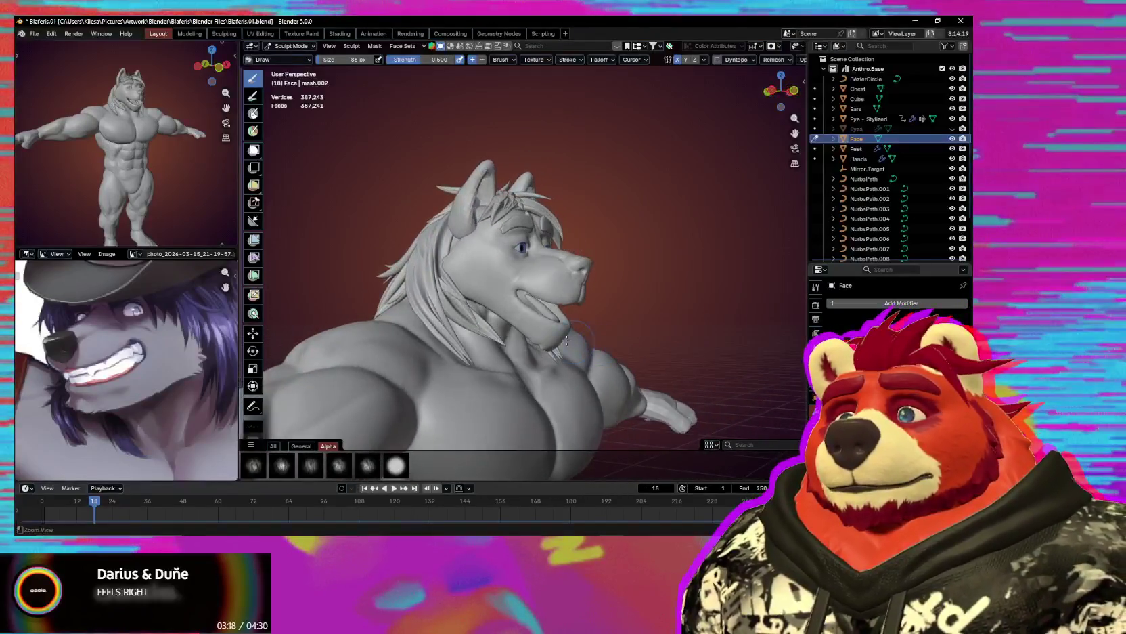
pyautogui.scroll(3, 536, 262)
pyautogui.moveTo(466, 290); pyautogui.dragTo(485, 274, button='middle')
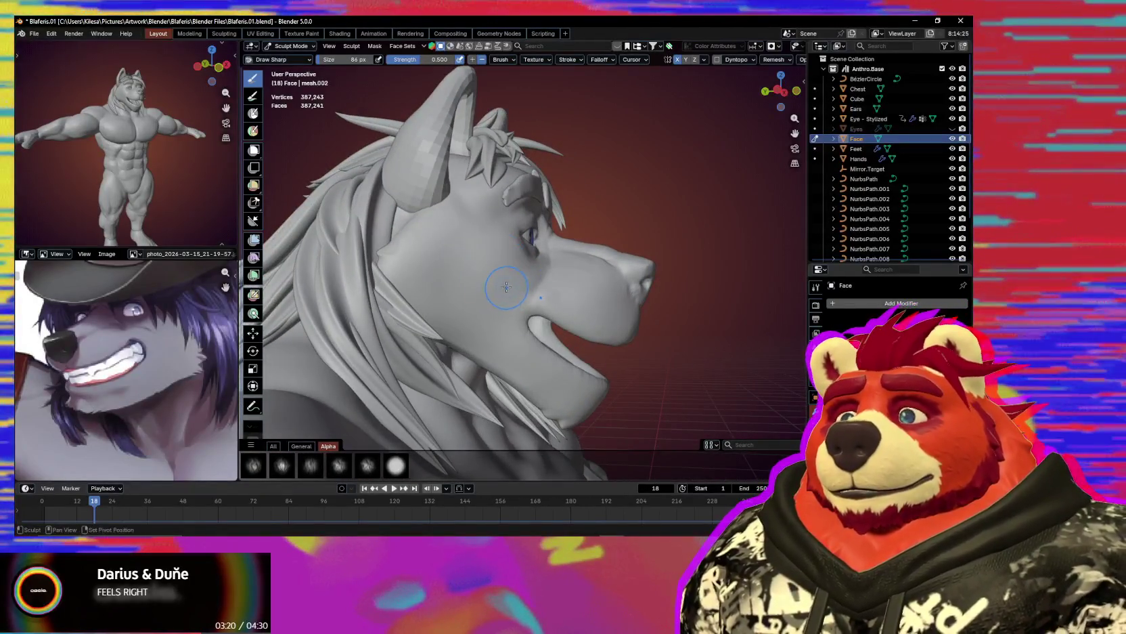
pyautogui.moveTo(540, 288)
pyautogui.mouseDown(button='middle')
pyautogui.moveTo(525, 297)
pyautogui.moveTo(501, 242)
pyautogui.mouseUp(button='middle')
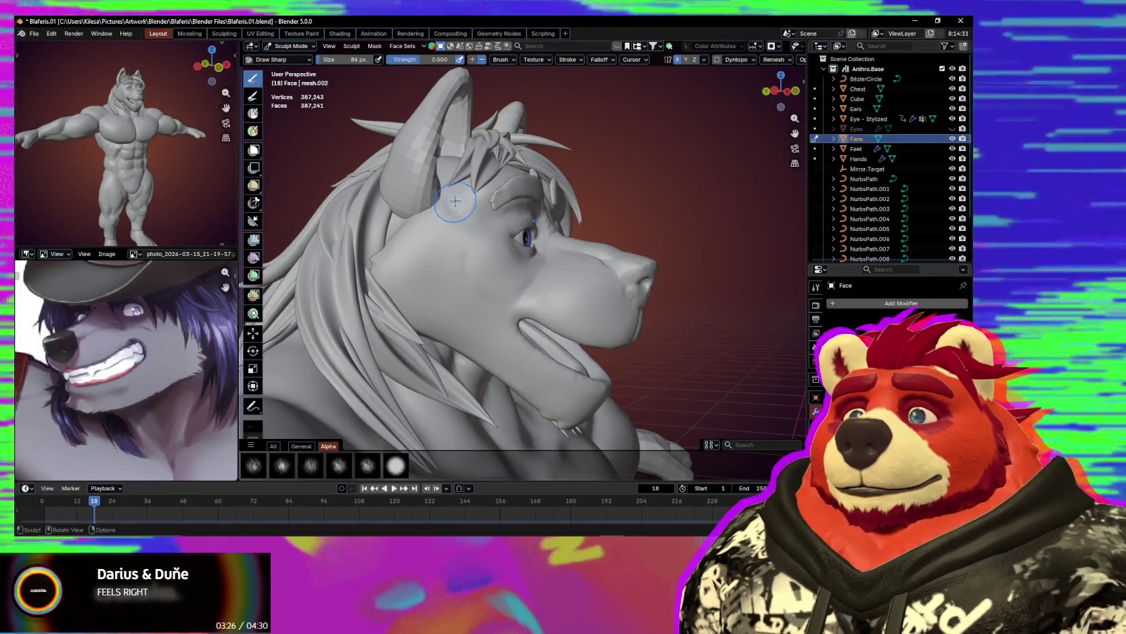
pyautogui.moveTo(475, 232)
pyautogui.mouseDown(button='middle')
pyautogui.moveTo(495, 234)
pyautogui.moveTo(478, 221)
pyautogui.moveTo(448, 251)
pyautogui.moveTo(484, 285)
pyautogui.moveTo(445, 274)
pyautogui.moveTo(437, 256)
pyautogui.moveTo(452, 270)
pyautogui.mouseUp(button='middle')
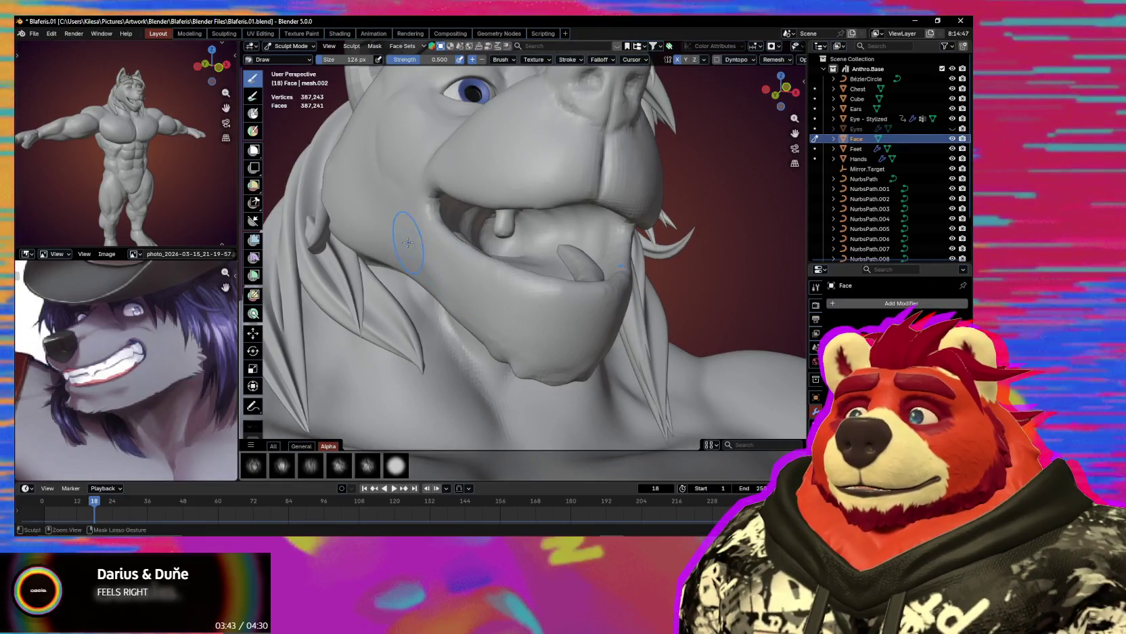
# Set the brush to 174 px, reduce it to 110 px, and smooth the cheek surface.
pyautogui.press('f')
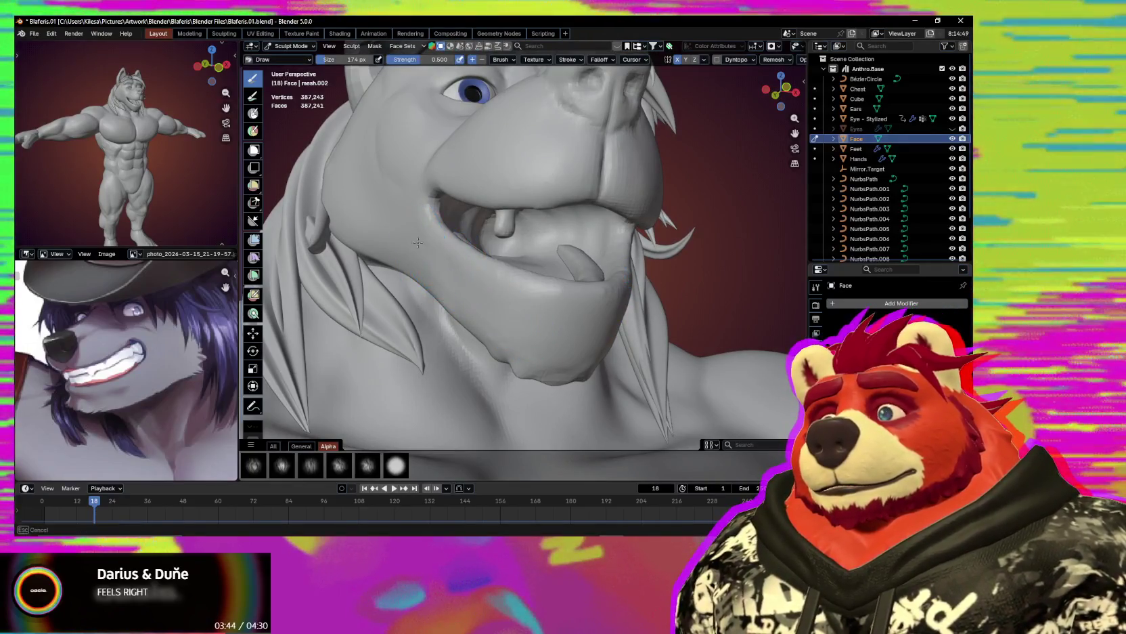
pyautogui.click(465, 292)
pyautogui.moveTo(465, 292)
pyautogui.mouseDown(button='middle')
pyautogui.moveTo(437, 231)
pyautogui.moveTo(473, 161)
pyautogui.moveTo(500, 226)
pyautogui.mouseUp(button='middle')
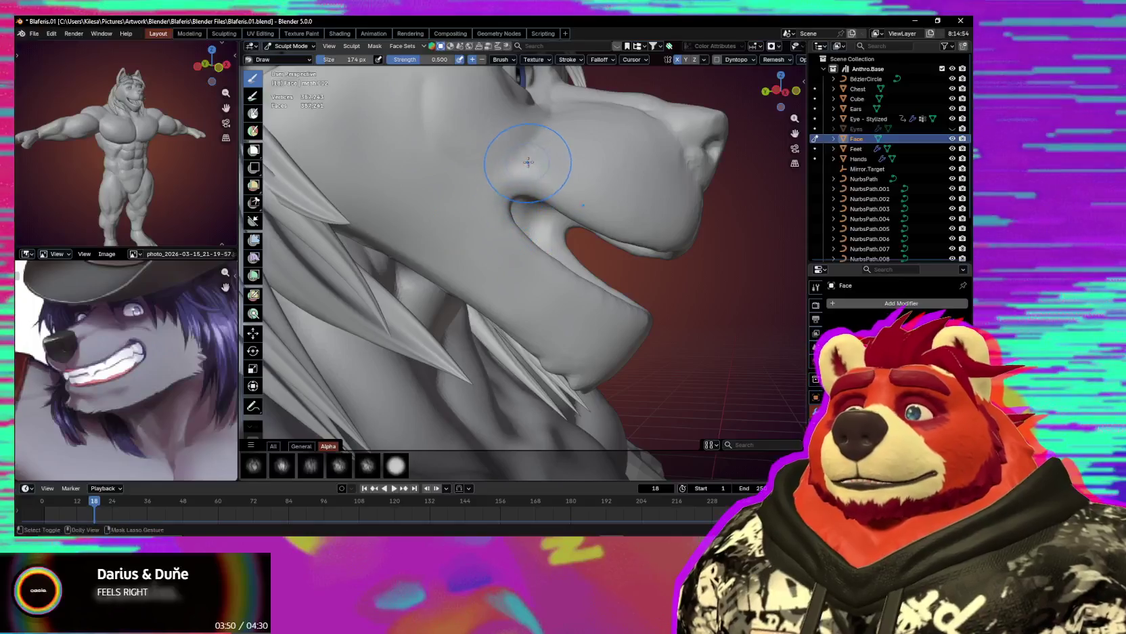
pyautogui.moveTo(530, 154); pyautogui.dragTo(530, 154, button='middle')
pyautogui.press('[')
pyautogui.press('[')
pyautogui.press('[')
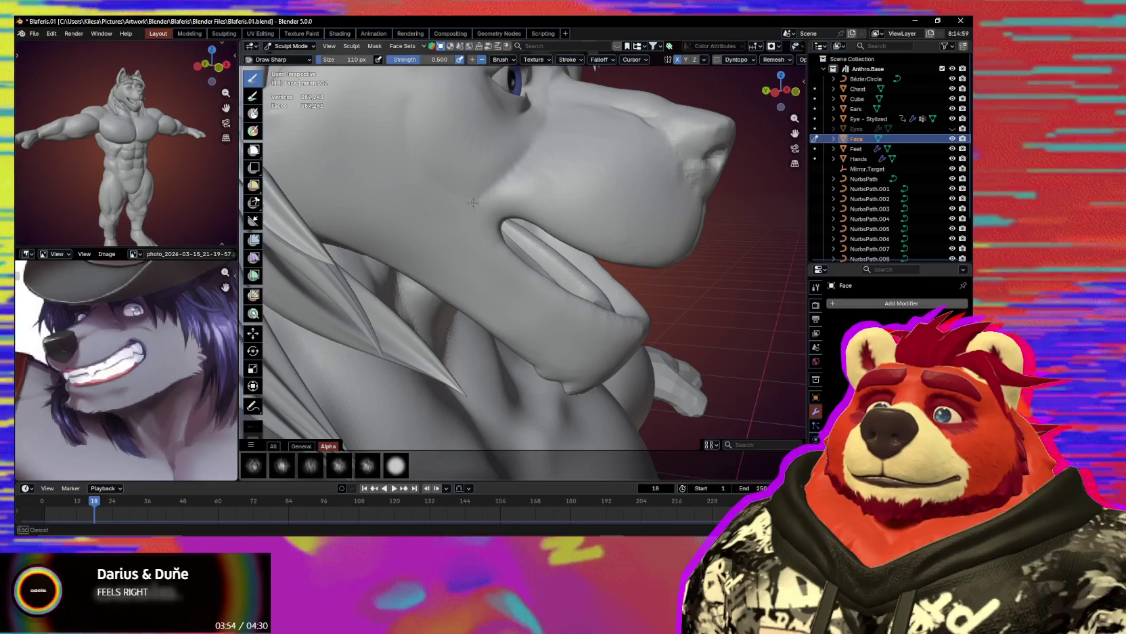
pyautogui.moveTo(537, 134)
pyautogui.mouseDown(button='middle')
pyautogui.moveTo(444, 247)
pyautogui.moveTo(480, 241)
pyautogui.moveTo(506, 197)
pyautogui.moveTo(472, 247)
pyautogui.moveTo(392, 311)
pyautogui.moveTo(468, 303)
pyautogui.moveTo(552, 271)
pyautogui.moveTo(539, 268)
pyautogui.moveTo(515, 211)
pyautogui.moveTo(507, 231)
pyautogui.moveTo(440, 198)
pyautogui.mouseUp(button='middle')
pyautogui.scroll(1, 551, 268)
pyautogui.scroll(1, 548, 262)
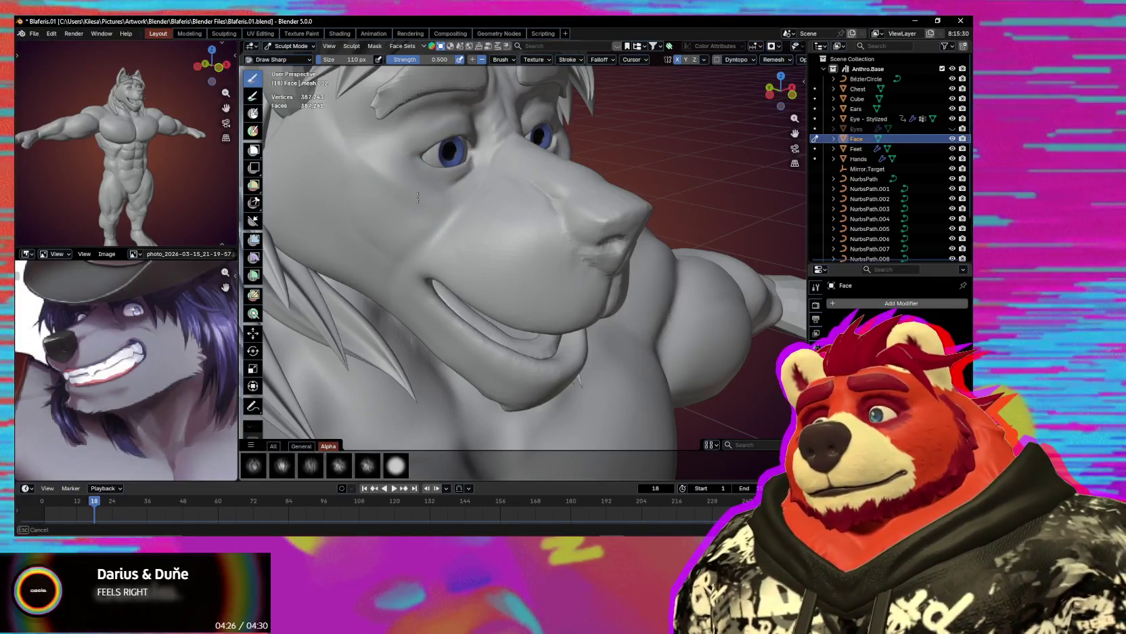
pyautogui.keyDown('shift'); pyautogui.moveTo(395, 197); pyautogui.dragTo(415, 199); pyautogui.keyUp('shift')
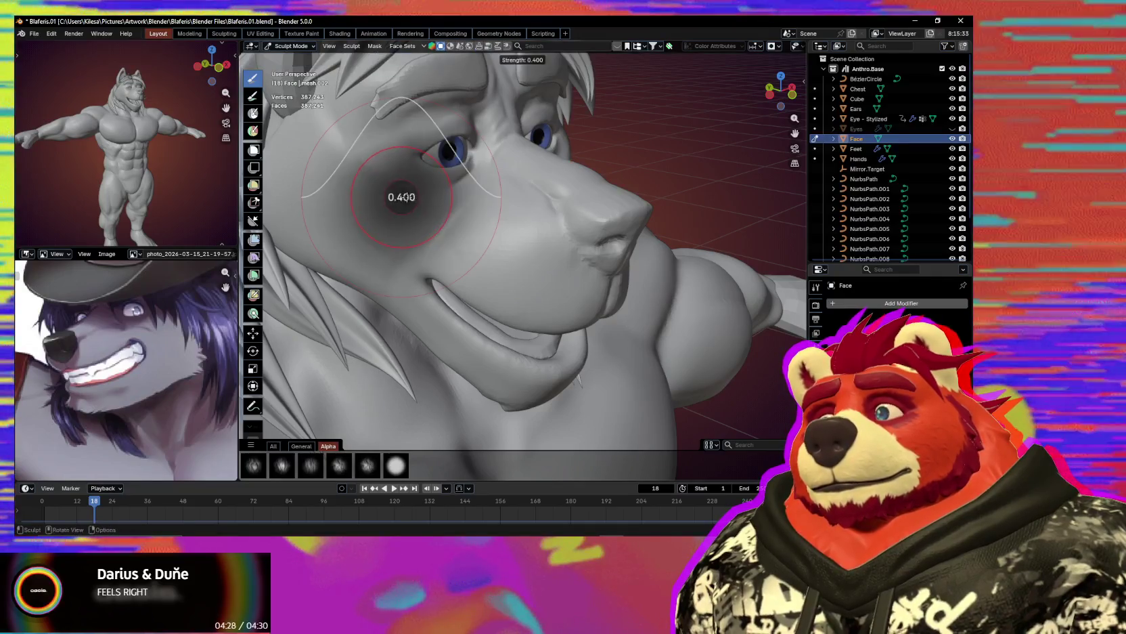
# Shape the cheek with a 52 px then 90 px brush and save Blaferis.01.blend.
pyautogui.moveTo(436, 205); pyautogui.dragTo(406, 170, button='middle')
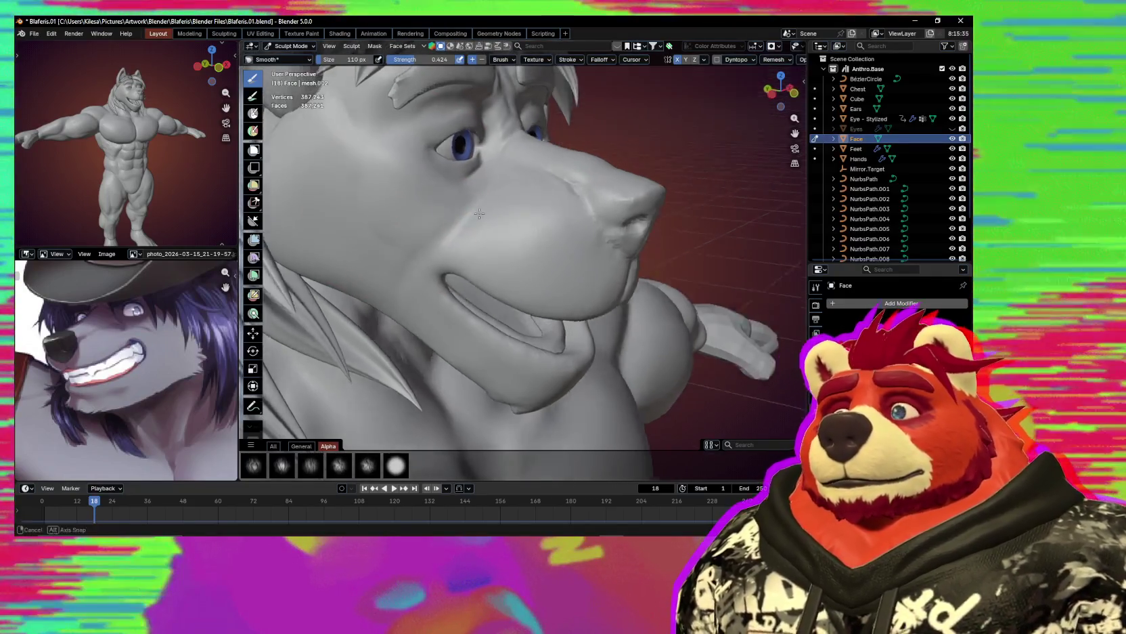
pyautogui.press('f')
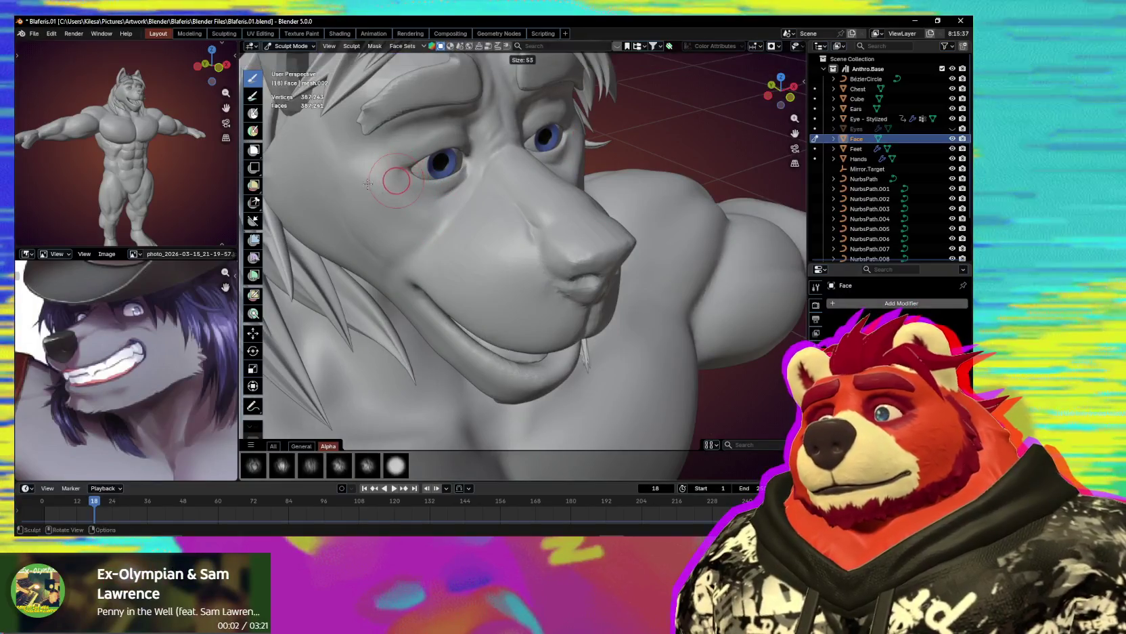
pyautogui.moveTo(377, 158)
pyautogui.mouseDown()
pyautogui.moveTo(426, 206)
pyautogui.moveTo(410, 197)
pyautogui.mouseUp()
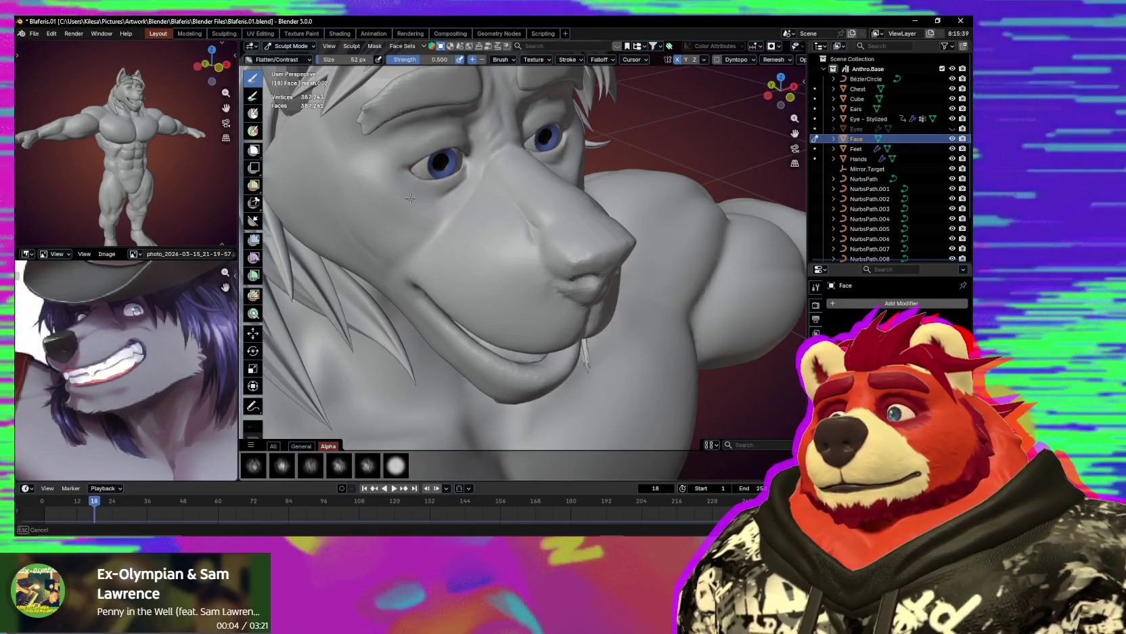
pyautogui.press('f')
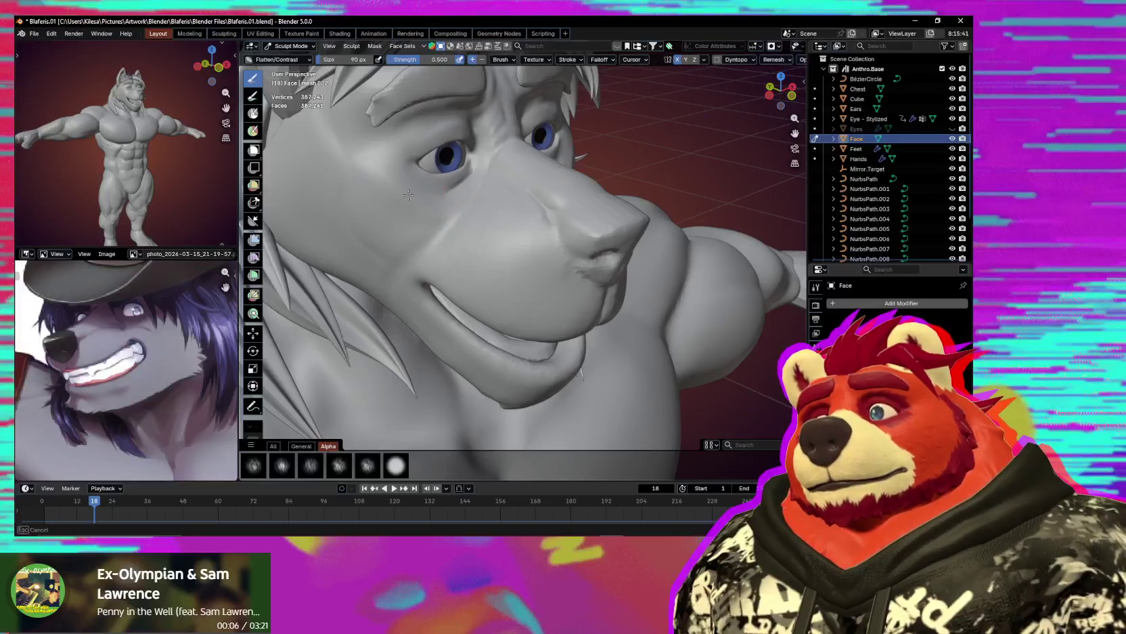
pyautogui.click(452, 251)
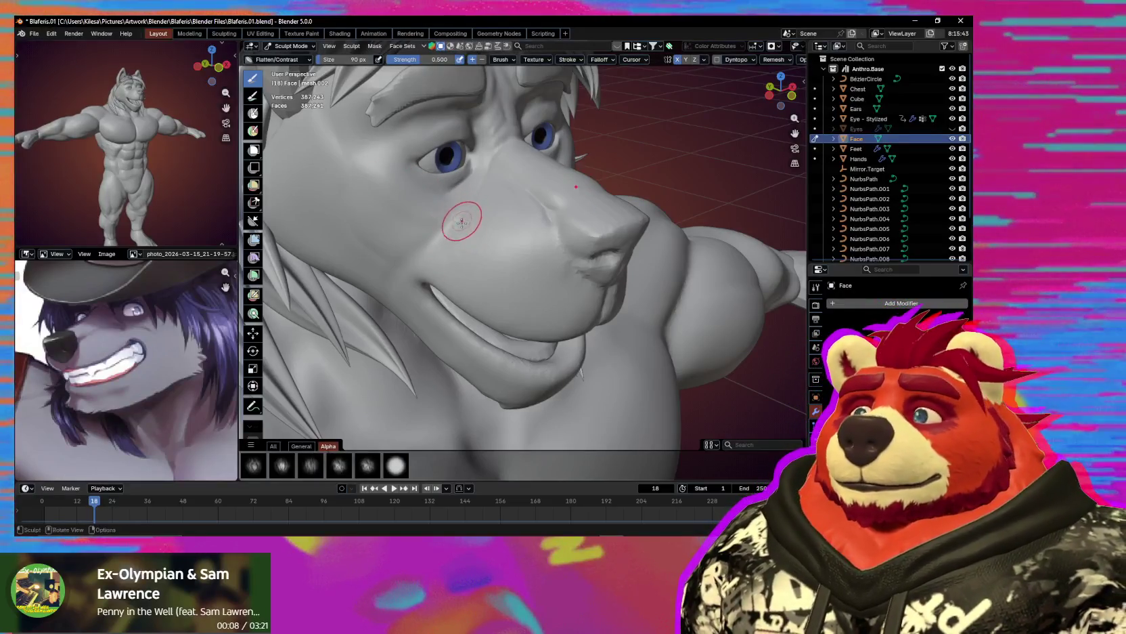
pyautogui.hotkey('ctrl', 's')
pyautogui.moveTo(503, 268); pyautogui.dragTo(528, 213, button='middle')
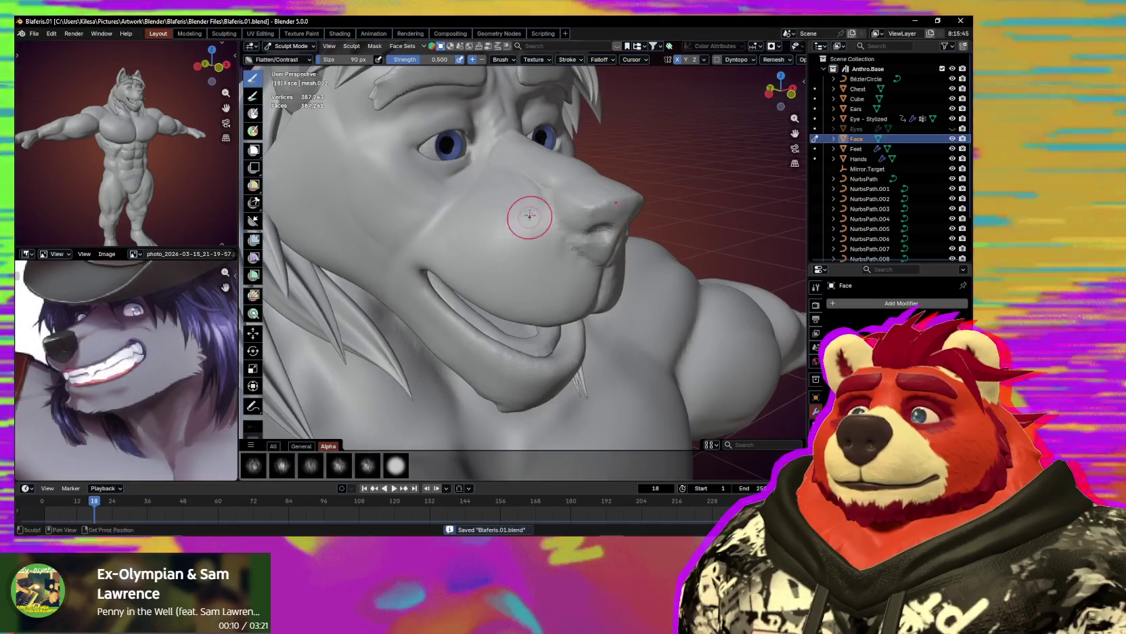
pyautogui.moveTo(581, 268); pyautogui.dragTo(537, 200, button='middle')
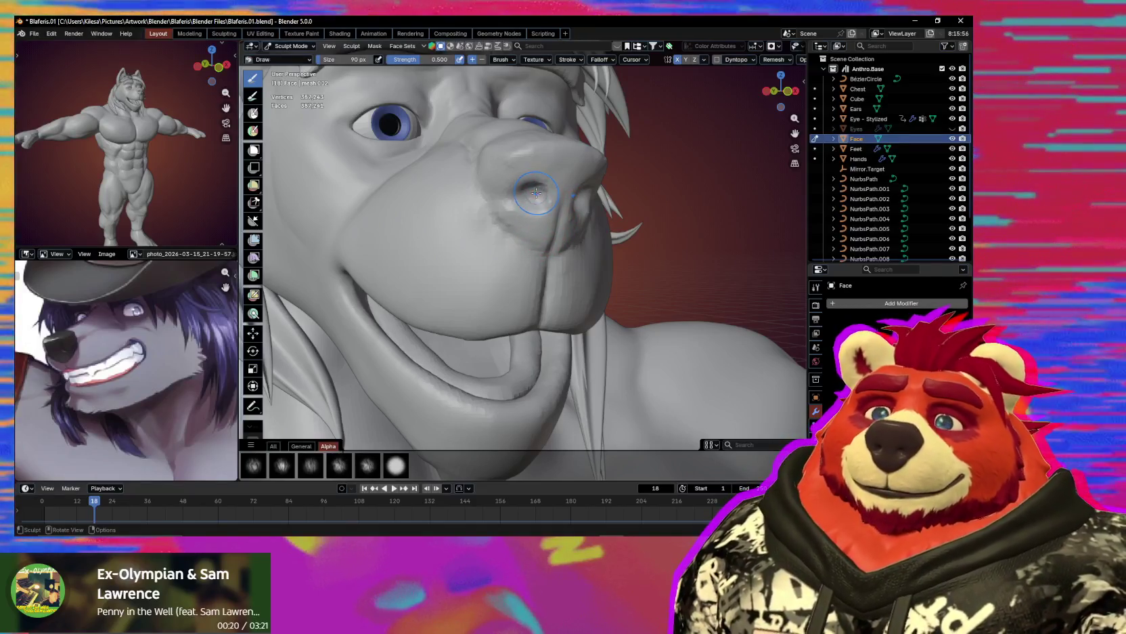
# Carve a crease along the nostril with Crease Sharp at 56 px, checking the nose from several angles.
pyautogui.press('f')
pyautogui.click(539, 195)
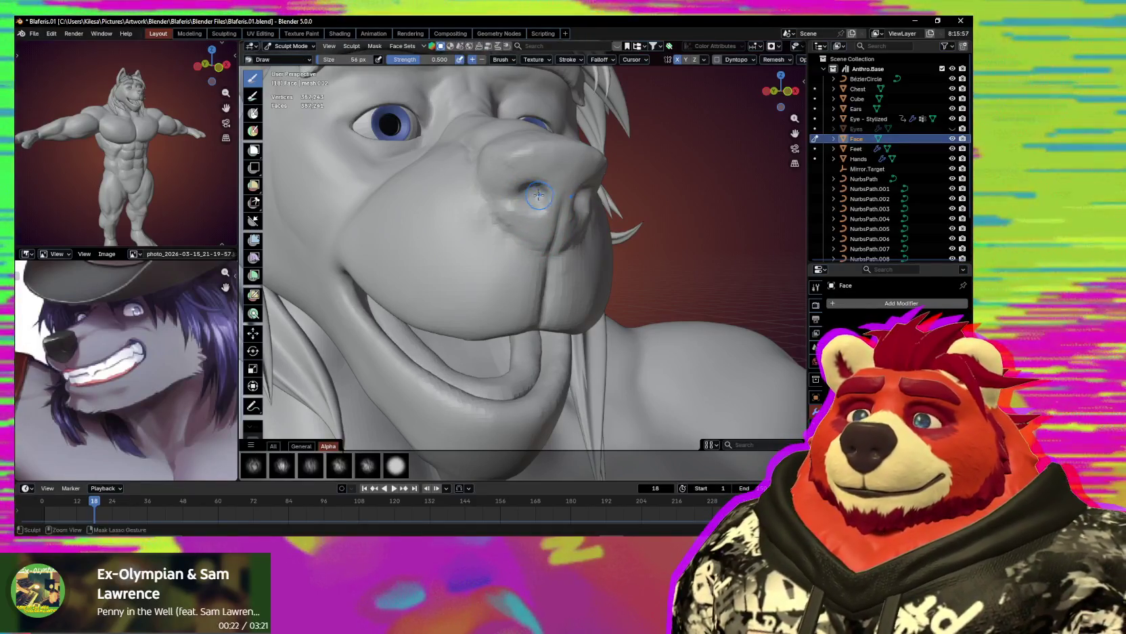
pyautogui.hotkey('shift', 'c')
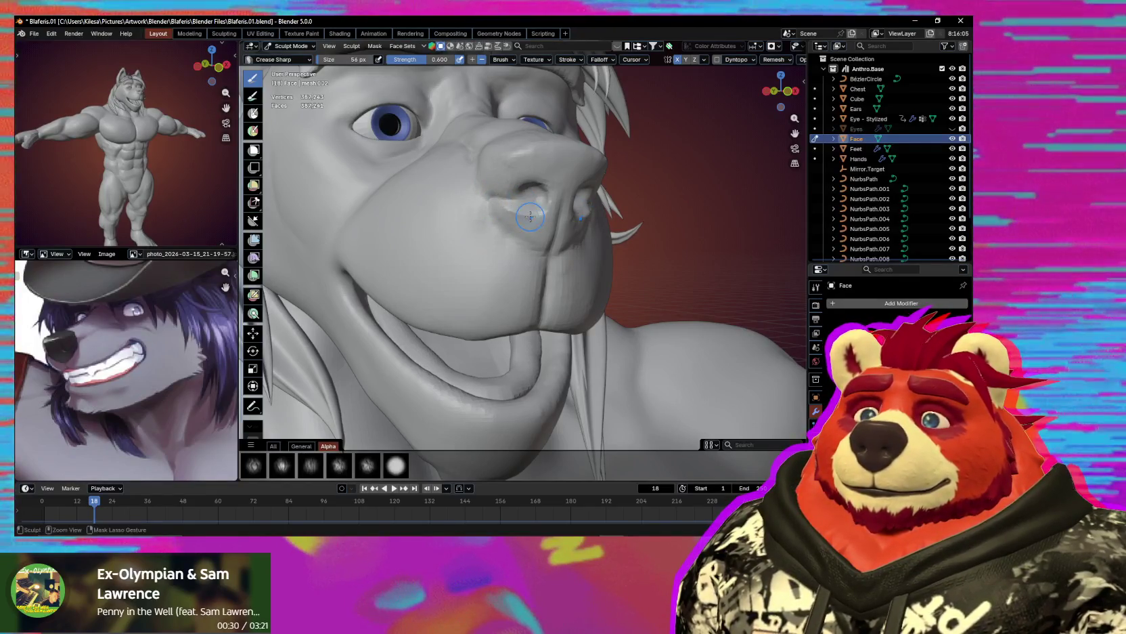
pyautogui.moveTo(555, 215); pyautogui.dragTo(505, 184, button='middle')
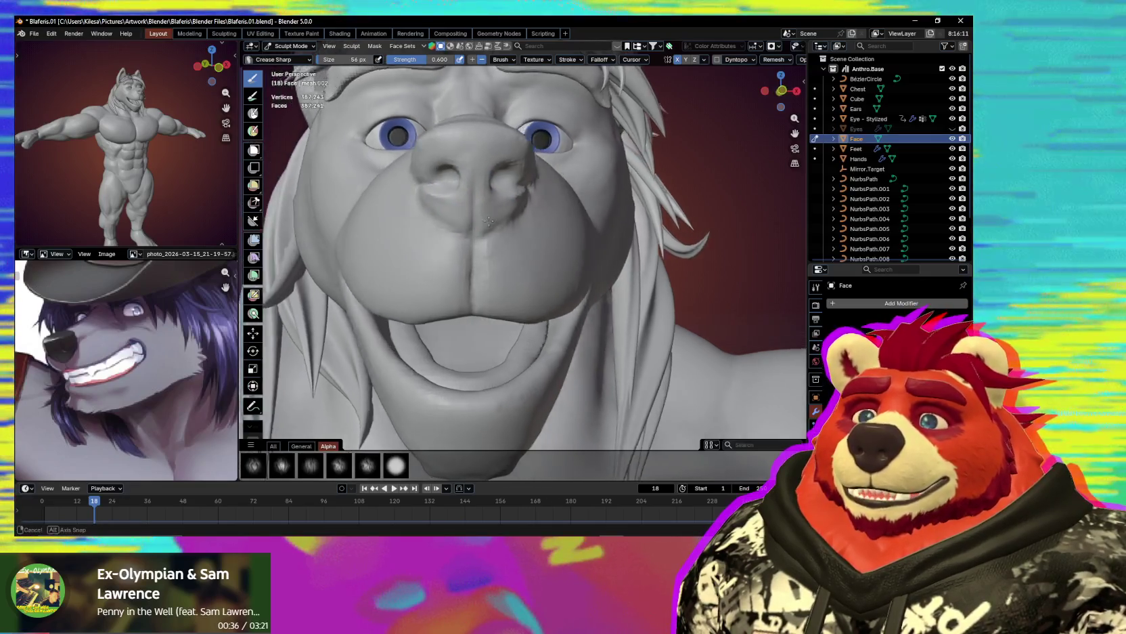
pyautogui.moveTo(488, 196); pyautogui.dragTo(509, 214, button='middle')
pyautogui.keyDown('ctrl'); pyautogui.keyDown('shift'); pyautogui.moveTo(509, 214); pyautogui.dragTo(511, 232); pyautogui.keyUp('shift'); pyautogui.keyUp('ctrl')
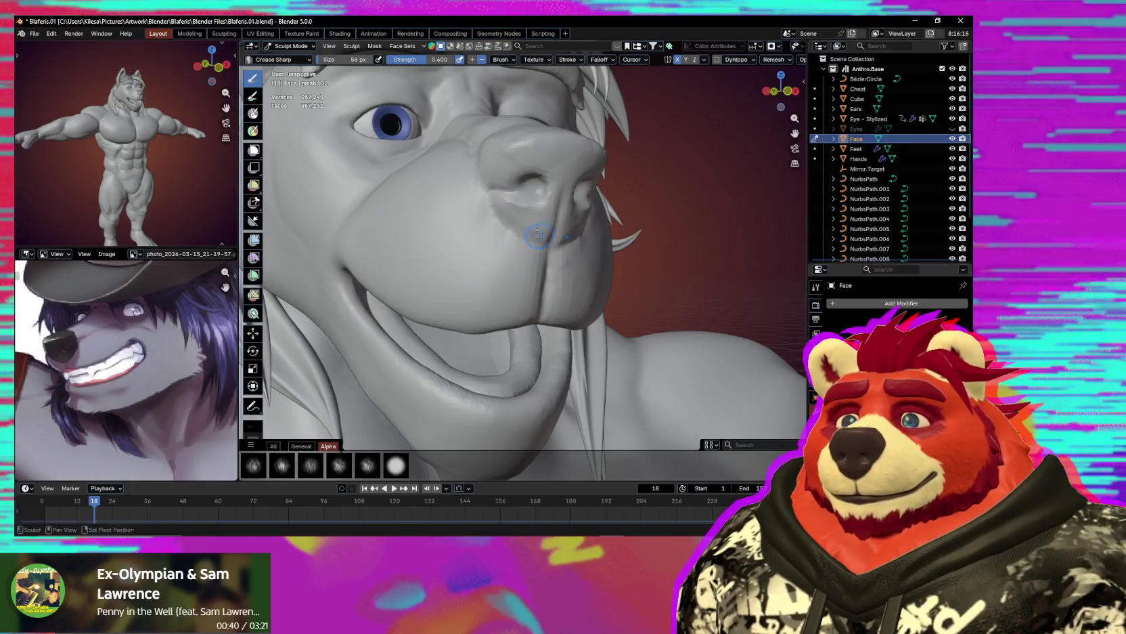
pyautogui.moveTo(535, 229)
pyautogui.mouseDown(button='middle')
pyautogui.moveTo(479, 198)
pyautogui.moveTo(545, 152)
pyautogui.mouseUp(button='middle')
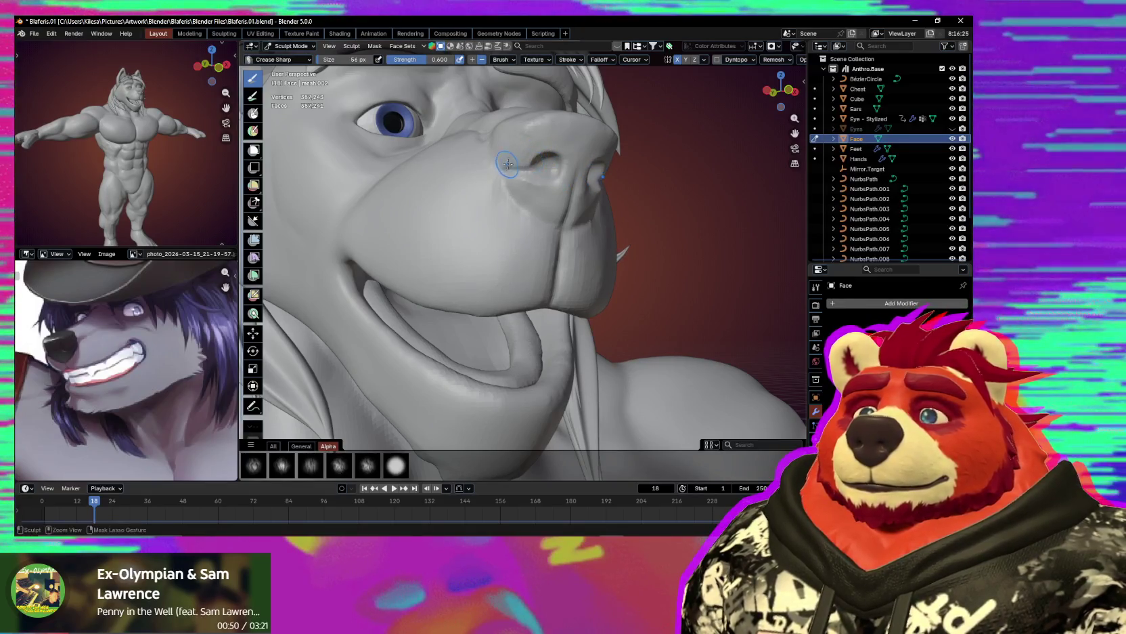
pyautogui.moveTo(508, 164); pyautogui.dragTo(566, 180, button='middle')
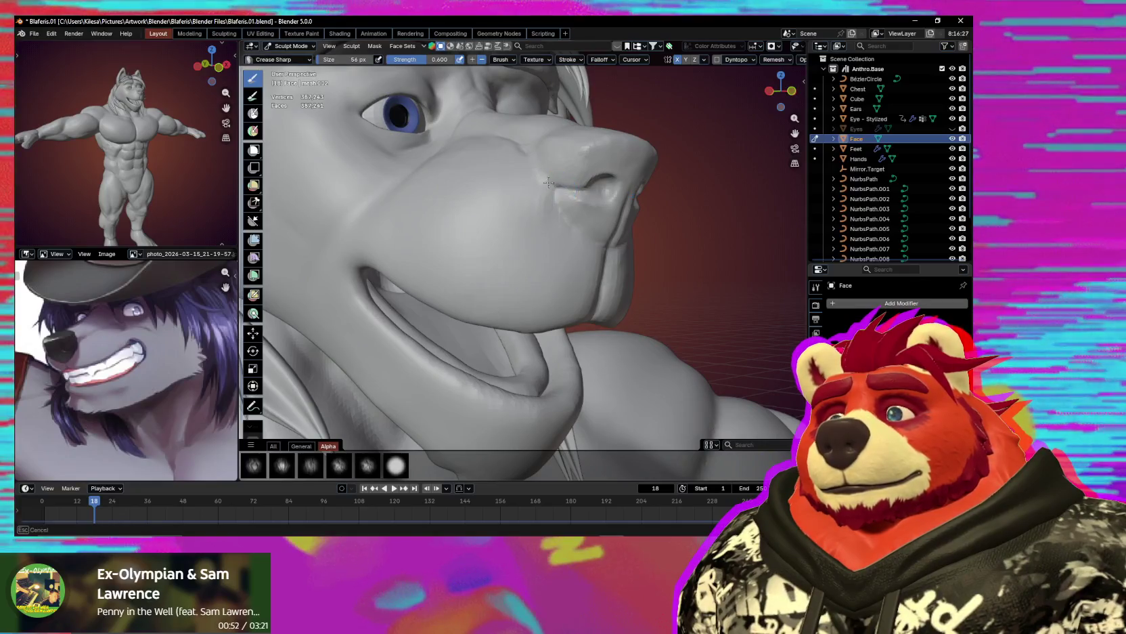
pyautogui.moveTo(539, 161); pyautogui.dragTo(590, 239, button='middle')
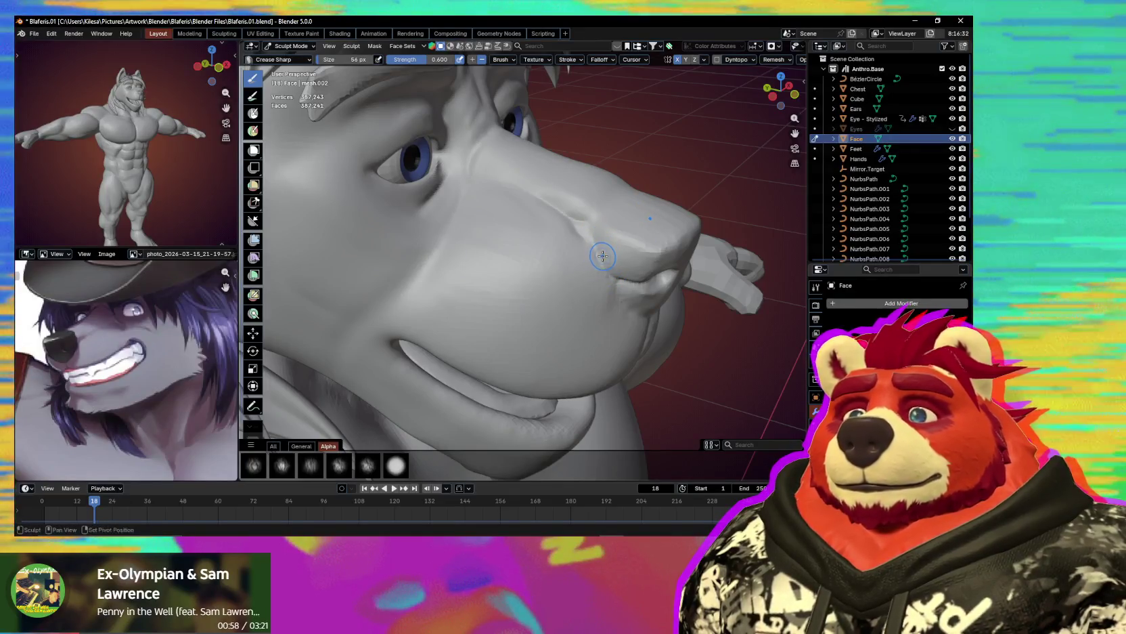
# Sculpt a stroke along the top of the muzzle with Draw Sharp at 59 px.
pyautogui.press('x')
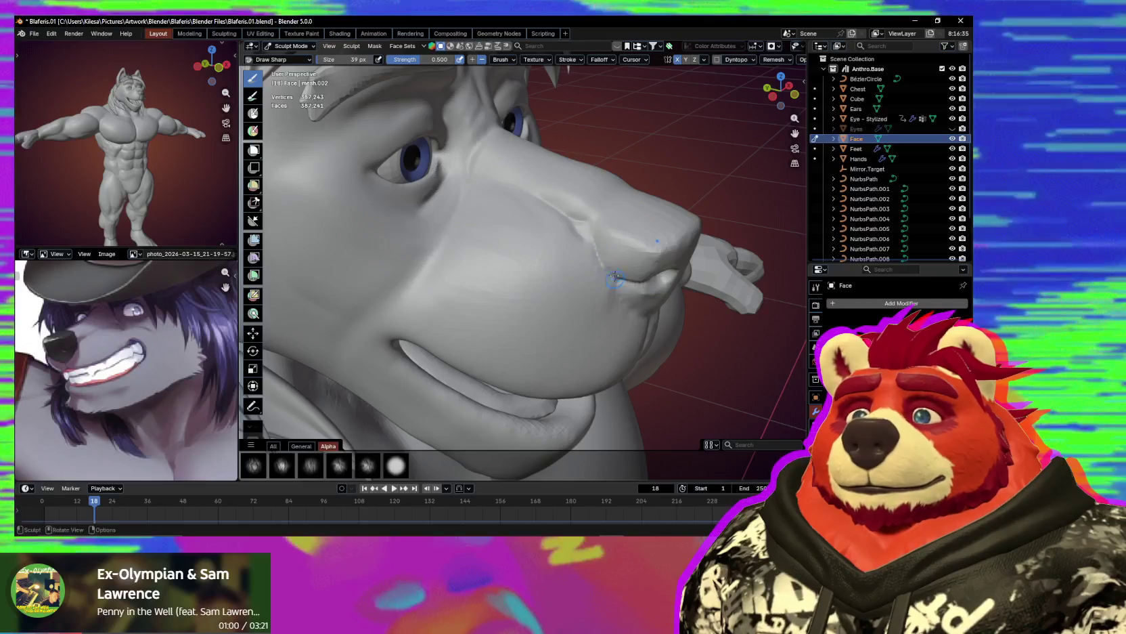
pyautogui.moveTo(599, 216)
pyautogui.mouseDown(button='middle')
pyautogui.moveTo(624, 248)
pyautogui.moveTo(573, 266)
pyautogui.mouseUp(button='middle')
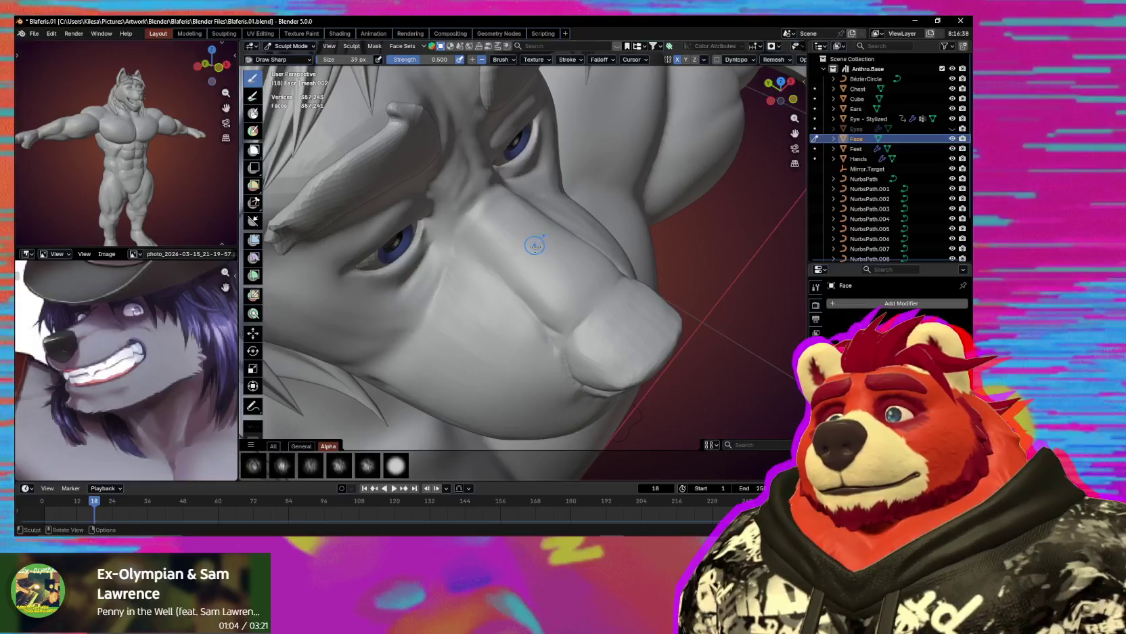
pyautogui.press('f')
pyautogui.click(549, 238)
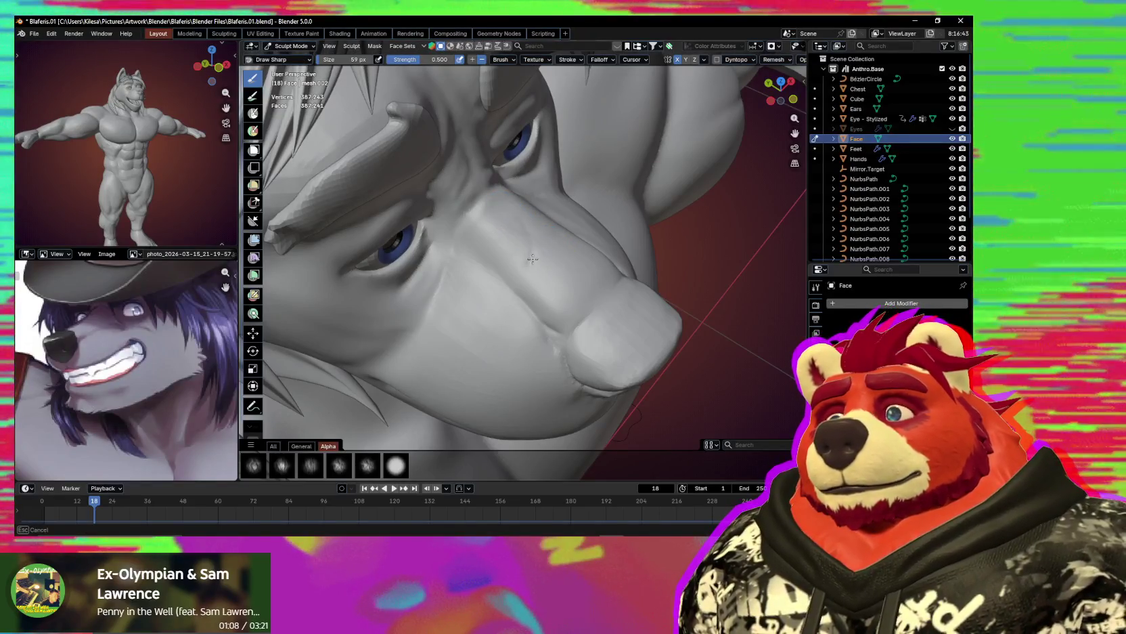
pyautogui.moveTo(540, 239); pyautogui.dragTo(506, 237, button='middle')
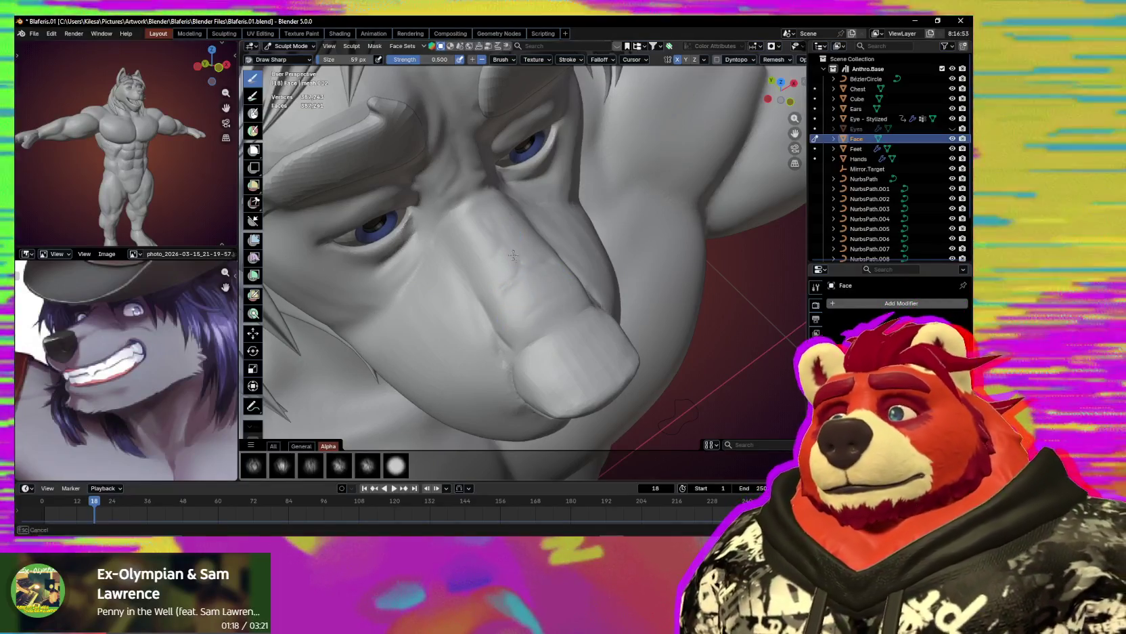
pyautogui.moveTo(528, 208); pyautogui.dragTo(529, 236, button='middle')
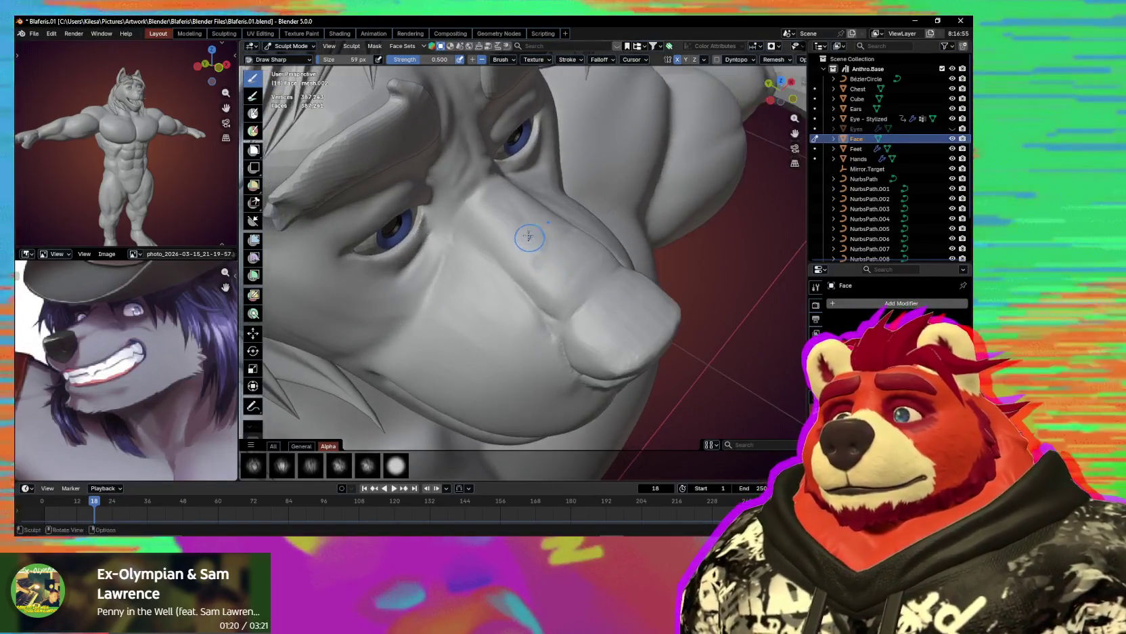
pyautogui.moveTo(516, 237); pyautogui.dragTo(544, 251)
# Pinch the muzzle ridge sharper and carve a fine line into the nose bridge at 41 px.
pyautogui.press('p')
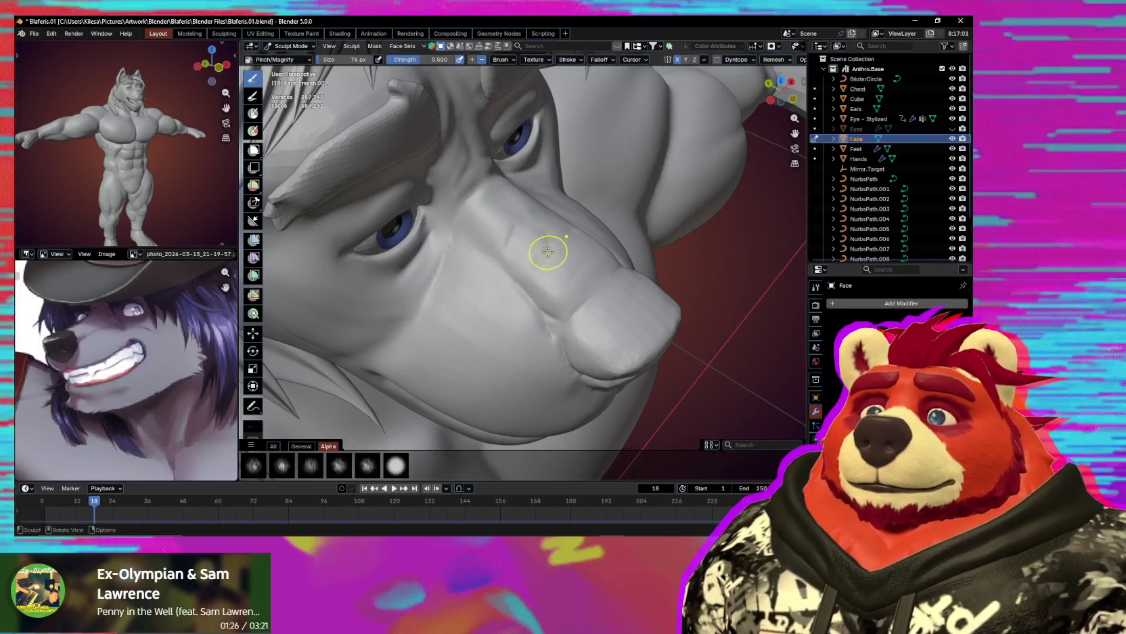
pyautogui.moveTo(546, 251); pyautogui.dragTo(552, 251)
pyautogui.moveTo(553, 251)
pyautogui.mouseDown(button='middle')
pyautogui.moveTo(596, 212)
pyautogui.moveTo(502, 278)
pyautogui.mouseUp(button='middle')
pyautogui.moveTo(502, 277)
pyautogui.mouseDown()
pyautogui.moveTo(527, 261)
pyautogui.moveTo(510, 255)
pyautogui.mouseUp()
pyautogui.press('f')
pyautogui.click(485, 207)
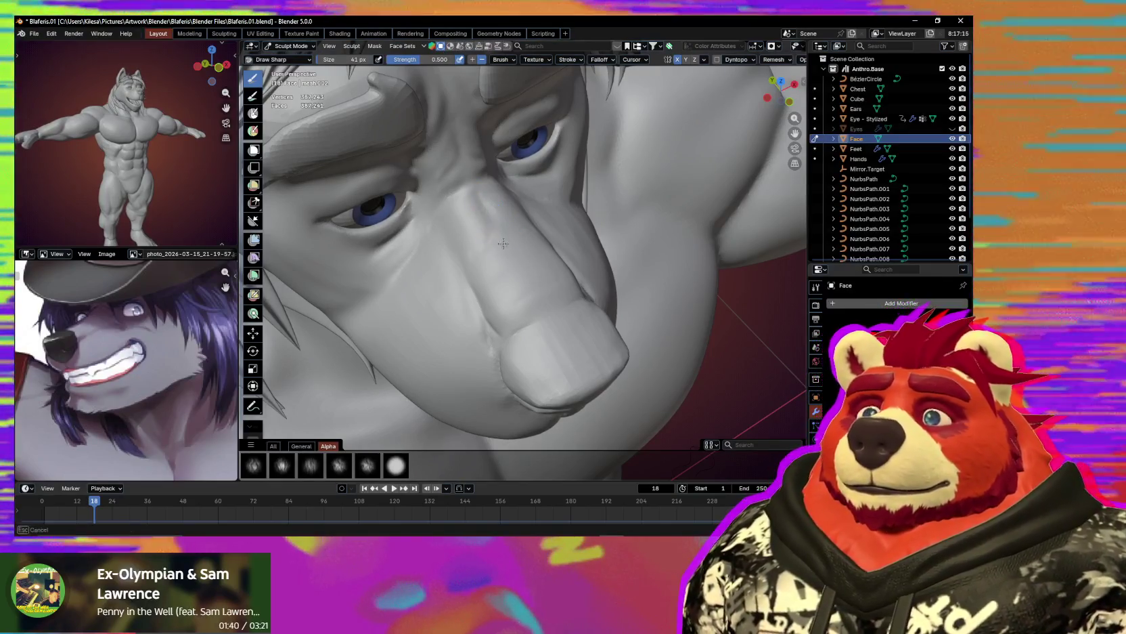
pyautogui.moveTo(487, 208)
pyautogui.mouseDown()
pyautogui.moveTo(491, 237)
pyautogui.moveTo(490, 205)
pyautogui.mouseUp()
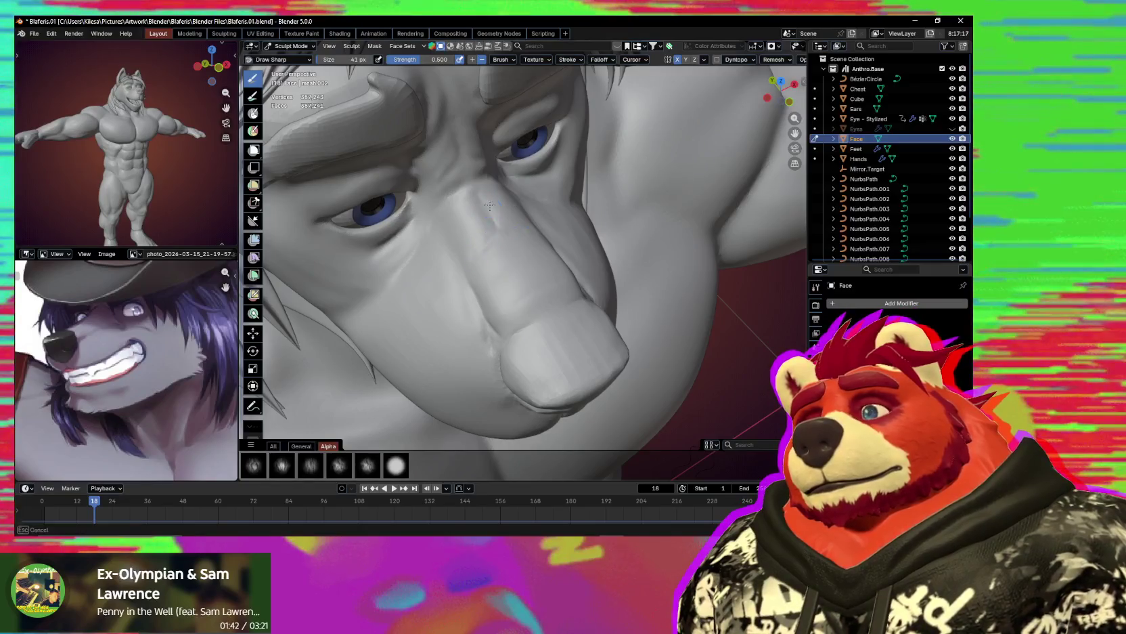
# Orbit around the snout and zoom out to review the wolf's face from several angles.
pyautogui.moveTo(515, 269)
pyautogui.mouseDown(button='middle')
pyautogui.moveTo(543, 251)
pyautogui.moveTo(527, 229)
pyautogui.mouseUp(button='middle')
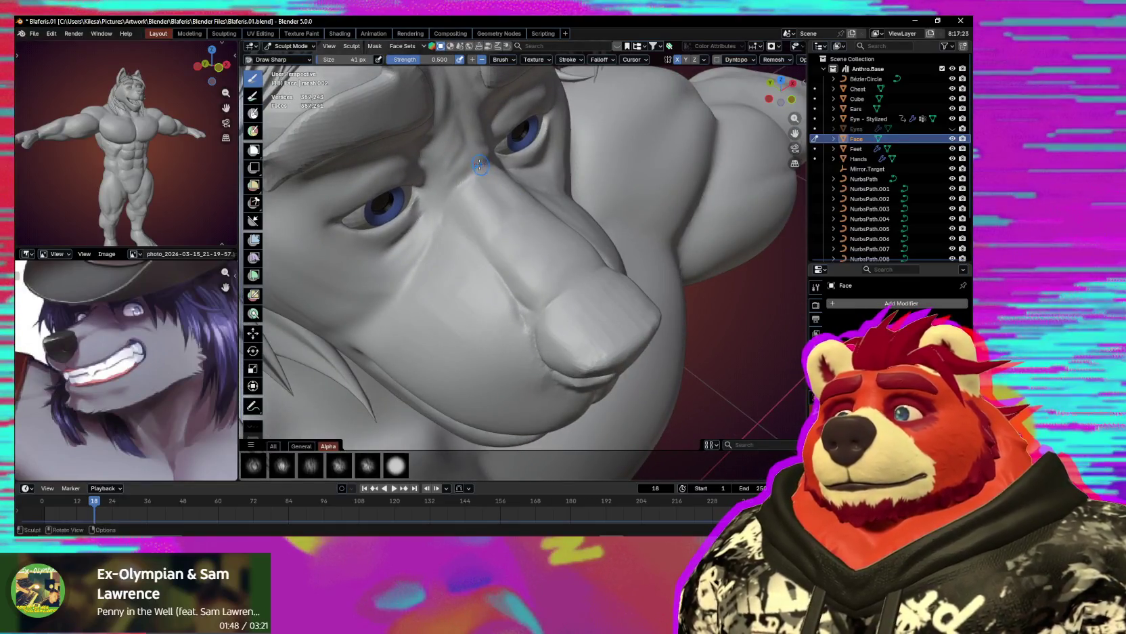
pyautogui.moveTo(472, 118)
pyautogui.mouseDown(button='middle')
pyautogui.moveTo(459, 150)
pyautogui.moveTo(494, 119)
pyautogui.moveTo(480, 110)
pyautogui.mouseUp(button='middle')
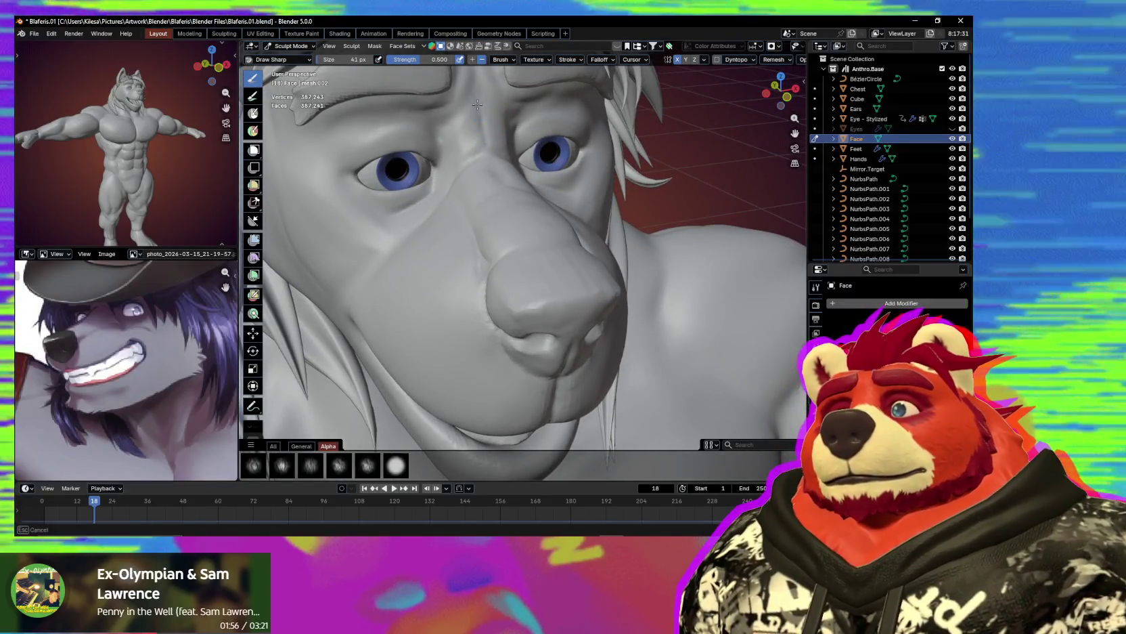
pyautogui.moveTo(482, 90); pyautogui.dragTo(495, 131, button='middle')
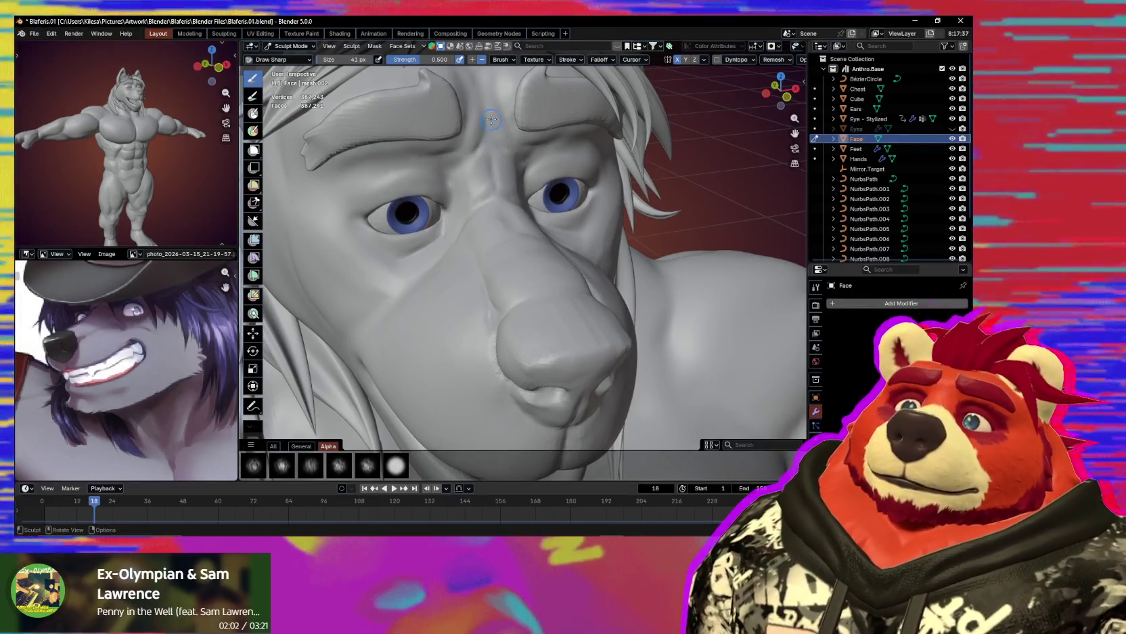
pyautogui.scroll(-3, 494, 136)
pyautogui.scroll(-4, 500, 176)
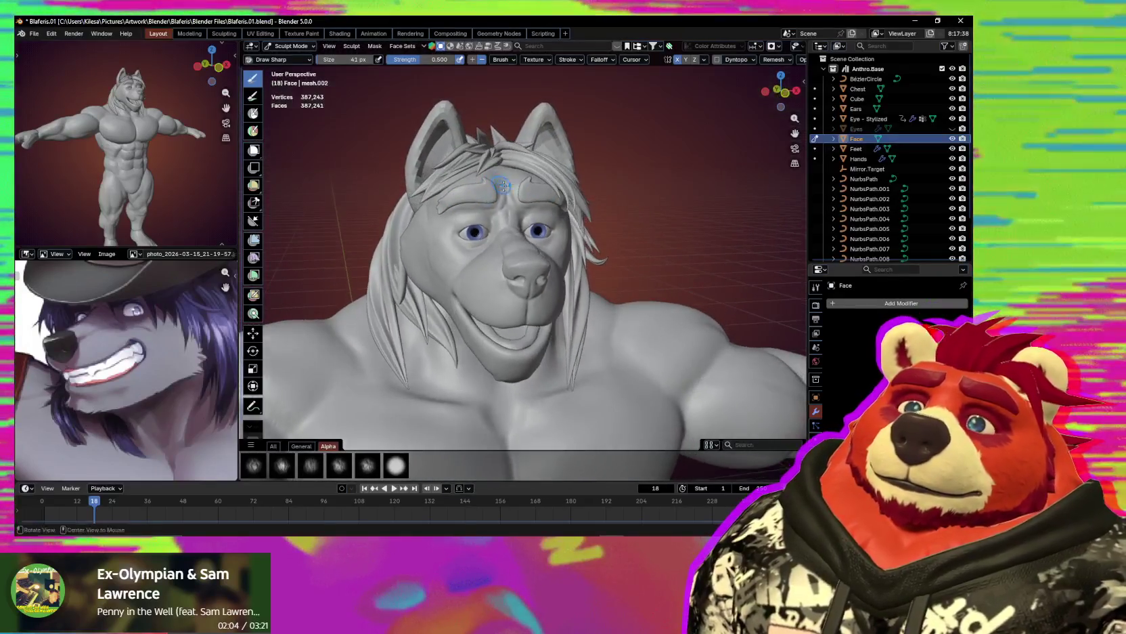
# Zoom in and orbit to inspect the wolf's head from the side.
pyautogui.moveTo(502, 184); pyautogui.dragTo(506, 250, button='middle')
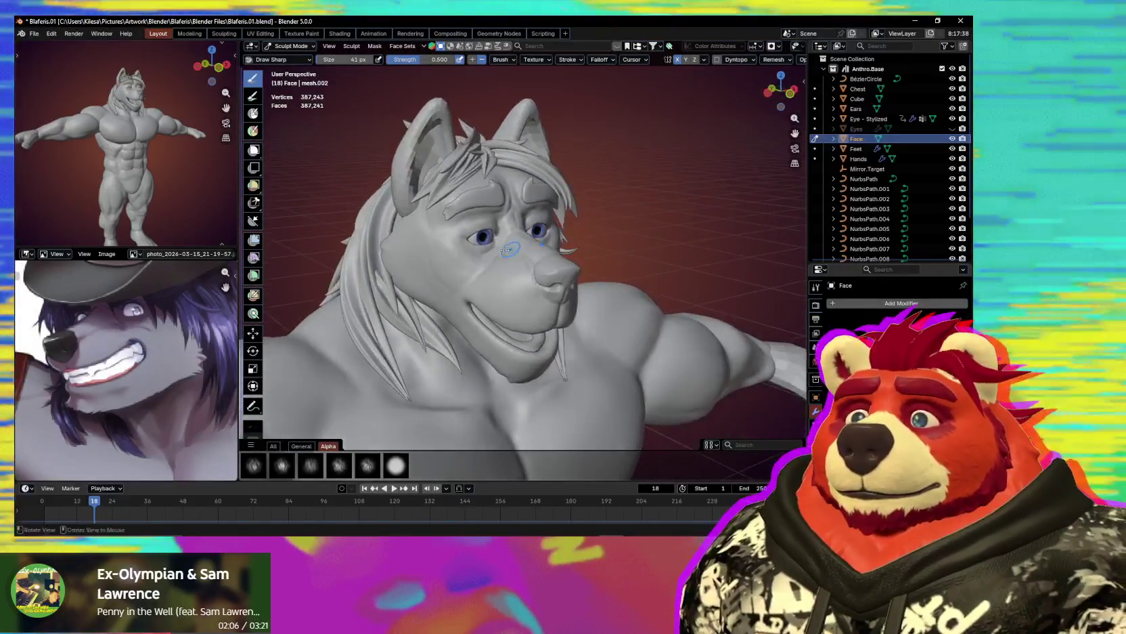
pyautogui.scroll(3, 487, 244)
pyautogui.scroll(3, 433, 227)
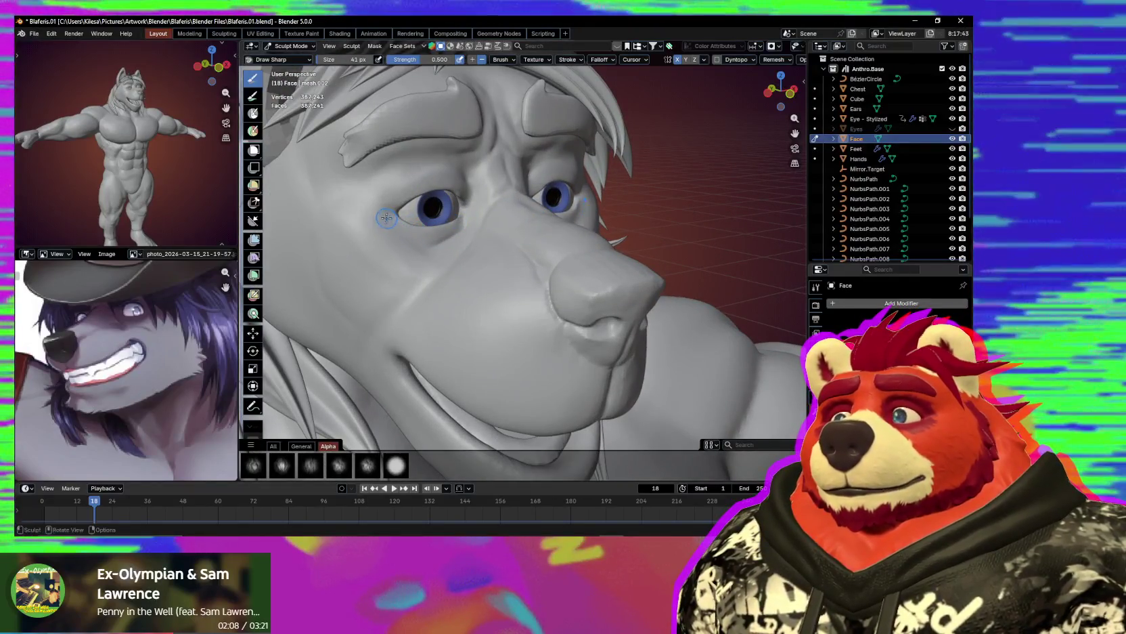
pyautogui.moveTo(409, 199); pyautogui.dragTo(445, 175, button='middle')
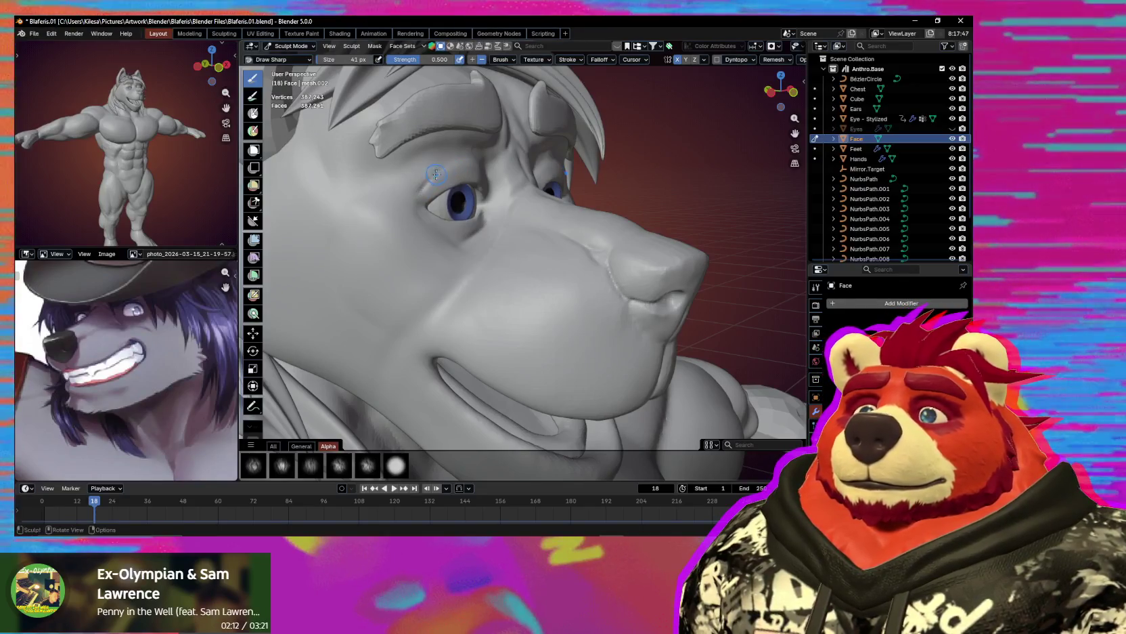
pyautogui.moveTo(436, 175); pyautogui.dragTo(417, 163, button='middle')
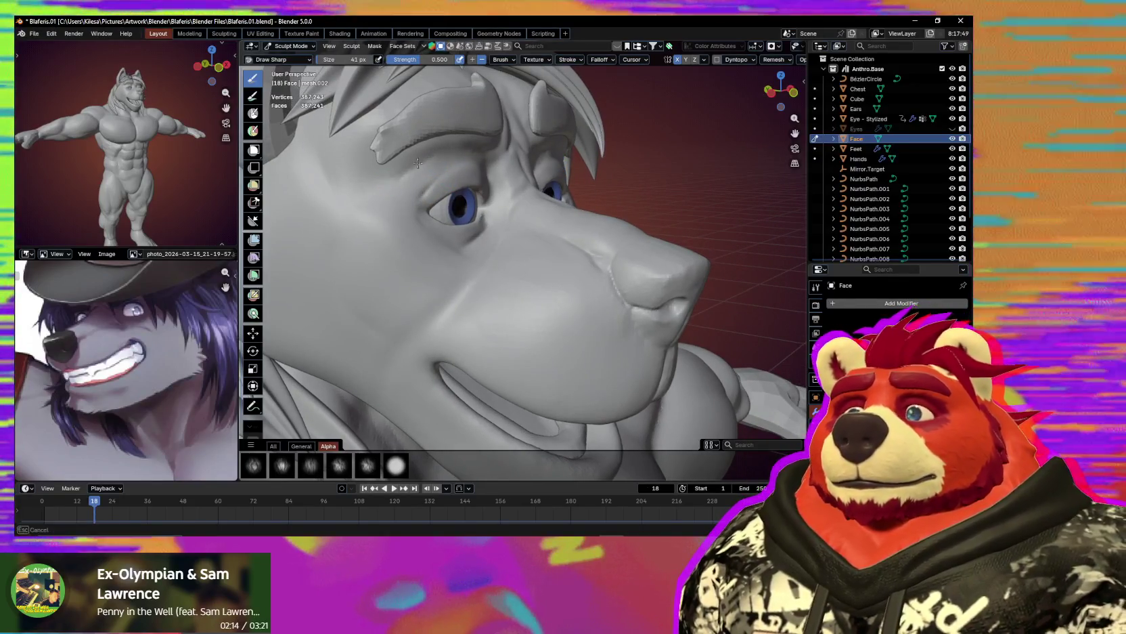
# Orbit to a frontal view of the face, pan across the head, and bring up the mode menu.
pyautogui.moveTo(418, 163)
pyautogui.mouseDown(button='middle')
pyautogui.moveTo(319, 170)
pyautogui.moveTo(316, 156)
pyautogui.mouseUp(button='middle')
pyautogui.moveTo(362, 215)
pyautogui.mouseDown(button='middle')
pyautogui.moveTo(434, 220)
pyautogui.moveTo(385, 193)
pyautogui.mouseUp(button='middle')
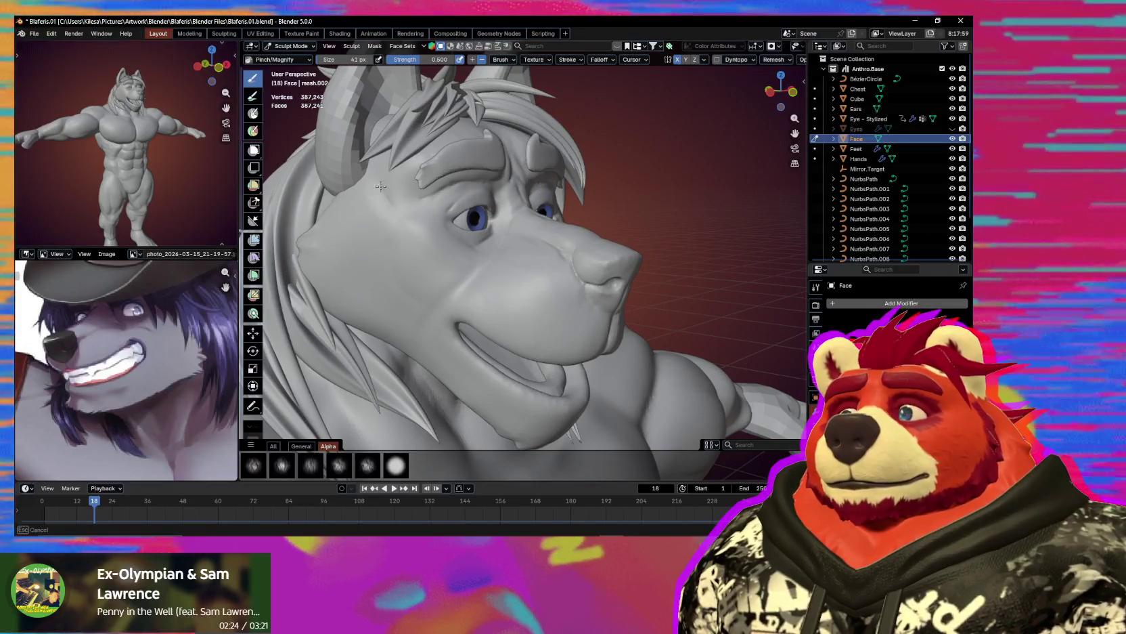
pyautogui.moveTo(415, 214); pyautogui.dragTo(435, 312, button='middle')
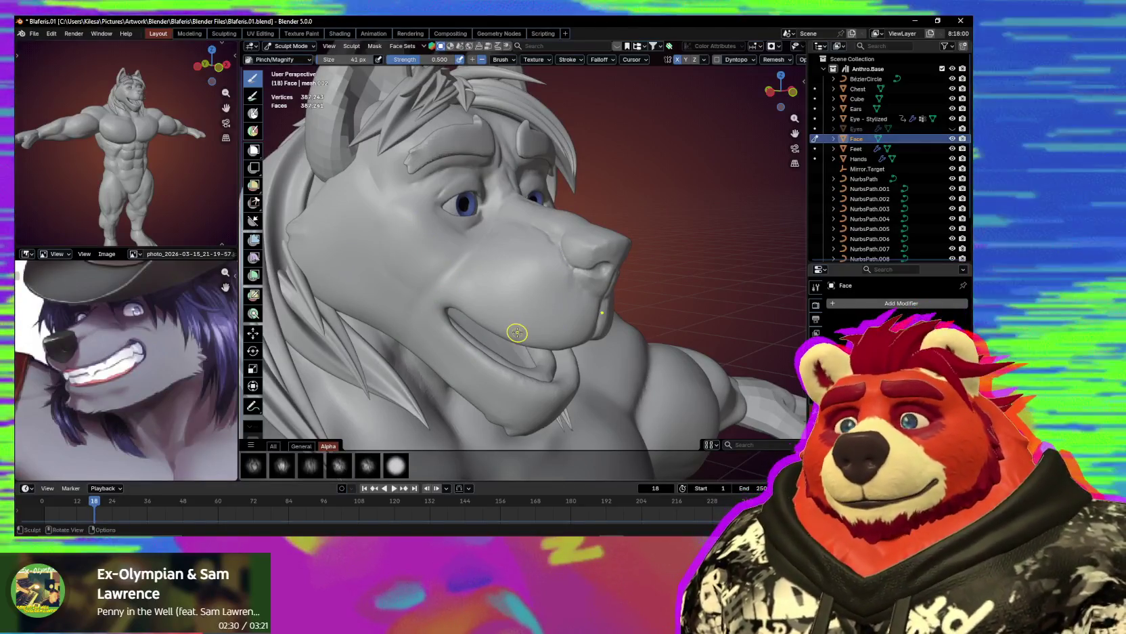
pyautogui.scroll(-2, 494, 328)
pyautogui.scroll(2, 493, 329)
pyautogui.scroll(2, 498, 291)
pyautogui.moveTo(502, 251)
pyautogui.keyDown('shift'); pyautogui.mouseDown(button='middle')
pyautogui.moveTo(540, 248)
pyautogui.moveTo(535, 256)
pyautogui.mouseUp(button='middle'); pyautogui.keyUp('shift')
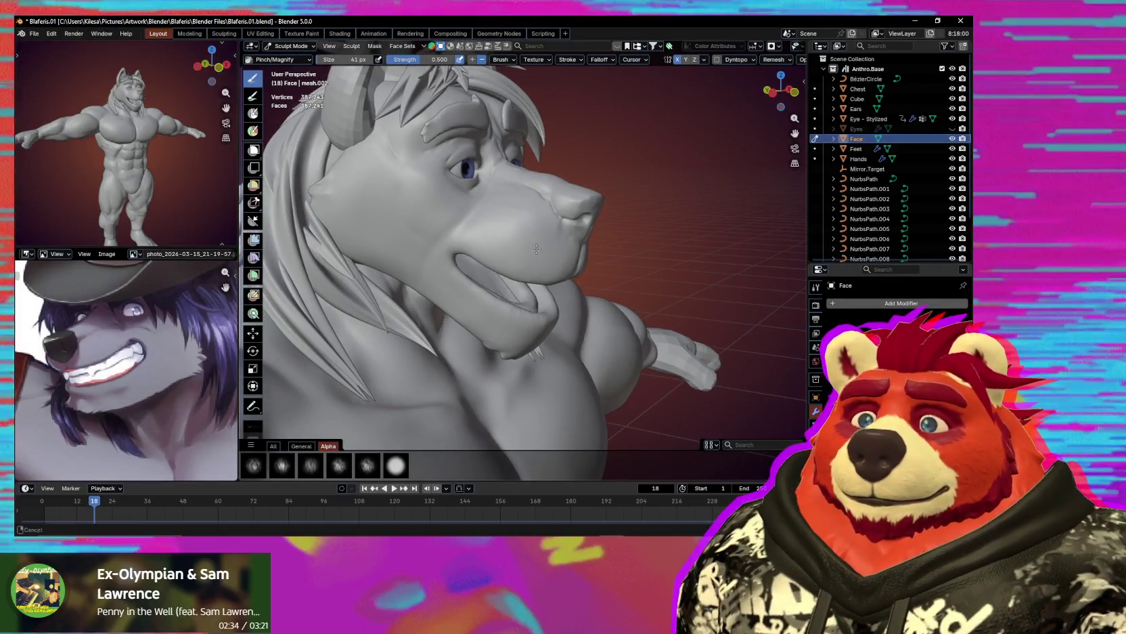
pyautogui.hotkey('ctrl', 'Tab')
# Return to Object Mode and select the mouth interior Cube piece.
pyautogui.click(539, 317)
pyautogui.scroll(-3, 542, 322)
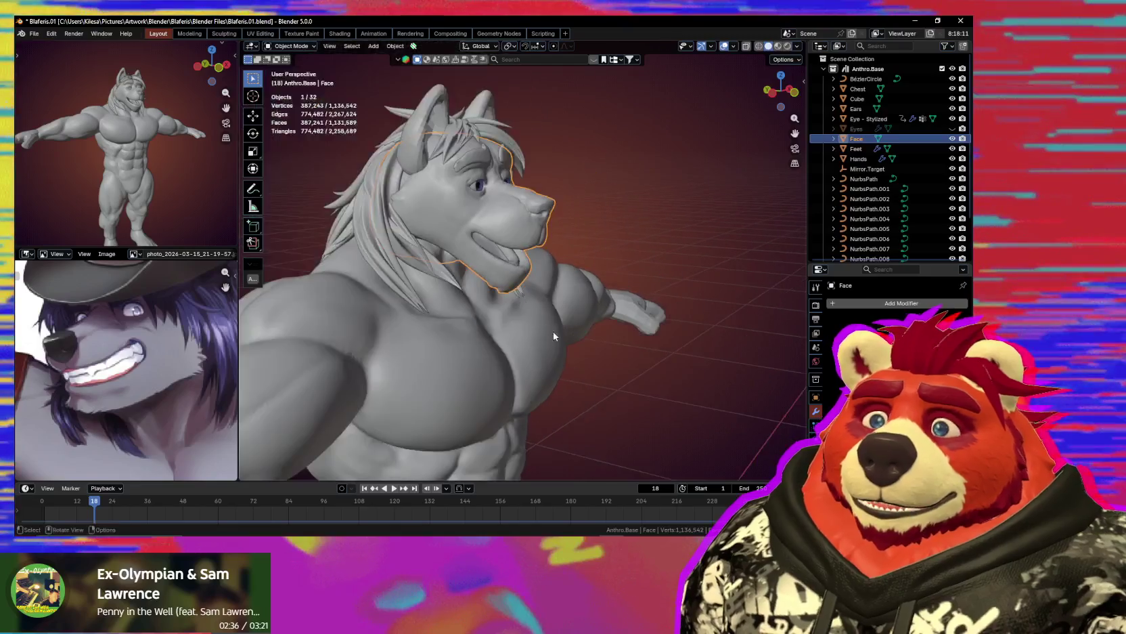
pyautogui.scroll(-3, 552, 331)
pyautogui.scroll(-3, 568, 331)
pyautogui.scroll(-1, 580, 333)
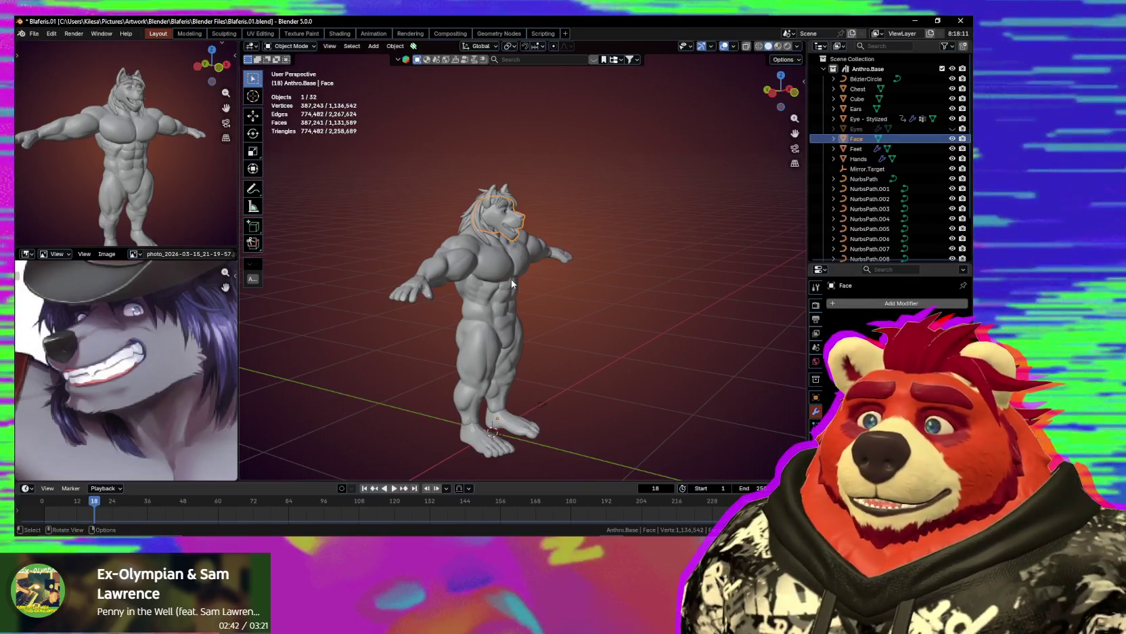
pyautogui.scroll(3, 503, 237)
pyautogui.scroll(3, 534, 275)
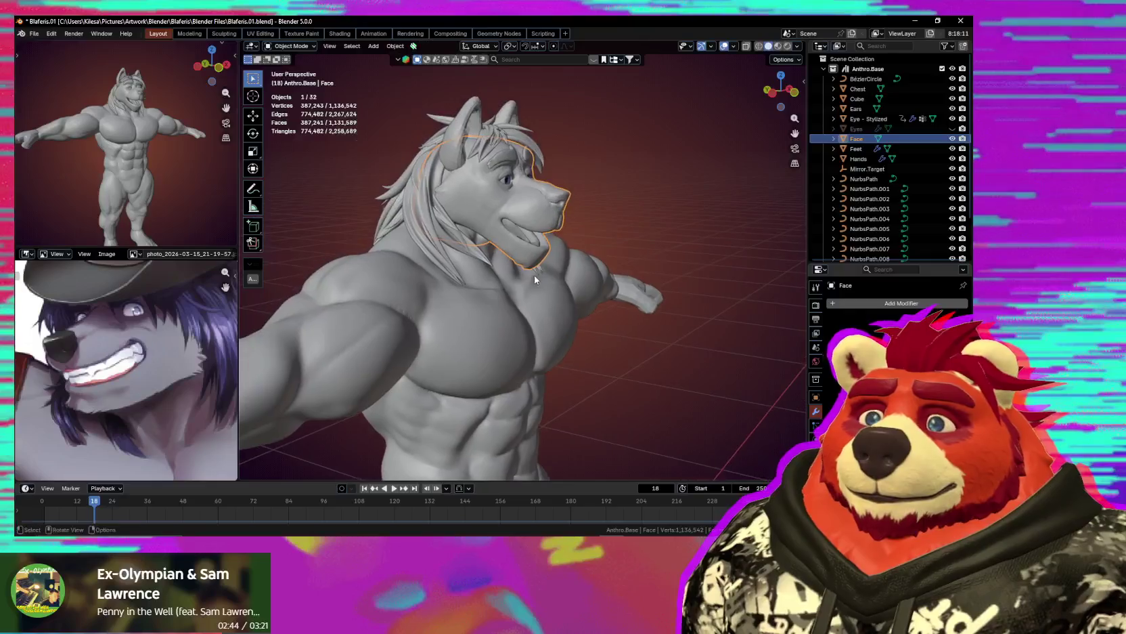
pyautogui.scroll(3, 534, 275)
pyautogui.moveTo(548, 228)
pyautogui.mouseDown(button='middle')
pyautogui.moveTo(529, 227)
pyautogui.moveTo(530, 295)
pyautogui.moveTo(541, 285)
pyautogui.mouseUp(button='middle')
pyautogui.click(545, 229)
pyautogui.scroll(2, 546, 278)
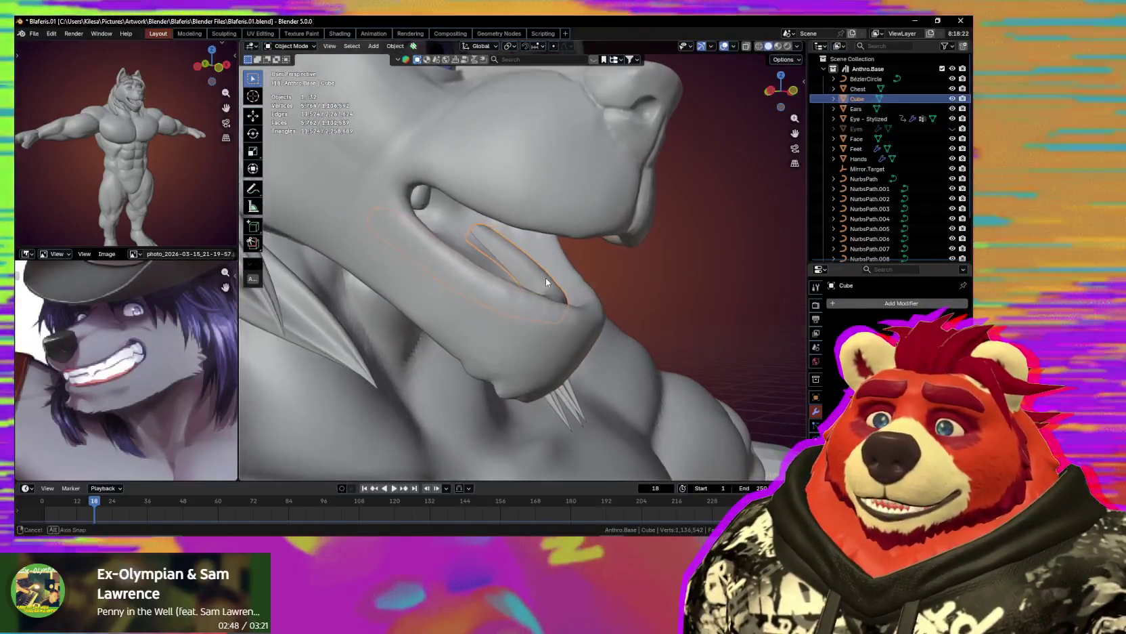
# Duplicate the mouth Cube in place as Cube.001 and enter Edit Mode on it.
pyautogui.hotkey('shift', 'd')
pyautogui.press('z')
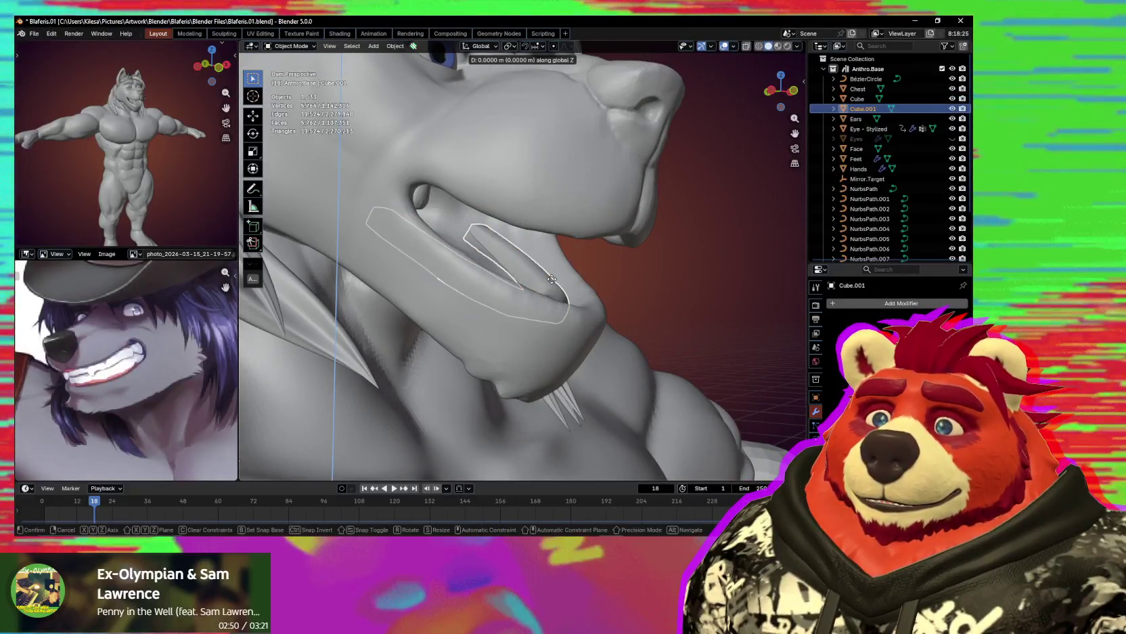
pyautogui.rightClick(552, 274)
pyautogui.moveTo(552, 273); pyautogui.dragTo(533, 285, button='middle')
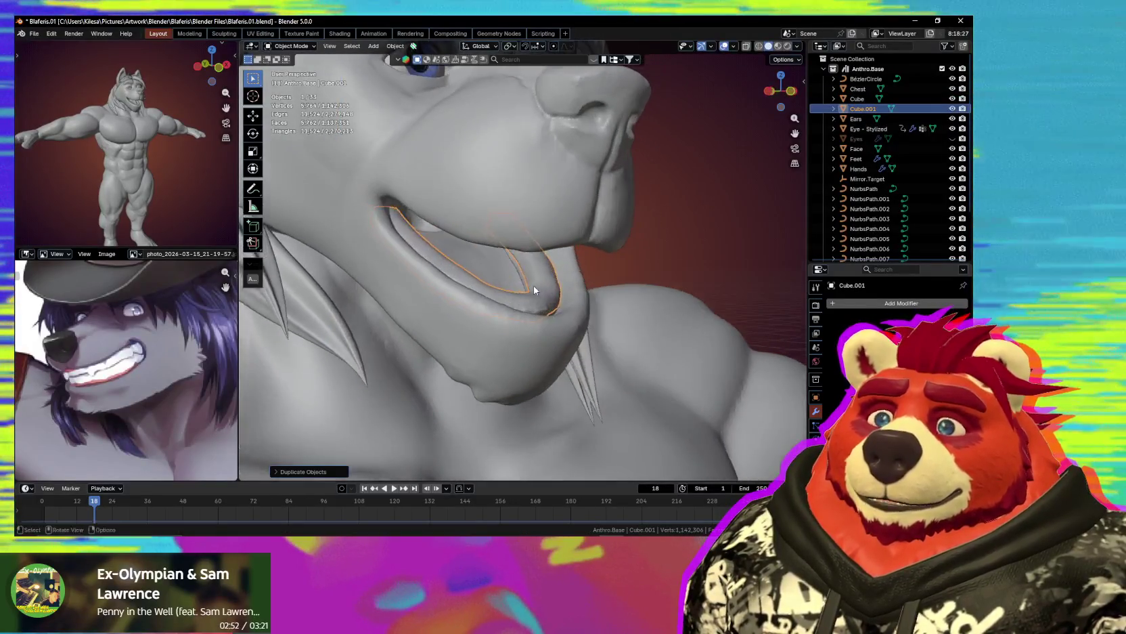
pyautogui.press('Tab')
pyautogui.scroll(2, 586, 305)
# Thin Cube.001 with Shrink/Fatten into a slimmer gum band and switch it to sculpting.
pyautogui.hotkey('alt', 's')
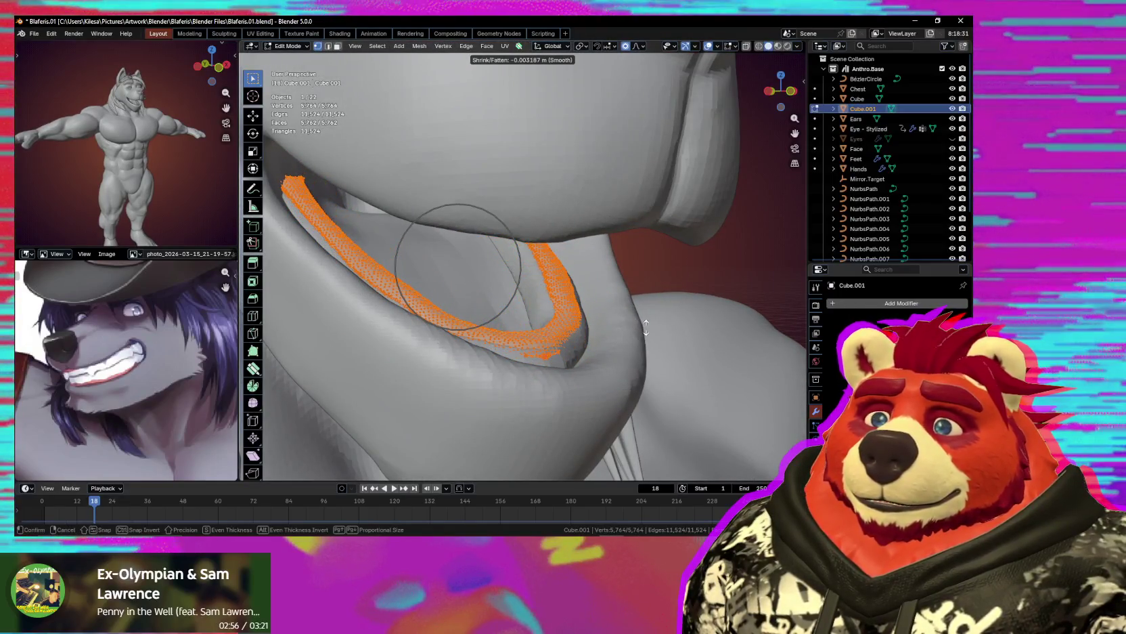
pyautogui.click(646, 327)
pyautogui.moveTo(646, 328)
pyautogui.mouseDown(button='middle')
pyautogui.moveTo(496, 311)
pyautogui.moveTo(569, 368)
pyautogui.moveTo(636, 368)
pyautogui.mouseUp(button='middle')
pyautogui.hotkey('ctrl', 'Tab')
# Pull the gum band with a 203 px Grab brush to follow the lower jaw.
pyautogui.press('g')
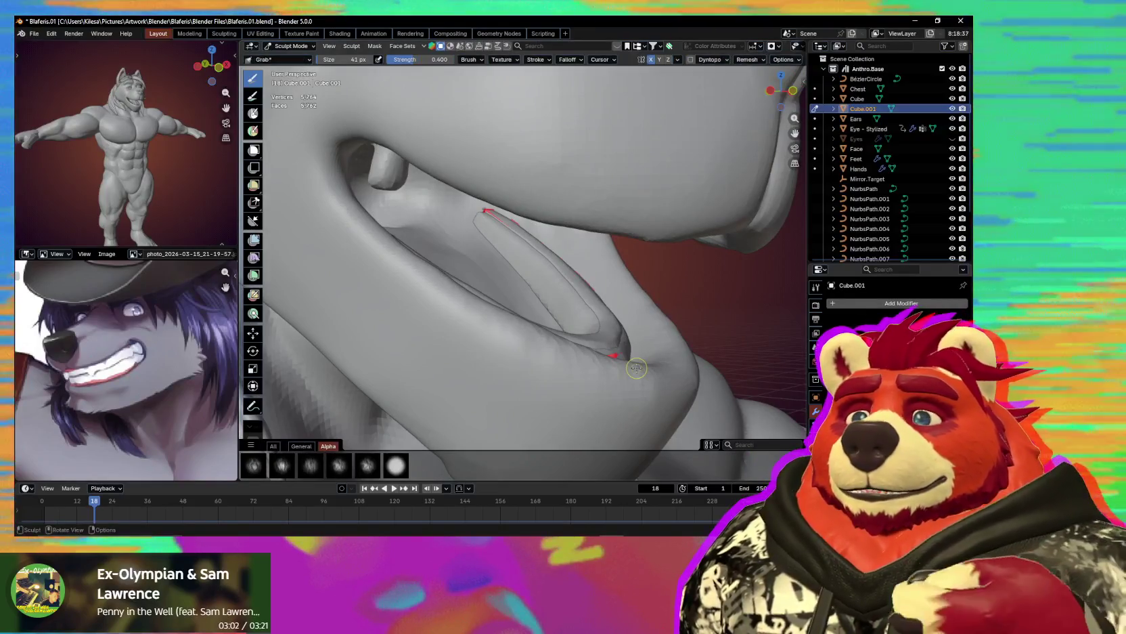
pyautogui.moveTo(563, 342); pyautogui.dragTo(571, 309, button='middle')
pyautogui.press('f')
pyautogui.click(592, 319)
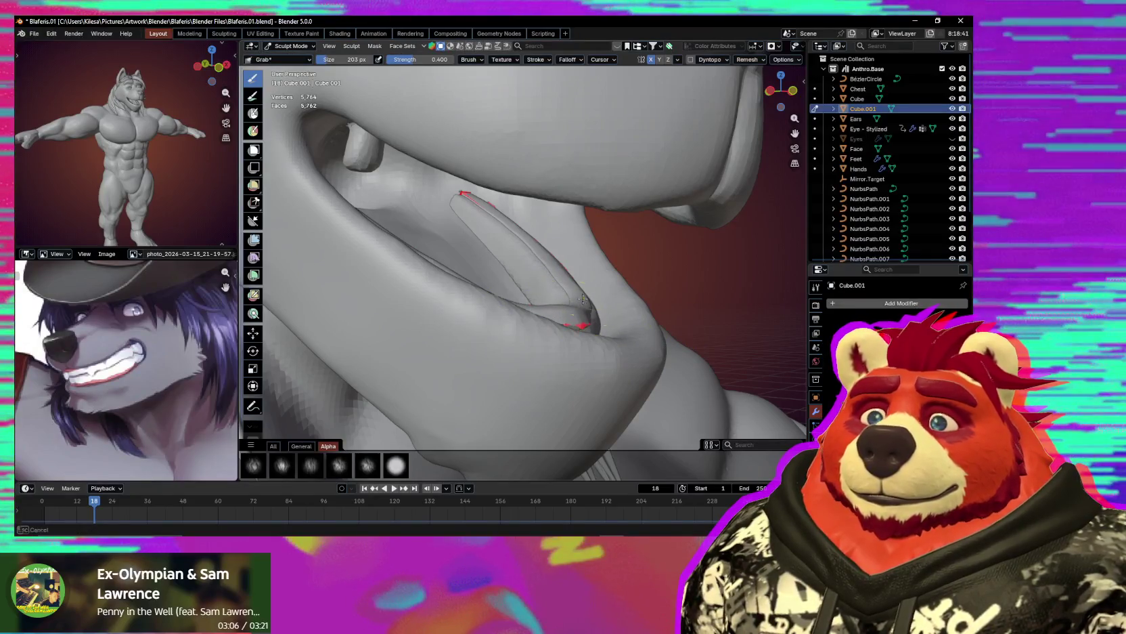
pyautogui.moveTo(573, 331); pyautogui.dragTo(590, 324)
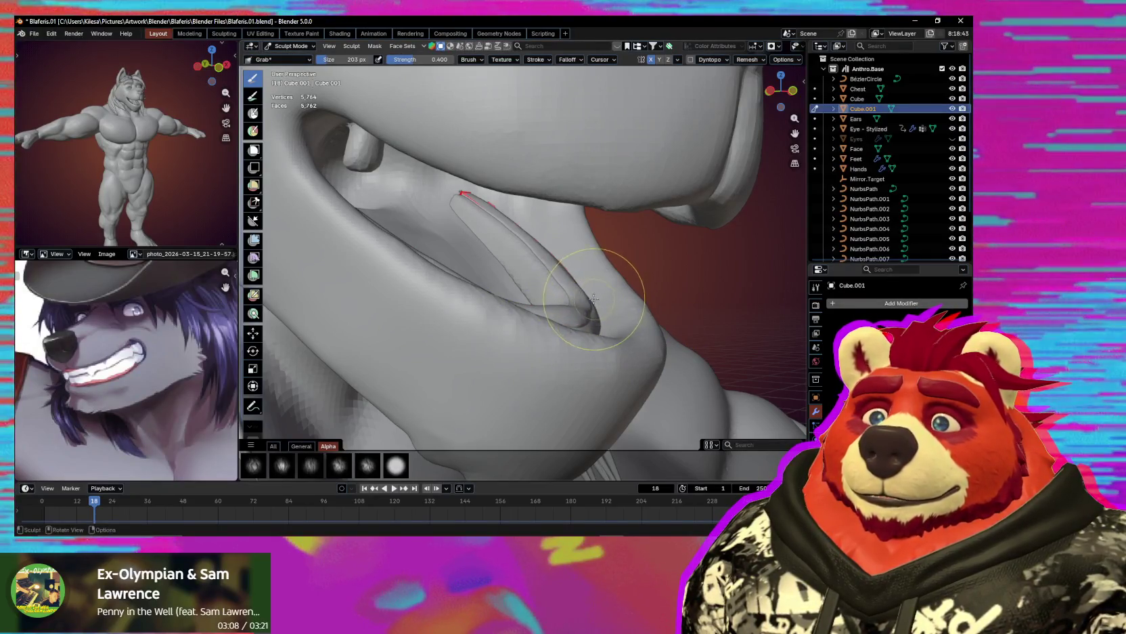
pyautogui.moveTo(584, 297)
pyautogui.mouseDown(button='middle')
pyautogui.moveTo(540, 281)
pyautogui.moveTo(540, 297)
pyautogui.mouseUp(button='middle')
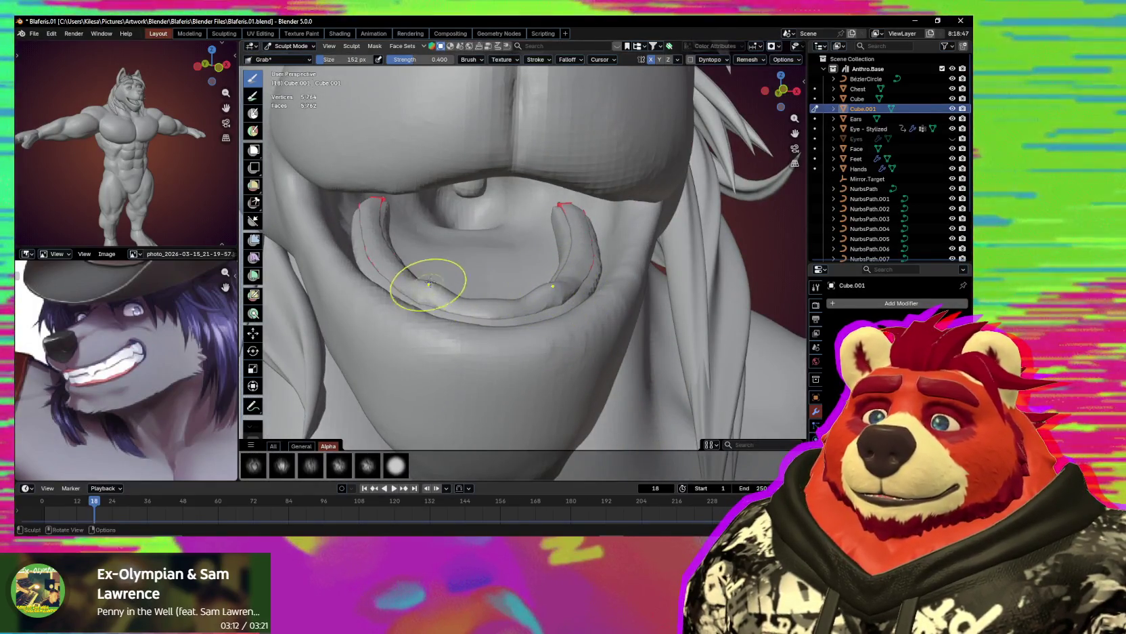
pyautogui.moveTo(429, 283); pyautogui.dragTo(435, 290)
pyautogui.moveTo(437, 291); pyautogui.dragTo(448, 268, button='middle')
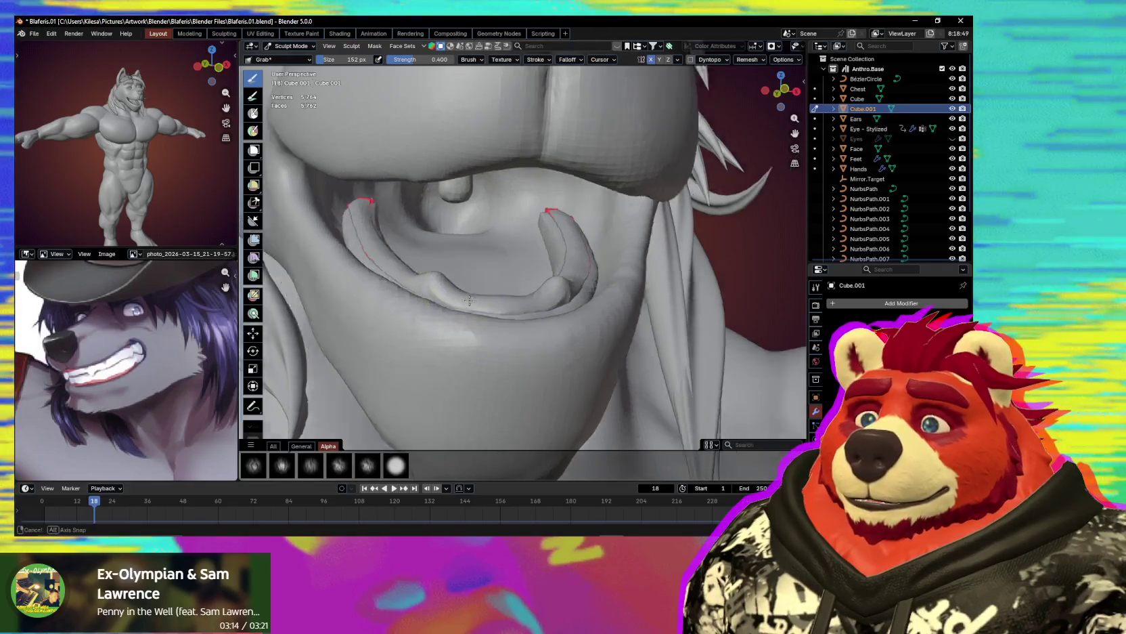
pyautogui.moveTo(448, 268); pyautogui.dragTo(460, 276)
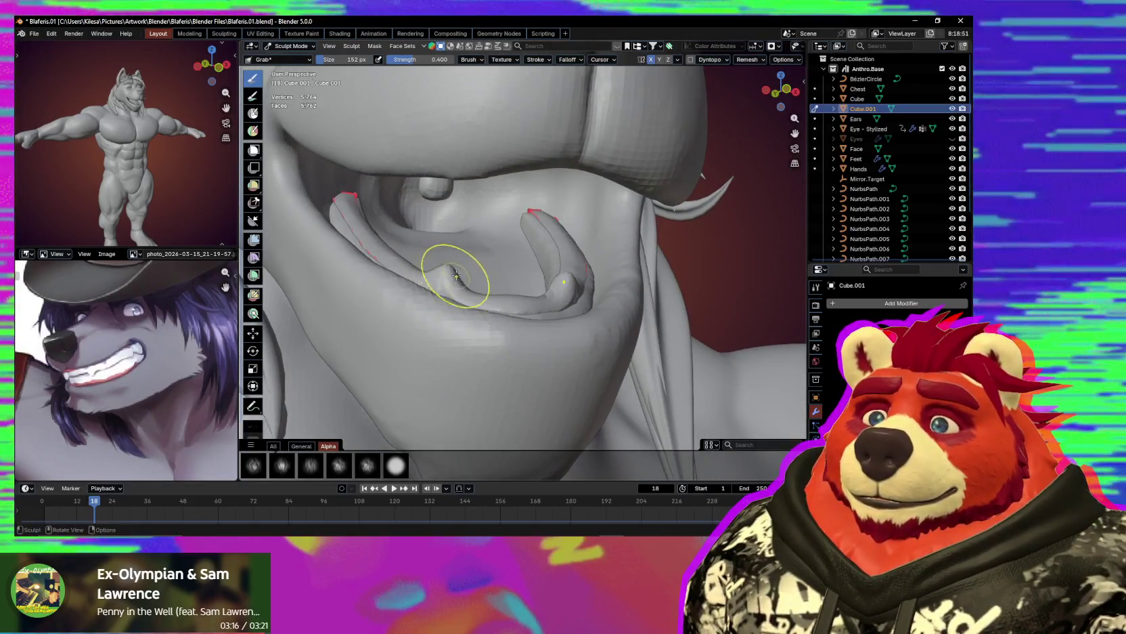
pyautogui.moveTo(461, 276); pyautogui.dragTo(491, 298, button='middle')
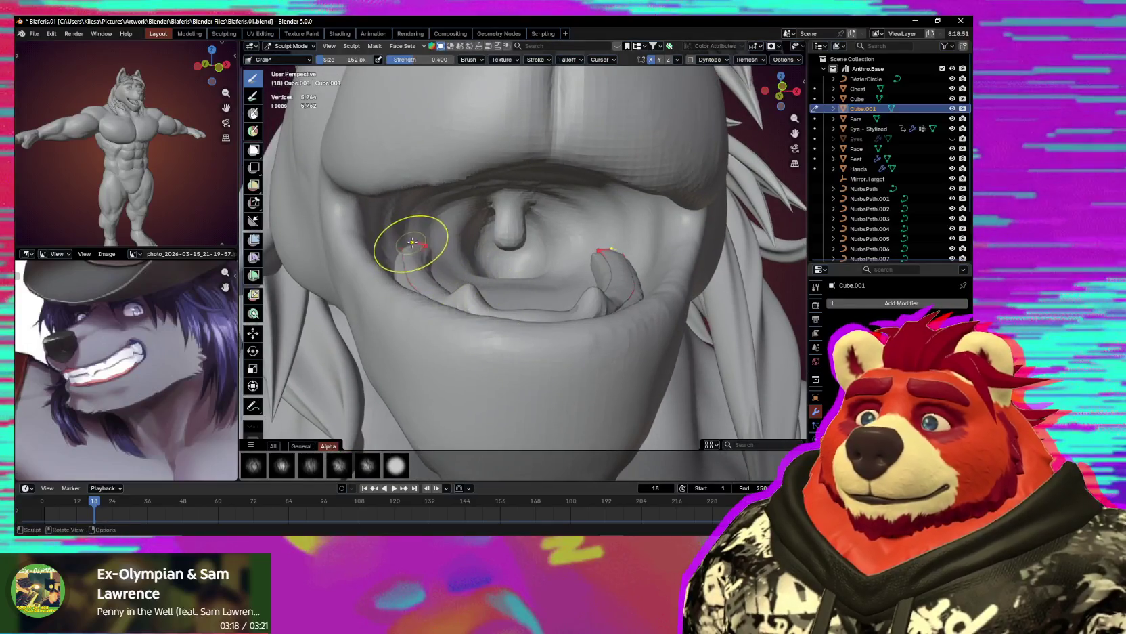
# Refine the gum band's shape with Grab at 188 px and 228 px brush sizes.
pyautogui.moveTo(419, 267)
pyautogui.mouseDown(button='middle')
pyautogui.moveTo(426, 282)
pyautogui.moveTo(522, 313)
pyautogui.mouseUp(button='middle')
pyautogui.click(417, 287)
pyautogui.moveTo(522, 313); pyautogui.dragTo(513, 316)
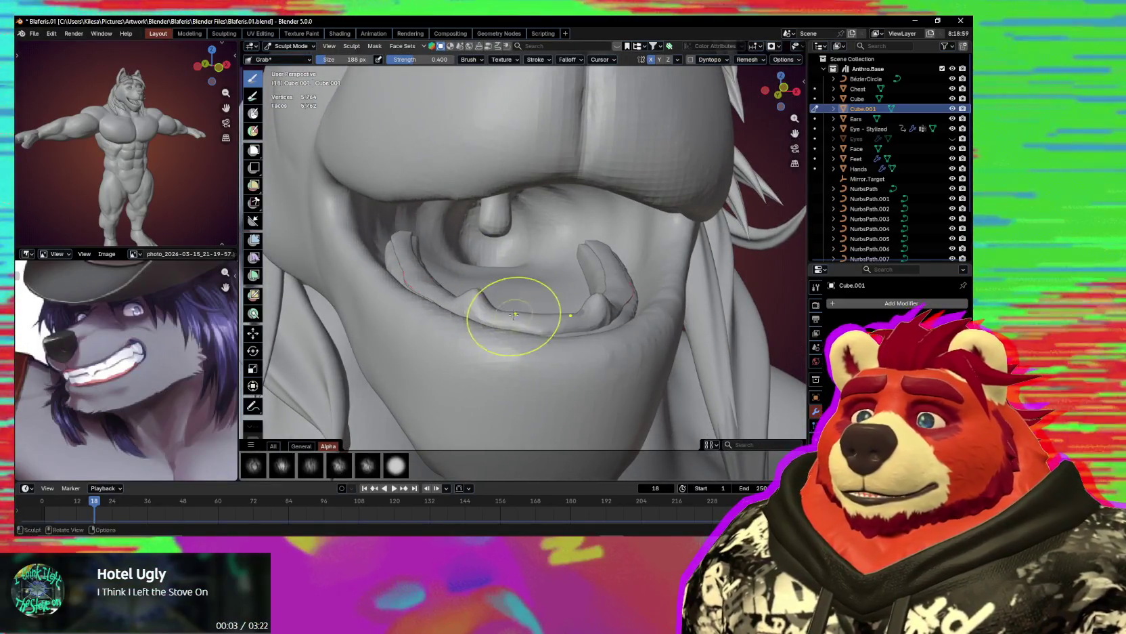
pyautogui.moveTo(503, 314)
pyautogui.mouseDown(button='middle')
pyautogui.moveTo(492, 319)
pyautogui.moveTo(486, 302)
pyautogui.mouseUp(button='middle')
pyautogui.press('f')
pyautogui.click(467, 288)
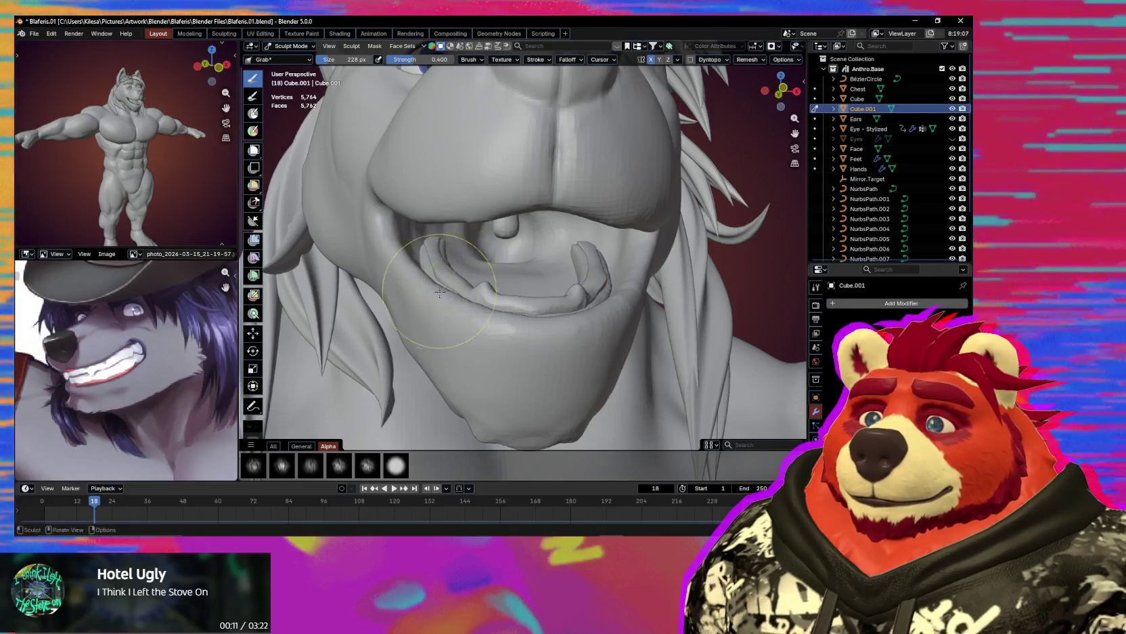
pyautogui.moveTo(440, 291); pyautogui.dragTo(465, 244, button='middle')
pyautogui.moveTo(465, 243); pyautogui.dragTo(455, 256)
pyautogui.moveTo(470, 225)
pyautogui.mouseDown(button='middle')
pyautogui.moveTo(464, 260)
pyautogui.moveTo(485, 283)
pyautogui.mouseUp(button='middle')
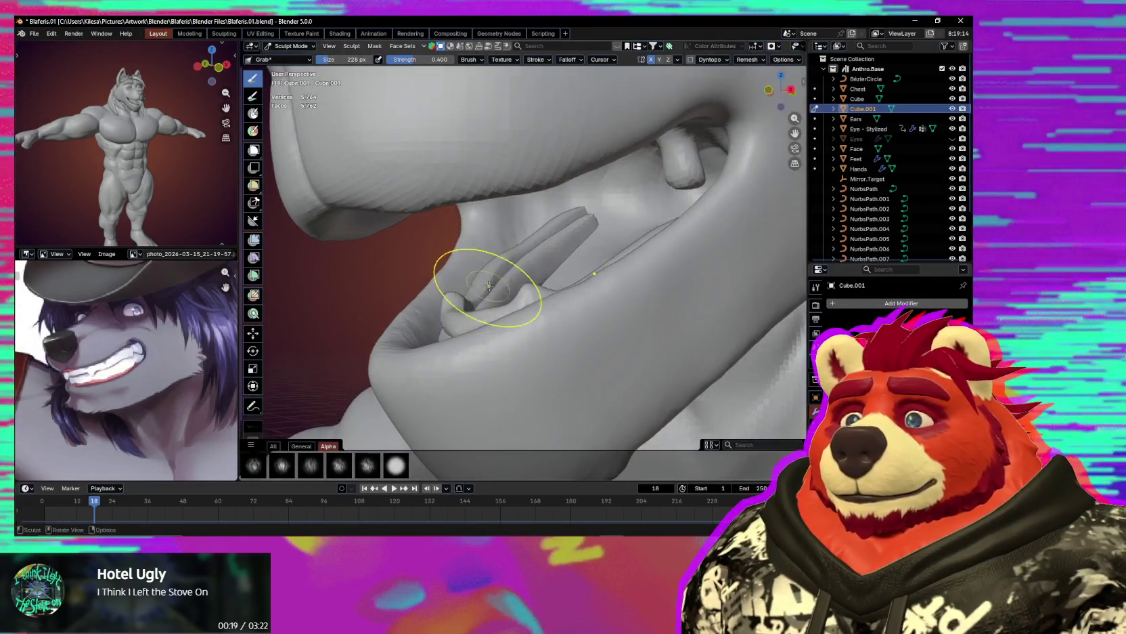
pyautogui.moveTo(478, 278); pyautogui.dragTo(479, 286)
pyautogui.moveTo(495, 289)
pyautogui.mouseDown(button='middle')
pyautogui.moveTo(524, 285)
pyautogui.moveTo(527, 302)
pyautogui.moveTo(547, 308)
pyautogui.mouseUp(button='middle')
# Crease a sharp line along the gum piece's inner edge with a smaller Crease Sharp brush.
pyautogui.hotkey('shift', 'c')
pyautogui.press('f')
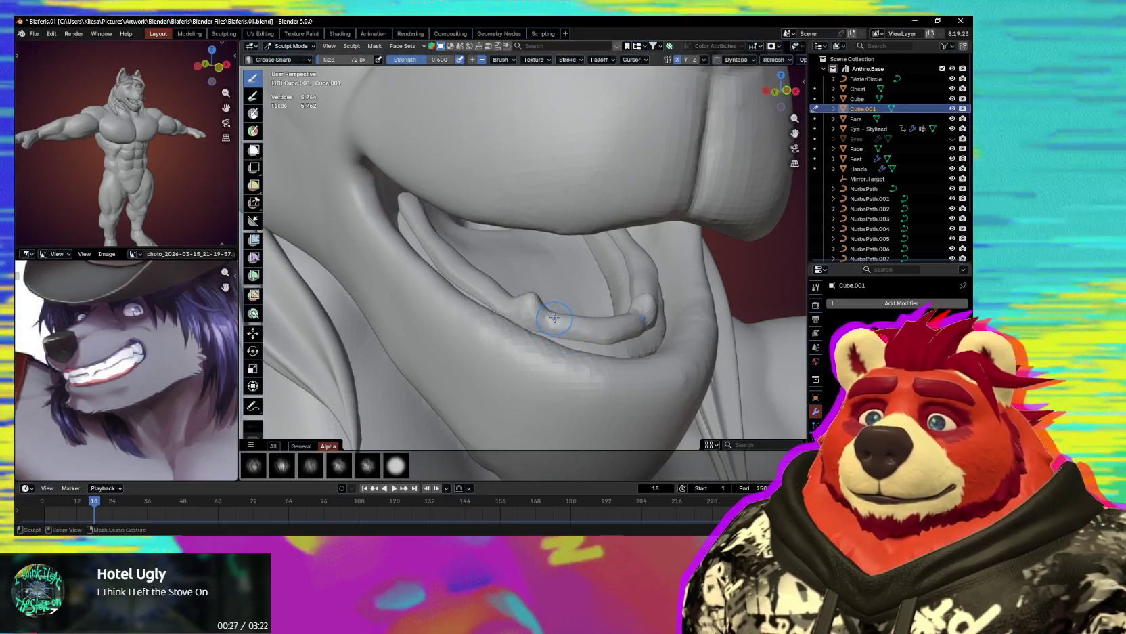
pyautogui.moveTo(640, 318)
pyautogui.mouseDown()
pyautogui.moveTo(551, 316)
pyautogui.moveTo(435, 242)
pyautogui.mouseUp()
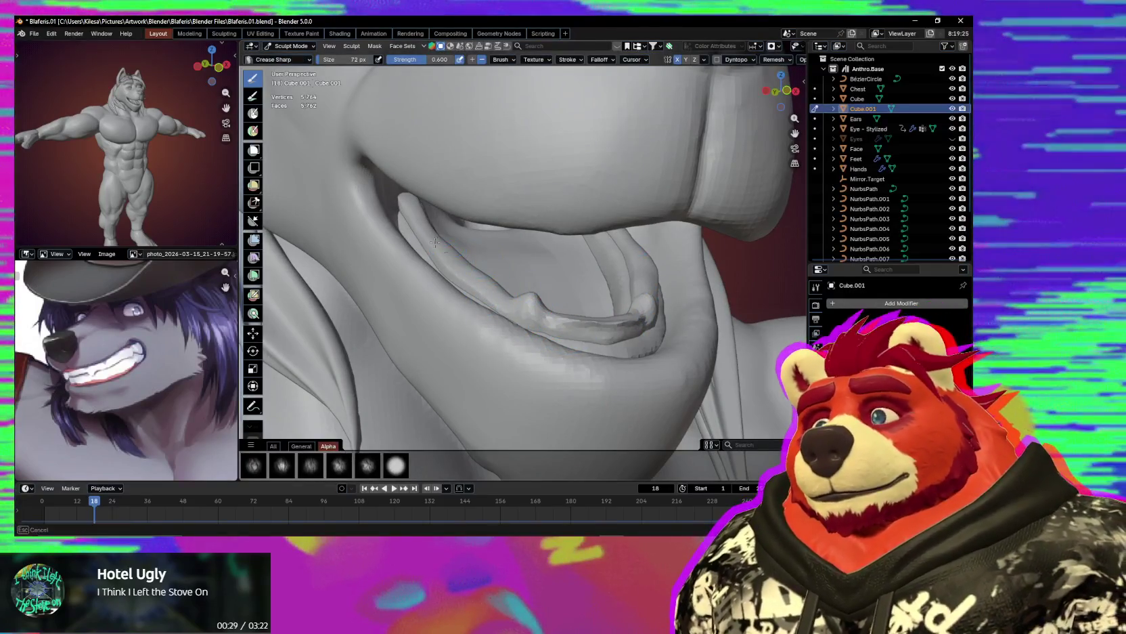
pyautogui.moveTo(435, 216)
pyautogui.mouseDown(button='middle')
pyautogui.moveTo(429, 224)
pyautogui.moveTo(484, 241)
pyautogui.mouseUp(button='middle')
pyautogui.press('f')
pyautogui.click(517, 234)
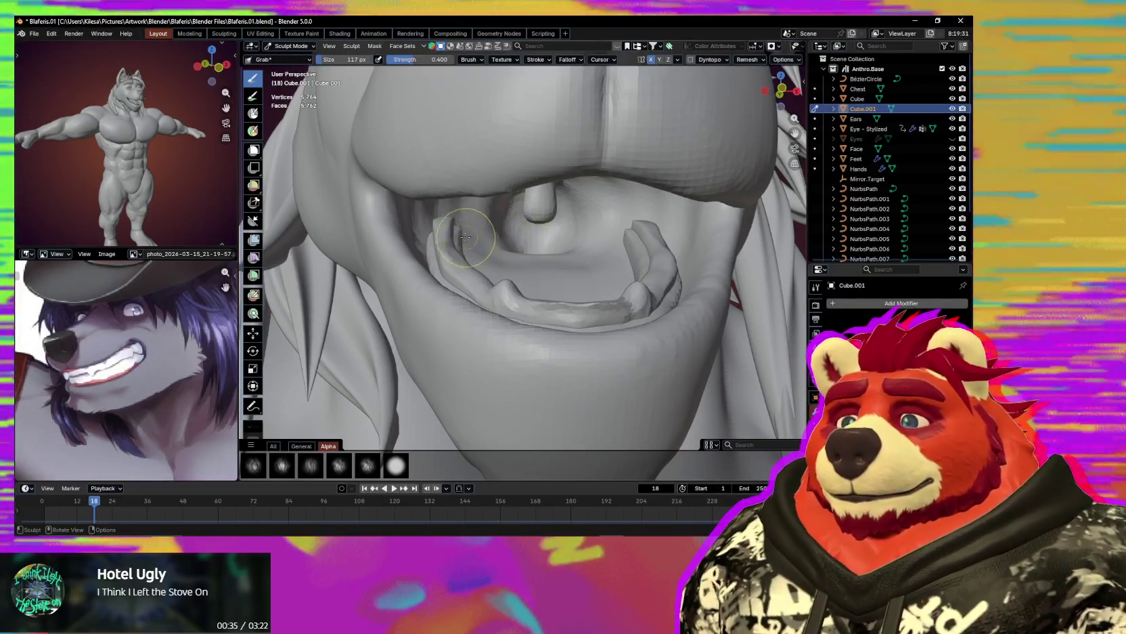
pyautogui.moveTo(468, 241)
pyautogui.mouseDown(button='middle')
pyautogui.moveTo(472, 230)
pyautogui.moveTo(455, 289)
pyautogui.moveTo(502, 321)
pyautogui.mouseUp(button='middle')
# Try a 290 px Grab pull on the gum side, undo it, and set a 187 px Draw brush.
pyautogui.press('g')
pyautogui.press('f')
pyautogui.click(555, 332)
pyautogui.press('f')
pyautogui.click(491, 342)
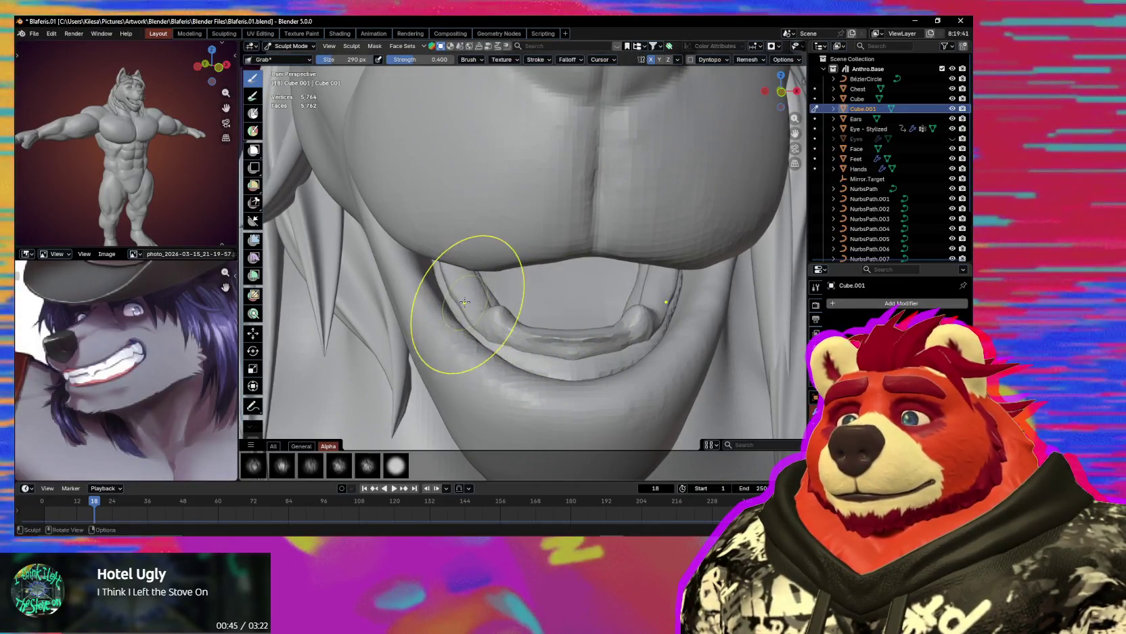
pyautogui.moveTo(465, 302); pyautogui.dragTo(466, 326)
pyautogui.hotkey('ctrl', 'z')
pyautogui.press('x')
pyautogui.press('f')
pyautogui.click(525, 322)
# Build up a tooth bump on the lower gum with a 79 px brush, then enlarge it to 110 px.
pyautogui.moveTo(465, 288); pyautogui.dragTo(477, 291, button='middle')
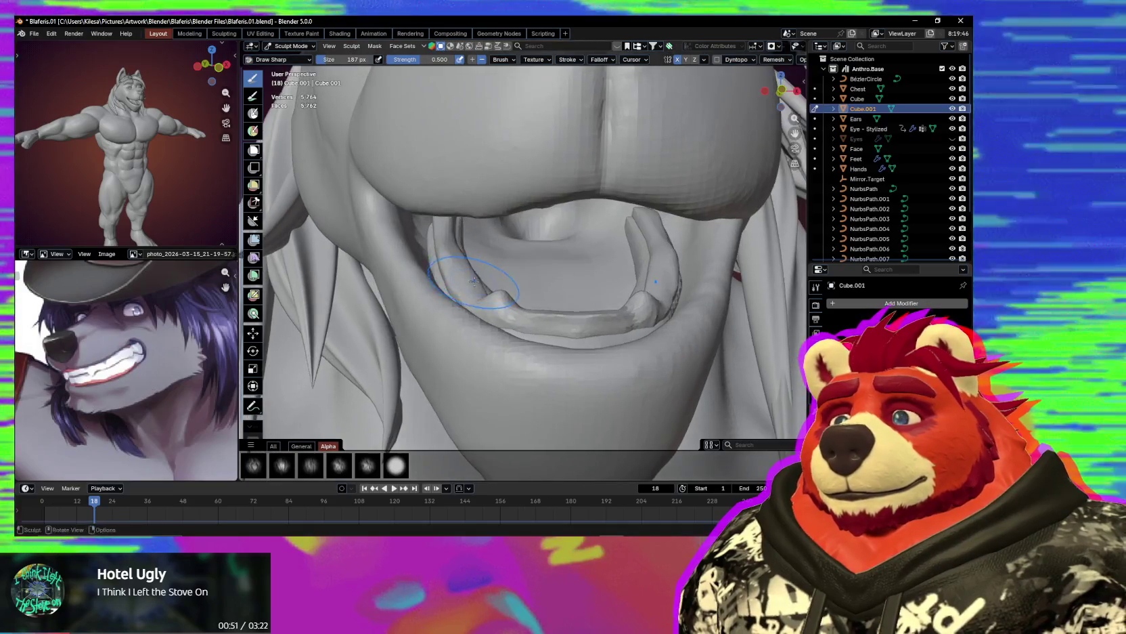
pyautogui.press('f')
pyautogui.click(480, 290)
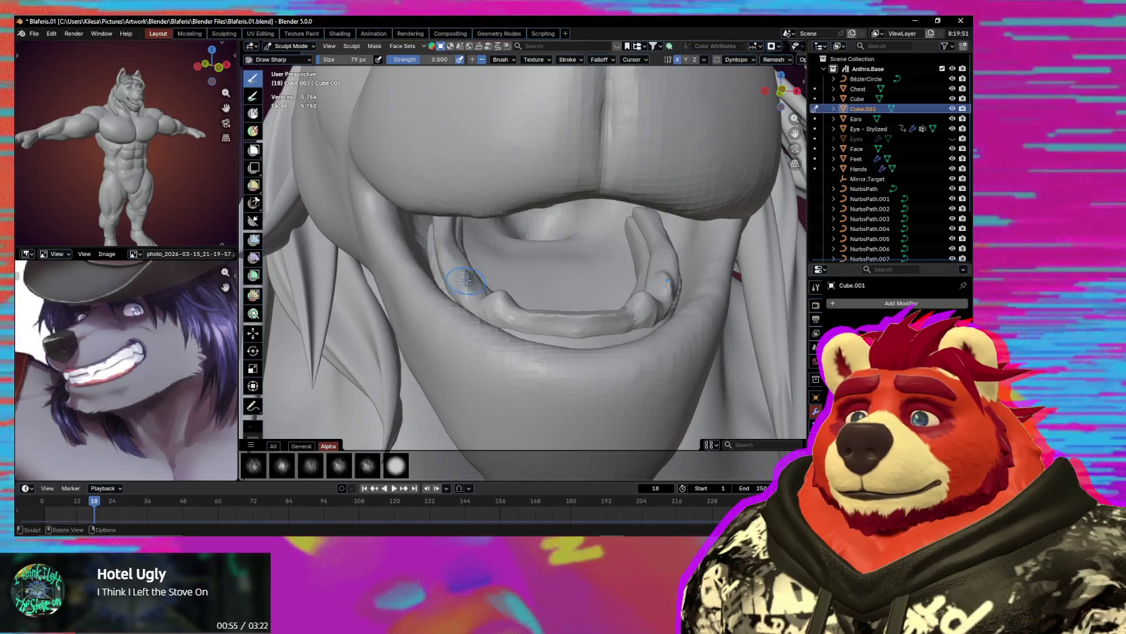
pyautogui.moveTo(474, 279)
pyautogui.mouseDown(button='middle')
pyautogui.moveTo(508, 300)
pyautogui.moveTo(509, 274)
pyautogui.mouseUp(button='middle')
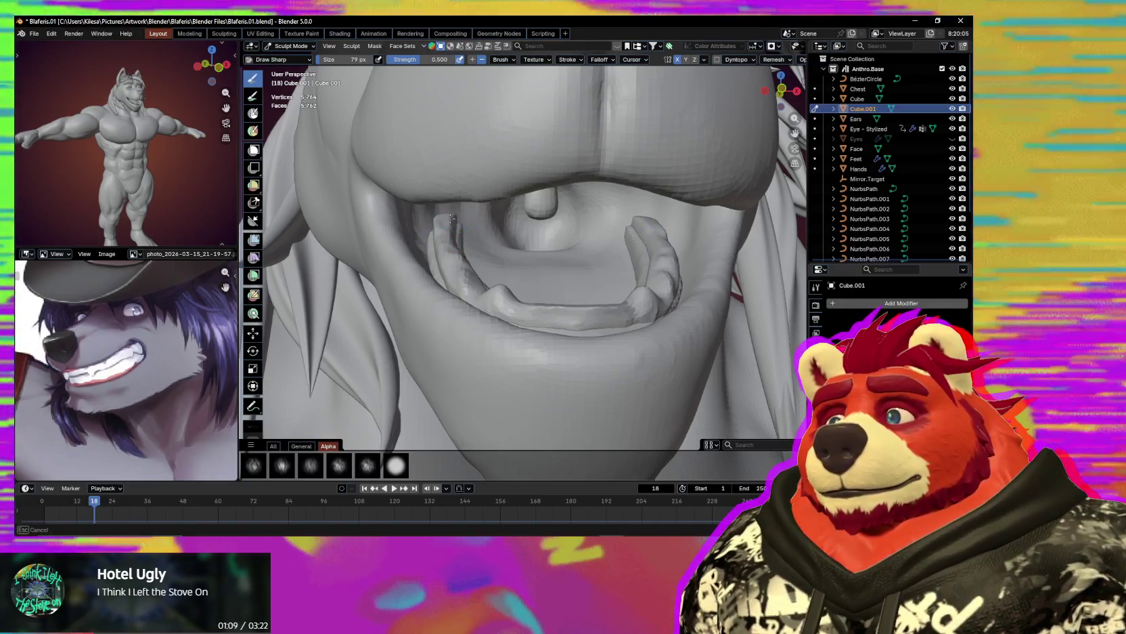
pyautogui.moveTo(439, 232)
pyautogui.mouseDown(button='middle')
pyautogui.moveTo(438, 251)
pyautogui.moveTo(518, 242)
pyautogui.moveTo(432, 236)
pyautogui.moveTo(485, 328)
pyautogui.moveTo(504, 308)
pyautogui.moveTo(492, 303)
pyautogui.mouseUp(button='middle')
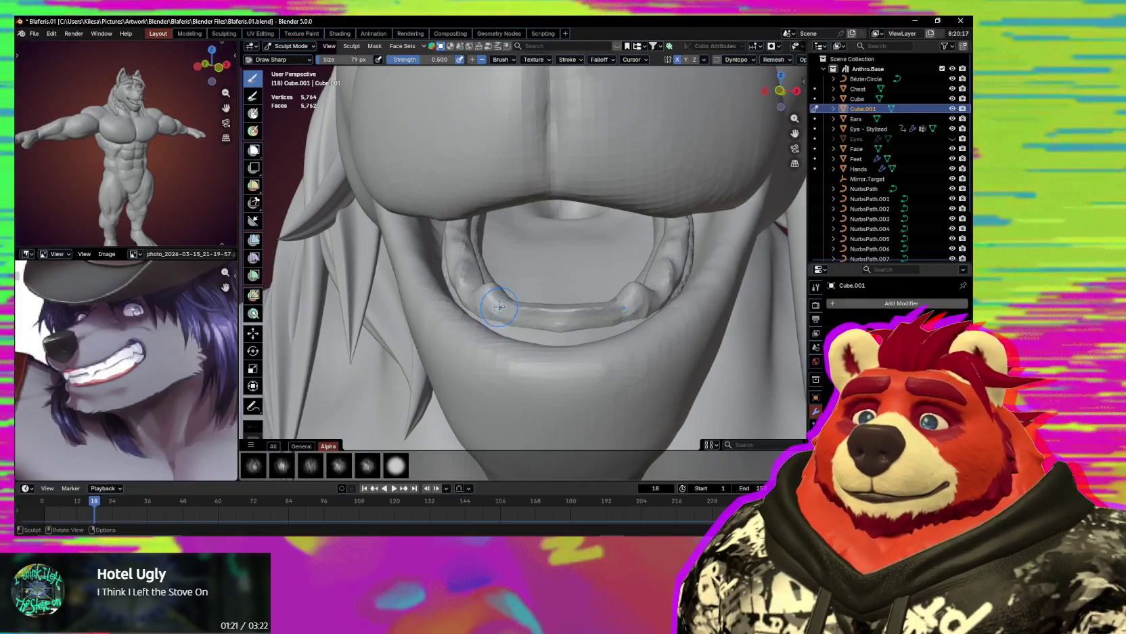
pyautogui.moveTo(499, 306); pyautogui.dragTo(503, 301)
pyautogui.press('f')
pyautogui.click(504, 307)
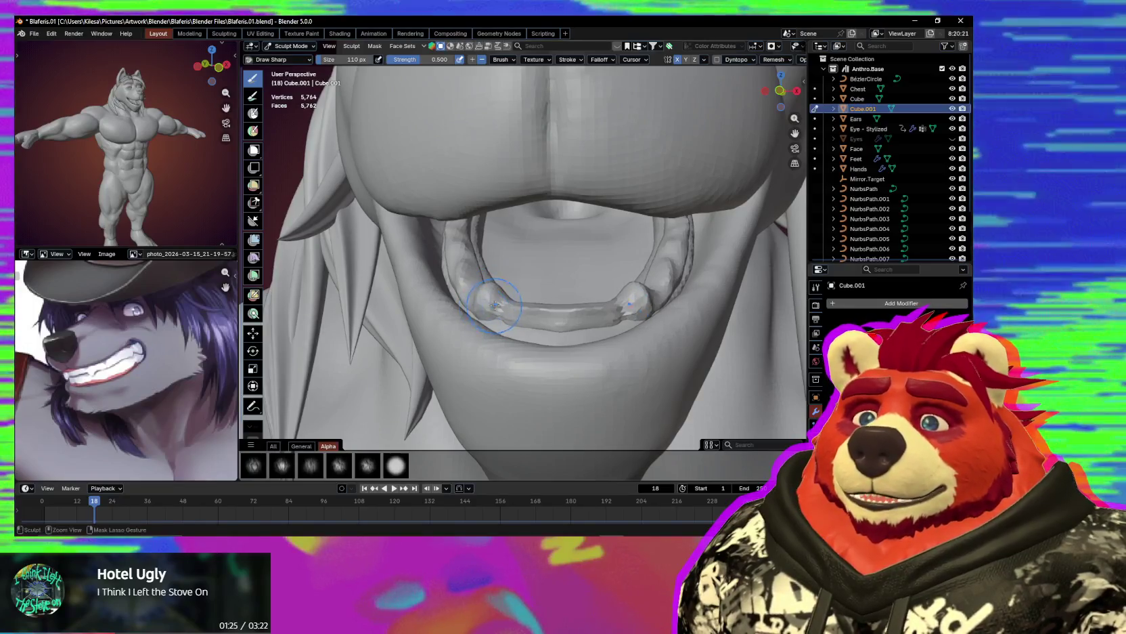
# Resize the brush to 270 px, set up a 169 px Grab brush, and view the lower teeth.
pyautogui.keyDown('ctrl'); pyautogui.moveTo(533, 330); pyautogui.dragTo(535, 318, button='middle'); pyautogui.keyUp('ctrl')
pyautogui.press('f')
pyautogui.click(548, 349)
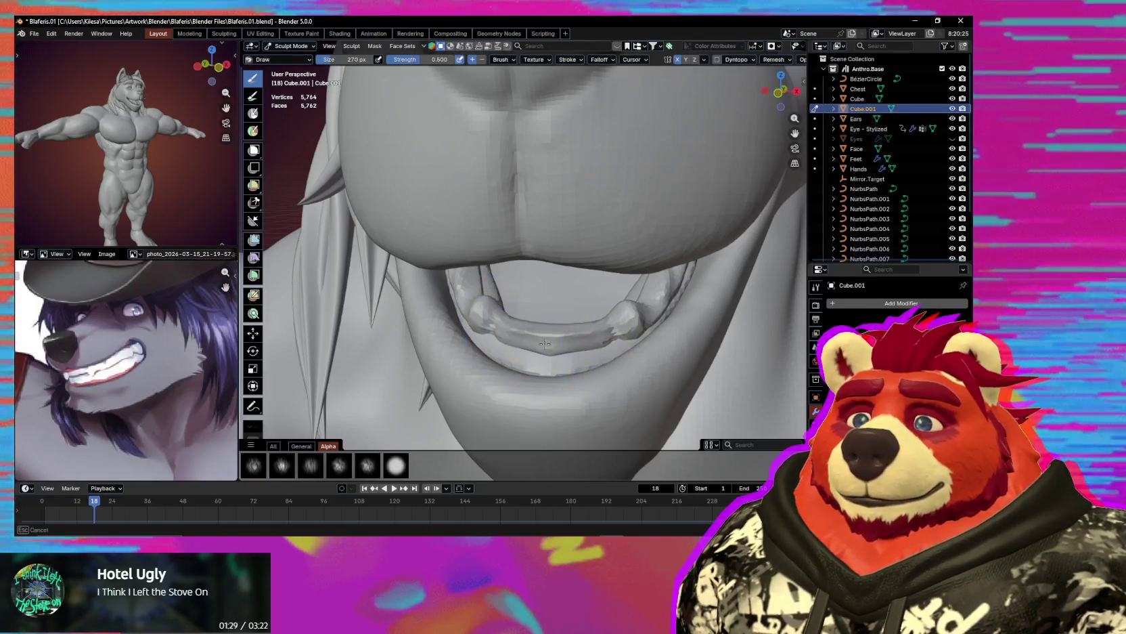
pyautogui.moveTo(535, 359)
pyautogui.mouseDown(button='middle')
pyautogui.moveTo(618, 332)
pyautogui.moveTo(518, 348)
pyautogui.moveTo(520, 308)
pyautogui.mouseUp(button='middle')
pyautogui.press('g')
pyautogui.press('f')
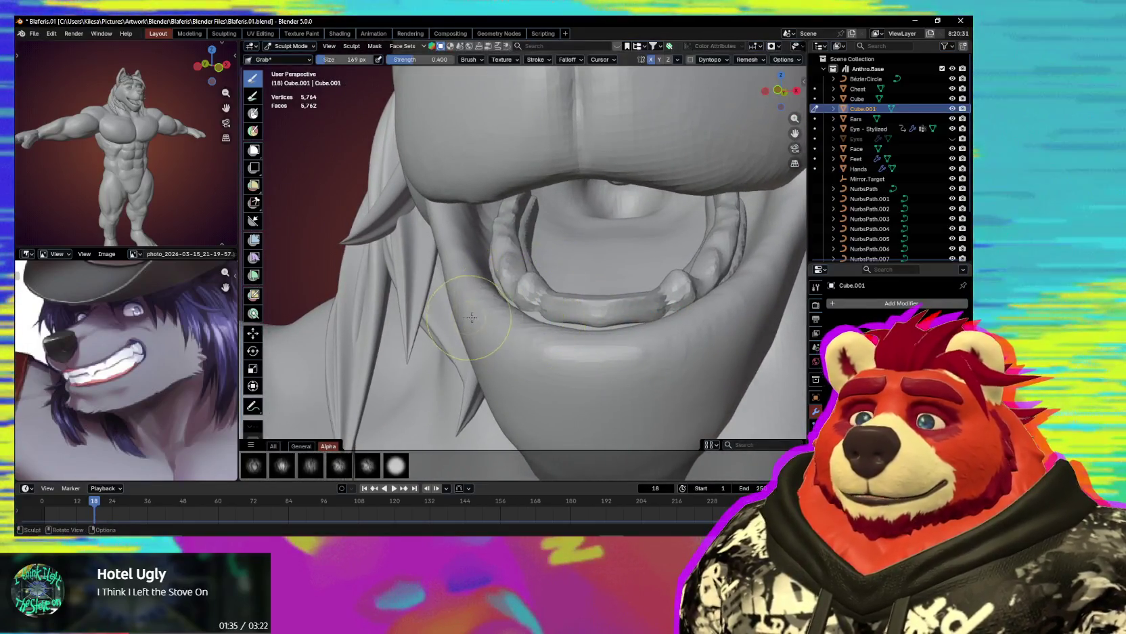
pyautogui.click(532, 317)
pyautogui.moveTo(532, 316); pyautogui.dragTo(600, 325, button='middle')
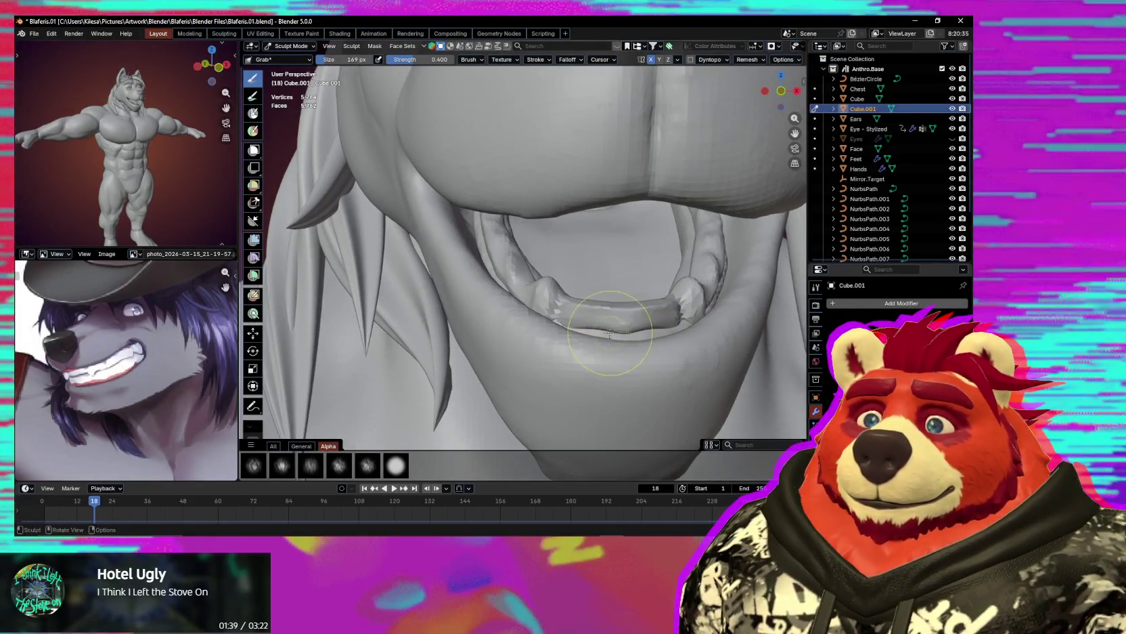
pyautogui.moveTo(612, 330); pyautogui.dragTo(616, 298, button='middle')
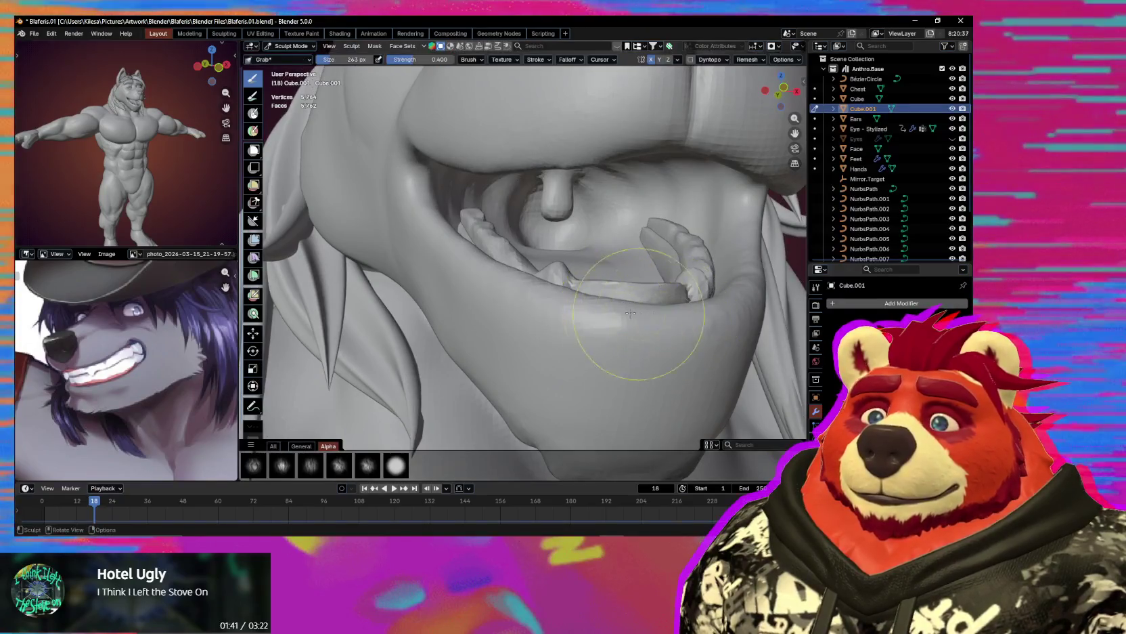
pyautogui.hotkey('ctrl', 'Tab')
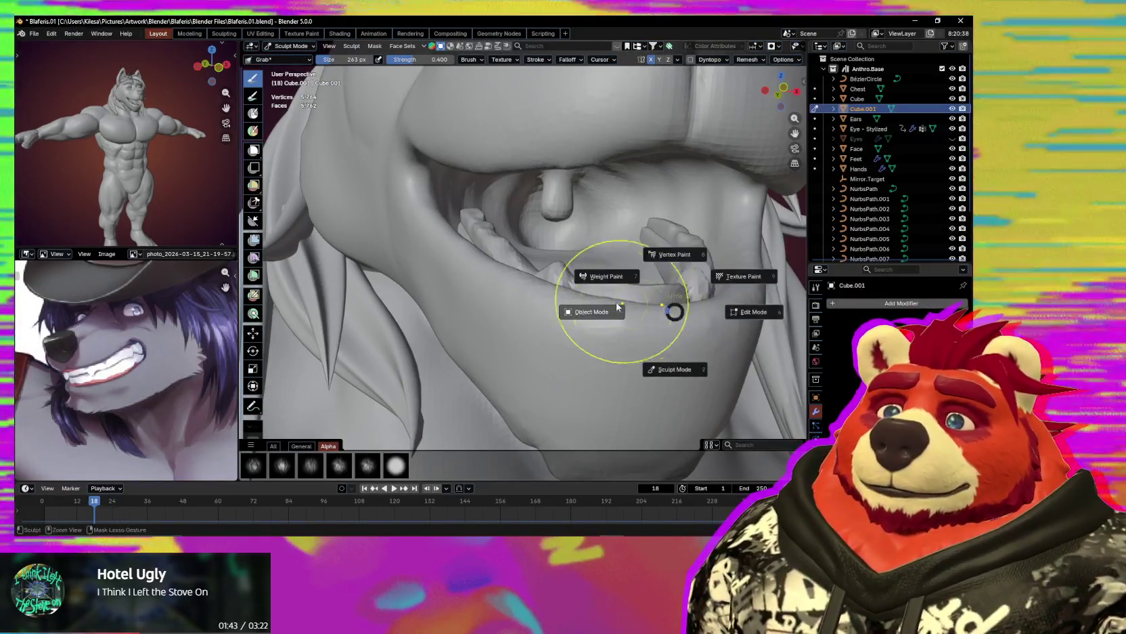
# Select both gum-and-teeth pieces in Object Mode and isolate them in Local View.
pyautogui.click(672, 260)
pyautogui.keyDown('shift'); pyautogui.click(667, 264); pyautogui.keyUp('shift')
pyautogui.press('.')
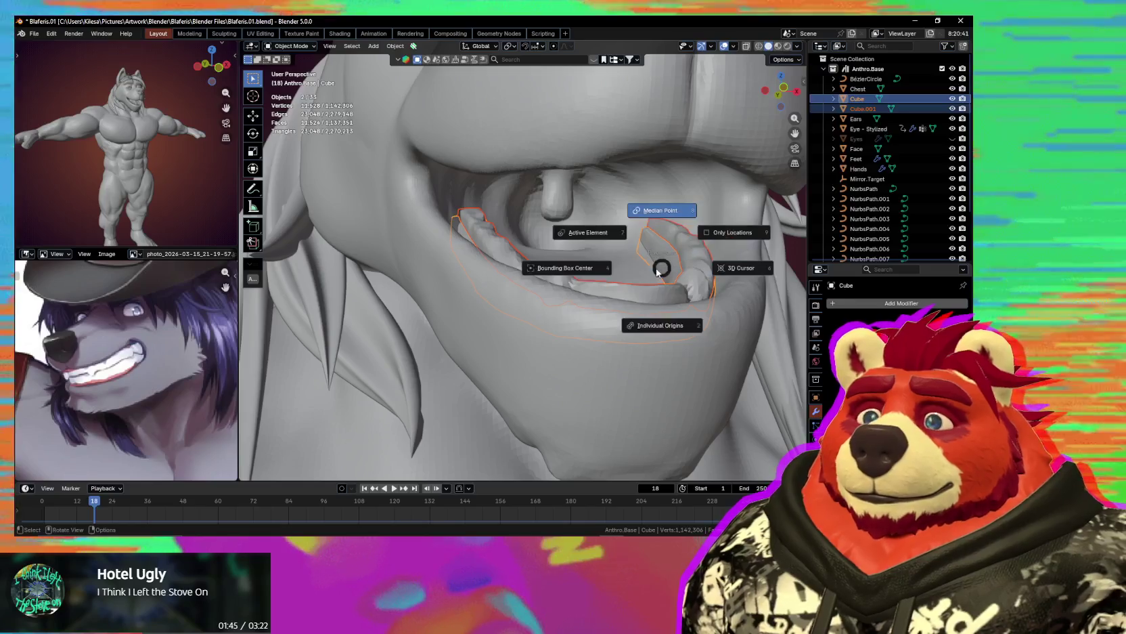
pyautogui.press('/')
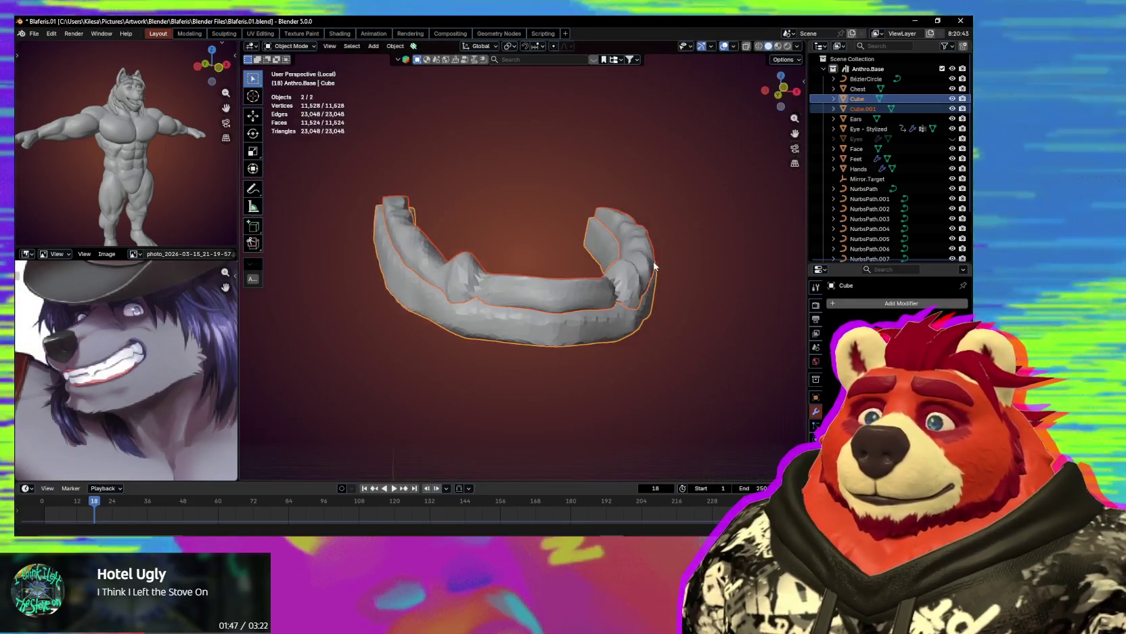
# Sculpt the Cube piece with a 153 px brush, then a 186 px Grab brush, and switch to Cube.001.
pyautogui.hotkey('ctrl', 'Tab')
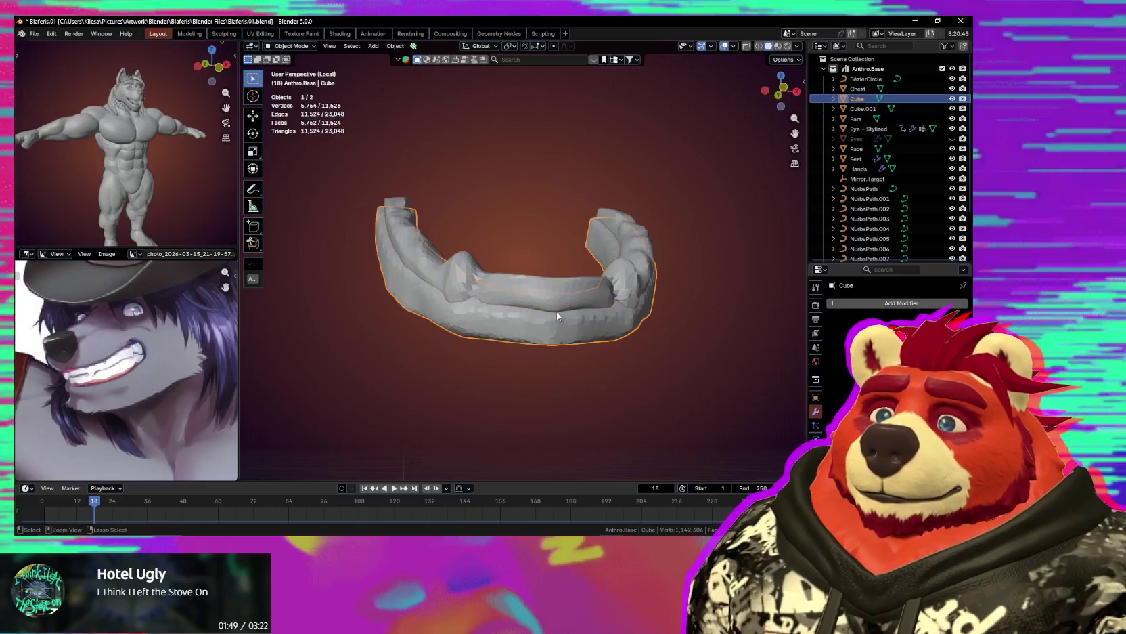
pyautogui.moveTo(540, 316)
pyautogui.mouseDown(button='middle')
pyautogui.moveTo(595, 335)
pyautogui.moveTo(587, 314)
pyautogui.moveTo(631, 311)
pyautogui.moveTo(586, 303)
pyautogui.mouseUp(button='middle')
pyautogui.press('f')
pyautogui.click(551, 333)
pyautogui.press('g')
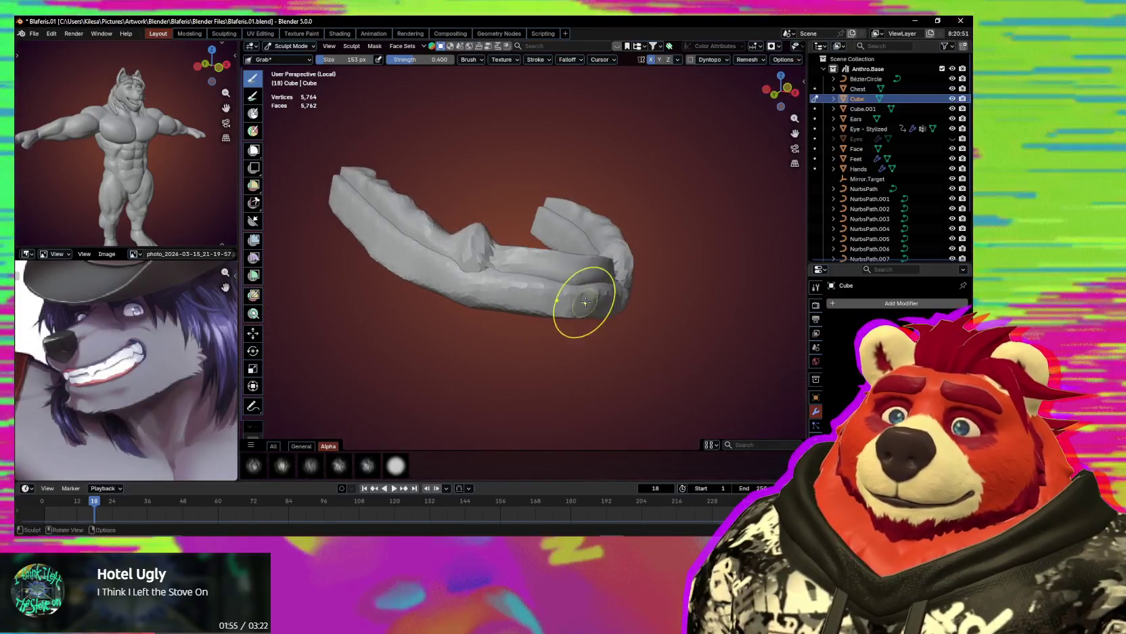
pyautogui.press('f')
pyautogui.click(599, 297)
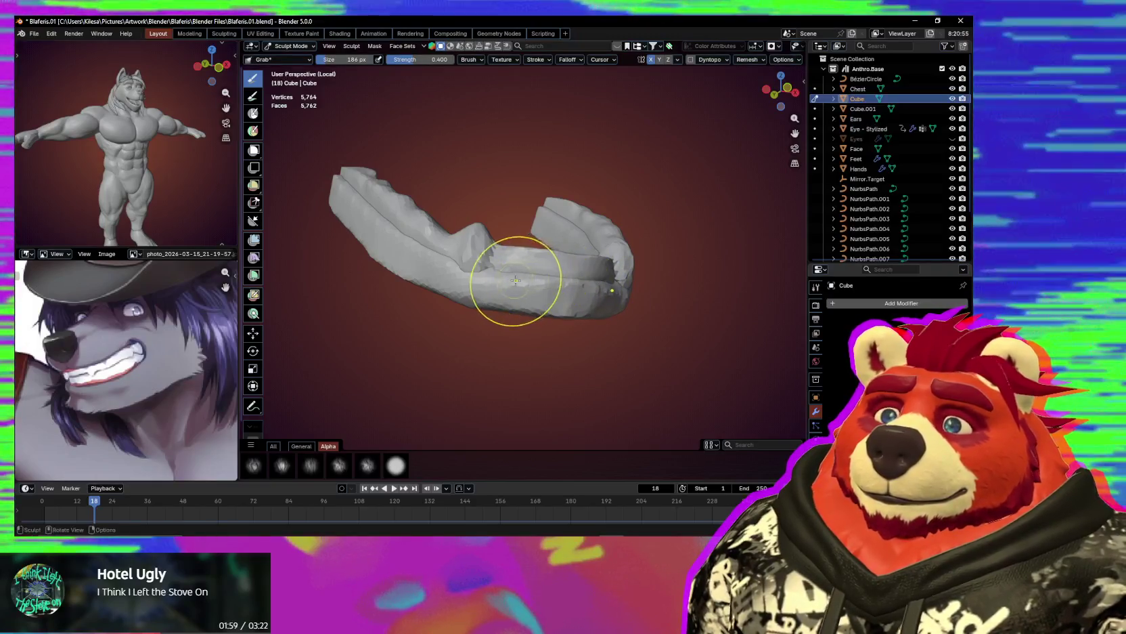
pyautogui.moveTo(543, 278); pyautogui.dragTo(553, 298, button='middle')
pyautogui.hotkey('alt', 'q')
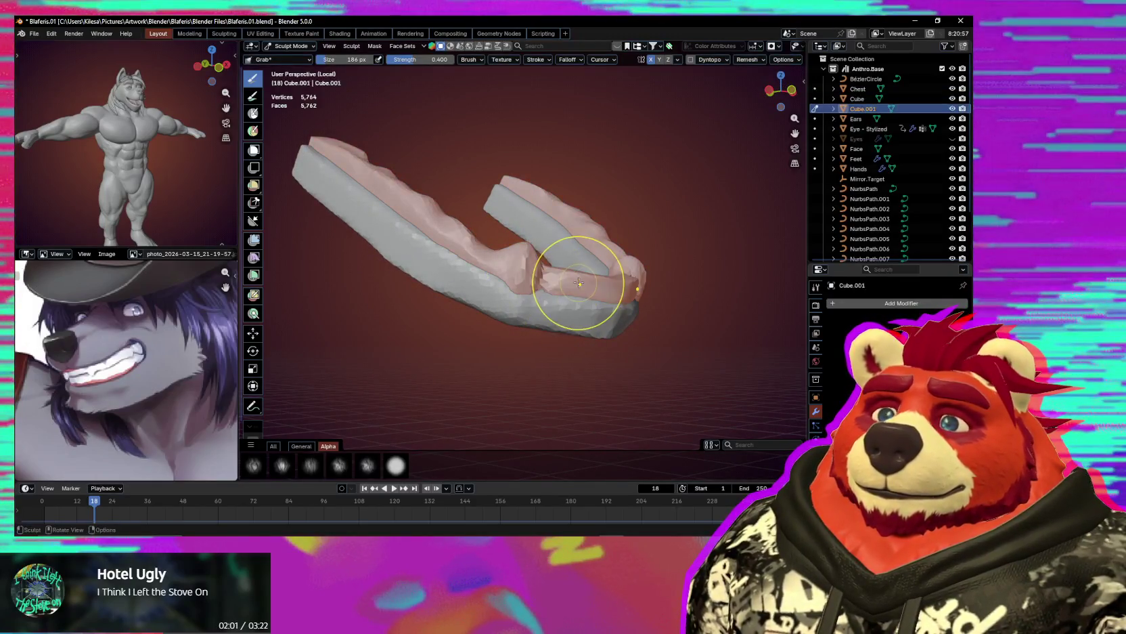
# Voxel-remesh the lower teeth piece Cube.001 to about 14,000 vertices.
pyautogui.press('r')
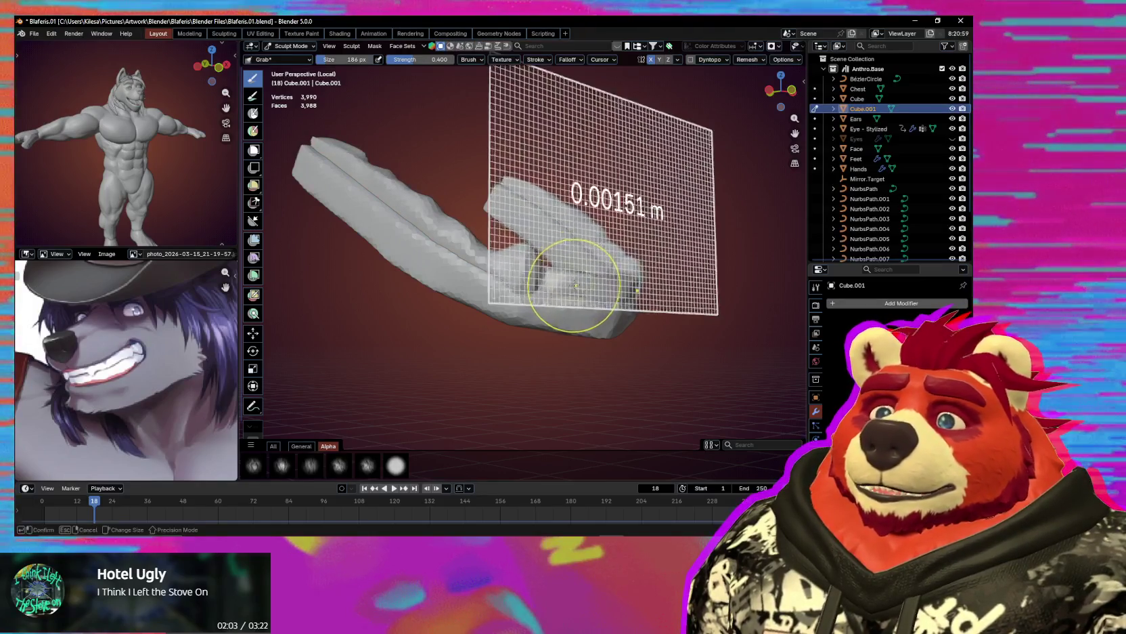
pyautogui.click(580, 291)
pyautogui.moveTo(547, 280); pyautogui.dragTo(503, 266, button='middle')
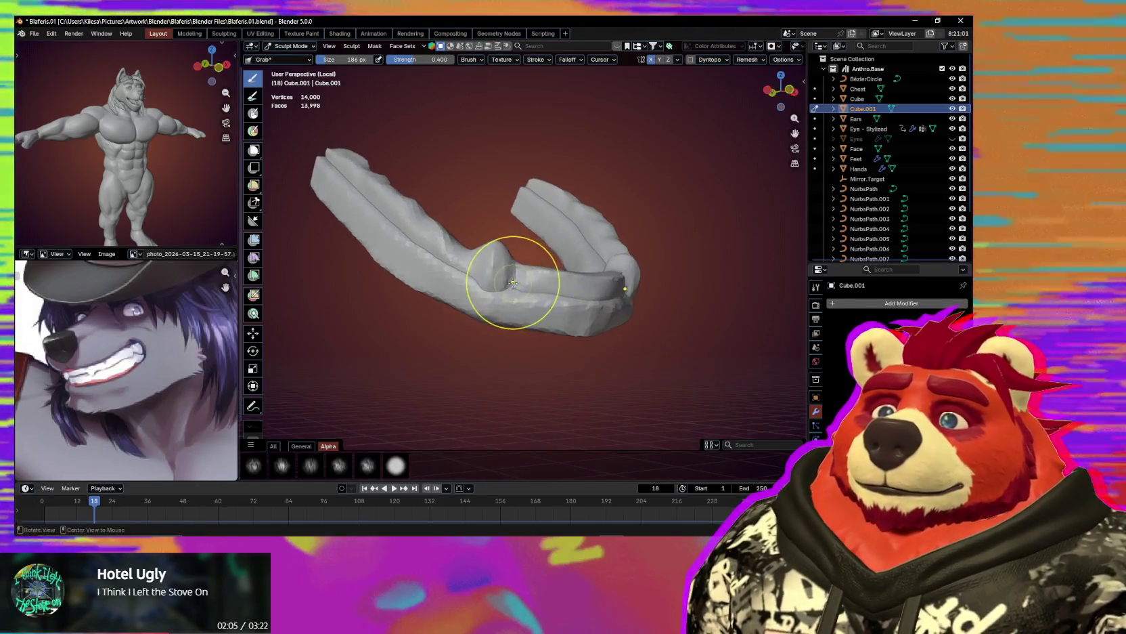
pyautogui.scroll(1, 503, 266)
# Sharpen the tooth ridges and carve detail along the gum bar with Draw Sharp.
pyautogui.press('x')
pyautogui.moveTo(495, 247); pyautogui.dragTo(519, 296)
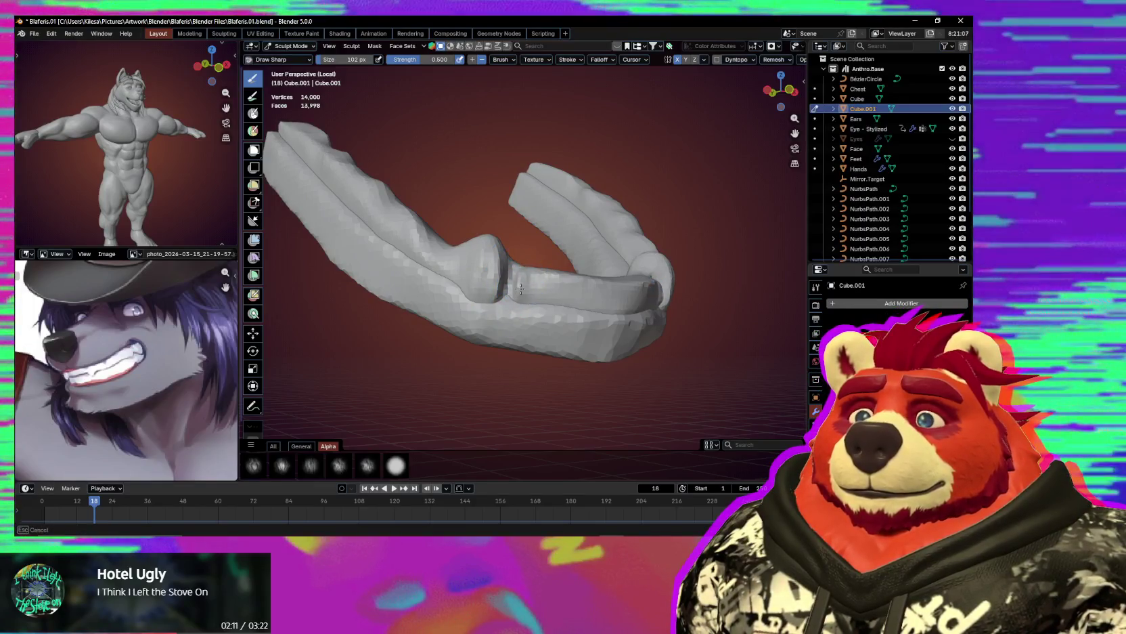
pyautogui.moveTo(591, 287); pyautogui.dragTo(499, 268, button='middle')
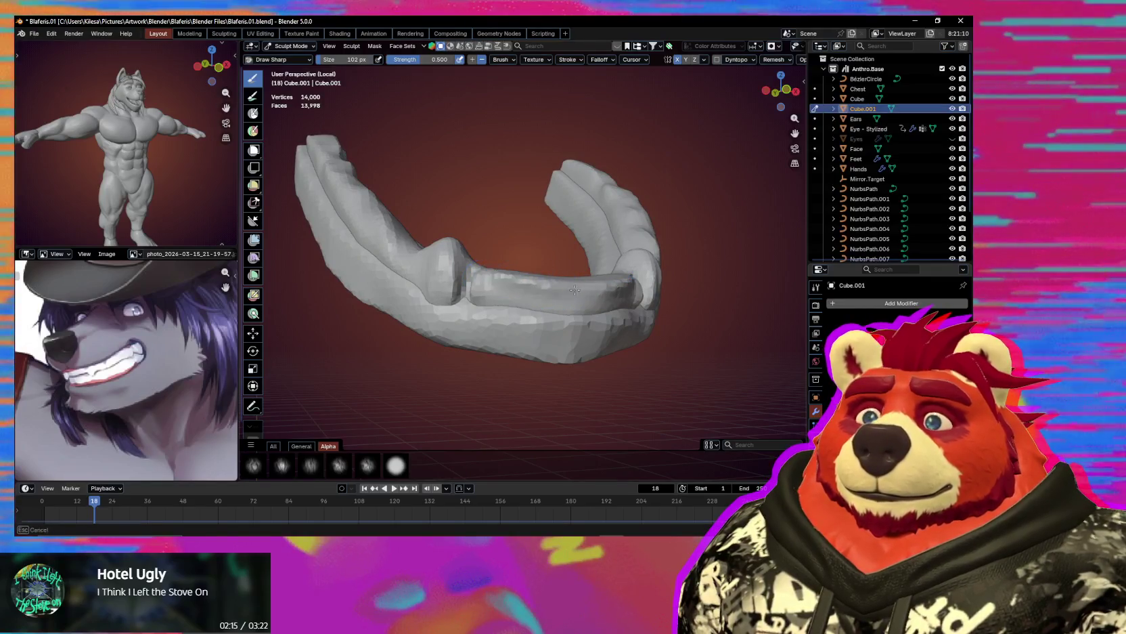
pyautogui.moveTo(479, 268); pyautogui.dragTo(520, 299)
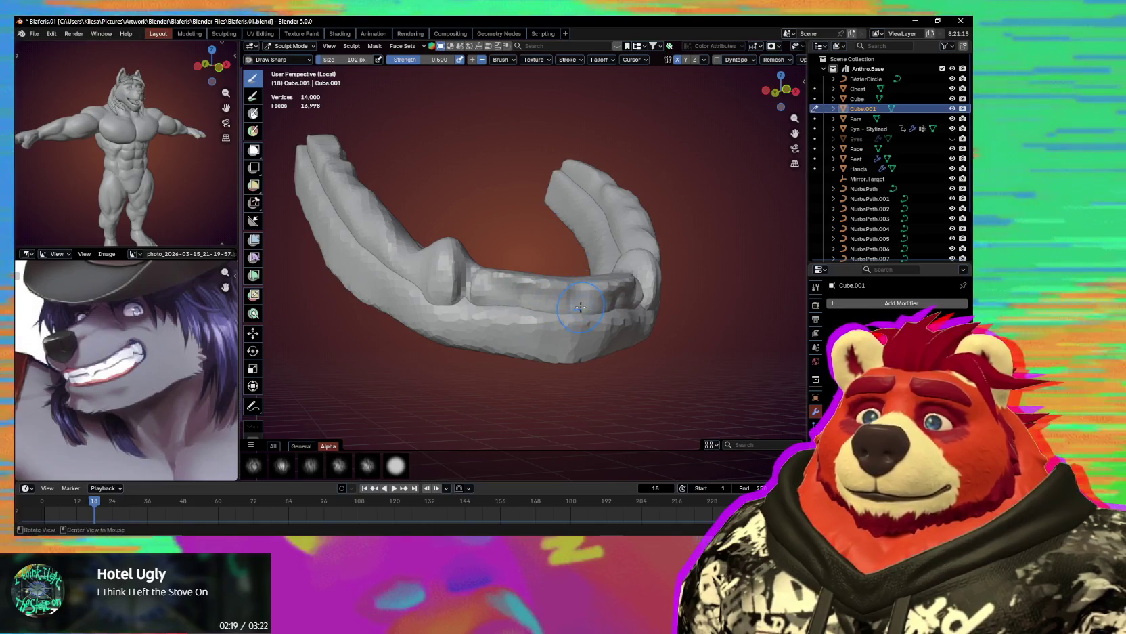
pyautogui.moveTo(580, 307); pyautogui.dragTo(563, 300, button='middle')
# Switch to a 137 px Crease Sharp brush, then set an 89 px Grab brush.
pyautogui.hotkey('shift', 'c')
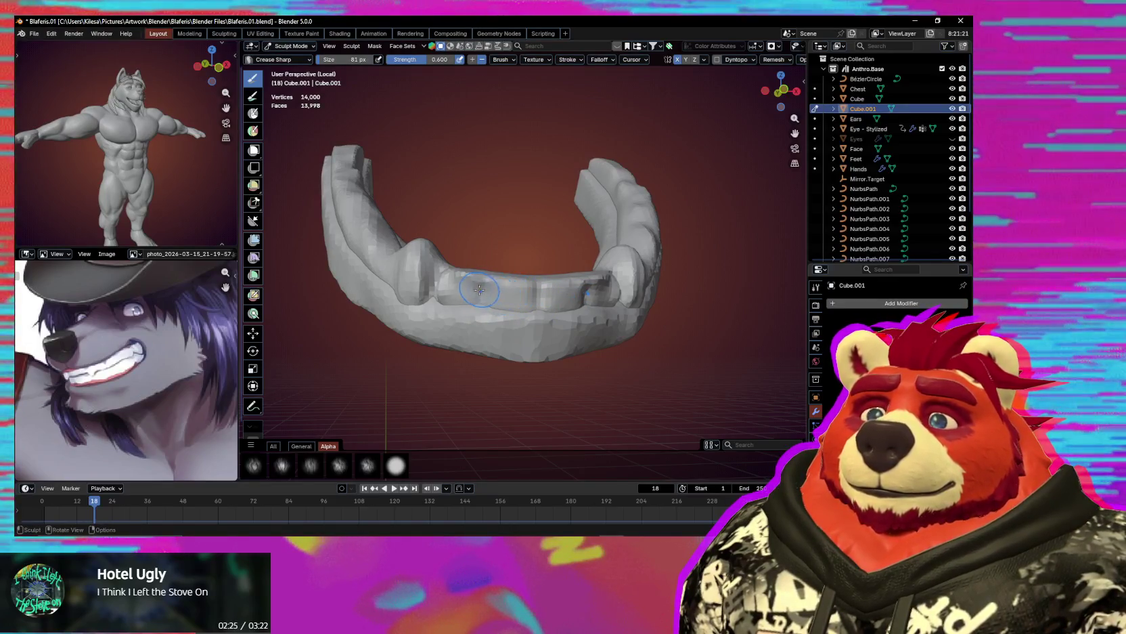
pyautogui.moveTo(479, 290); pyautogui.dragTo(508, 278, button='middle')
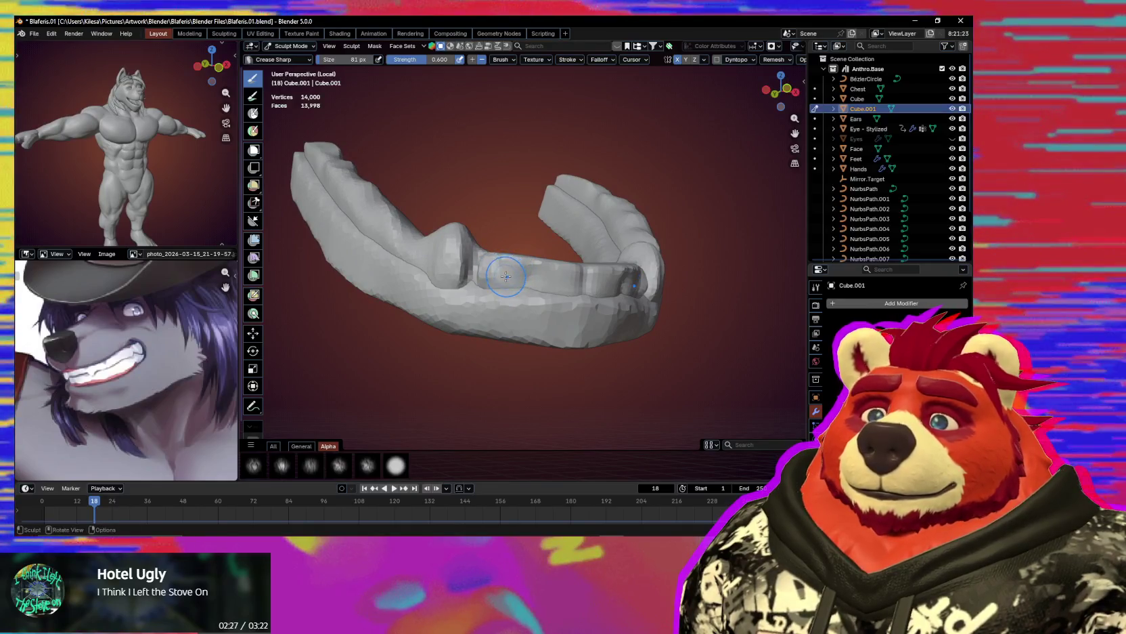
pyautogui.press('f')
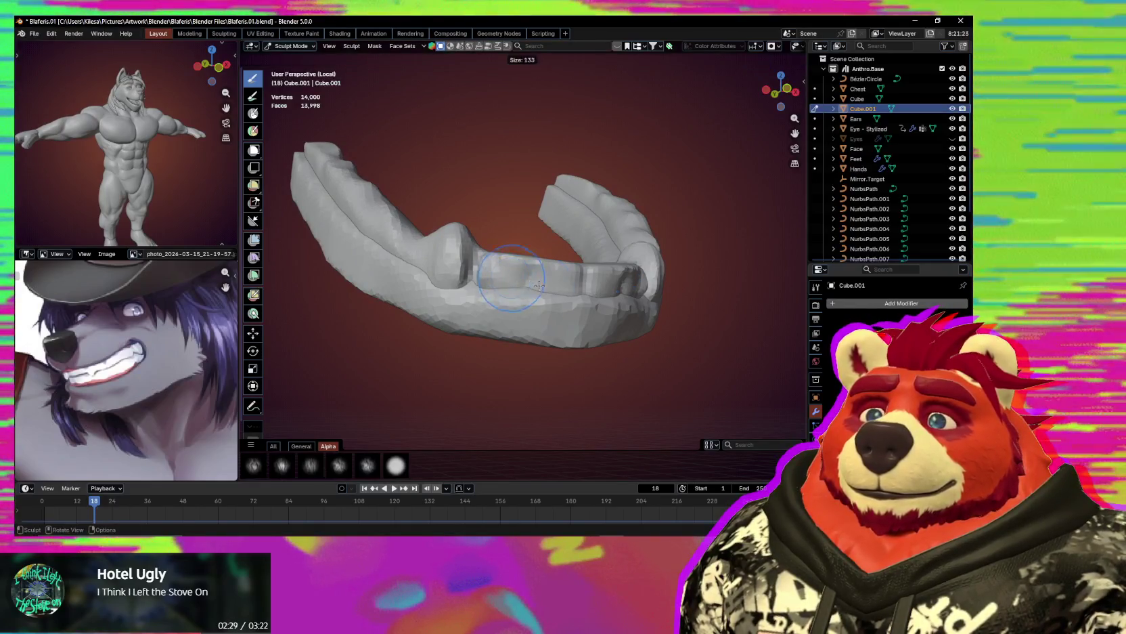
pyautogui.click(540, 285)
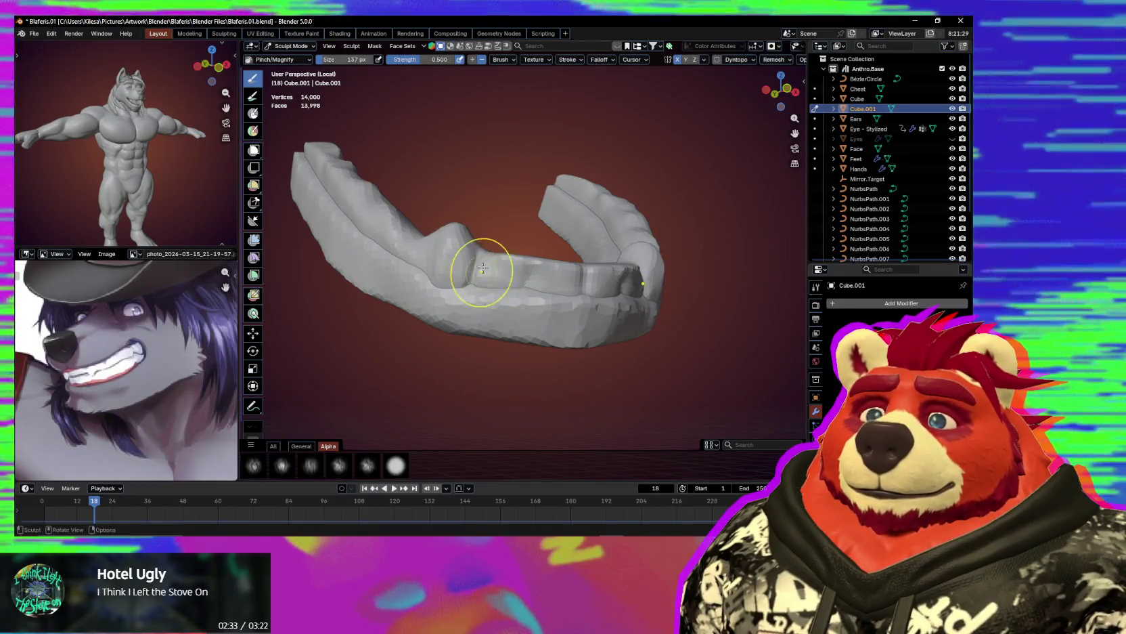
pyautogui.press('g')
pyautogui.press('[')
pyautogui.press('[')
pyautogui.press('[')
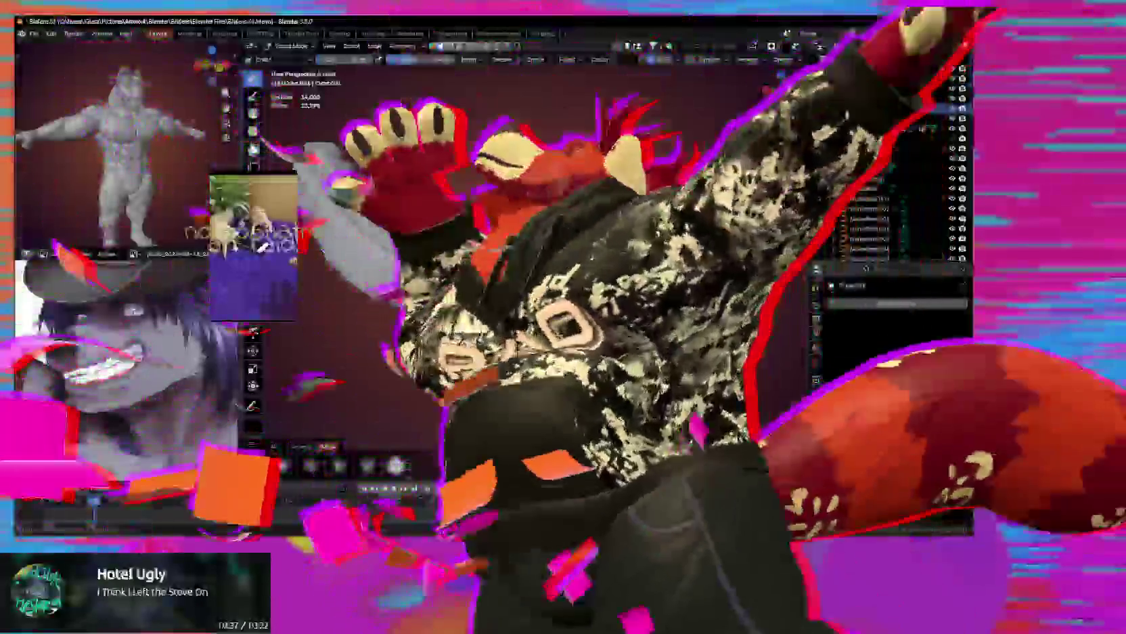
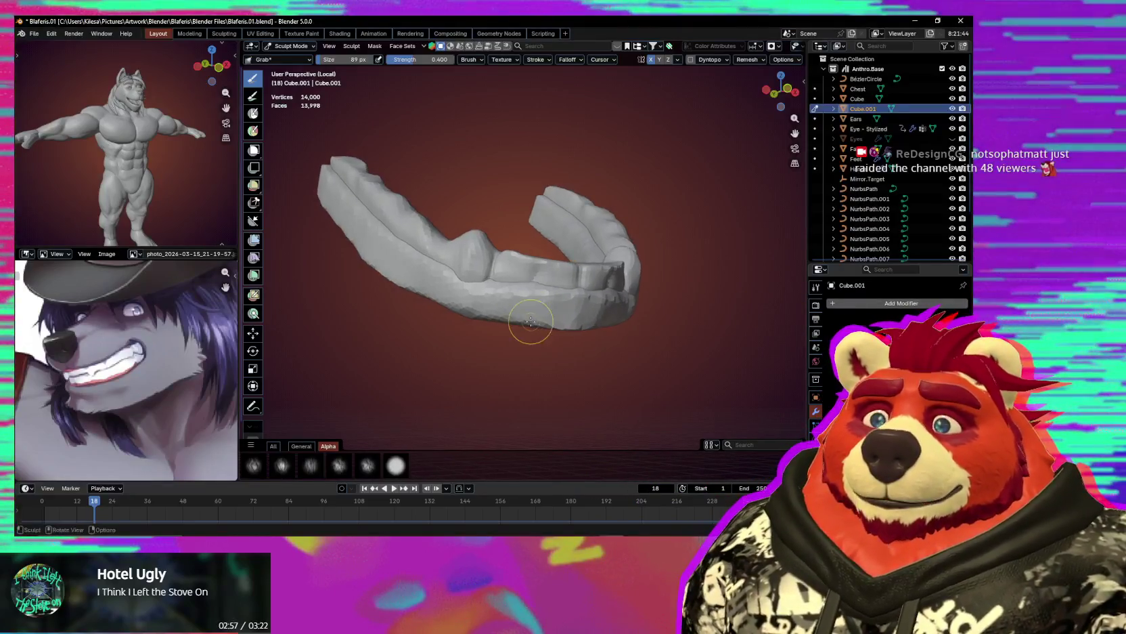
# Exit Local View on the teeth and frame the full wolf character.
pyautogui.press('KP_Divide')
pyautogui.scroll(-3, 547, 333)
pyautogui.moveTo(552, 331)
pyautogui.mouseDown(button='middle')
pyautogui.moveTo(572, 322)
pyautogui.moveTo(535, 329)
pyautogui.mouseUp(button='middle')
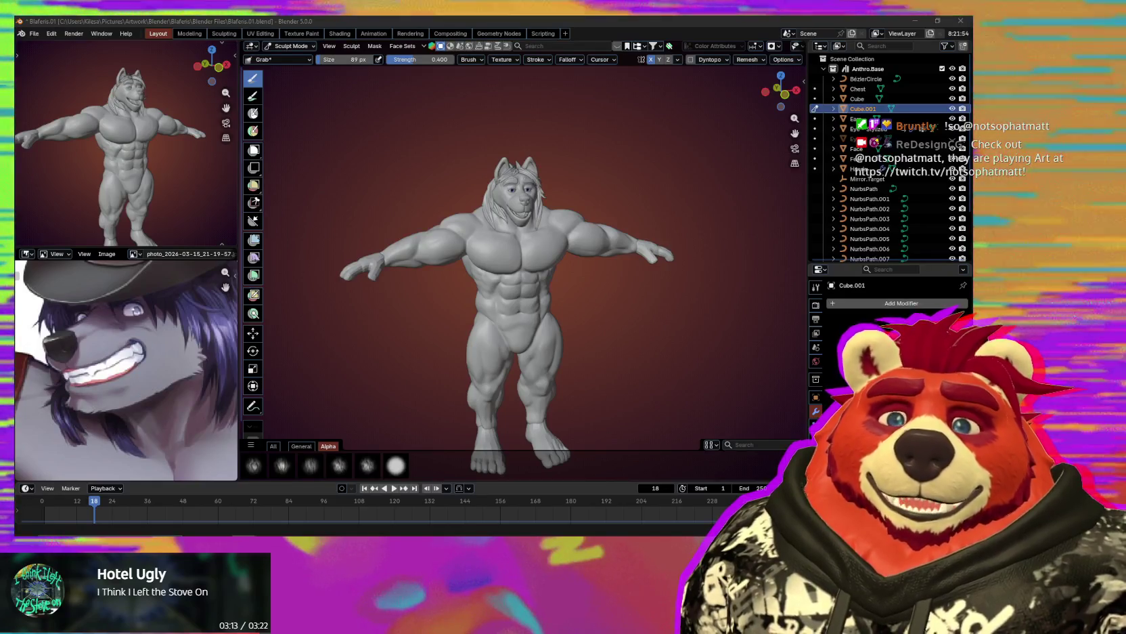
# Zoom in on the wolf's head and chest.
pyautogui.scroll(2, 551, 316)
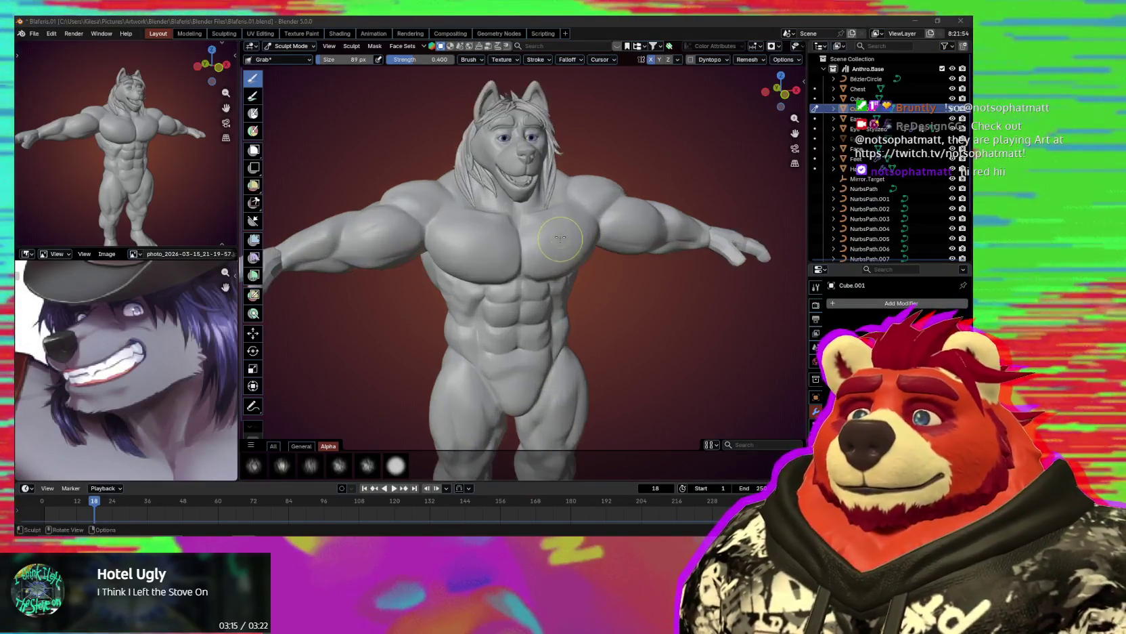
pyautogui.scroll(1, 552, 316)
pyautogui.scroll(2, 551, 316)
pyautogui.scroll(2, 551, 316)
pyautogui.moveTo(551, 315); pyautogui.dragTo(560, 312, button='middle')
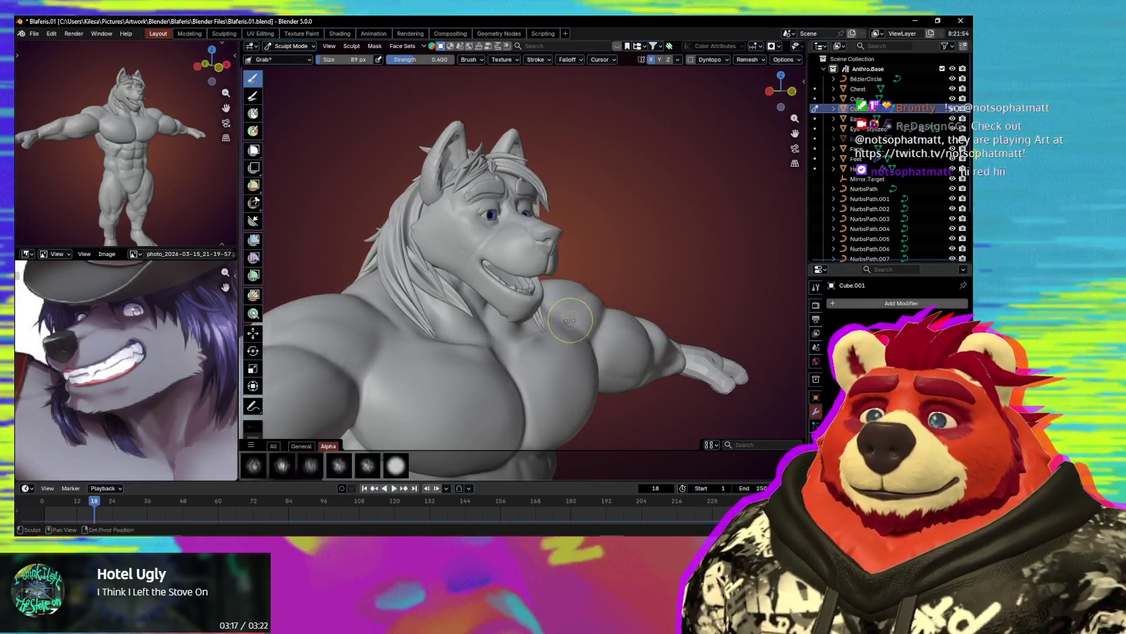
pyautogui.scroll(2, 538, 237)
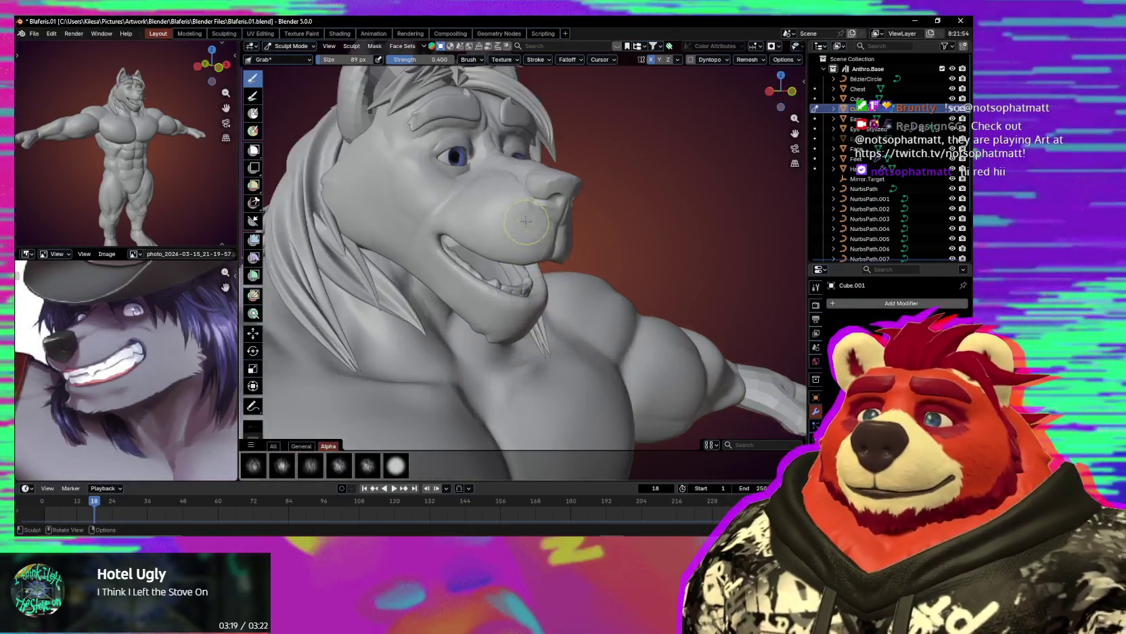
pyautogui.scroll(1, 539, 236)
pyautogui.scroll(2, 539, 237)
# Turn the head to a three-quarter view and make Face the active sculpt object.
pyautogui.moveTo(538, 237)
pyautogui.mouseDown(button='middle')
pyautogui.moveTo(567, 273)
pyautogui.moveTo(564, 336)
pyautogui.moveTo(549, 330)
pyautogui.mouseUp(button='middle')
pyautogui.moveTo(536, 348); pyautogui.dragTo(559, 336, button='middle')
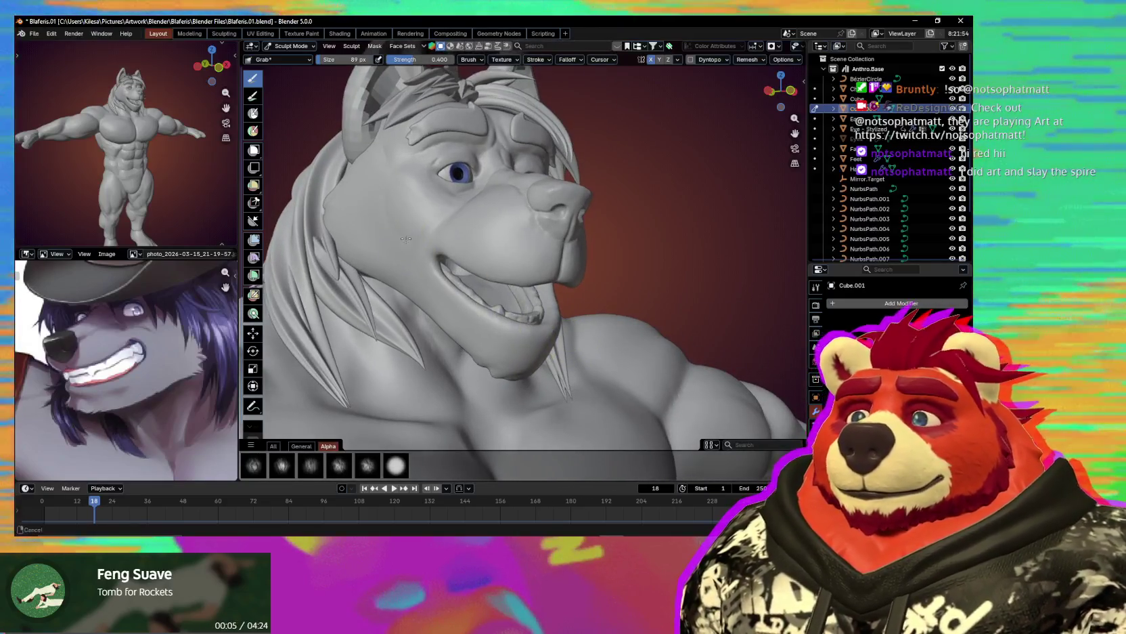
pyautogui.scroll(2, 528, 305)
pyautogui.scroll(2, 507, 288)
pyautogui.scroll(2, 501, 281)
pyautogui.hotkey('alt', 'q')
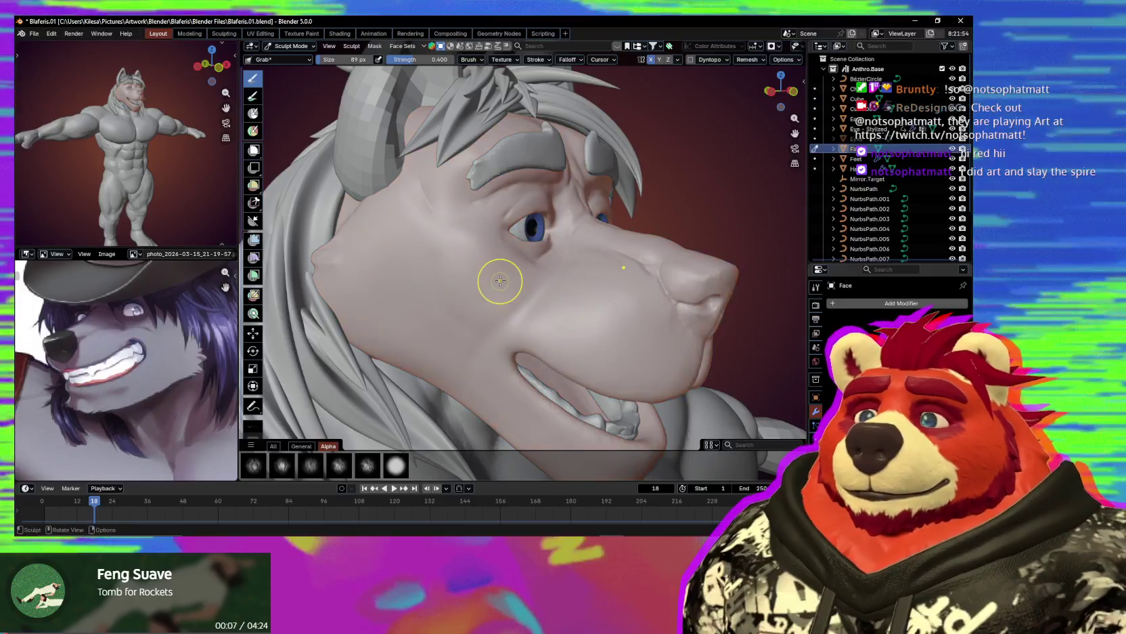
# Sculpt the face with the Draw Sharp brush reduced to 91 px, from a frontal angle.
pyautogui.moveTo(486, 259); pyautogui.dragTo(521, 250, button='middle')
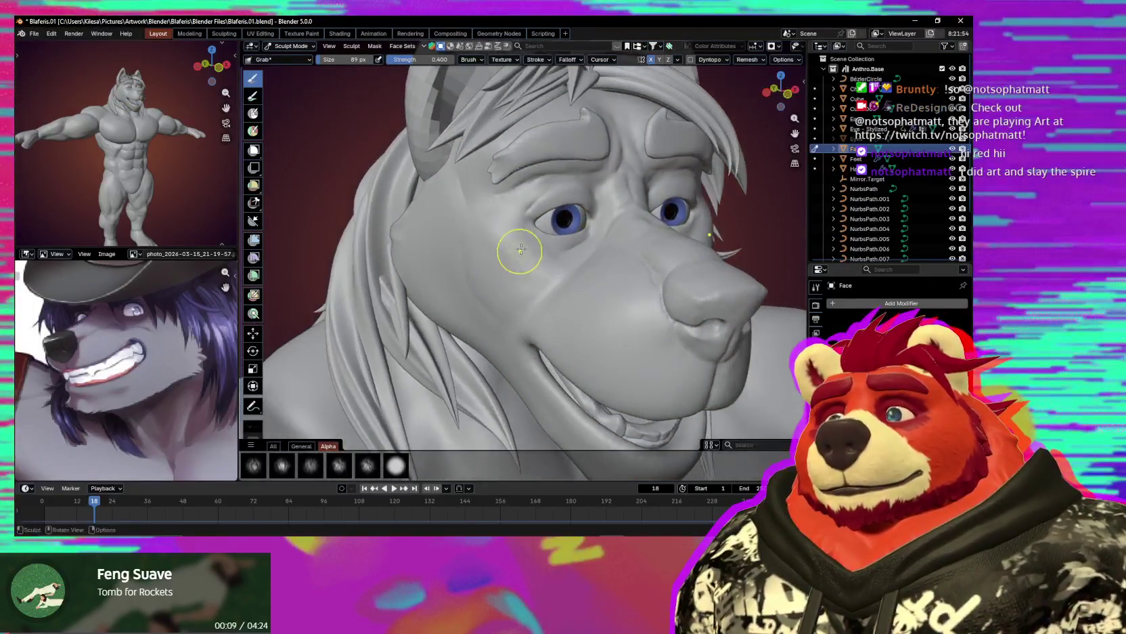
pyautogui.press('x')
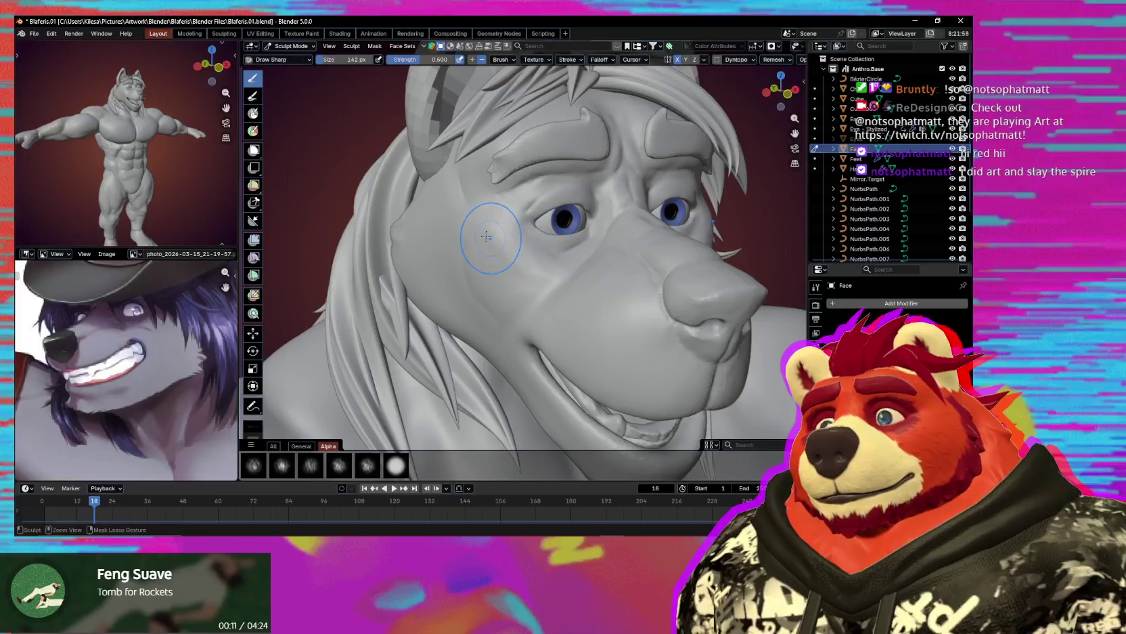
pyautogui.moveTo(550, 278)
pyautogui.mouseDown(button='middle')
pyautogui.moveTo(522, 247)
pyautogui.moveTo(557, 273)
pyautogui.moveTo(490, 221)
pyautogui.mouseUp(button='middle')
pyautogui.press('[')
pyautogui.press('[')
pyautogui.press('[')
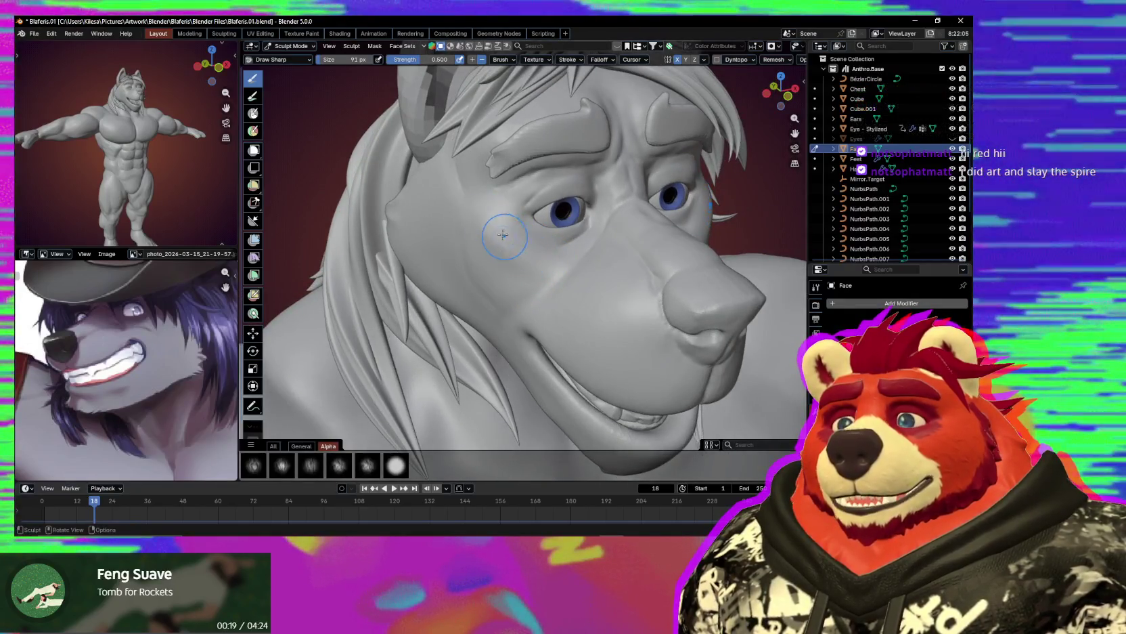